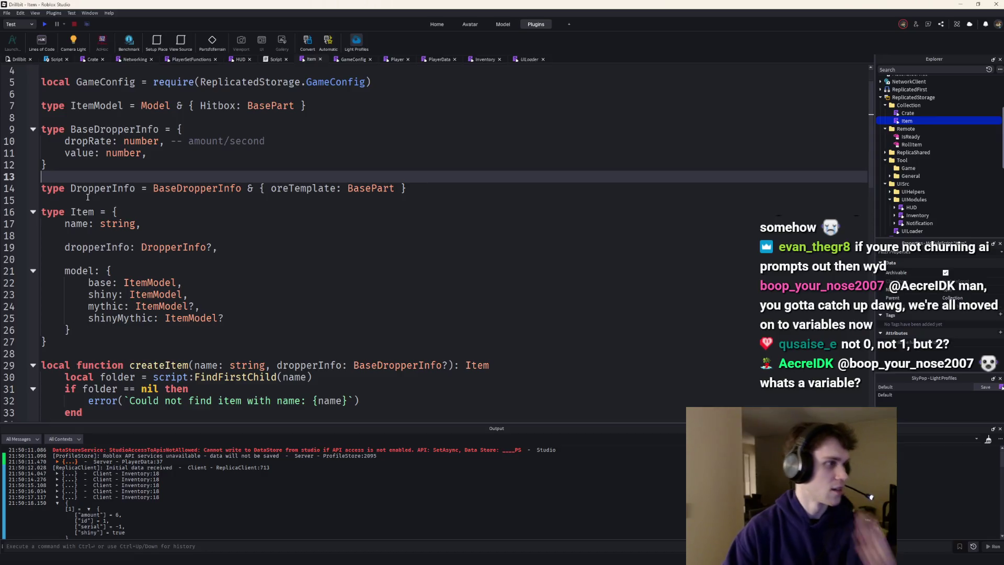
{"action": "scroll", "coordinate": [371, 227], "scroll_direction": "down", "scroll_amount": 4}
{"action": "scroll", "coordinate": [371, 227], "scroll_direction": "down", "scroll_amount": 1}
{"action": "scroll", "coordinate": [371, 227], "scroll_direction": "down", "scroll_amount": 2}
{"action": "scroll", "coordinate": [314, 235], "scroll_direction": "down", "scroll_amount": 5}
{"action": "scroll", "coordinate": [250, 245], "scroll_direction": "down", "scroll_amount": 2}
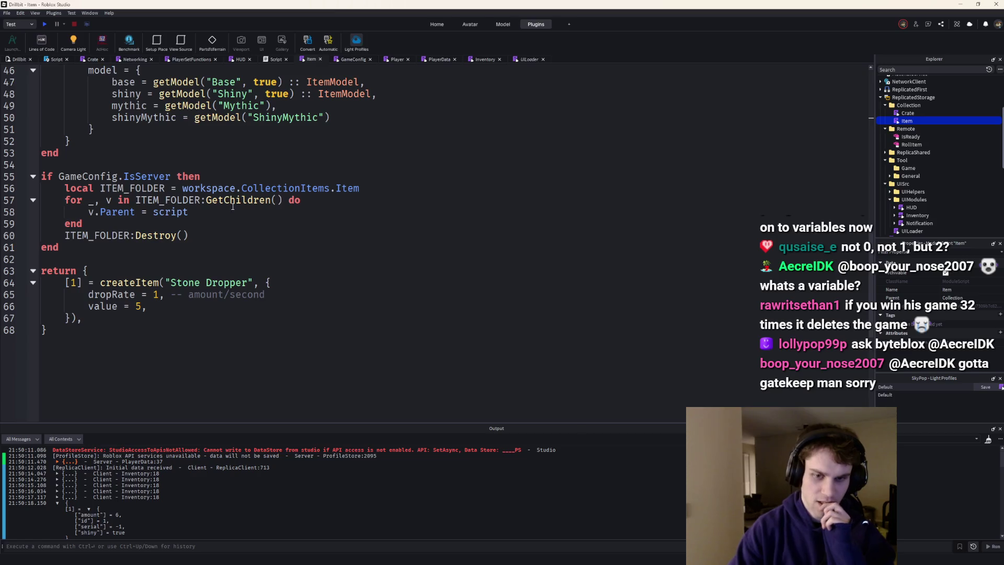
{"action": "scroll", "coordinate": [311, 255], "scroll_direction": "up", "scroll_amount": 1}
{"action": "scroll", "coordinate": [310, 255], "scroll_direction": "up", "scroll_amount": 2}
{"action": "scroll", "coordinate": [259, 252], "scroll_direction": "up", "scroll_amount": 3}
{"action": "scroll", "coordinate": [196, 245], "scroll_direction": "up", "scroll_amount": 1}
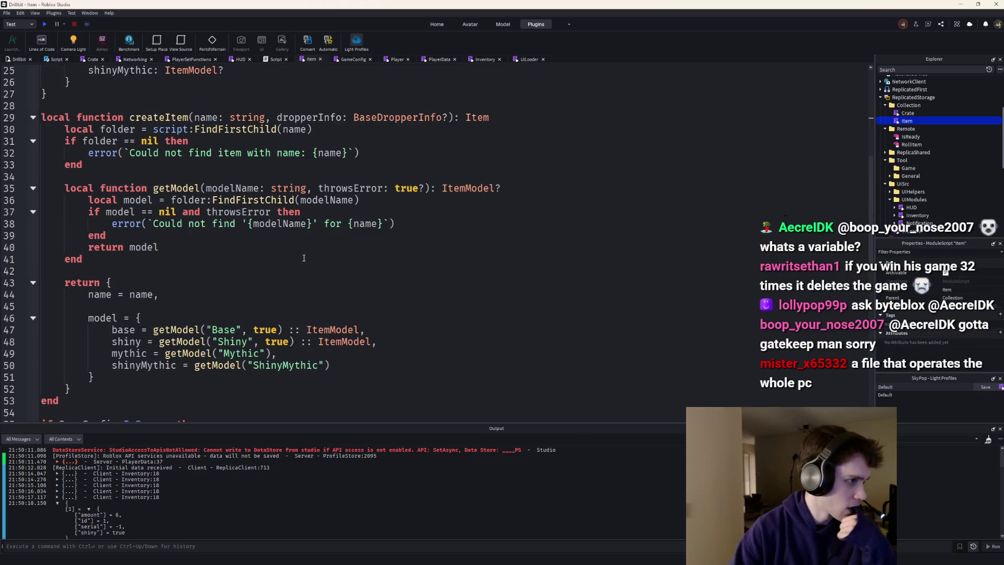
Write the if dropperInfo ~= nil / elseif furnaceInfo ~= nil / elseif conveyorInfo ~= nil block below getModel
{"action": "left_click", "coordinate": [138, 256]}
{"action": "key", "text": "Return"}
{"action": "type", "text": "if drop"}
{"action": "key", "text": "Tab"}
{"action": "type", "text": "~= nil then"}
{"action": "key", "text": "Return"}
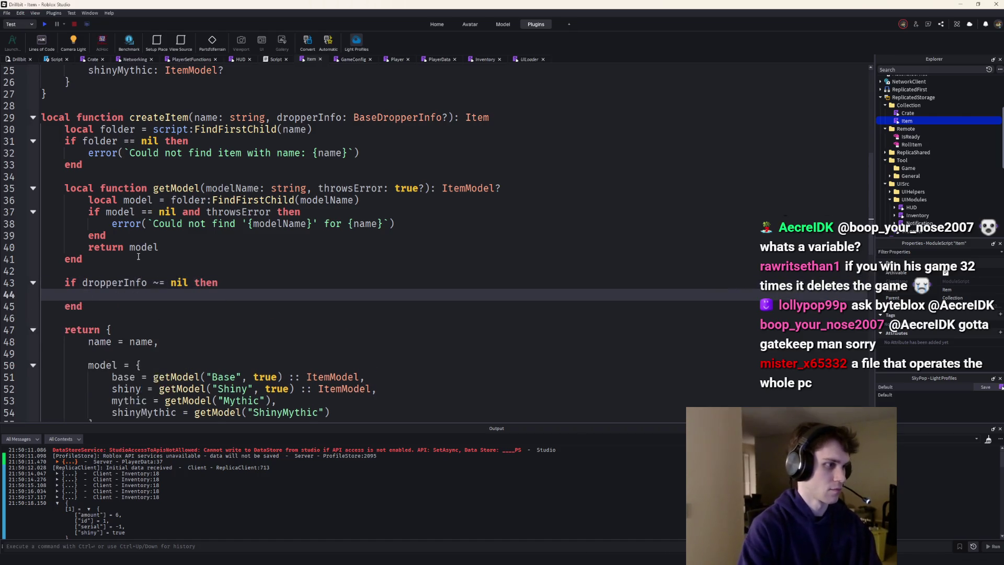
{"action": "key", "text": "Return"}
{"action": "type", "text": "elseif furnaceInf"}
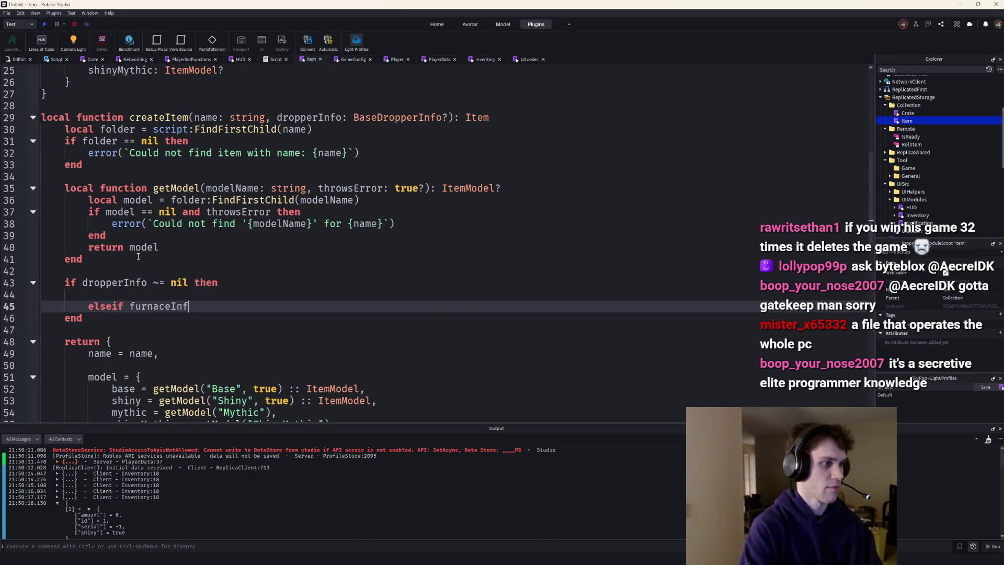
{"action": "type", "text": "o ~= nil then"}
{"action": "key", "text": "Return"}
{"action": "key", "text": "Return"}
{"action": "type", "text": "e"}
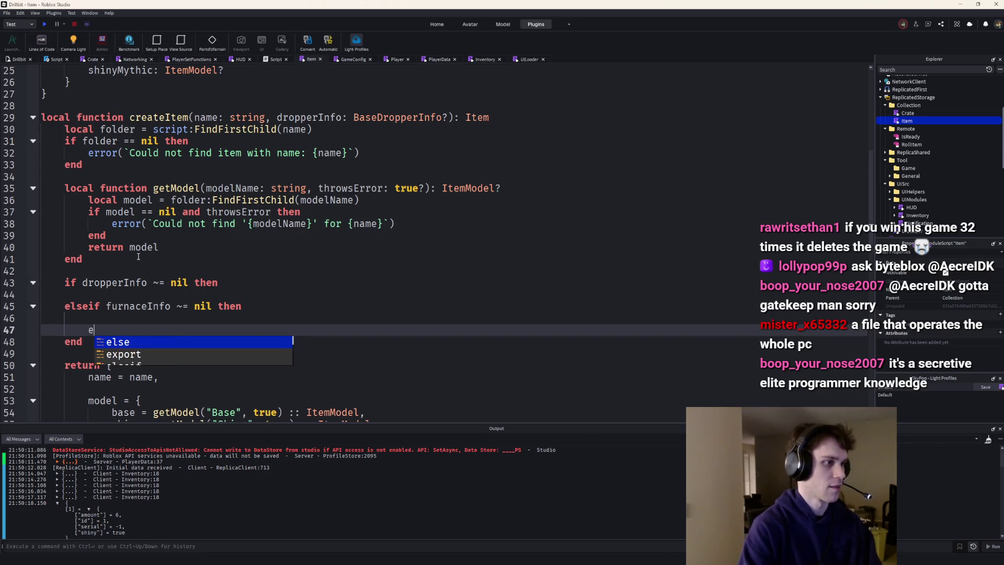
{"action": "type", "text": "lseif conve"}
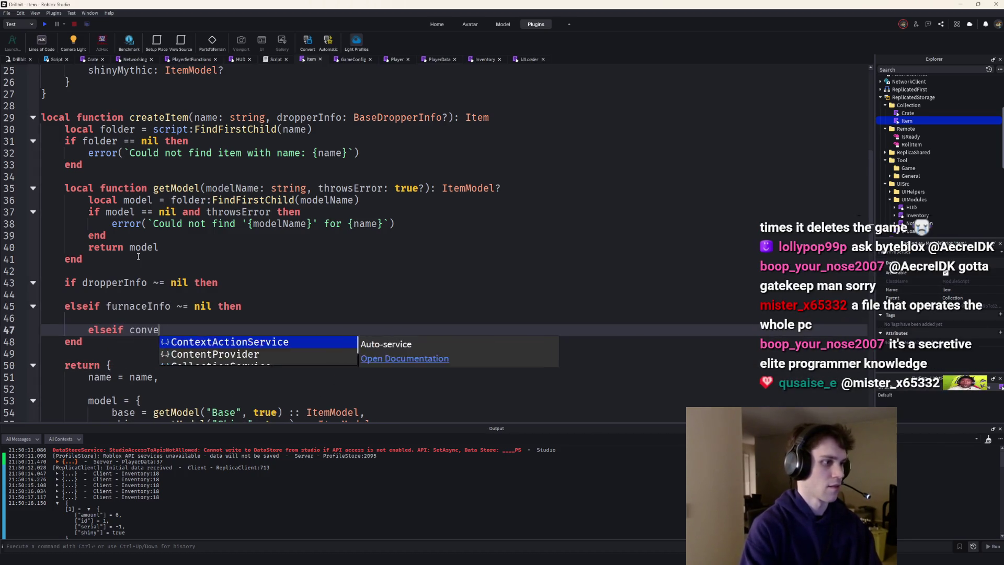
{"action": "type", "text": "ryoI"}
{"action": "type", "text": "yorInfo ~="}
{"action": "type", "text": "nil then"}
{"action": "key", "text": "Return"}
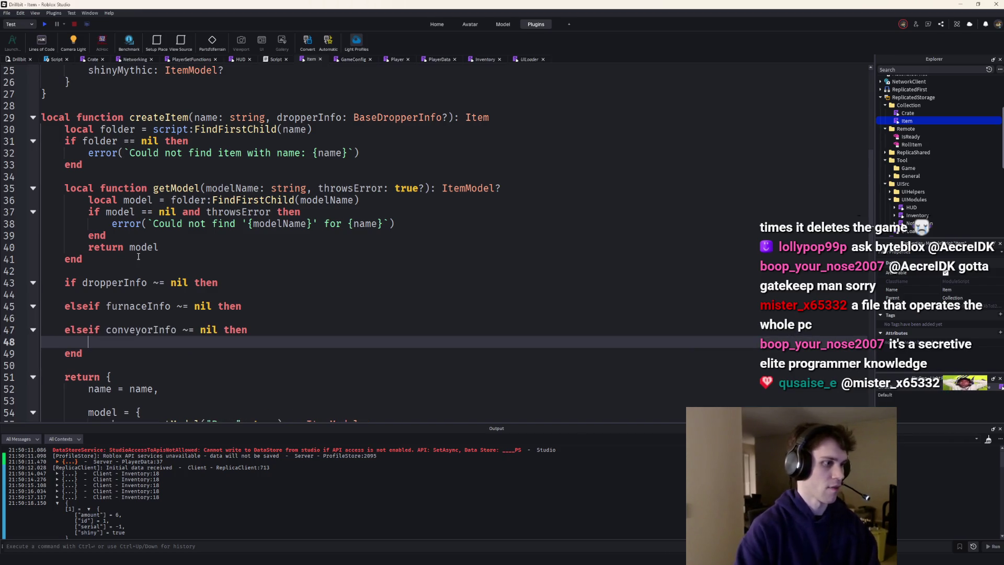
Review the empty dropper and conveyor branches and return the caret after getModel's end
{"action": "left_click", "coordinate": [153, 293]}
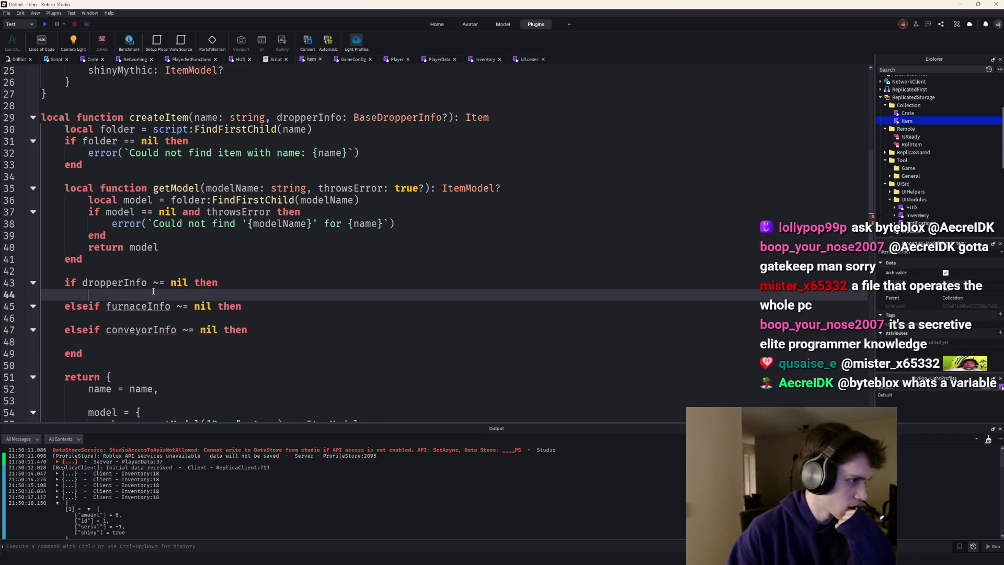
{"action": "left_click", "coordinate": [110, 338]}
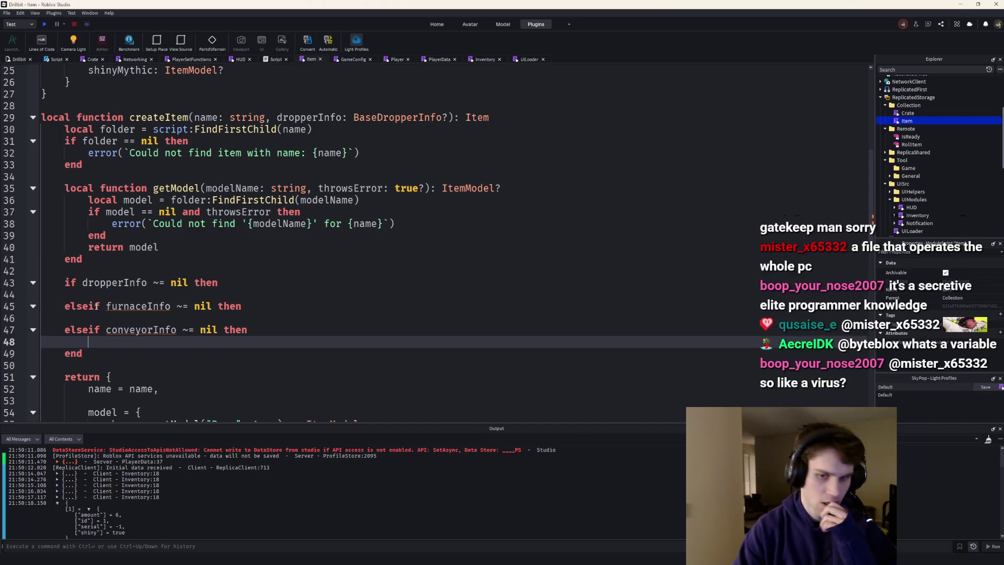
{"action": "left_click", "coordinate": [113, 259]}
Declare 'local itemType' above the type check, dropping the misnamed itemHasAType and trailing equals
{"action": "key", "text": "Return"}
{"action": "key", "text": "Return"}
{"action": "type", "text": "local "}
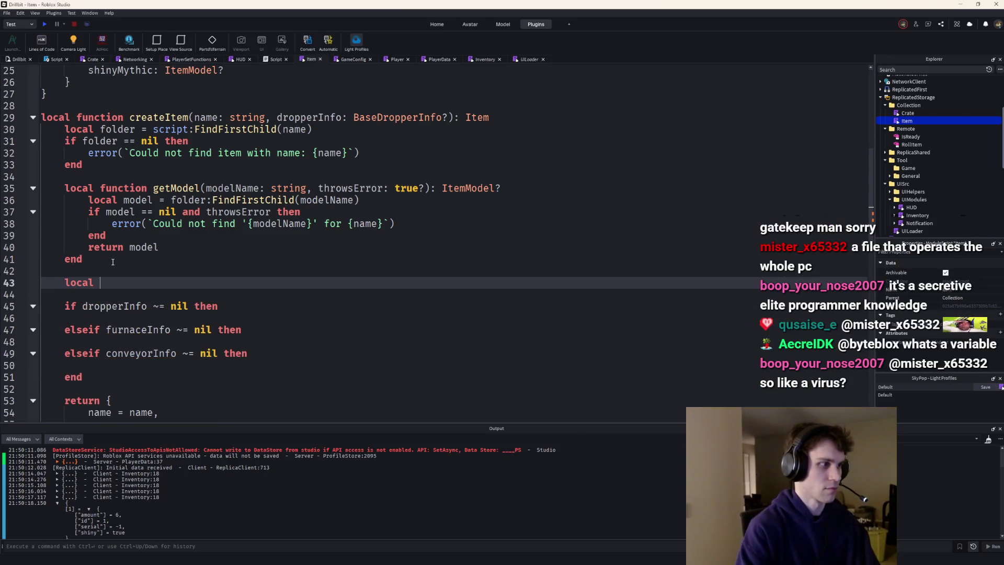
{"action": "type", "text": "itemHasAT"}
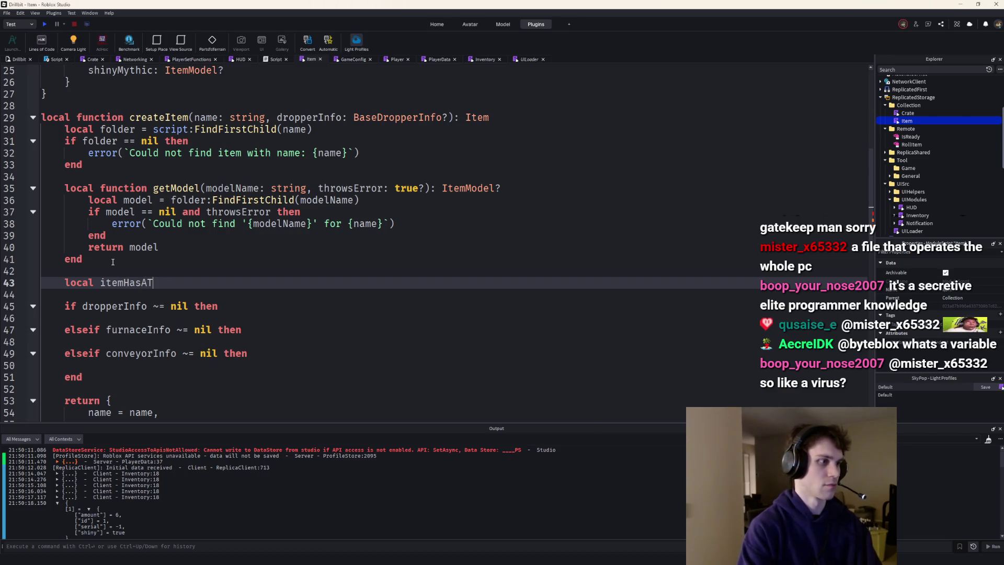
{"action": "type", "text": "ype = d"}
{"action": "key", "text": "ctrl+BackSpace"}
{"action": "key", "text": "ctrl+BackSpace"}
{"action": "key", "text": "ctrl+BackSpace"}
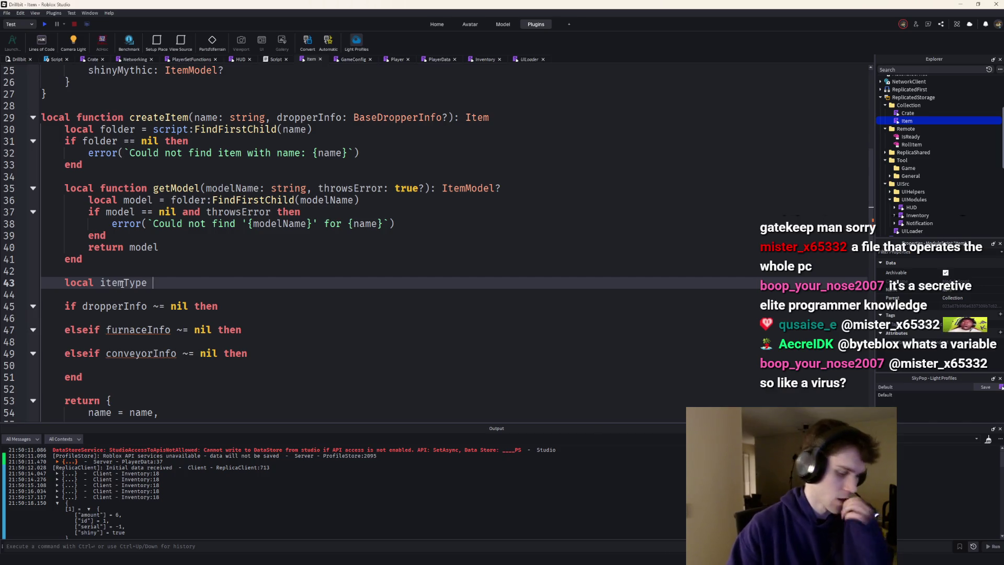
{"action": "key", "text": "BackSpace"}
{"action": "key", "text": "BackSpace"}
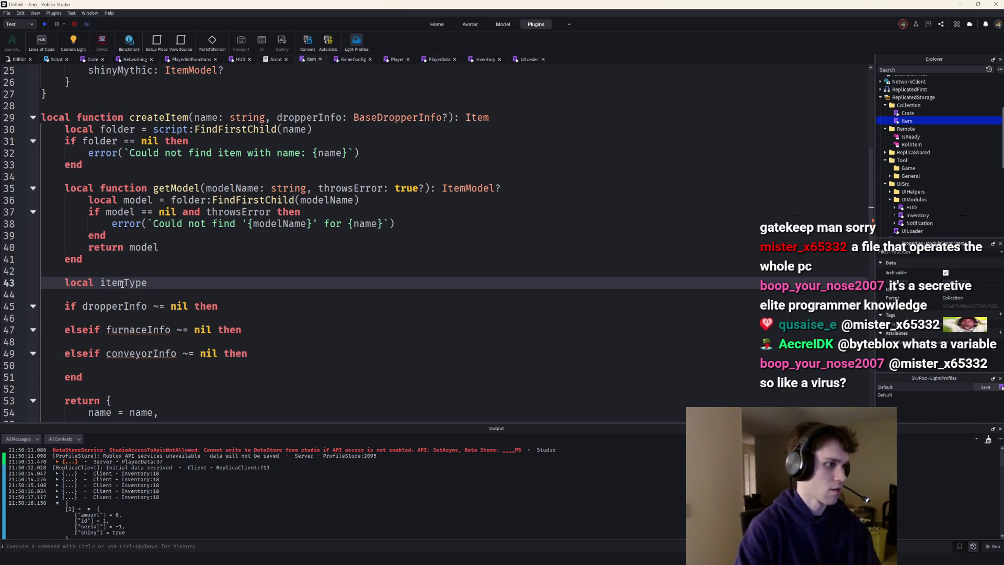
Assign itemType = "Dropper", "Furnace" and "Conveyor" in the matching branches
{"action": "left_click", "coordinate": [113, 316]}
{"action": "type", "text": "itemType"}
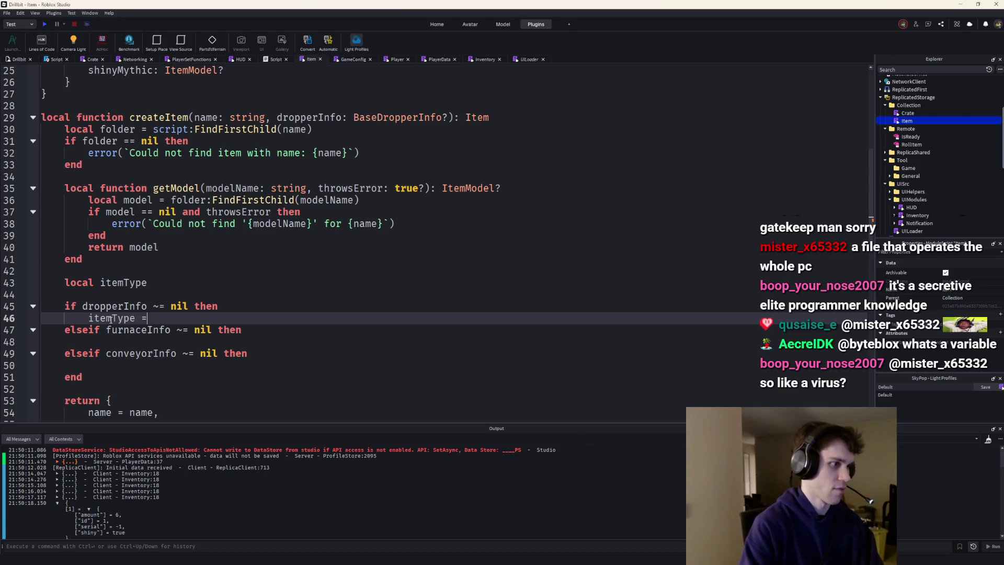
{"action": "type", "text": " = \"Dropper"}
{"action": "key", "text": "Down"}
{"action": "key", "text": "End"}
{"action": "key", "text": "Return"}
{"action": "type", "text": "it"}
{"action": "key", "text": "Tab"}
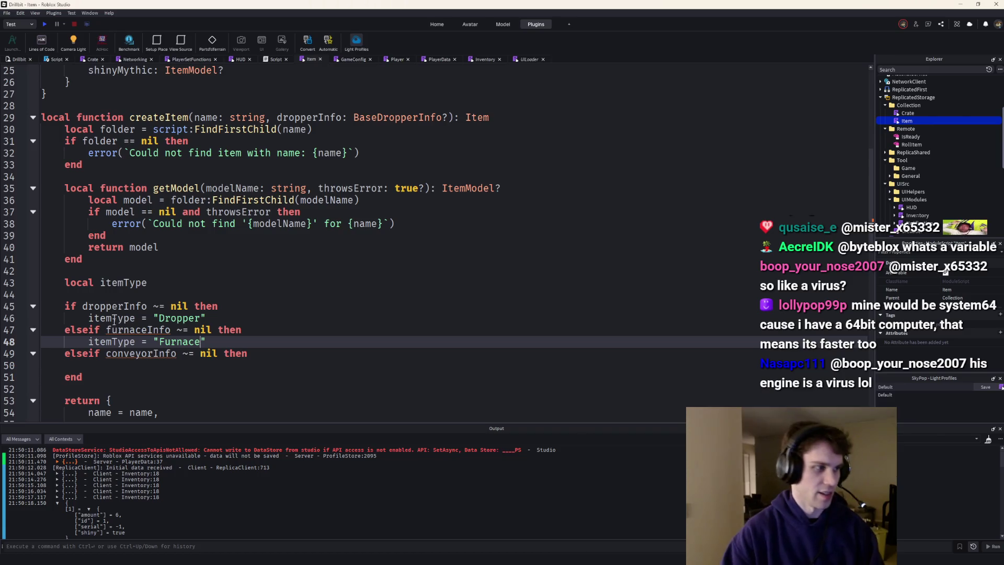
{"action": "left_click", "coordinate": [122, 365]}
{"action": "type", "text": "item"}
{"action": "key", "text": "Tab"}
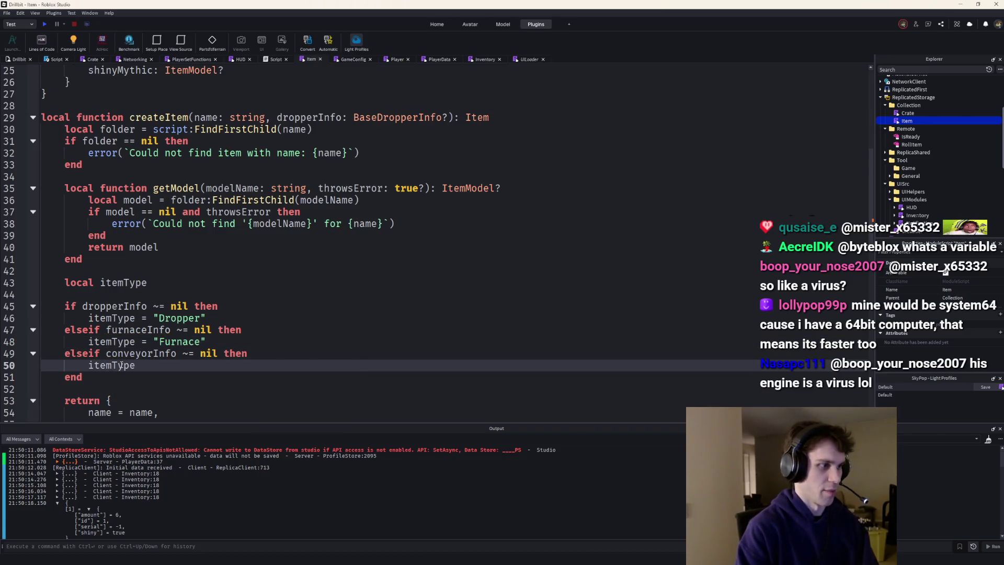
{"action": "type", "text": "= \"Conveyor\""}
{"action": "scroll", "coordinate": [137, 337], "scroll_direction": "down", "scroll_amount": 2}
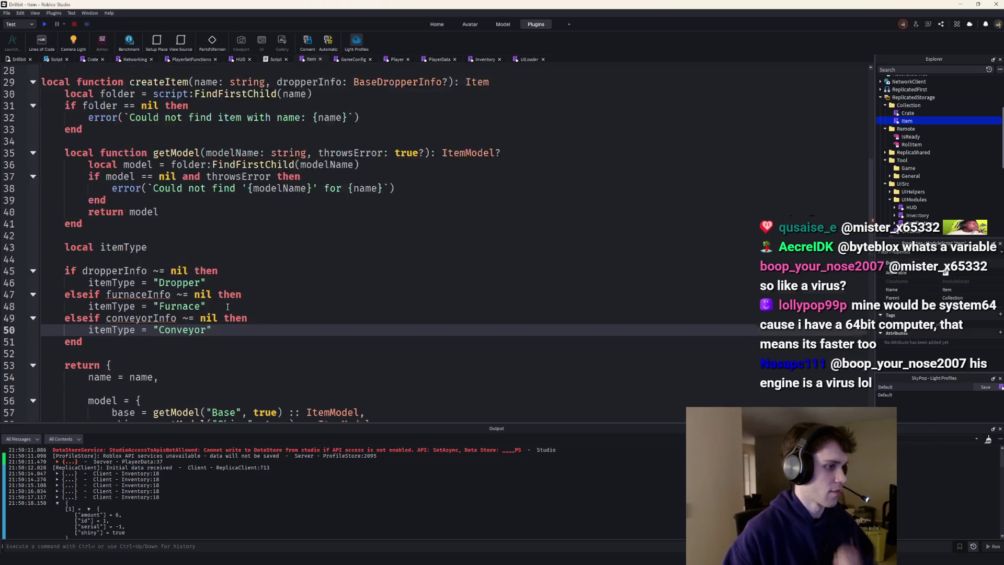
Start an 'if itemType == nil then' check below the branch block and open its body
{"action": "left_click", "coordinate": [152, 308]}
{"action": "key", "text": "Return"}
{"action": "key", "text": "Return"}
{"action": "type", "text": "if it"}
{"action": "key", "text": "Tab"}
{"action": "type", "text": "nil t"}
{"action": "key", "text": "Tab"}
{"action": "key", "text": "Return"}
{"action": "type", "text": "error("}
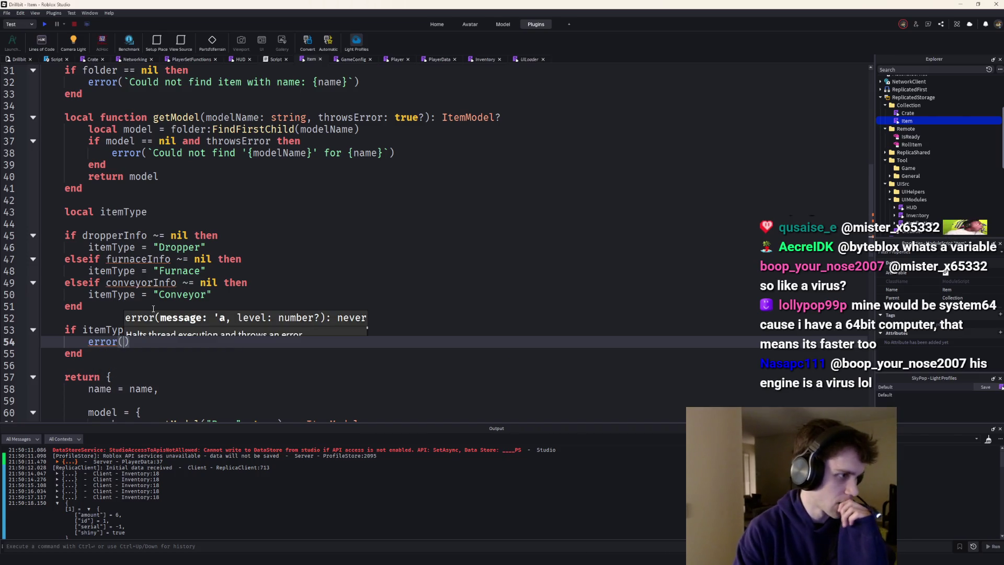
{"action": "type", "text": "`No itemType assigned for {"}
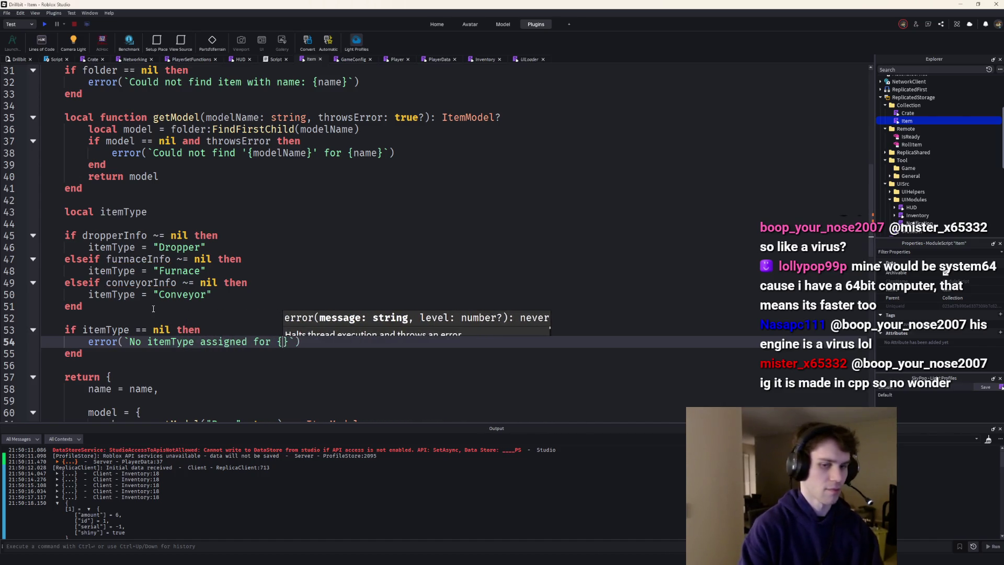
{"action": "scroll", "coordinate": [205, 259], "scroll_direction": "up", "scroll_amount": 3}
{"action": "scroll", "coordinate": [206, 259], "scroll_direction": "up", "scroll_amount": 5}
{"action": "scroll", "coordinate": [205, 258], "scroll_direction": "down", "scroll_amount": 5}
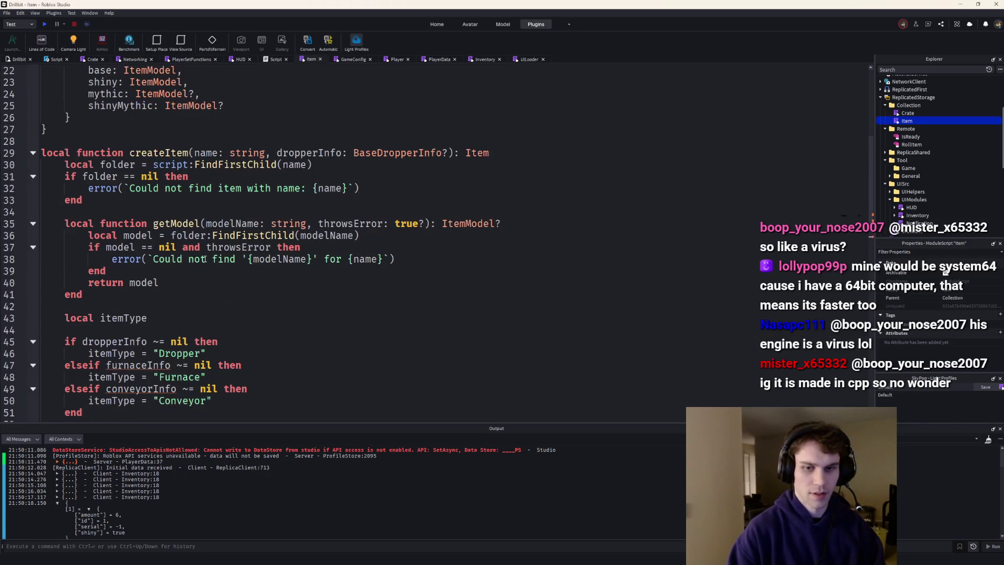
{"action": "type", "text": "{"}
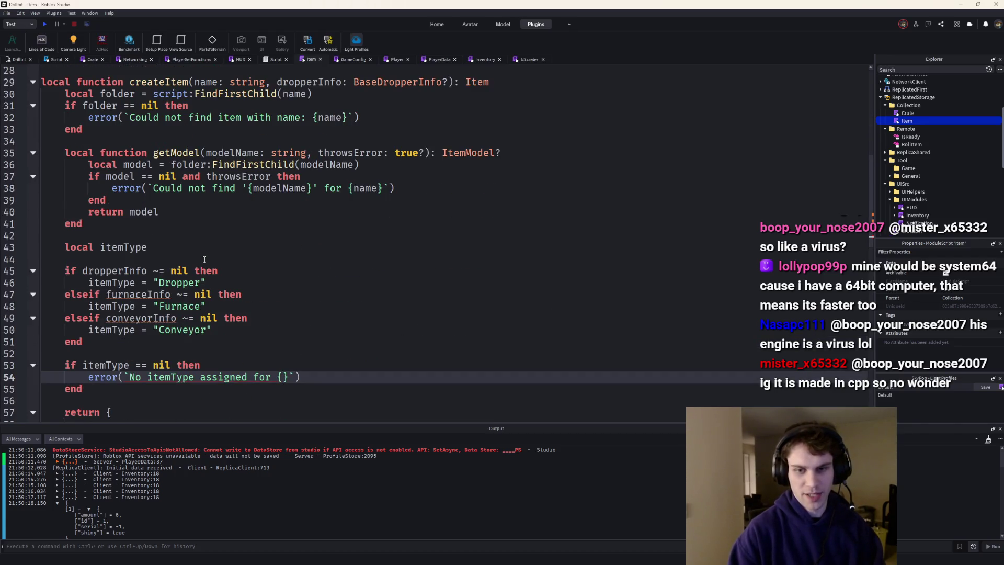
{"action": "scroll", "coordinate": [203, 259], "scroll_direction": "up", "scroll_amount": 2}
{"action": "scroll", "coordinate": [204, 259], "scroll_direction": "up", "scroll_amount": 1}
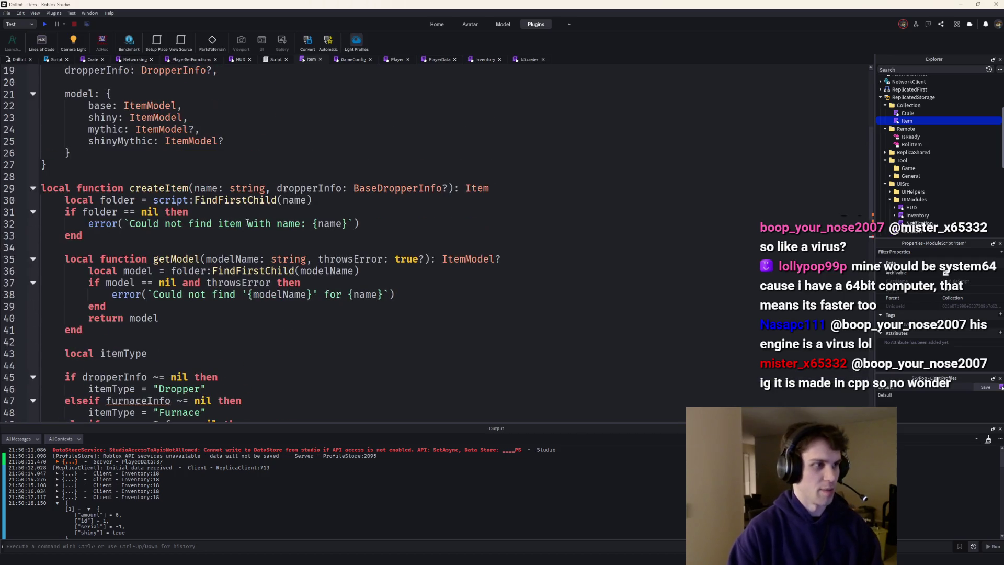
Fill the error message with the '{name}' placeholder after checking createItem's name parameter
{"action": "left_click", "coordinate": [287, 188]}
{"action": "left_click", "coordinate": [206, 187]}
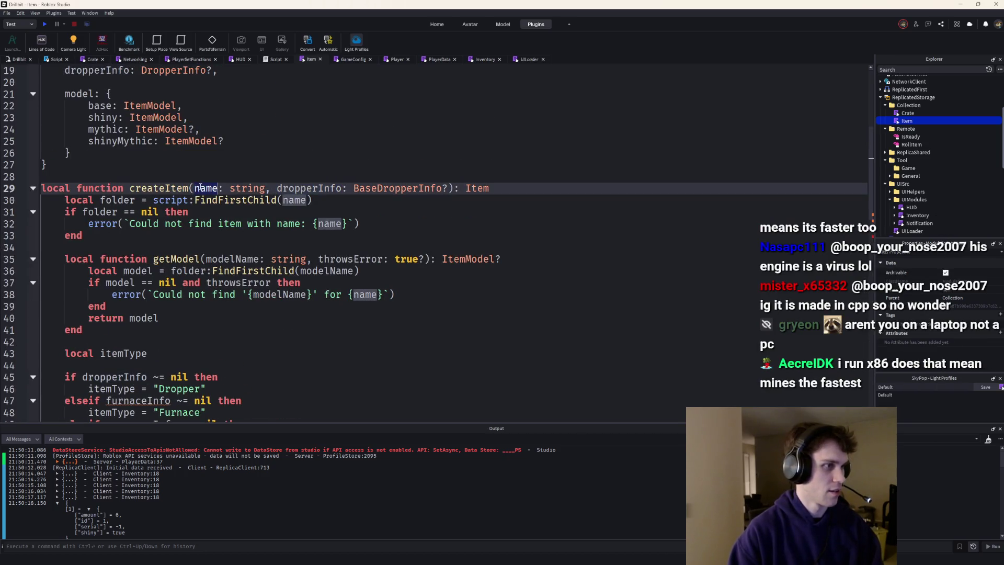
{"action": "scroll", "coordinate": [242, 272], "scroll_direction": "down", "scroll_amount": 5}
{"action": "scroll", "coordinate": [242, 272], "scroll_direction": "down", "scroll_amount": 2}
{"action": "left_click", "coordinate": [279, 236]}
{"action": "type", "text": "name}"}
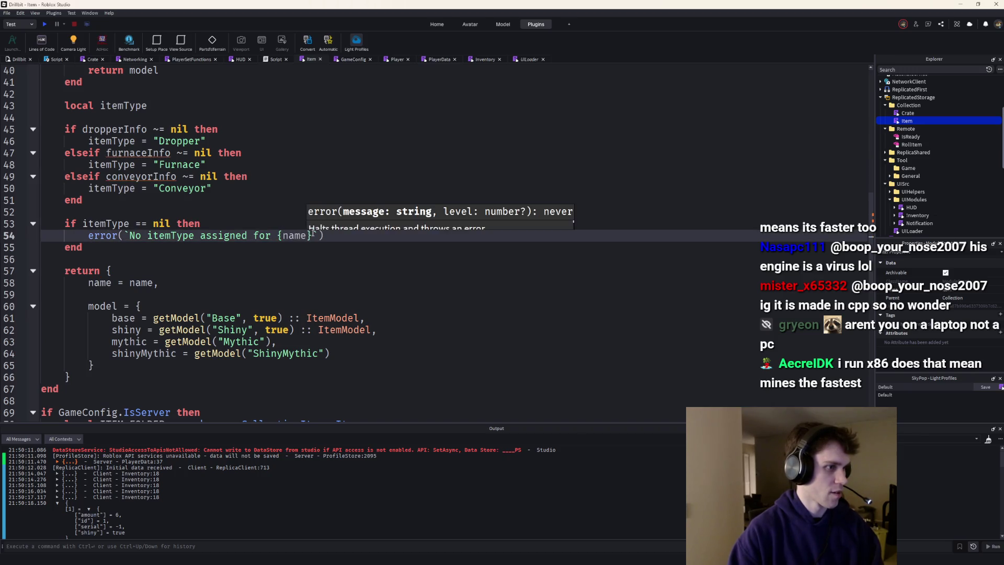
{"action": "type", "text": "'"}
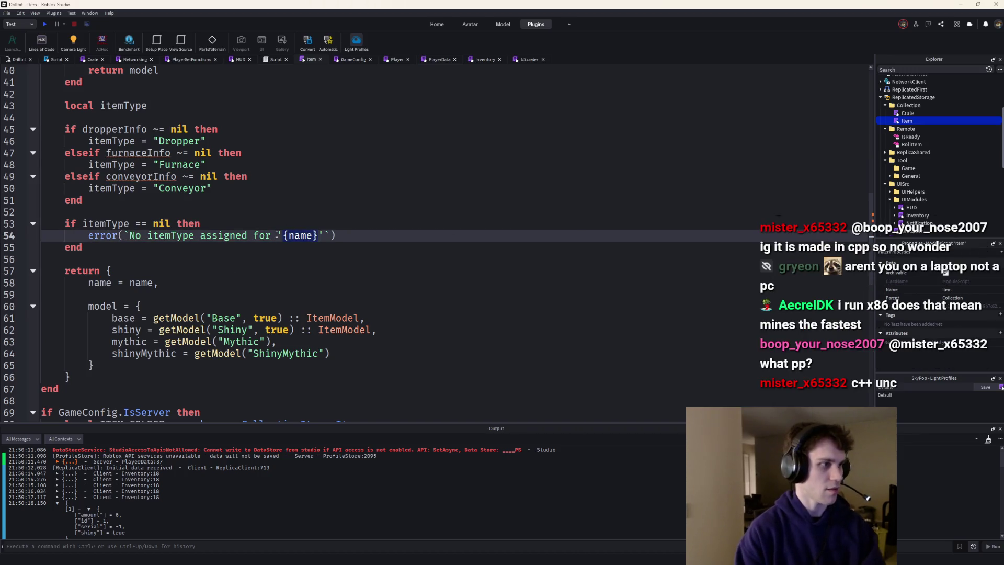
{"action": "scroll", "coordinate": [355, 232], "scroll_direction": "up", "scroll_amount": 2}
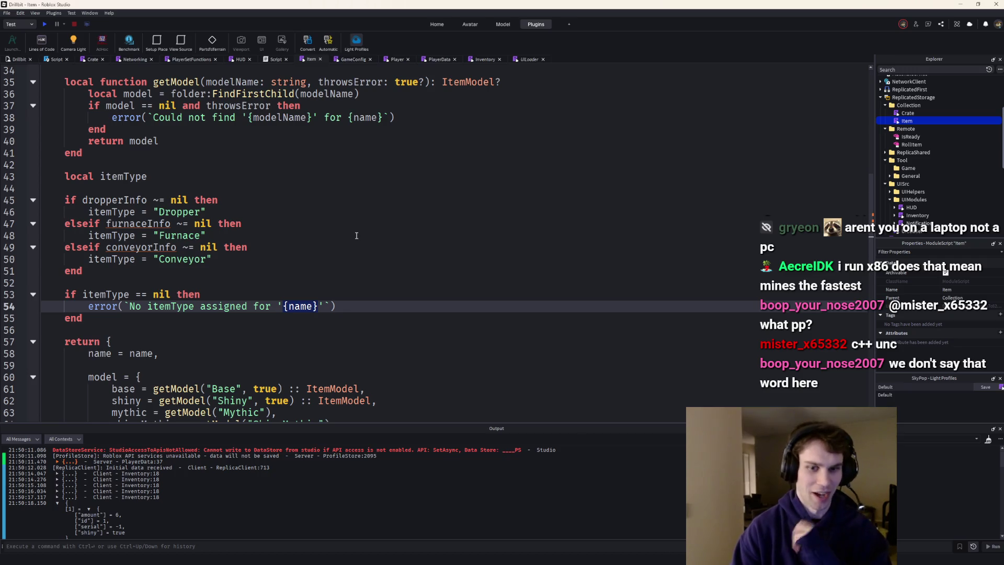
{"action": "key", "text": "Right"}
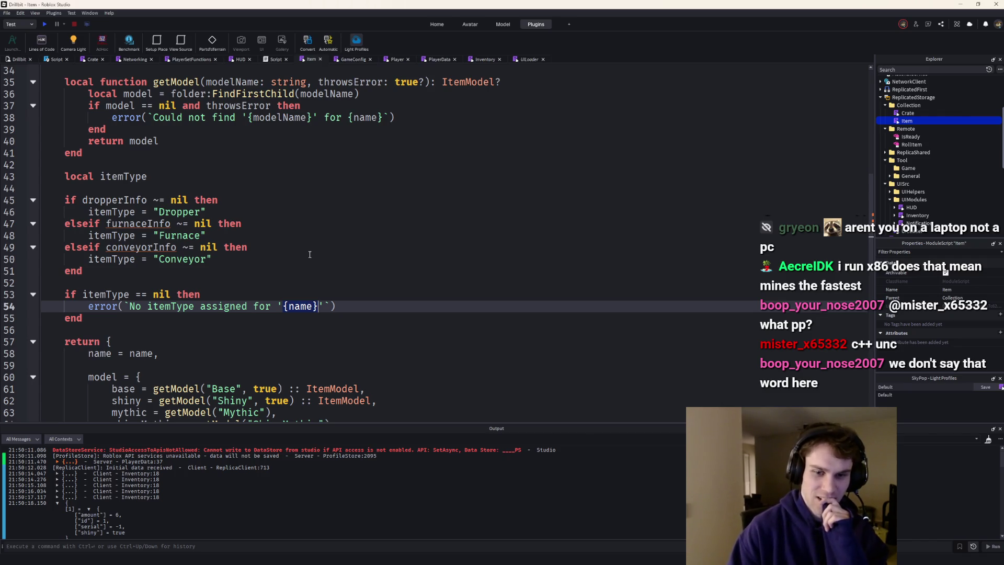
{"action": "scroll", "coordinate": [309, 254], "scroll_direction": "up", "scroll_amount": 1}
{"action": "scroll", "coordinate": [169, 275], "scroll_direction": "up", "scroll_amount": 2}
{"action": "scroll", "coordinate": [180, 277], "scroll_direction": "down", "scroll_amount": 2}
{"action": "left_click_drag", "start_coordinate": [230, 294], "coordinate": [33, 254]}
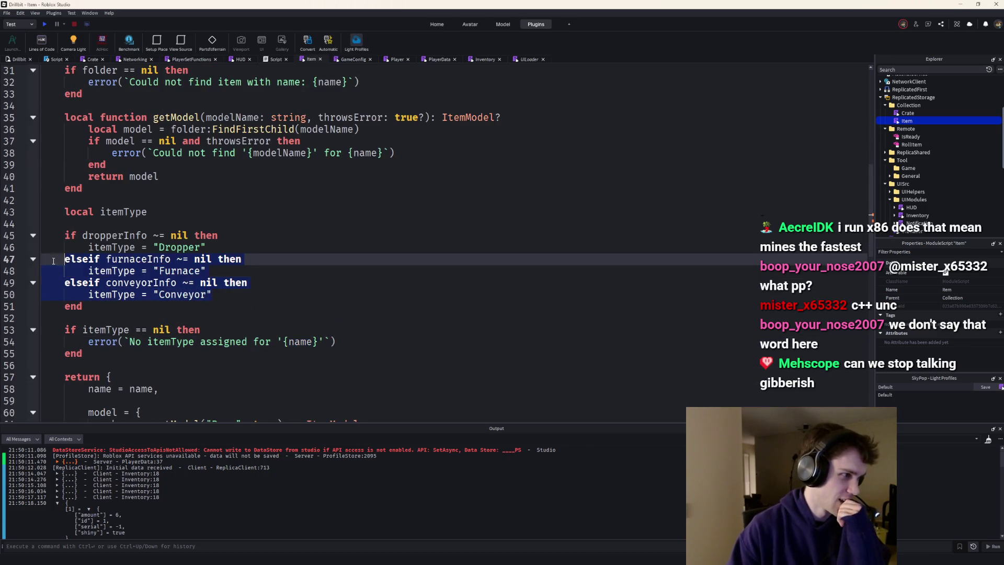
{"action": "key", "text": "ctrl+slash"}
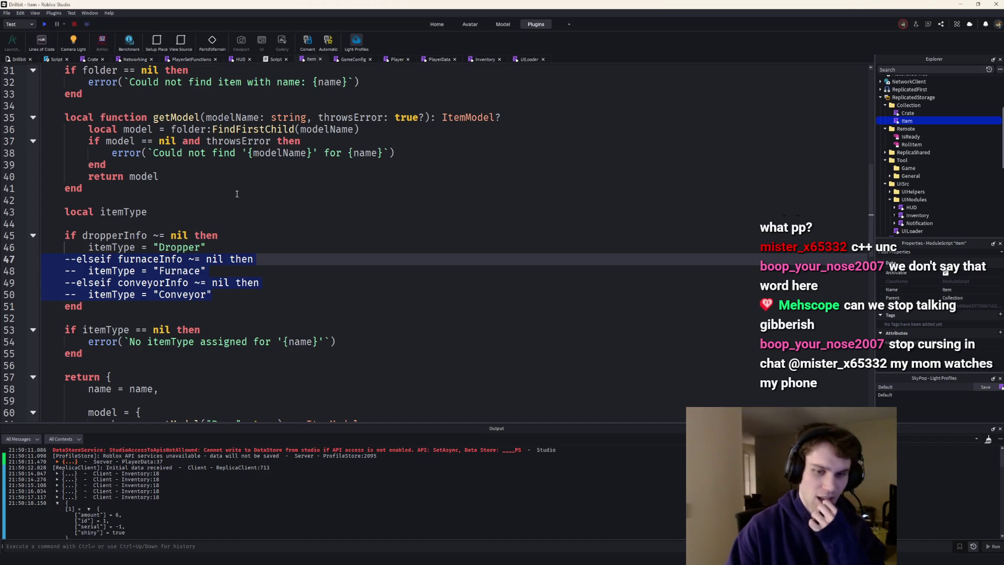
{"action": "left_click", "coordinate": [234, 194]}
{"action": "left_click", "coordinate": [236, 247]}
{"action": "scroll", "coordinate": [185, 214], "scroll_direction": "up", "scroll_amount": 1}
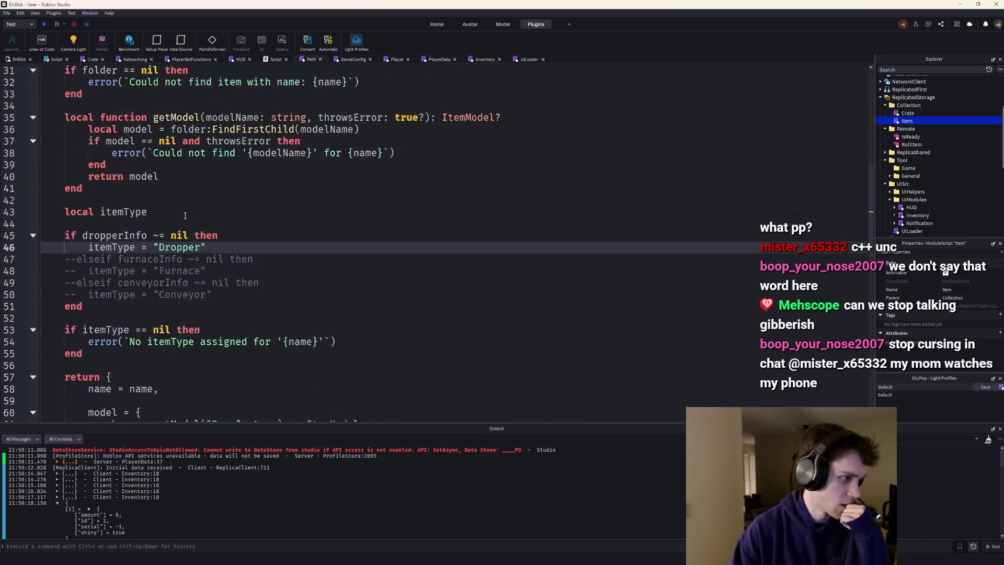
{"action": "scroll", "coordinate": [181, 227], "scroll_direction": "down", "scroll_amount": 4}
{"action": "scroll", "coordinate": [176, 236], "scroll_direction": "down", "scroll_amount": 1}
{"action": "scroll", "coordinate": [172, 244], "scroll_direction": "up", "scroll_amount": 2}
{"action": "scroll", "coordinate": [173, 244], "scroll_direction": "up", "scroll_amount": 3}
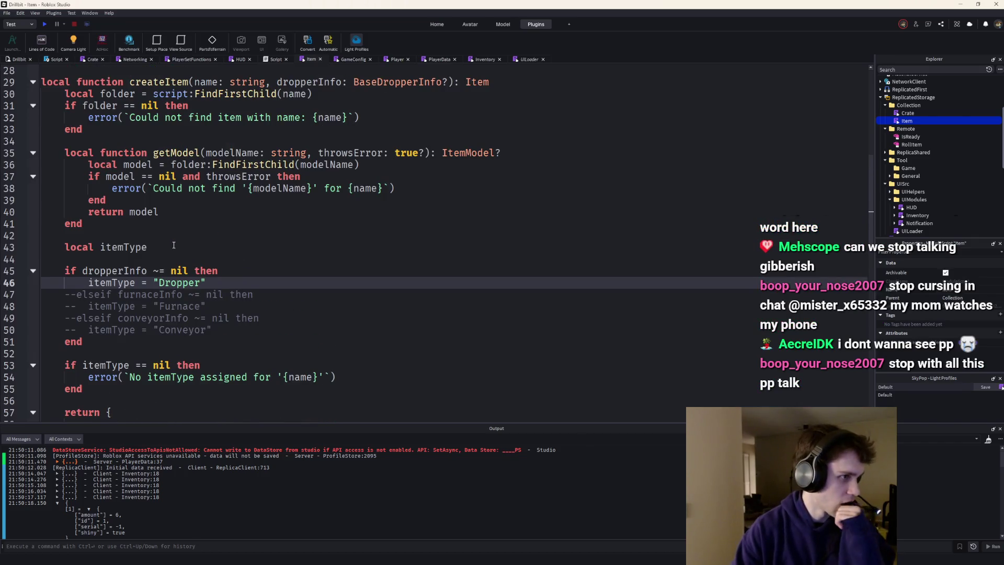
{"action": "scroll", "coordinate": [173, 245], "scroll_direction": "down", "scroll_amount": 1}
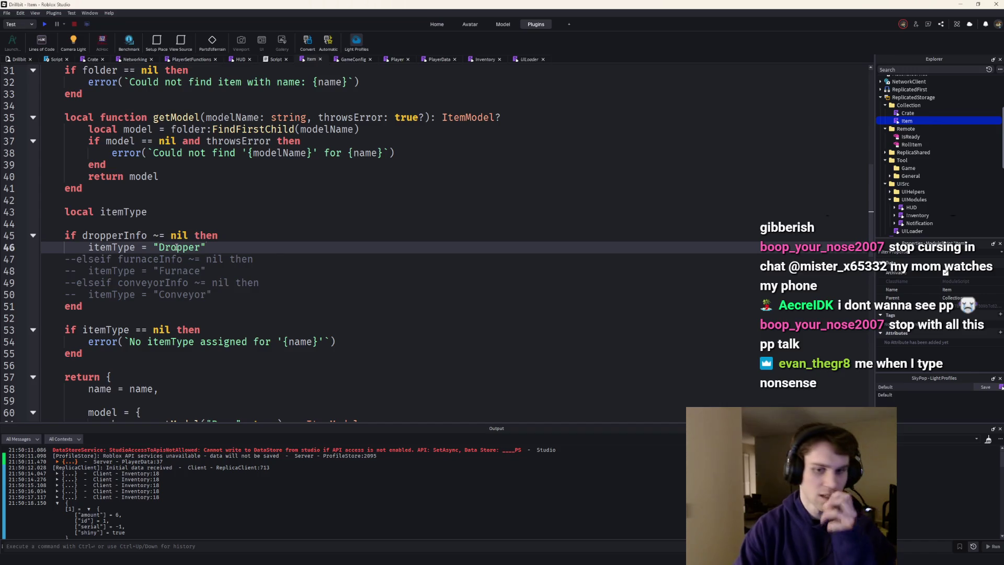
{"action": "key", "text": "Return"}
{"action": "type", "text": "d"}
{"action": "key", "text": "Tab"}
{"action": "type", "text": "= dr"}
{"action": "key", "text": "BackSpace"}
{"action": "key", "text": "BackSpace"}
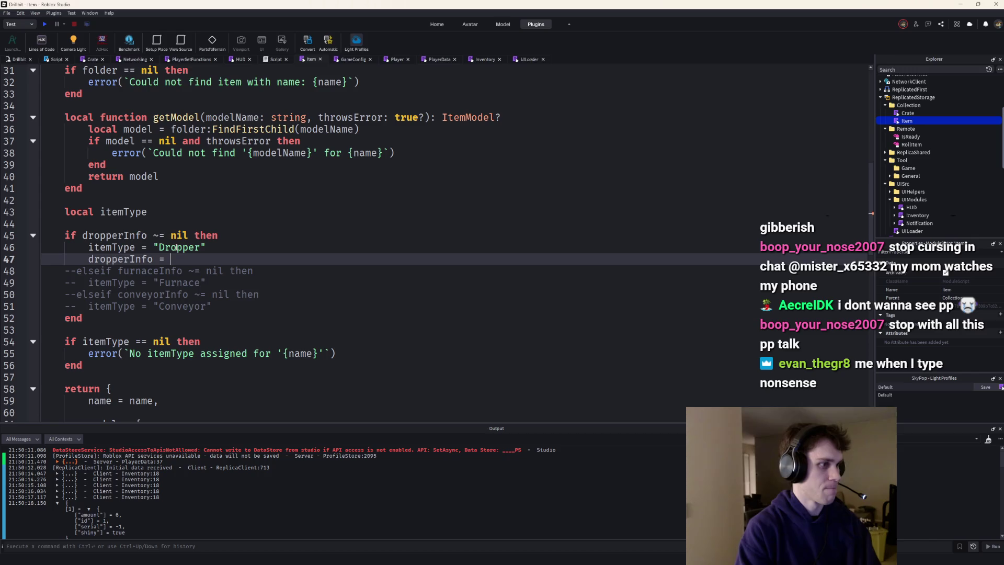
{"action": "key", "text": "BackSpace"}
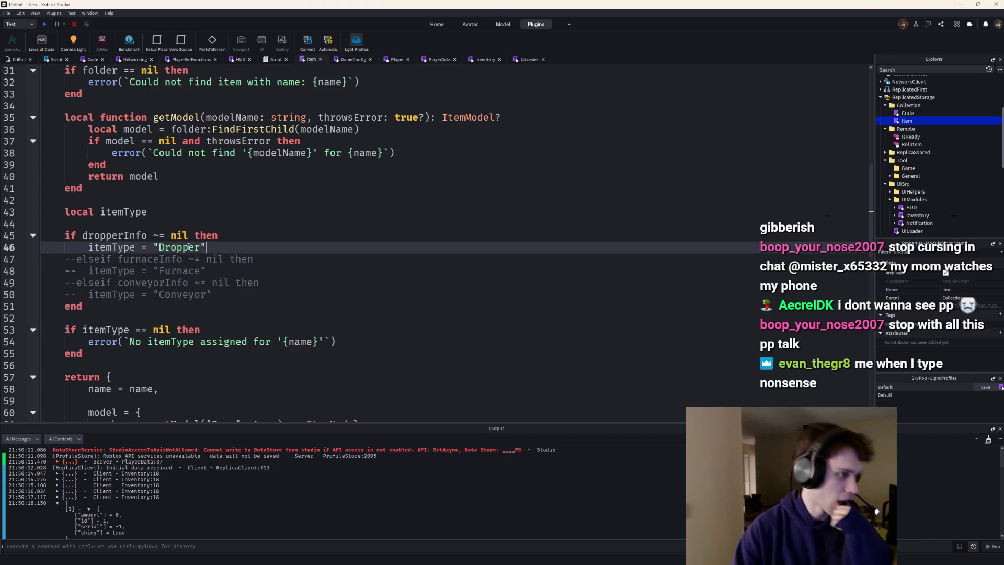
{"action": "scroll", "coordinate": [181, 247], "scroll_direction": "down", "scroll_amount": 4}
{"action": "scroll", "coordinate": [263, 239], "scroll_direction": "up", "scroll_amount": 1}
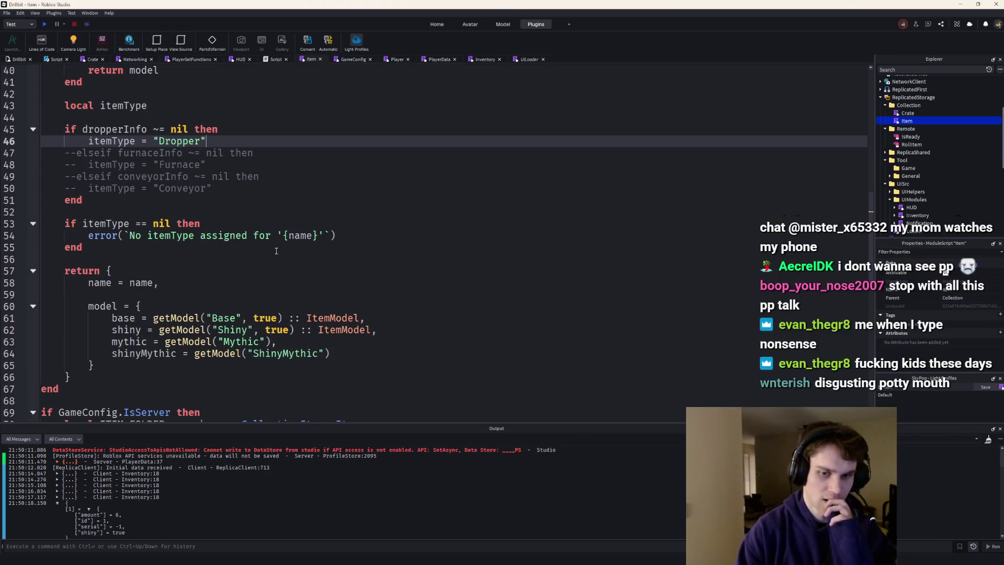
Add 'dropperInfo = dropperInfo,' to the returned item table and delete the two lines above the Item type
{"action": "left_click", "coordinate": [225, 270]}
{"action": "key", "text": "Down"}
{"action": "key", "text": "Down"}
{"action": "key", "text": "Return"}
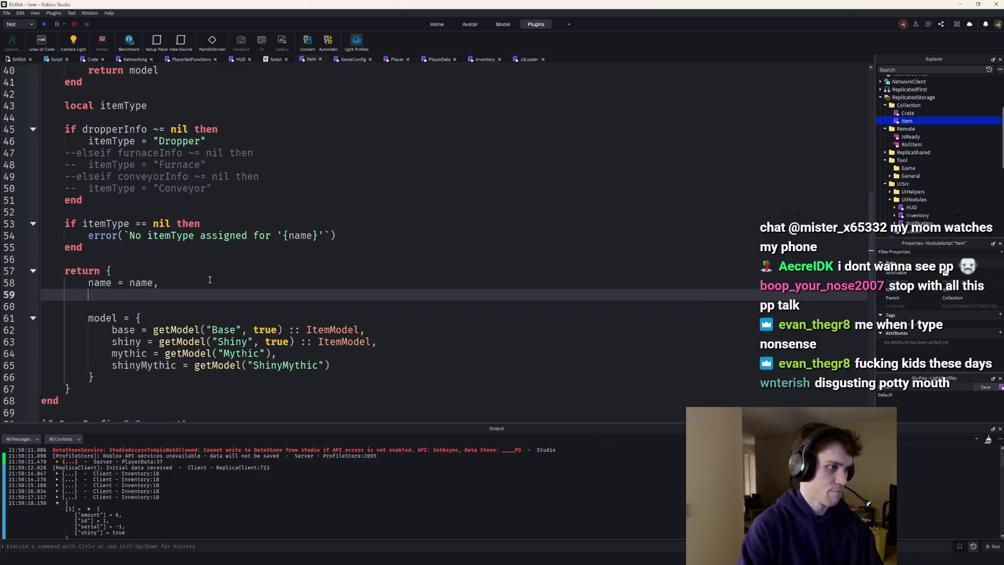
{"action": "key", "text": "Return"}
{"action": "key", "text": "Up"}
{"action": "type", "text": "drop"}
{"action": "key", "text": "Tab"}
{"action": "type", "text": "= drop"}
{"action": "key", "text": "Tab"}
{"action": "type", "text": ","}
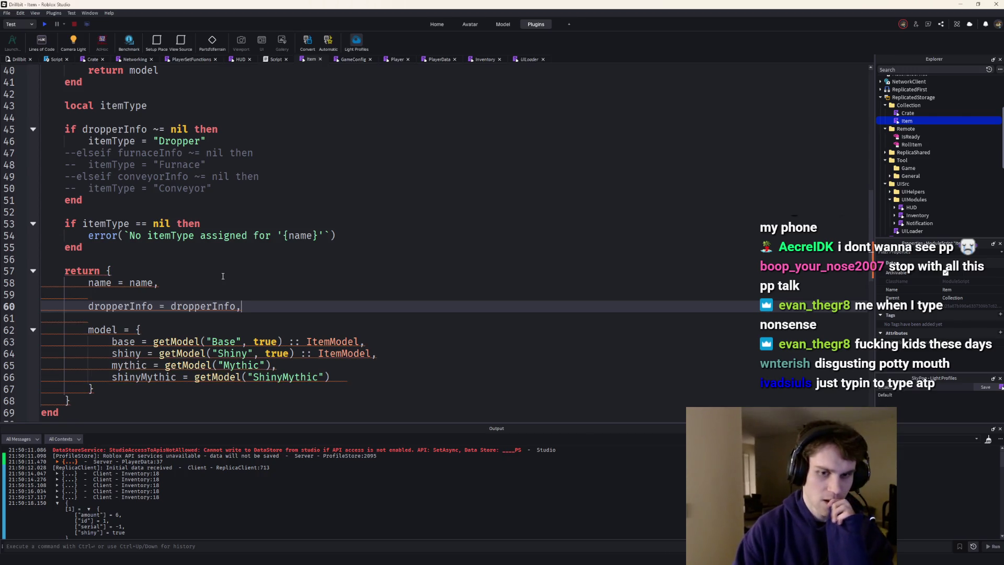
{"action": "scroll", "coordinate": [223, 275], "scroll_direction": "up", "scroll_amount": 2}
{"action": "scroll", "coordinate": [222, 275], "scroll_direction": "up", "scroll_amount": 2}
{"action": "scroll", "coordinate": [222, 275], "scroll_direction": "up", "scroll_amount": 4}
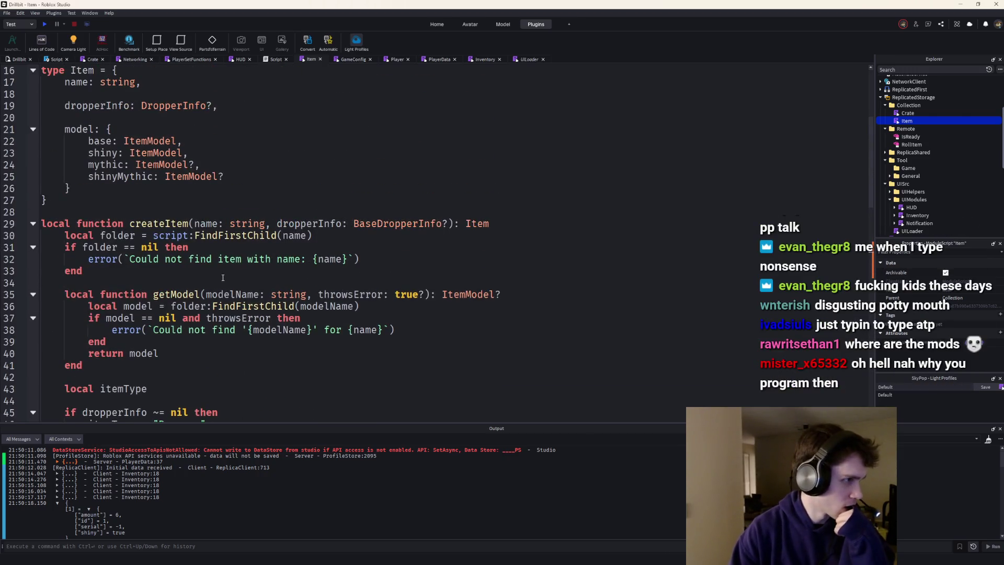
{"action": "scroll", "coordinate": [221, 275], "scroll_direction": "up", "scroll_amount": 3}
{"action": "scroll", "coordinate": [218, 273], "scroll_direction": "down", "scroll_amount": 6}
{"action": "scroll", "coordinate": [218, 273], "scroll_direction": "up", "scroll_amount": 1}
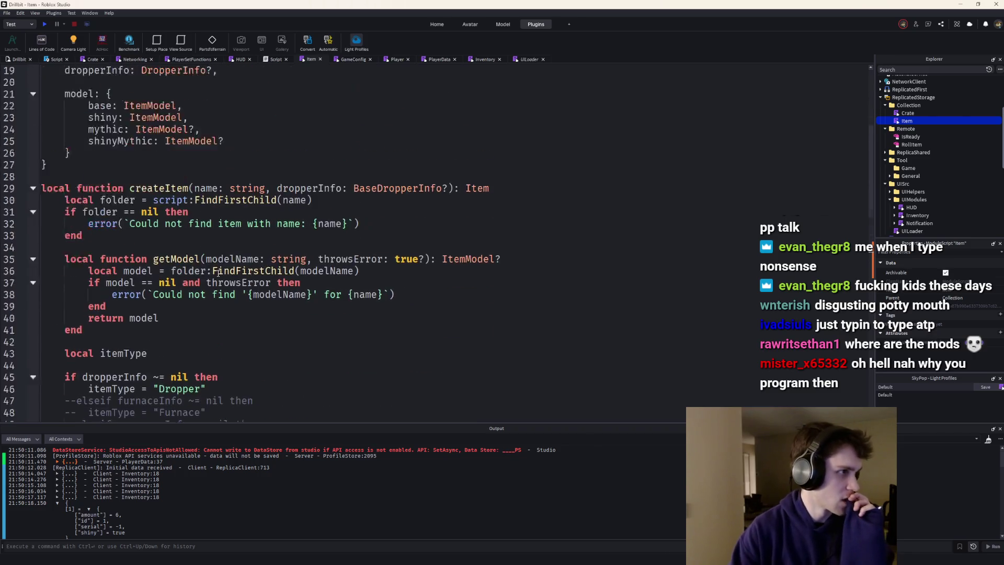
{"action": "scroll", "coordinate": [218, 273], "scroll_direction": "up", "scroll_amount": 6}
{"action": "left_click_drag", "start_coordinate": [233, 171], "coordinate": [233, 200]}
{"action": "key", "text": "BackSpace"}
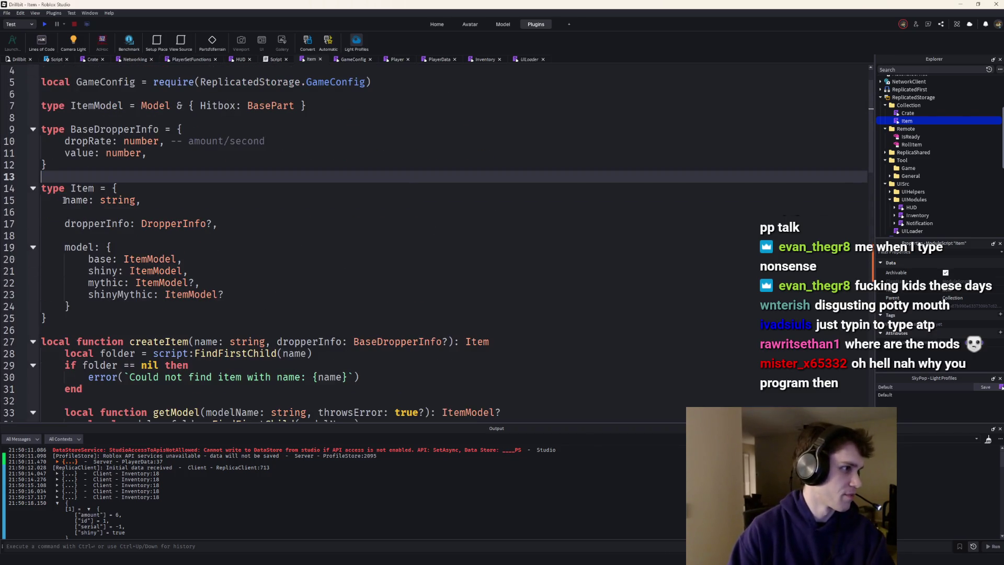
{"action": "scroll", "coordinate": [156, 283], "scroll_direction": "down", "scroll_amount": 7}
{"action": "scroll", "coordinate": [155, 282], "scroll_direction": "down", "scroll_amount": 8}
{"action": "scroll", "coordinate": [156, 282], "scroll_direction": "down", "scroll_amount": 2}
{"action": "scroll", "coordinate": [156, 284], "scroll_direction": "up", "scroll_amount": 3}
{"action": "scroll", "coordinate": [154, 287], "scroll_direction": "up", "scroll_amount": 1}
{"action": "scroll", "coordinate": [156, 284], "scroll_direction": "up", "scroll_amount": 1}
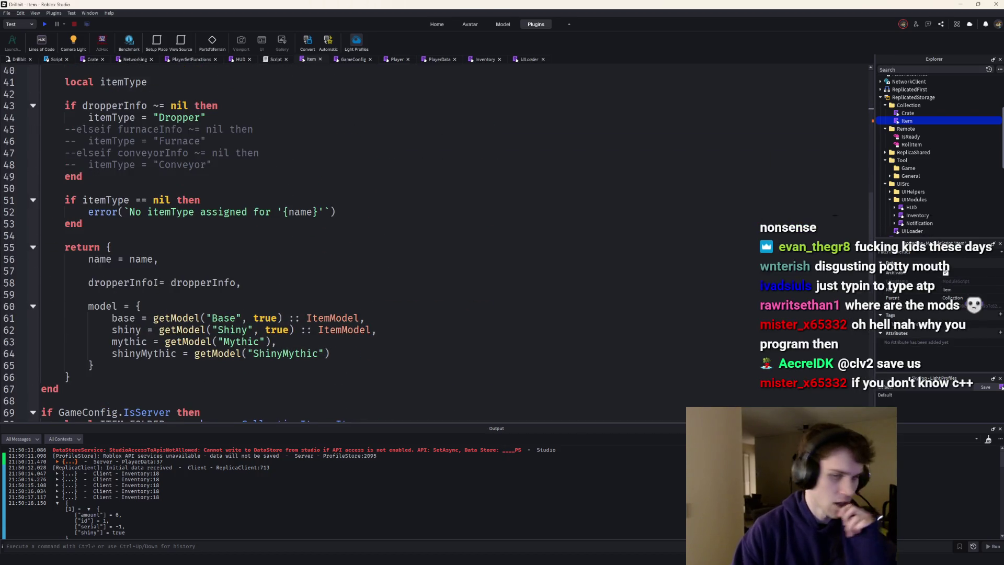
{"action": "mouse_move", "coordinate": [142, 260]}
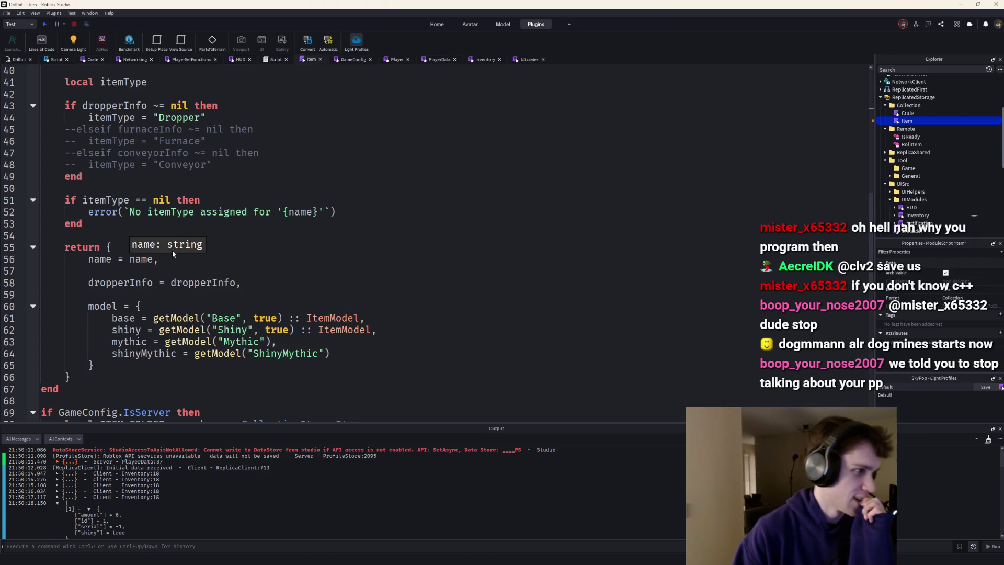
{"action": "scroll", "coordinate": [172, 252], "scroll_direction": "up", "scroll_amount": 3}
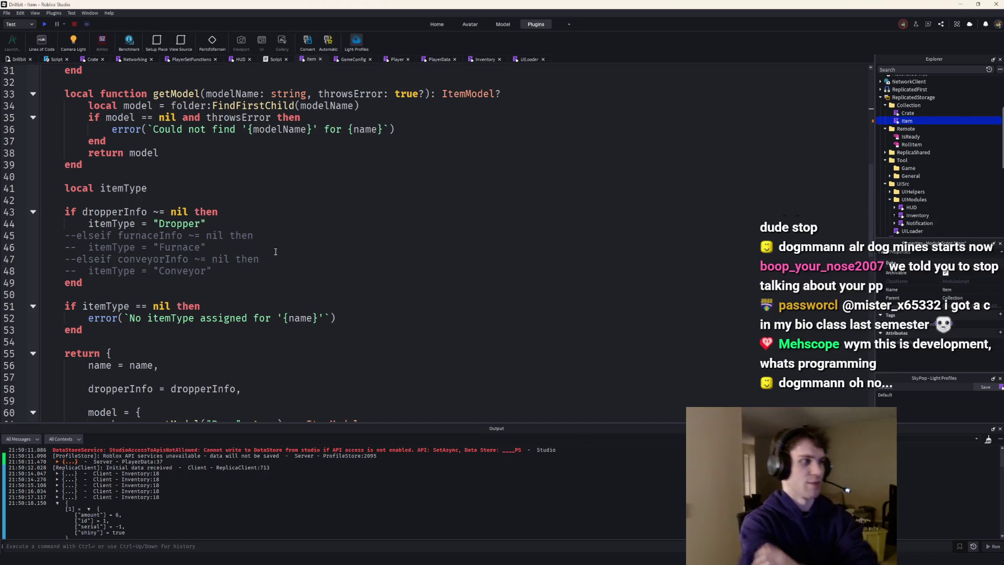
{"action": "scroll", "coordinate": [251, 243], "scroll_direction": "down", "scroll_amount": 1}
{"action": "scroll", "coordinate": [217, 223], "scroll_direction": "up", "scroll_amount": 1}
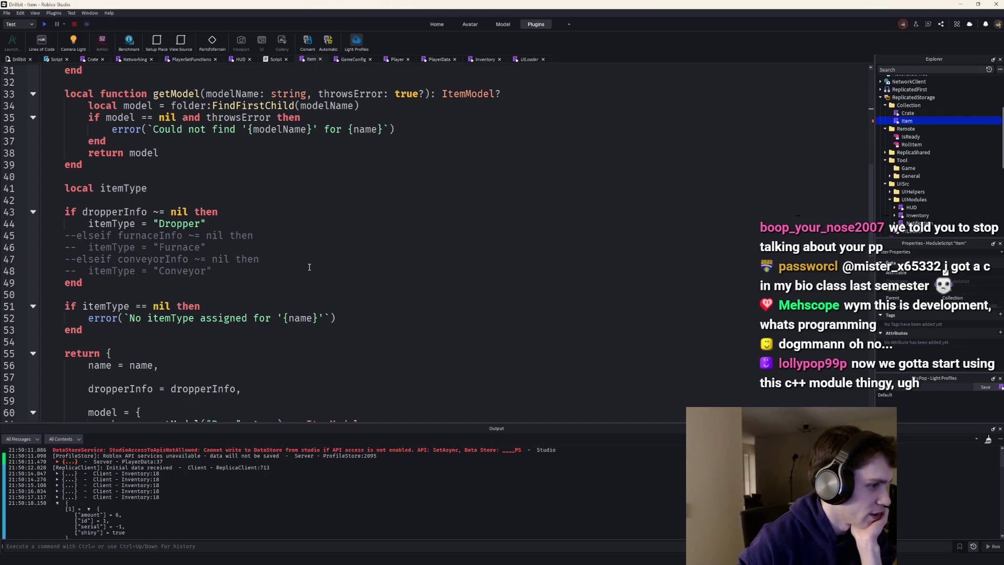
{"action": "scroll", "coordinate": [308, 266], "scroll_direction": "down", "scroll_amount": 1}
{"action": "scroll", "coordinate": [307, 266], "scroll_direction": "down", "scroll_amount": 1}
{"action": "scroll", "coordinate": [308, 266], "scroll_direction": "up", "scroll_amount": 1}
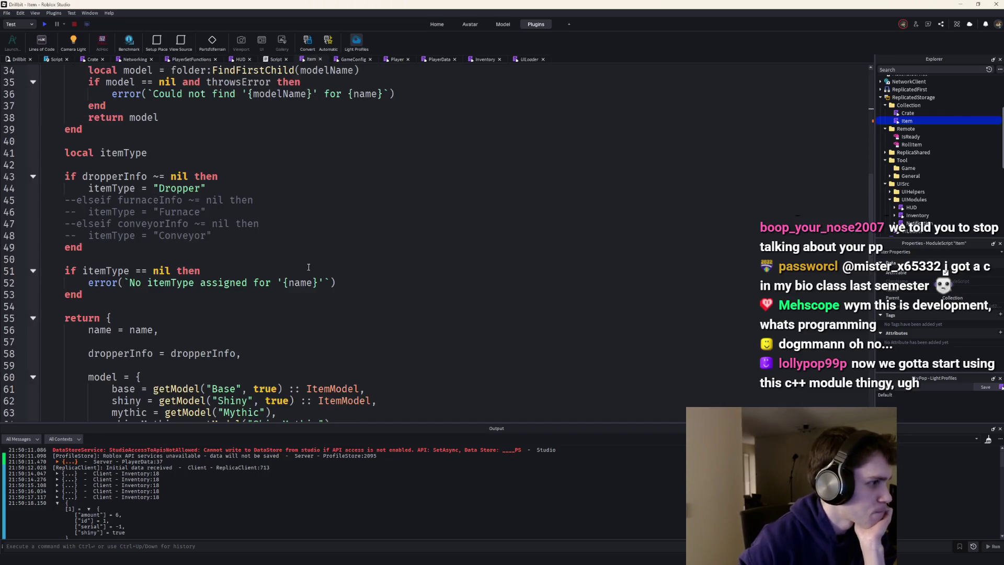
{"action": "left_click", "coordinate": [269, 326]}
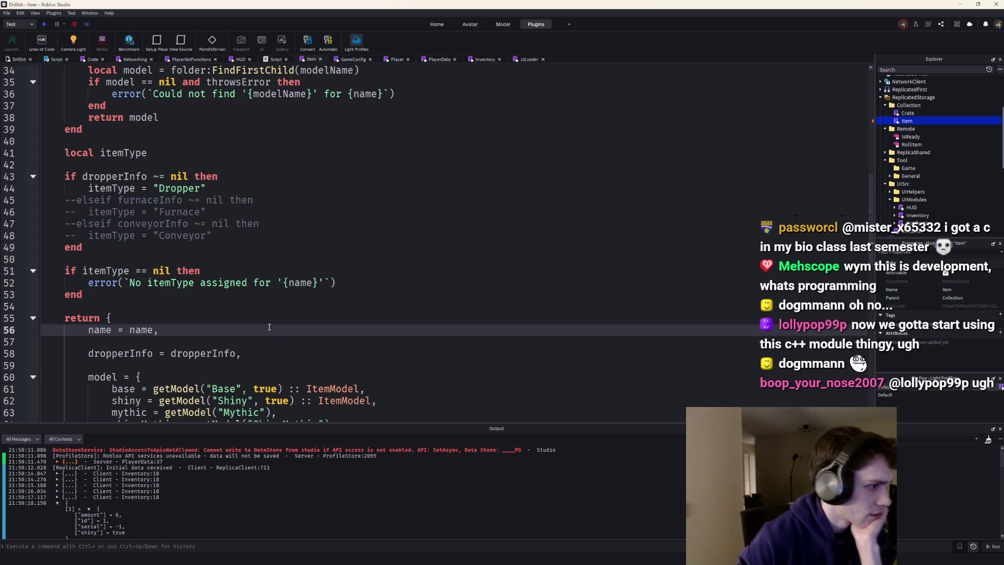
Add oreTemplate = getModel("OreTemplate", itemType == "Dropper") below the name field
{"action": "key", "text": "Return"}
{"action": "type", "text": "oreTemplate = getM"}
{"action": "key", "text": "Tab"}
{"action": "type", "text": "\"Ore"}
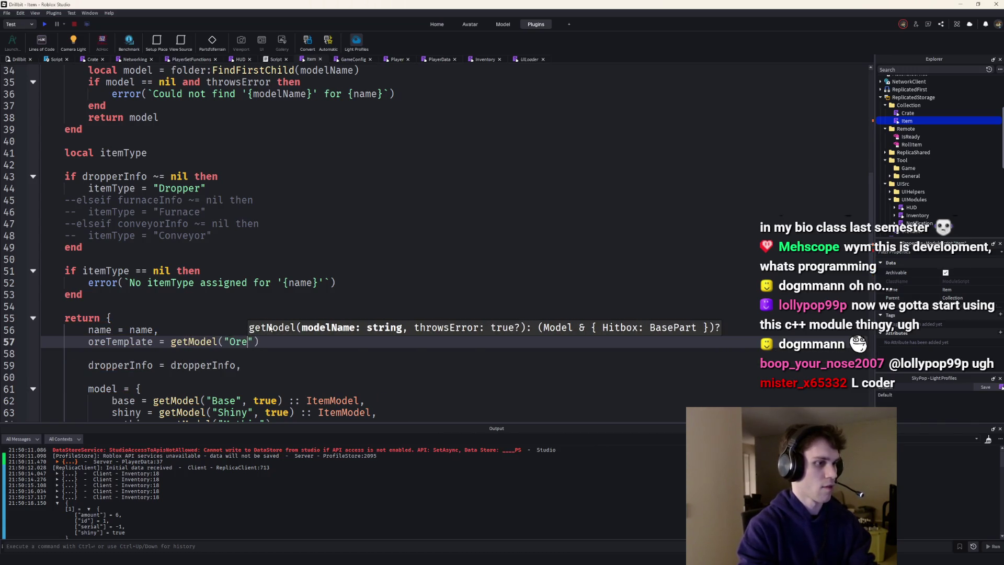
{"action": "type", "text": "Template"}
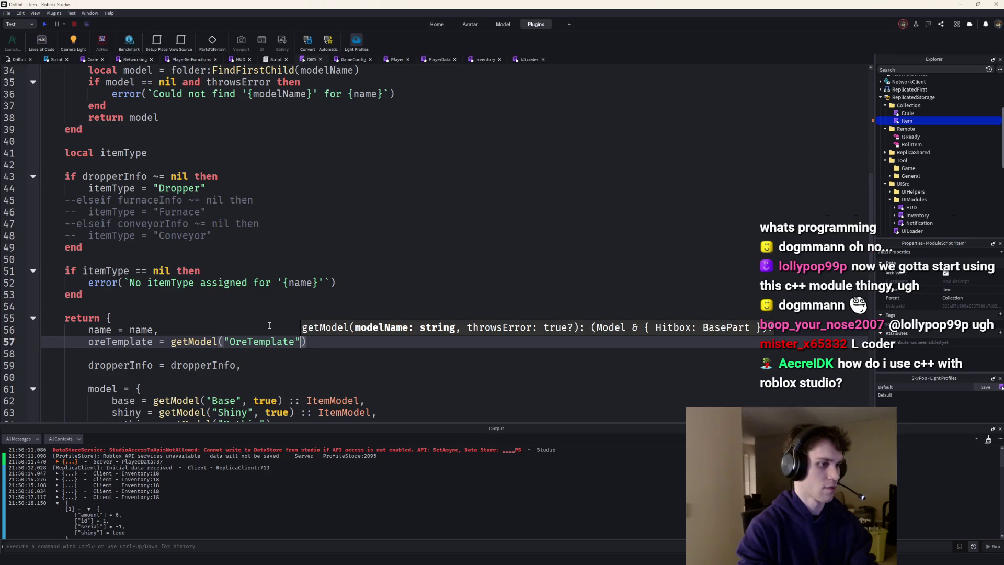
{"action": "type", "text": ", itemType == \"Dro"}
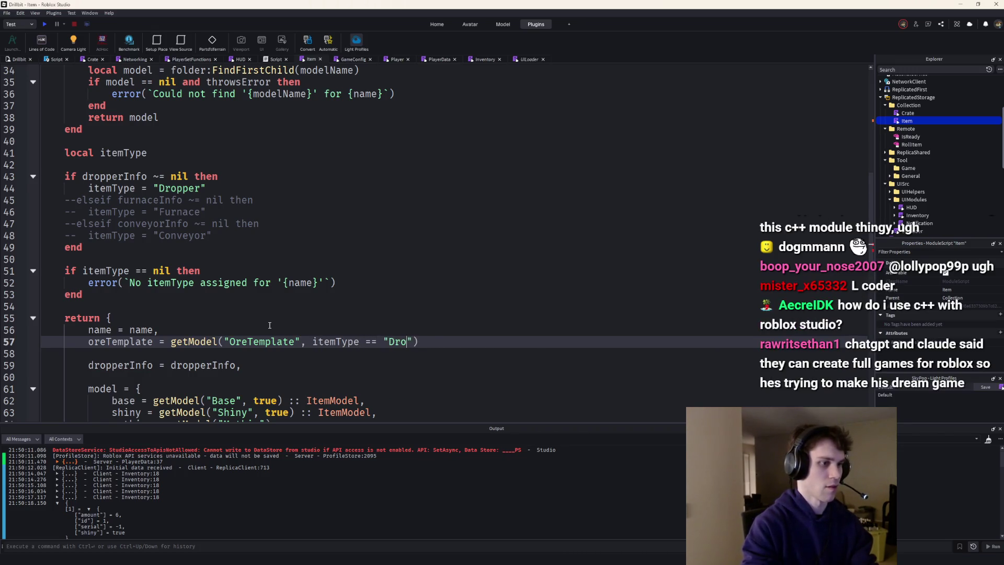
{"action": "type", "text": "),"}
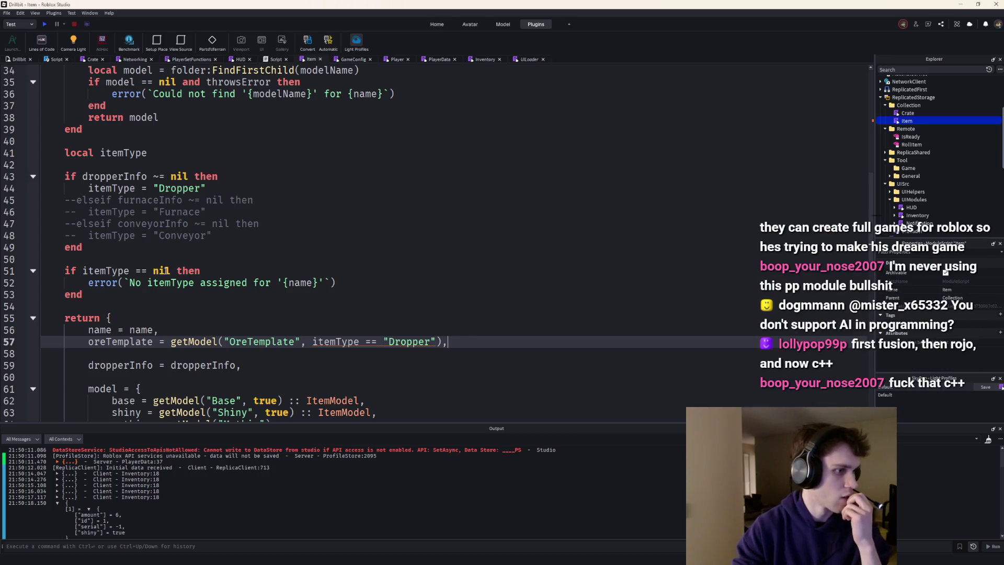
Change the missing-type guard on line 51 from '== nil' to 'if not itemType'
{"action": "left_click", "coordinate": [167, 271]}
{"action": "key", "text": "Delete"}
{"action": "key", "text": "Delete"}
{"action": "key", "text": "Delete"}
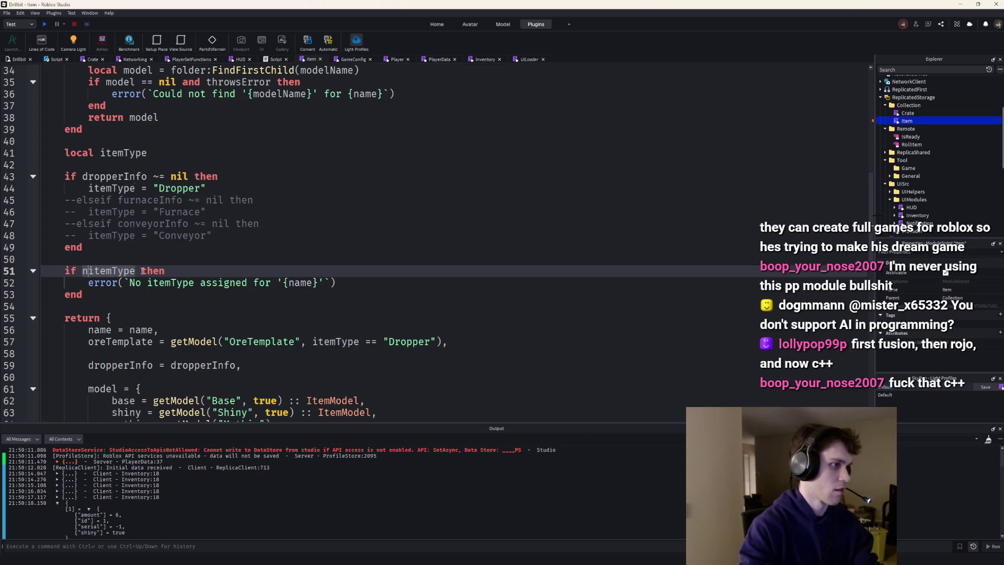
{"action": "type", "text": "not"}
{"action": "key", "text": "Down"}
{"action": "key", "text": "End"}
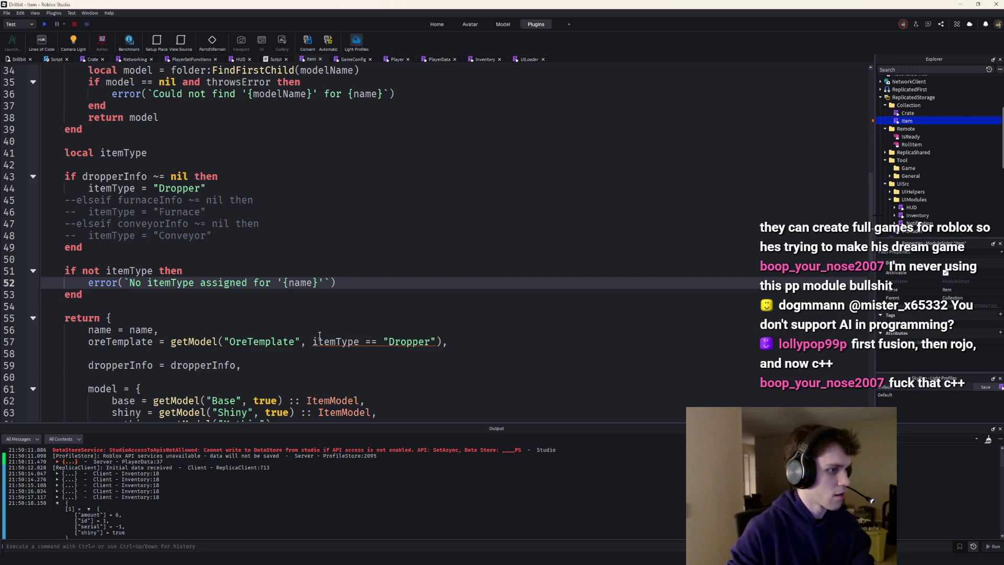
{"action": "key", "text": "Up"}
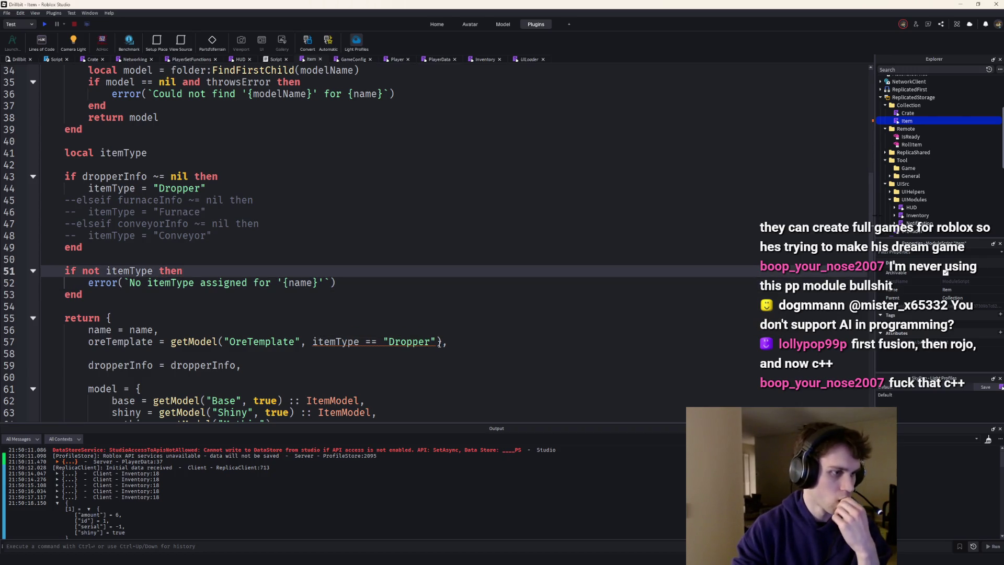
{"action": "scroll", "coordinate": [324, 253], "scroll_direction": "up", "scroll_amount": 2}
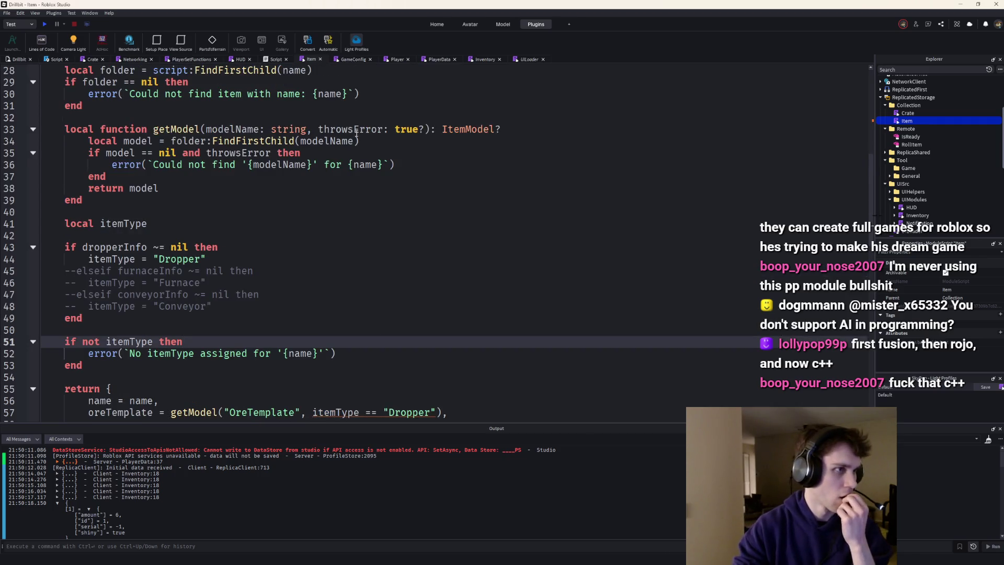
Move the blank line so oreTemplate sits directly above dropperInfo, then select BaseDropperInfo for renaming
{"action": "left_click", "coordinate": [386, 130]}
{"action": "type", "text": "boolean"}
{"action": "scroll", "coordinate": [404, 249], "scroll_direction": "down", "scroll_amount": 4}
{"action": "scroll", "coordinate": [405, 250], "scroll_direction": "up", "scroll_amount": 3}
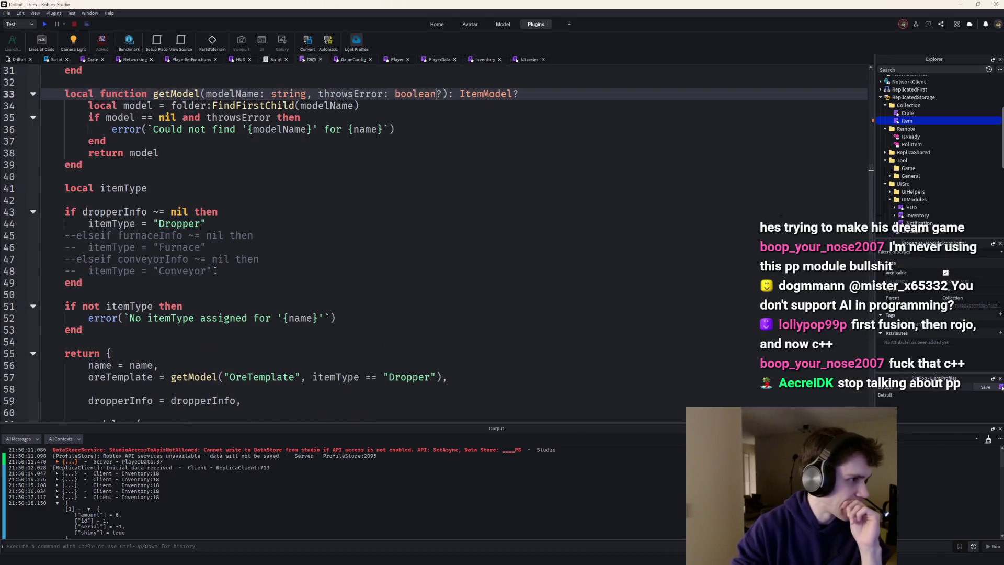
{"action": "scroll", "coordinate": [216, 267], "scroll_direction": "down", "scroll_amount": 4}
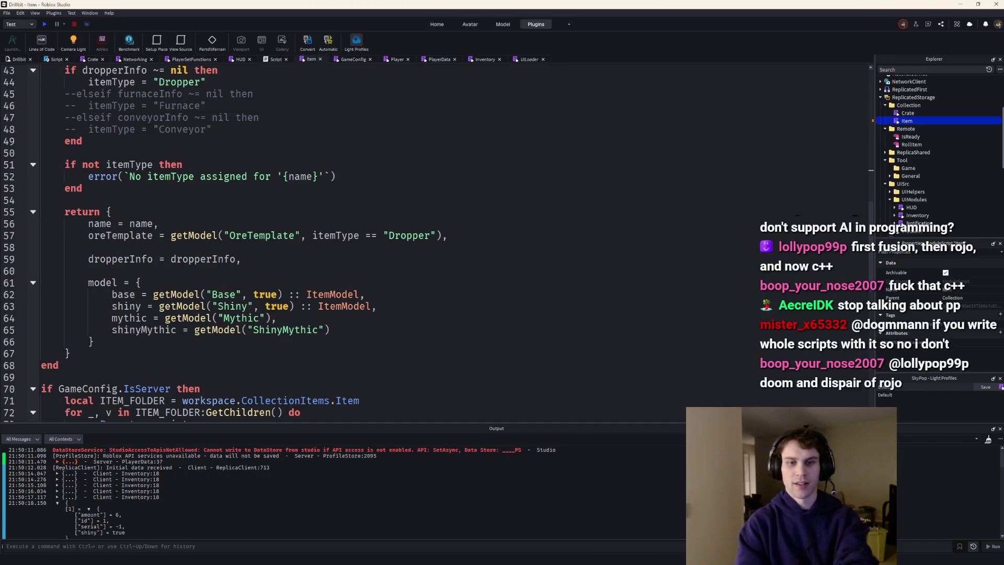
{"action": "scroll", "coordinate": [193, 211], "scroll_direction": "up", "scroll_amount": 3}
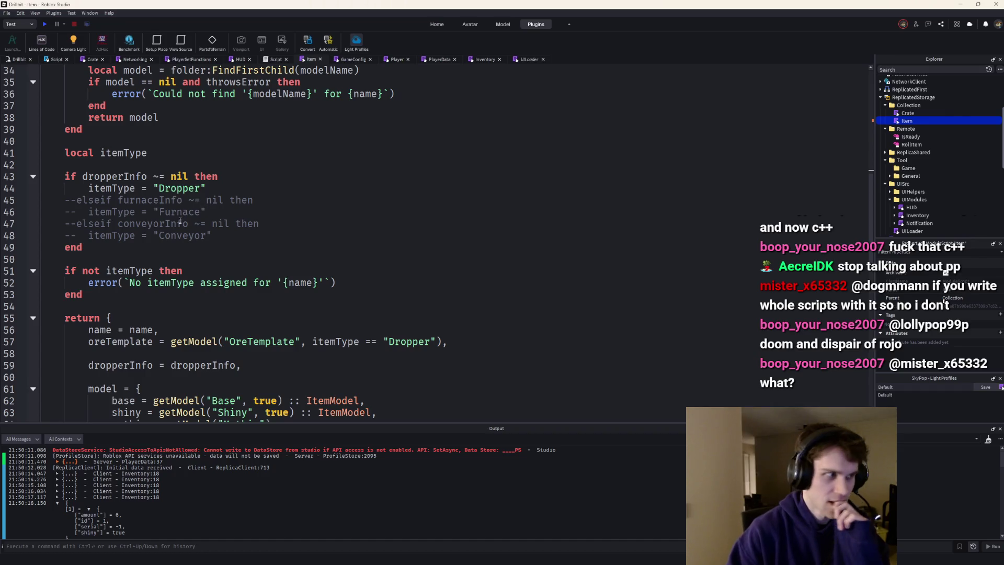
{"action": "scroll", "coordinate": [196, 212], "scroll_direction": "down", "scroll_amount": 1}
{"action": "scroll", "coordinate": [191, 216], "scroll_direction": "down", "scroll_amount": 2}
{"action": "scroll", "coordinate": [191, 219], "scroll_direction": "up", "scroll_amount": 2}
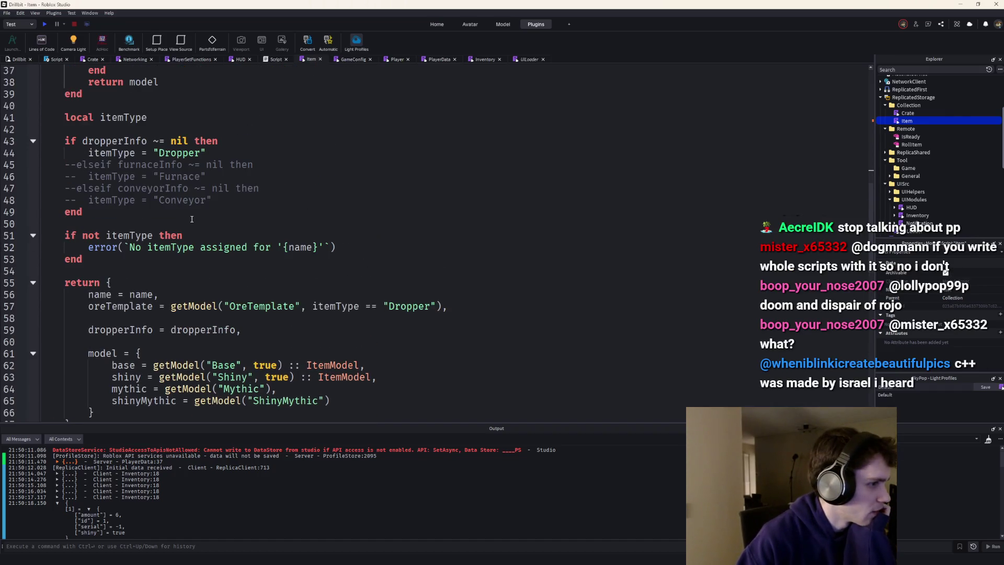
{"action": "scroll", "coordinate": [191, 219], "scroll_direction": "down", "scroll_amount": 1}
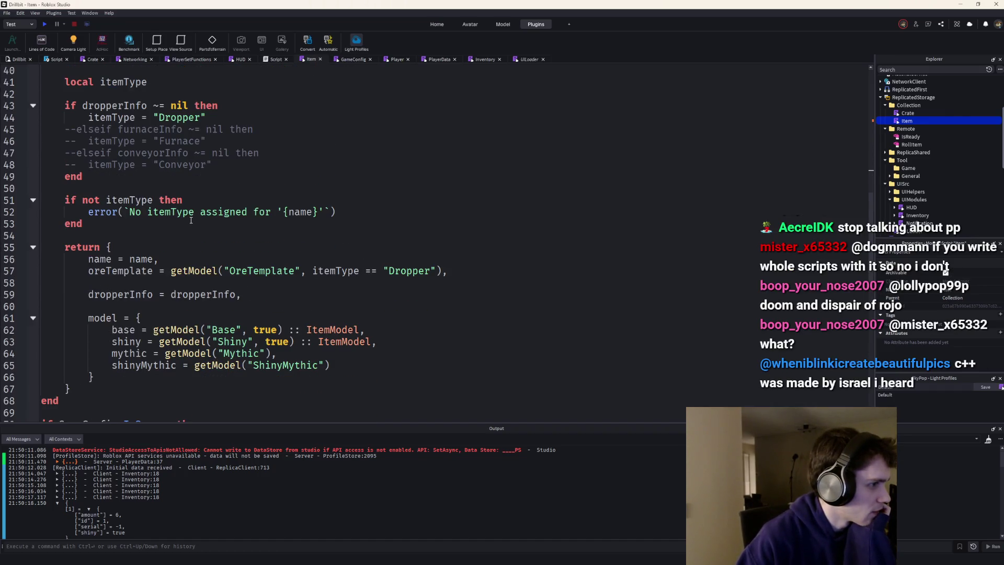
{"action": "left_click", "coordinate": [166, 285]}
{"action": "key", "text": "BackSpace"}
{"action": "key", "text": "Up"}
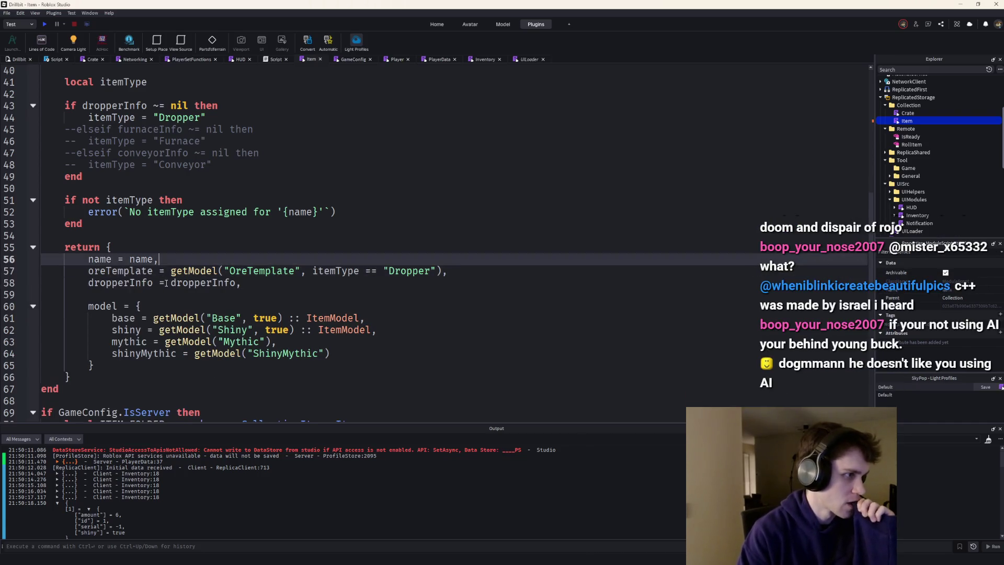
{"action": "key", "text": "Return"}
{"action": "scroll", "coordinate": [188, 271], "scroll_direction": "up", "scroll_amount": 5}
{"action": "scroll", "coordinate": [236, 251], "scroll_direction": "up", "scroll_amount": 7}
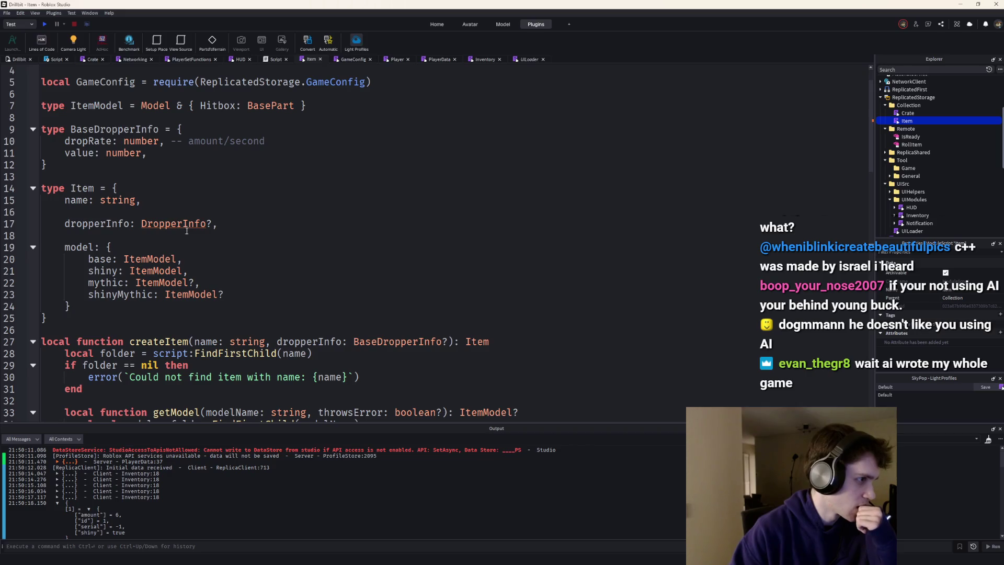
{"action": "double_click", "coordinate": [126, 130]}
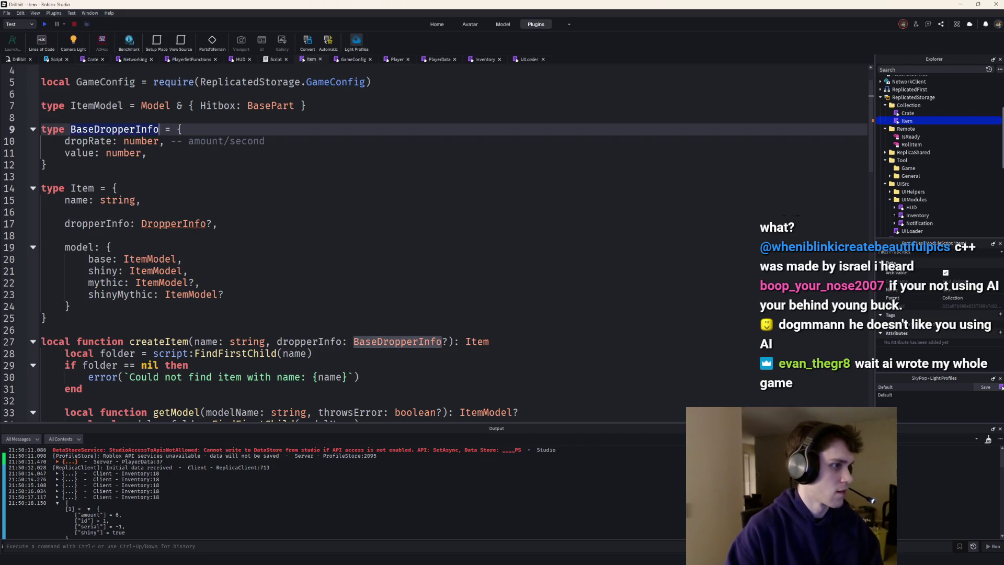
{"action": "type", "text": "DropperInfo"}
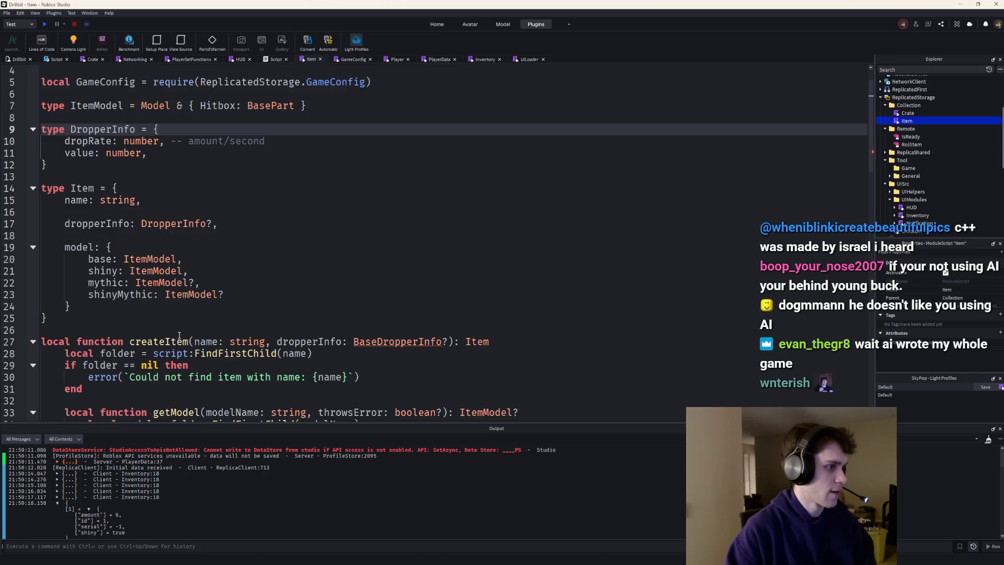
{"action": "scroll", "coordinate": [171, 329], "scroll_direction": "down", "scroll_amount": 4}
{"action": "scroll", "coordinate": [359, 248], "scroll_direction": "down", "scroll_amount": 1}
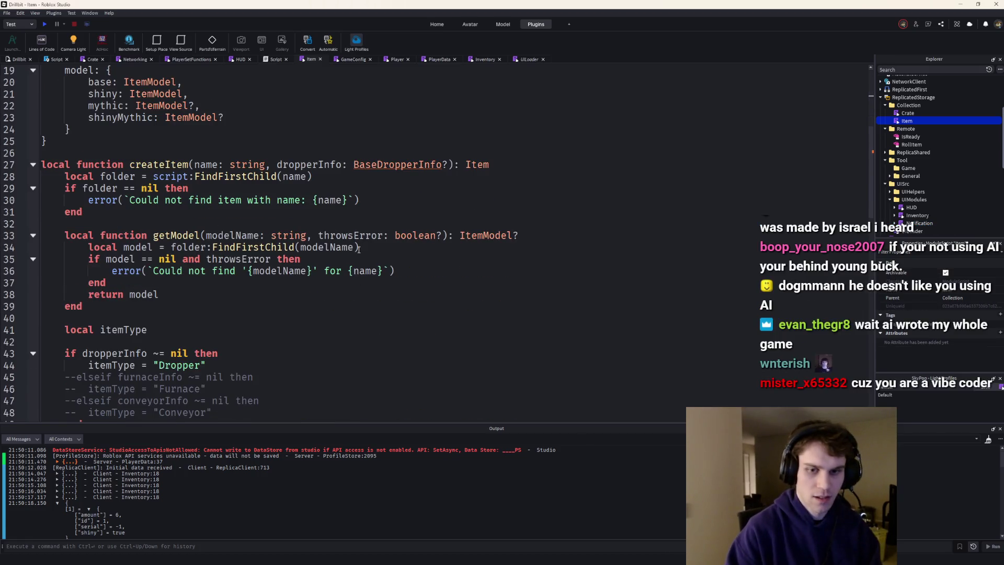
Update createItem's parameter to the renamed DropperInfo type, add a ', ' slot, and open a line for a new type
{"action": "left_click", "coordinate": [377, 165]}
{"action": "key", "text": "BackSpace"}
{"action": "key", "text": "BackSpace"}
{"action": "key", "text": "BackSpace"}
{"action": "left_click", "coordinate": [427, 165]}
{"action": "type", "text": ","}
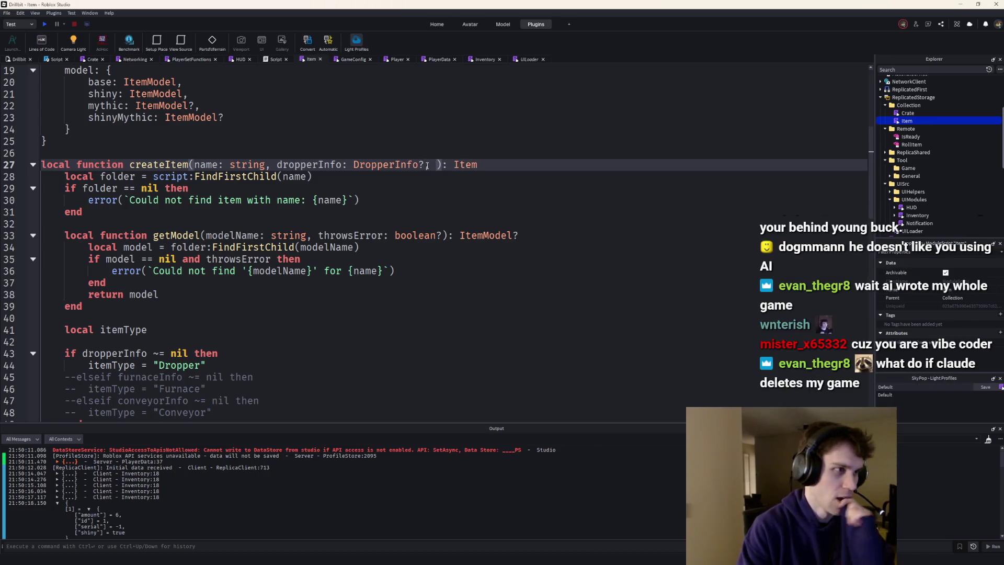
{"action": "scroll", "coordinate": [376, 125], "scroll_direction": "up", "scroll_amount": 3}
{"action": "scroll", "coordinate": [376, 124], "scroll_direction": "up", "scroll_amount": 2}
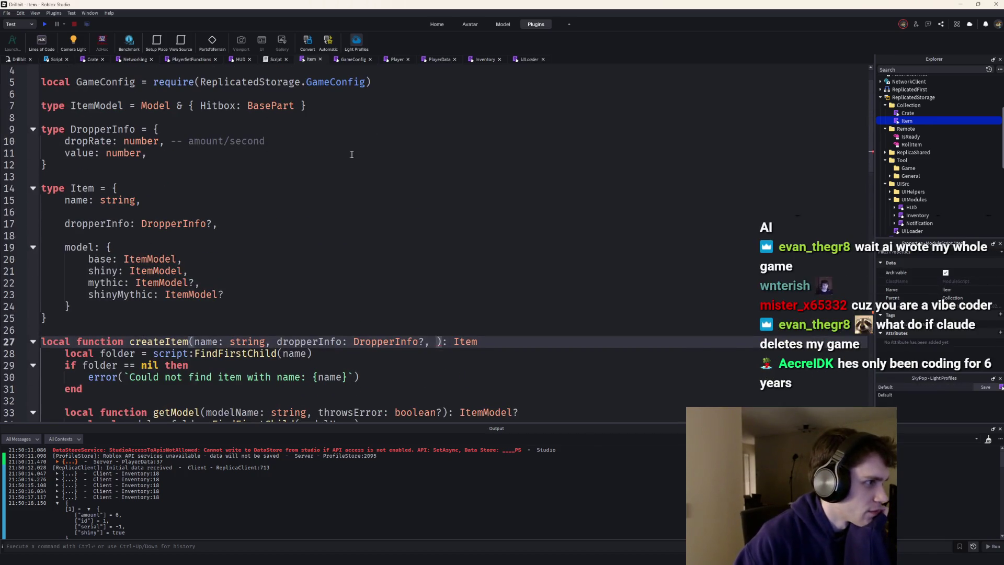
{"action": "left_click", "coordinate": [209, 162]}
{"action": "key", "text": "Return"}
{"action": "key", "text": "Return"}
{"action": "type", "text": "type"}
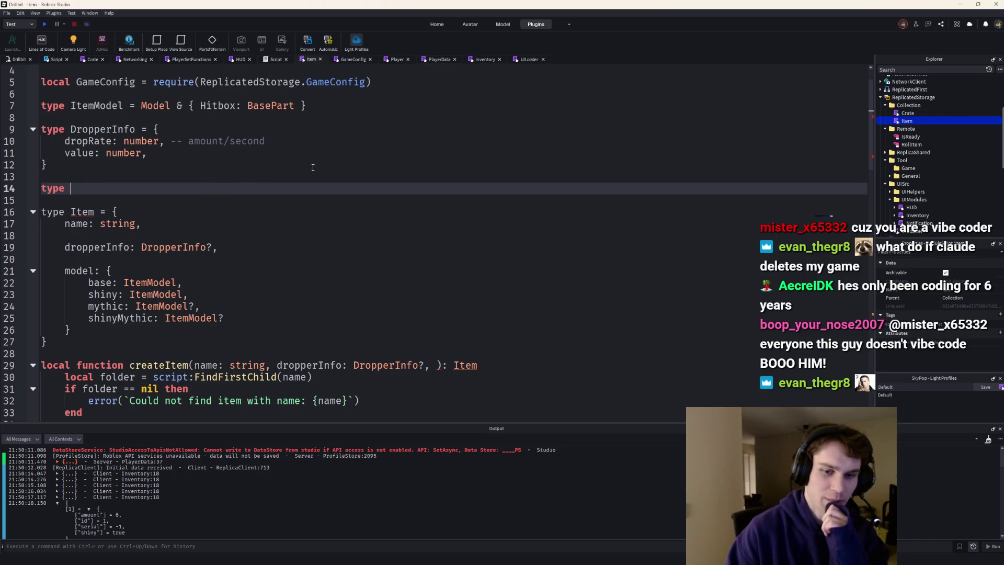
{"action": "type", "text": "Upgra"}
{"action": "type", "text": " {"}
Declare empty 'type UpgradeInfo = {}' and 'type FurnaceInfo = {}'
{"action": "key", "text": "Return"}
{"action": "key", "text": "Down"}
{"action": "key", "text": "Return"}
{"action": "key", "text": "Return"}
{"action": "type", "text": "type FuranceI"}
{"action": "key", "text": "BackSpace"}
{"action": "key", "text": "BackSpace"}
{"action": "key", "text": "BackSpace"}
{"action": "type", "text": "= {"}
{"action": "key", "text": "Return"}
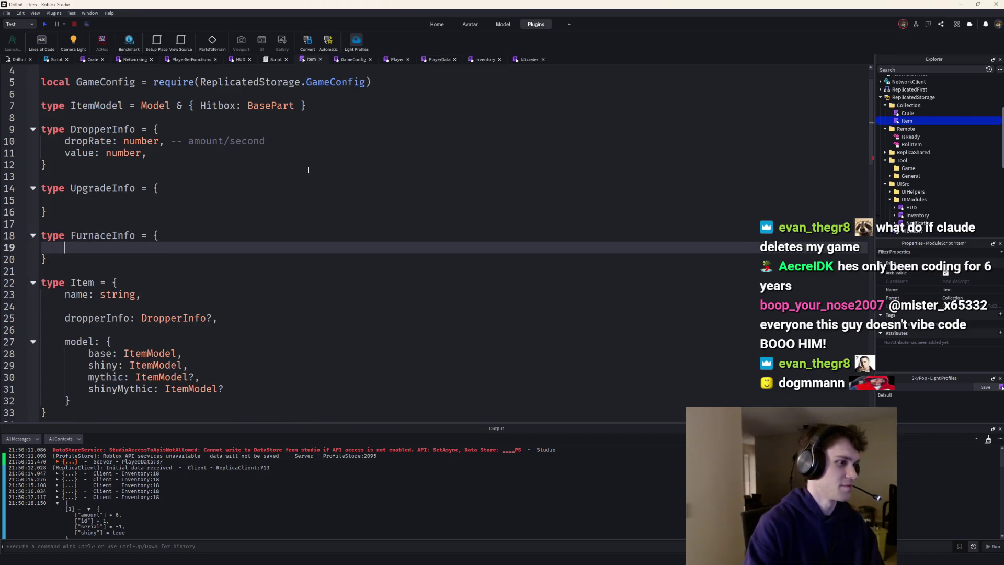
{"action": "scroll", "coordinate": [307, 169], "scroll_direction": "down", "scroll_amount": 1}
{"action": "scroll", "coordinate": [308, 169], "scroll_direction": "down", "scroll_amount": 3}
Position the caret at the end of createItem's parameter list for new parameters
{"action": "left_click", "coordinate": [436, 294]}
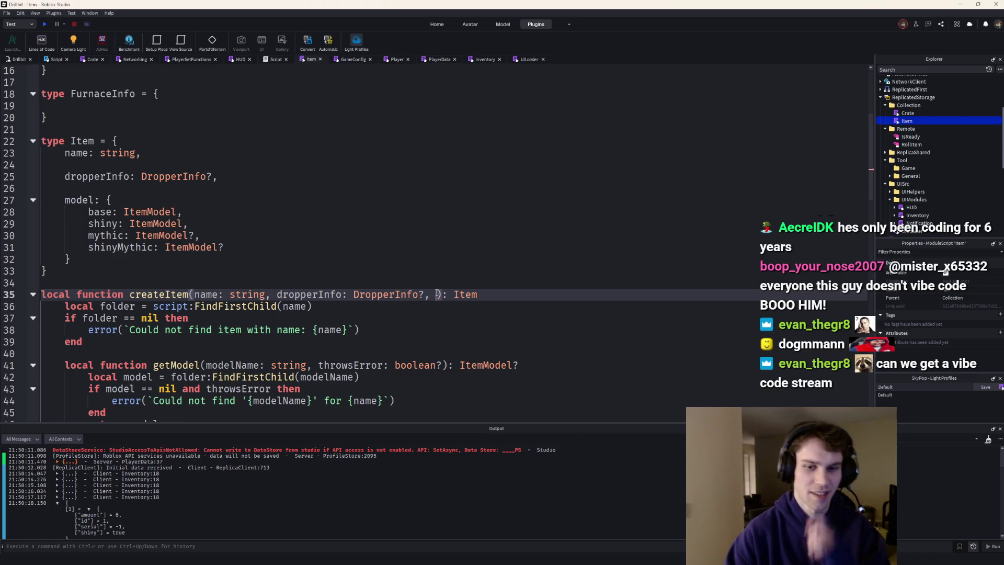
{"action": "scroll", "coordinate": [235, 235], "scroll_direction": "up", "scroll_amount": 3}
{"action": "scroll", "coordinate": [157, 204], "scroll_direction": "up", "scroll_amount": 1}
{"action": "left_click", "coordinate": [106, 189]}
{"action": "scroll", "coordinate": [387, 341], "scroll_direction": "down", "scroll_amount": 4}
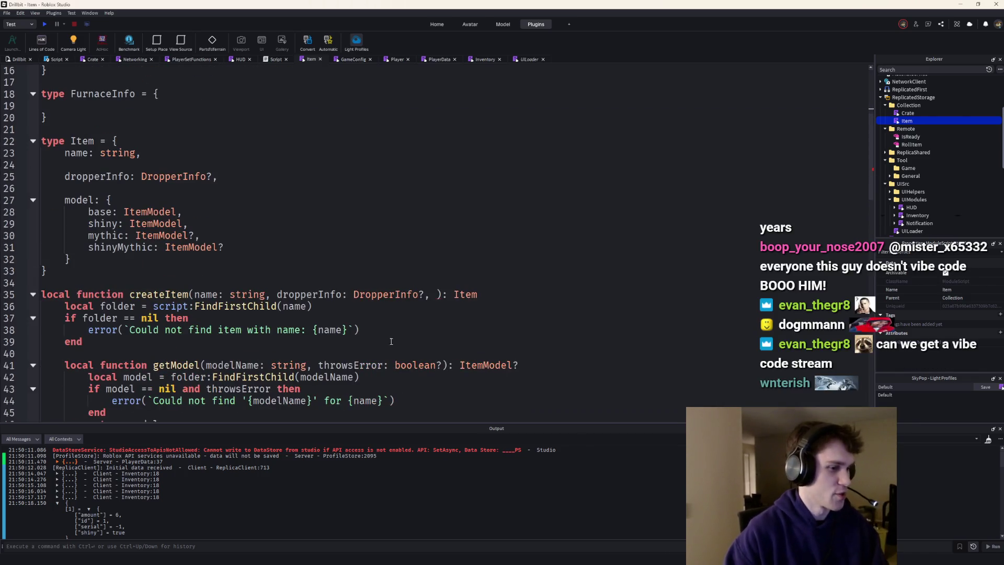
{"action": "left_click", "coordinate": [430, 294]}
{"action": "type", "text": "UpgradeInfo: Upg"}
Add upgradeInfo: UpgradeInfo and a FurnaceInfo parameter, then break createItem's parameters onto one line each
{"action": "key", "text": "Tab"}
{"action": "type", "text": ", furanceInfo: Fur"}
{"action": "key", "text": "Tab"}
{"action": "type", "text": "?"}
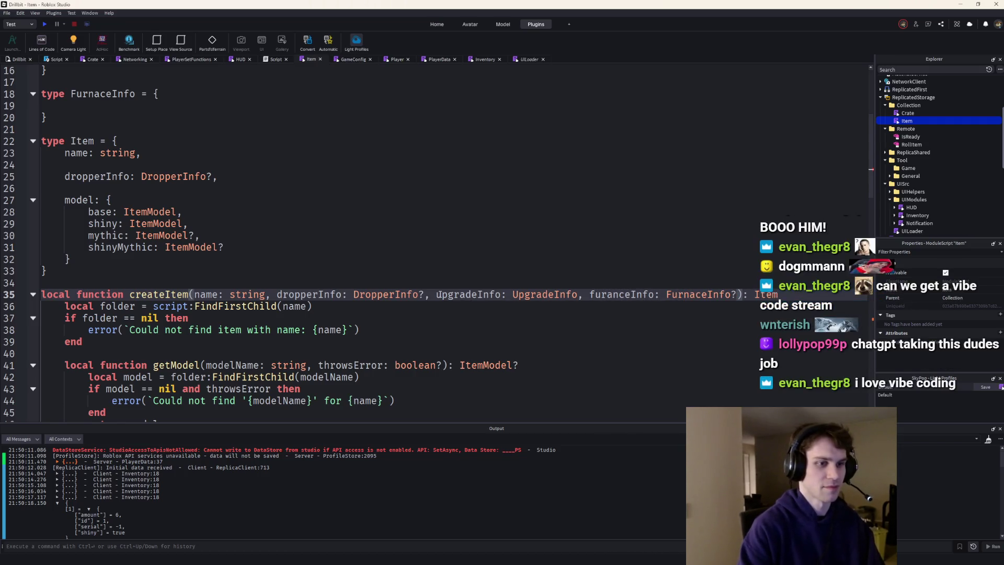
{"action": "left_click", "coordinate": [196, 294]}
{"action": "type", "text": "u"}
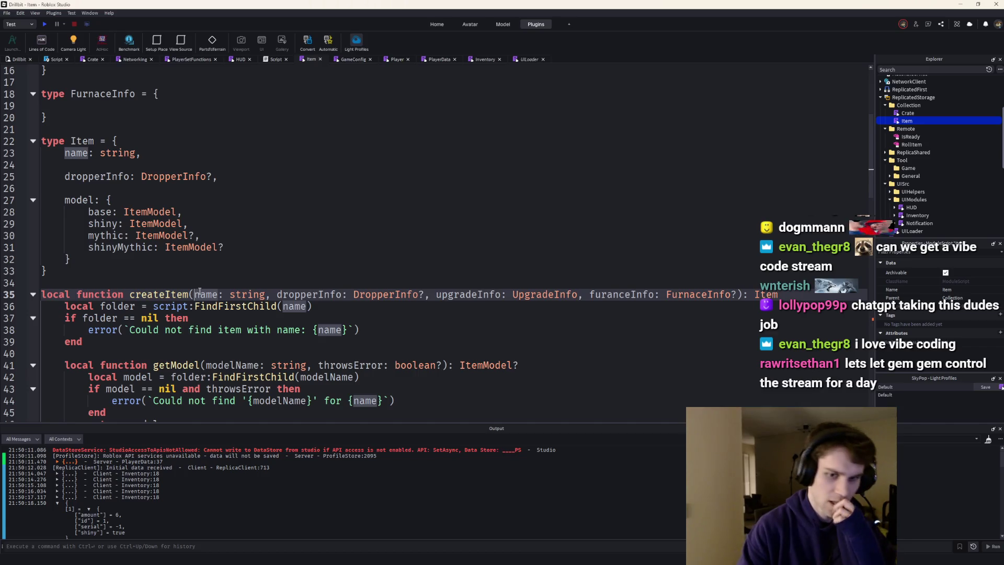
{"action": "key", "text": "Return"}
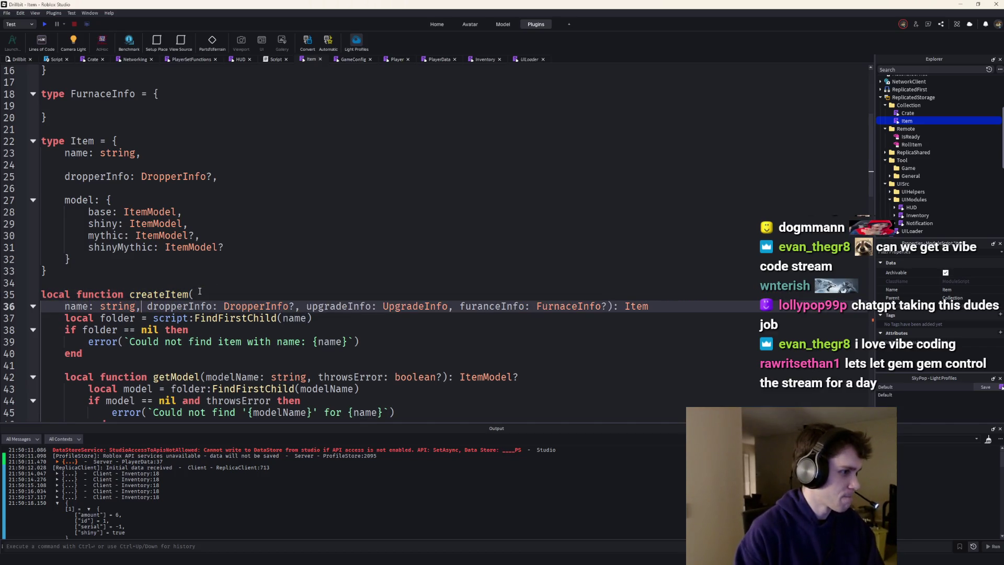
{"action": "key", "text": "Return"}
{"action": "key", "text": "ctrl+Right"}
{"action": "key", "text": "ctrl+Right"}
{"action": "key", "text": "ctrl+Right"}
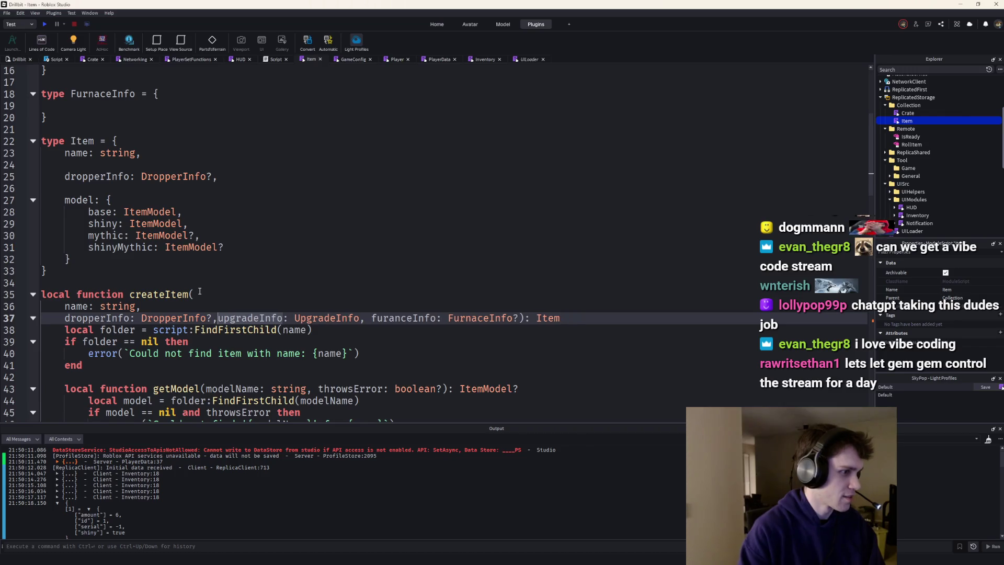
{"action": "key", "text": "Return"}
{"action": "key", "text": "ctrl+Right"}
{"action": "key", "text": "ctrl+Right"}
{"action": "key", "text": "ctrl+Right"}
{"action": "key", "text": "Return"}
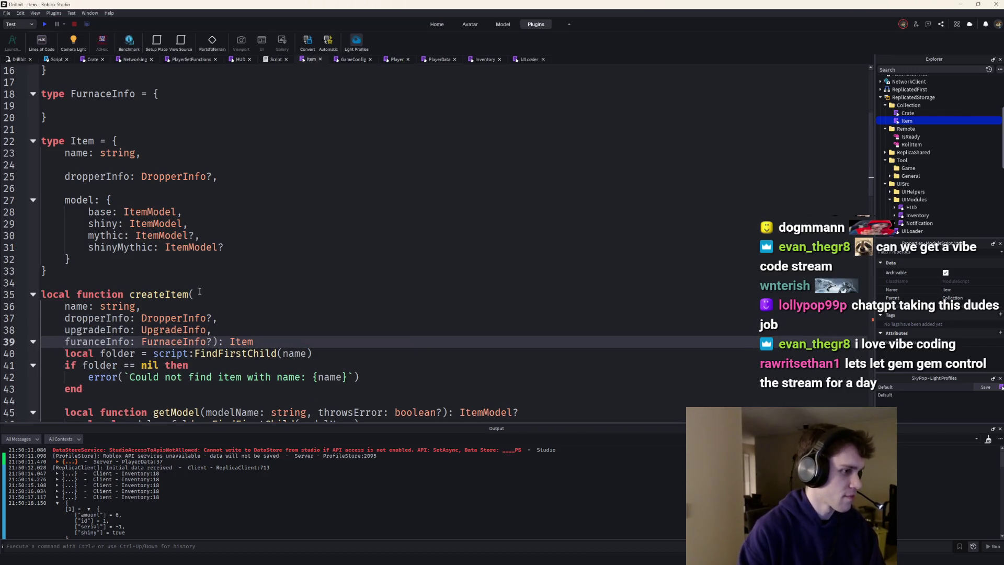
{"action": "key", "text": "Return"}
Fix the furnace parameter name and type, and add a conveyorInfo parameter on its own line
{"action": "double_click", "coordinate": [78, 341]}
{"action": "type", "text": "conveyorInfo"}
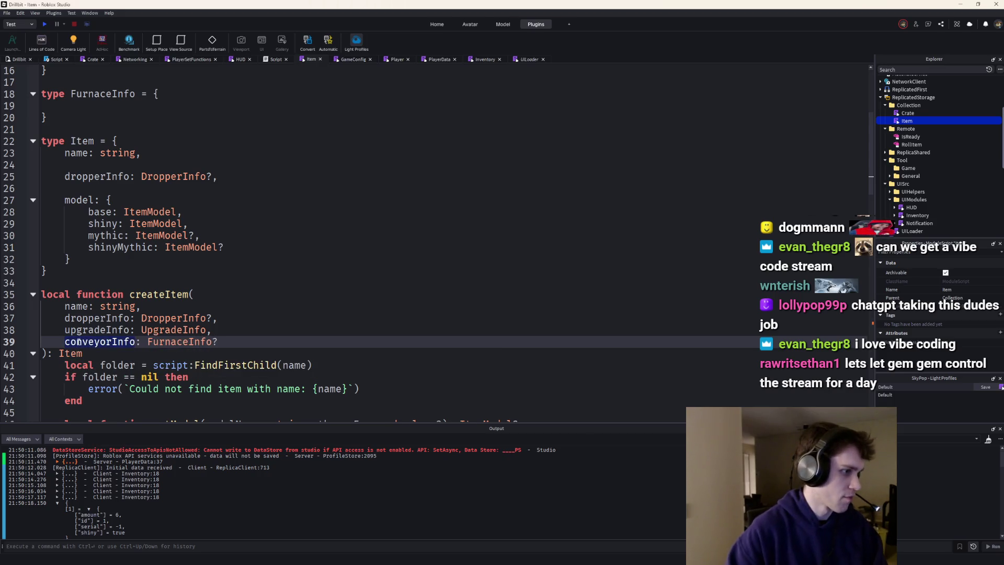
{"action": "double_click", "coordinate": [169, 342]}
{"action": "type", "text": "Conv"}
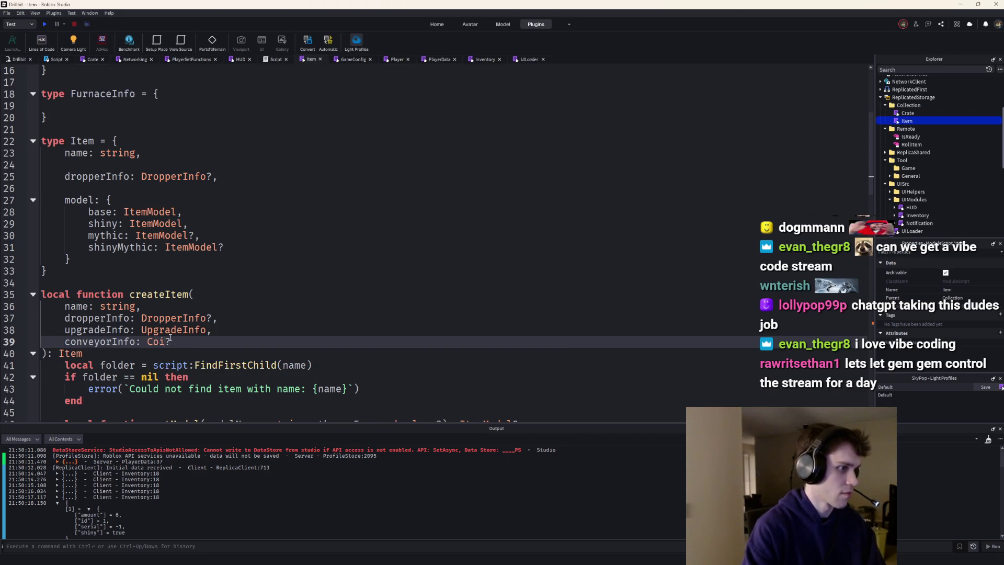
{"action": "key", "text": "BackSpace"}
{"action": "key", "text": "BackSpace"}
{"action": "key", "text": "BackSpace"}
{"action": "key", "text": "BackSpace"}
{"action": "type", "text": "FurnaceInfo"}
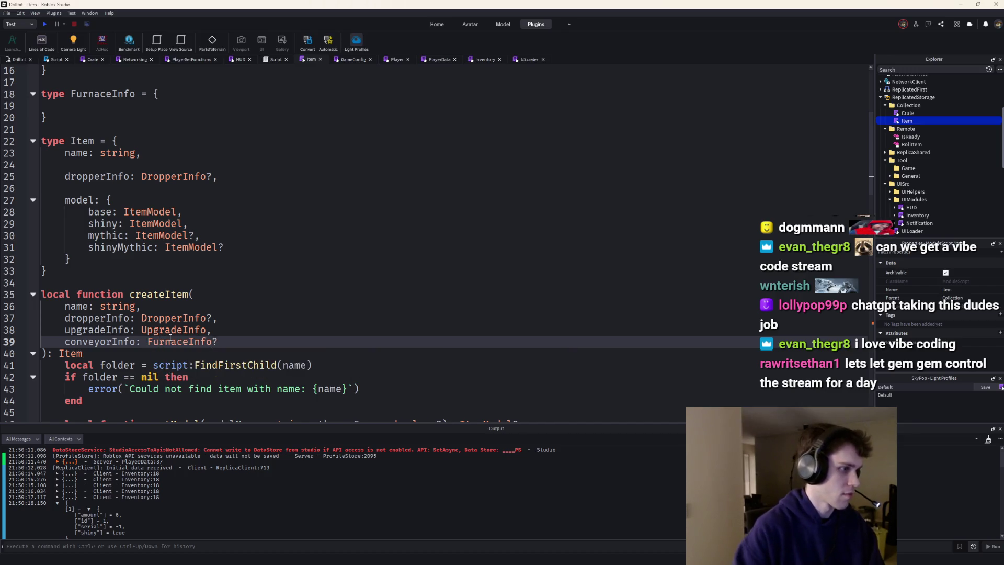
{"action": "double_click", "coordinate": [77, 343]}
{"action": "type", "text": "fo: Furna"}
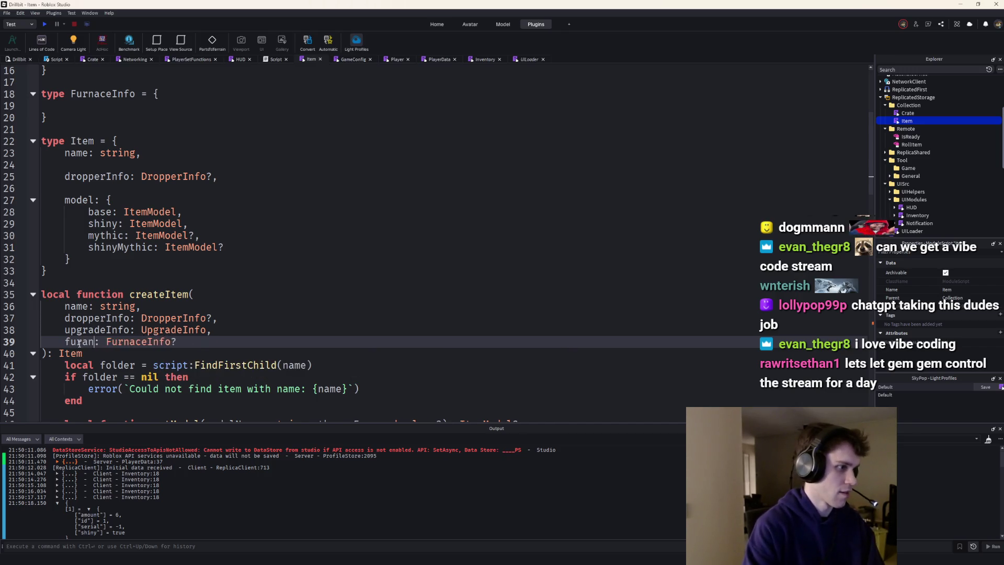
{"action": "type", "text": "ceInfo?"}
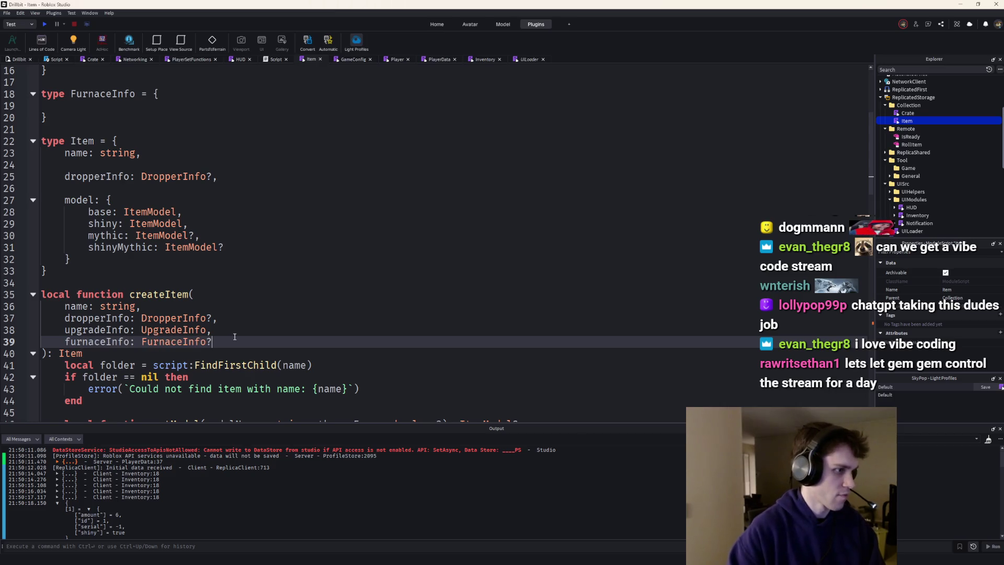
{"action": "type", "text": ","}
{"action": "key", "text": "Return"}
{"action": "type", "text": "conveyorInfo"}
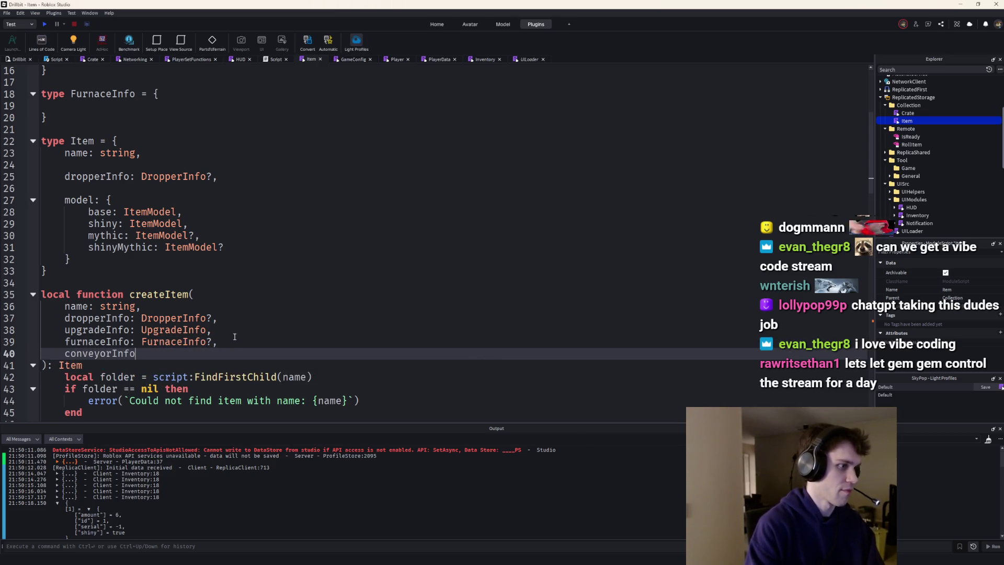
{"action": "type", "text": ": ConveyorInfo"}
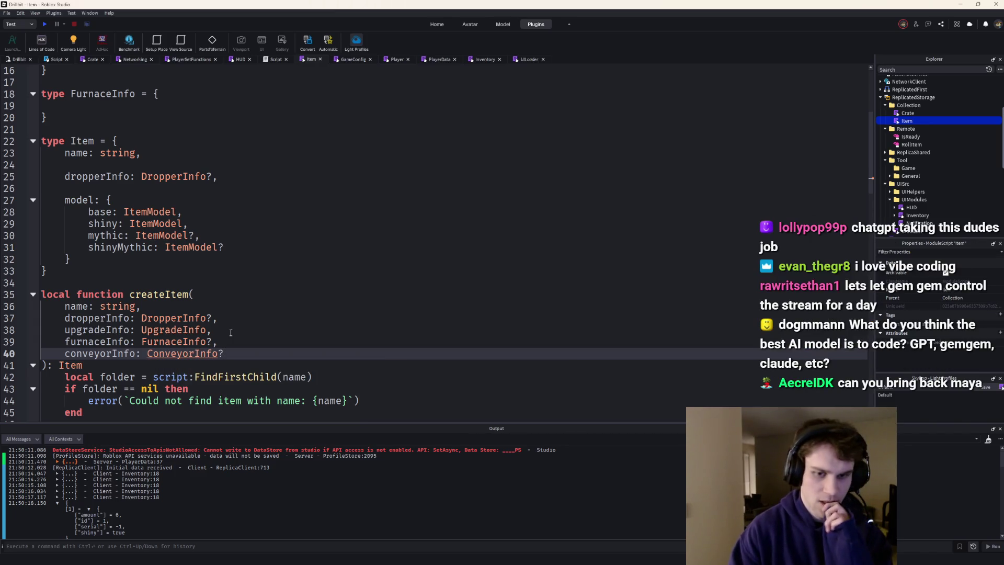
{"action": "type", "text": "?"}
{"action": "scroll", "coordinate": [230, 333], "scroll_direction": "down", "scroll_amount": 1}
{"action": "scroll", "coordinate": [230, 334], "scroll_direction": "down", "scroll_amount": 1}
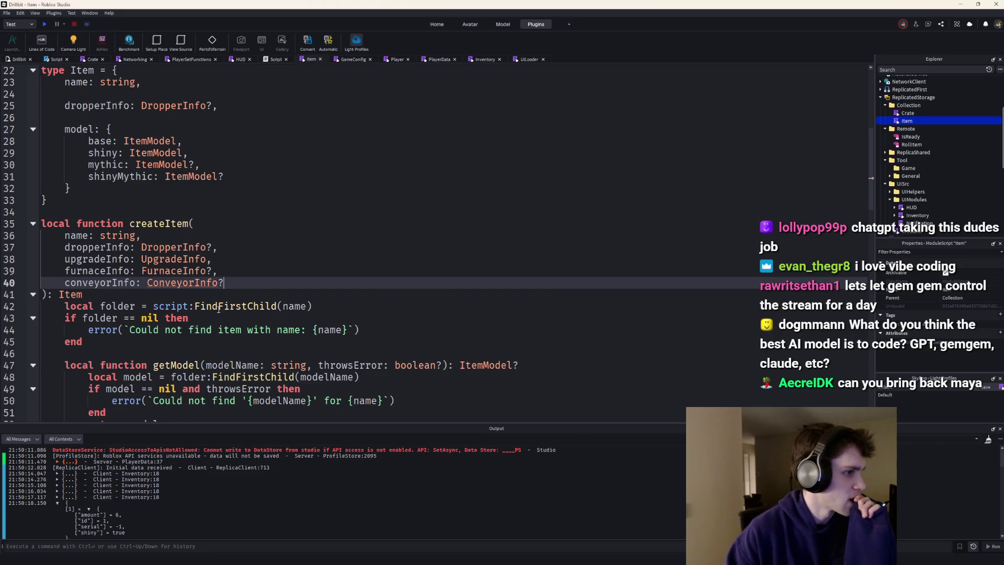
{"action": "scroll", "coordinate": [218, 306], "scroll_direction": "up", "scroll_amount": 2}
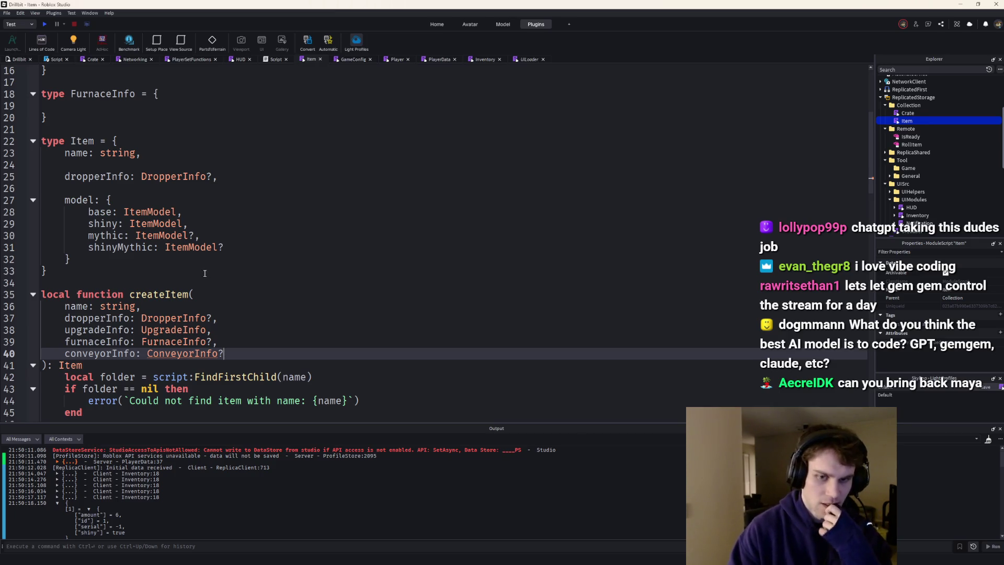
{"action": "scroll", "coordinate": [204, 273], "scroll_direction": "down", "scroll_amount": 2}
{"action": "scroll", "coordinate": [206, 283], "scroll_direction": "up", "scroll_amount": 2}
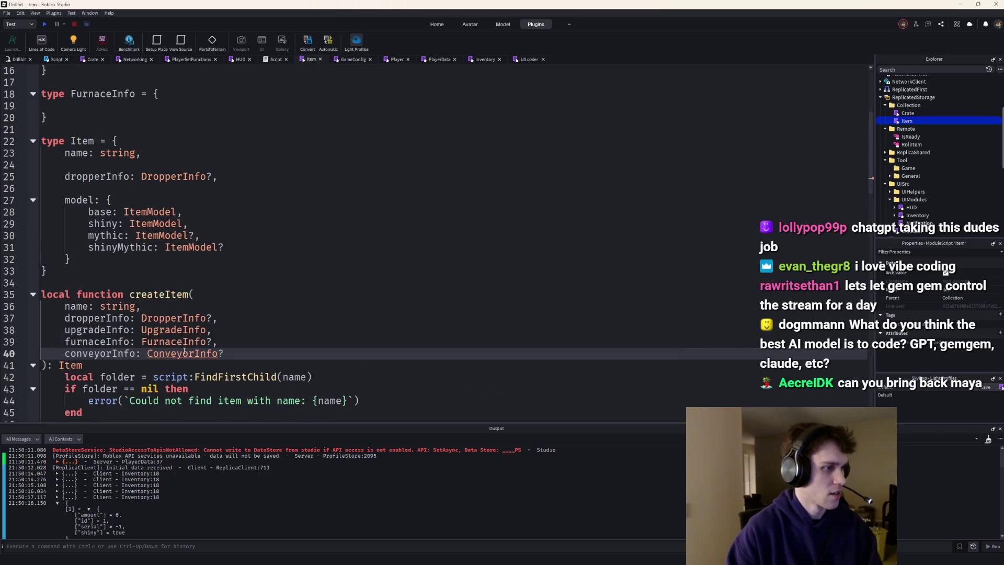
Declare an empty 'type ConveyorInfo = {' after FurnaceInfo
{"action": "left_click", "coordinate": [81, 117]}
{"action": "key", "text": "Return"}
{"action": "key", "text": "Return"}
{"action": "type", "text": "type ConveyorInfo = {"}
{"action": "key", "text": "Return"}
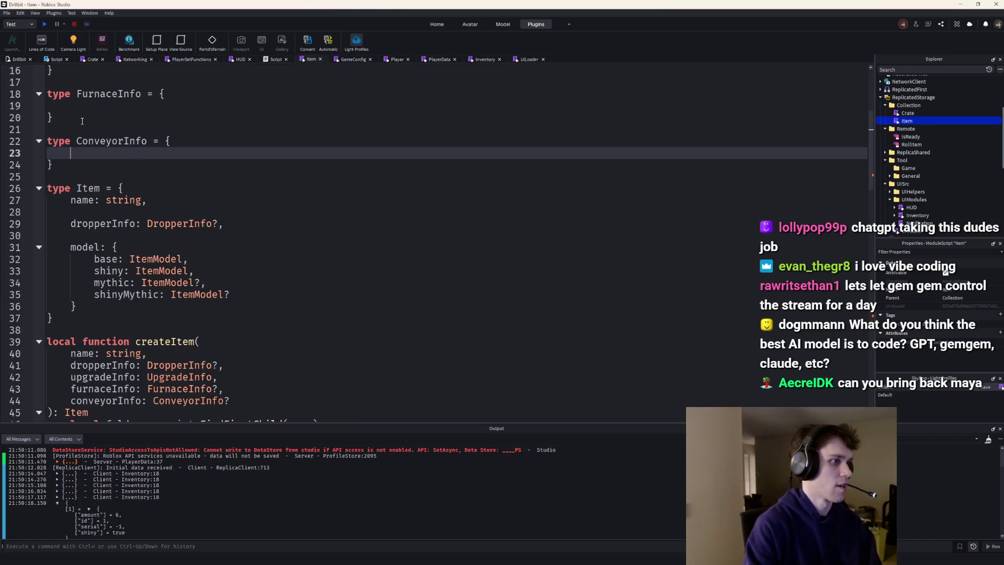
{"action": "scroll", "coordinate": [157, 235], "scroll_direction": "up", "scroll_amount": 2}
{"action": "scroll", "coordinate": [198, 307], "scroll_direction": "down", "scroll_amount": 4}
{"action": "left_click_drag", "start_coordinate": [231, 329], "coordinate": [45, 303]}
{"action": "key", "text": "ctrl+c"}
{"action": "scroll", "coordinate": [155, 234], "scroll_direction": "up", "scroll_amount": 3}
{"action": "left_click", "coordinate": [131, 267]}
{"action": "key", "text": "ctrl+v"}
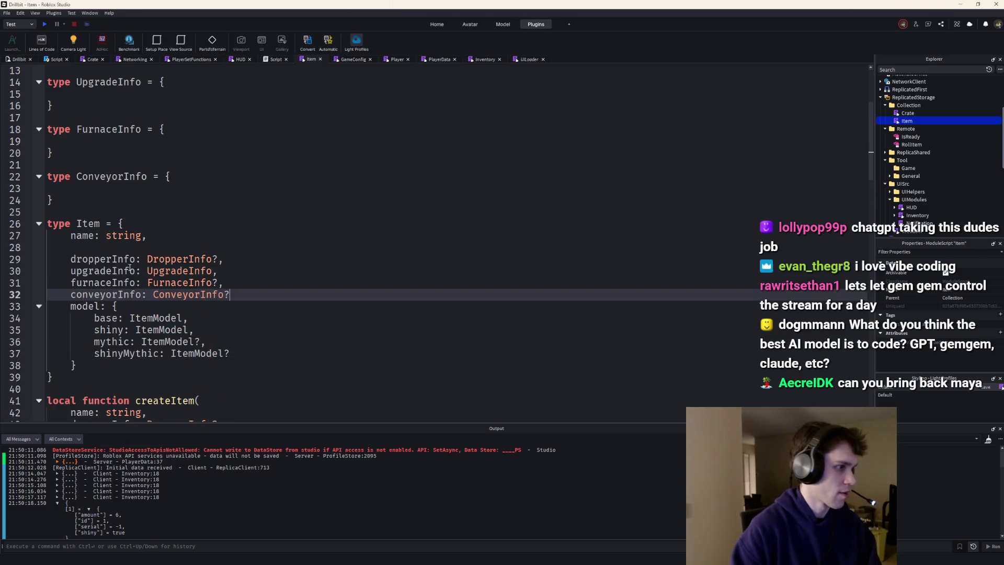
{"action": "key", "text": "Return"}
{"action": "type", "text": ","}
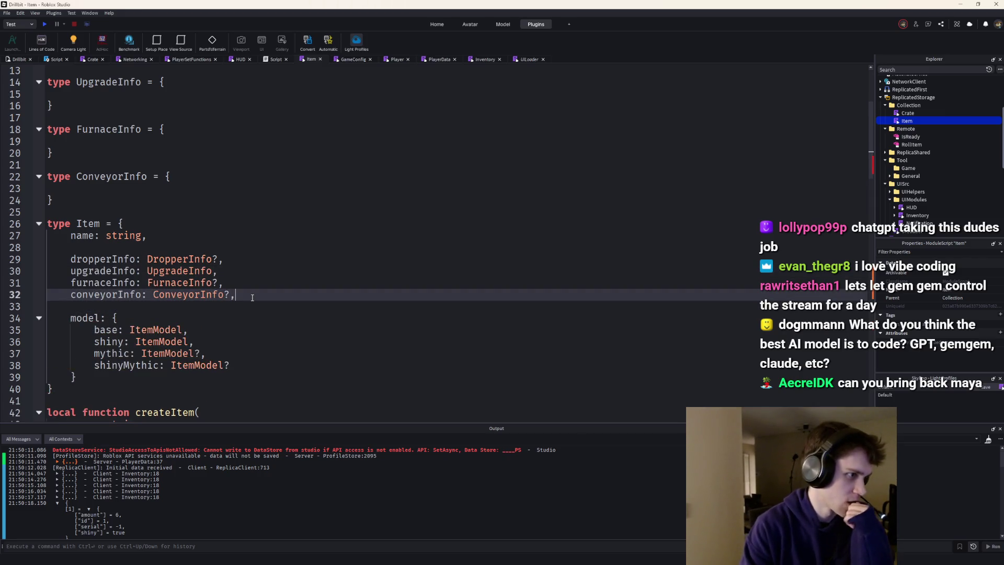
{"action": "scroll", "coordinate": [266, 301], "scroll_direction": "down", "scroll_amount": 4}
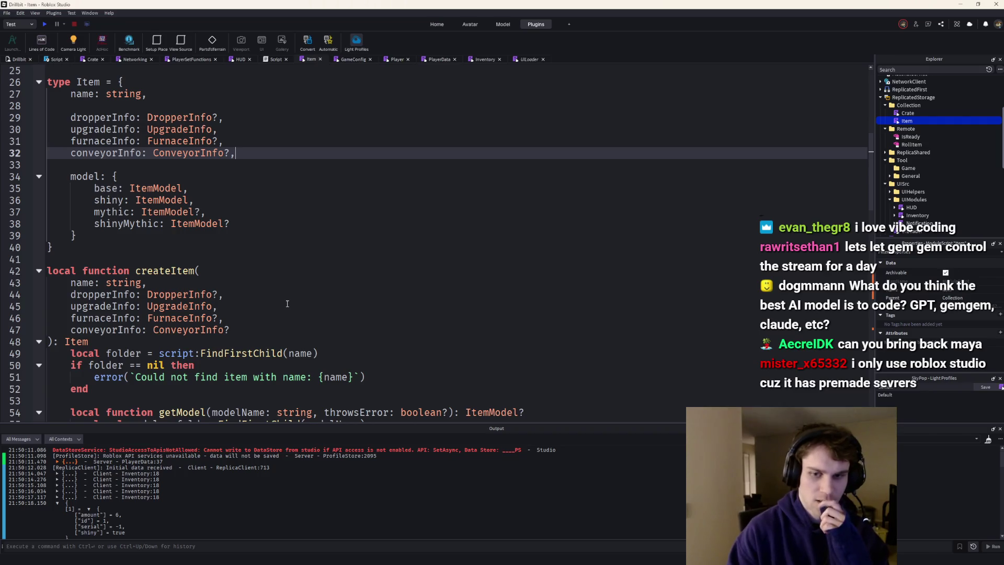
{"action": "scroll", "coordinate": [284, 301], "scroll_direction": "down", "scroll_amount": 2}
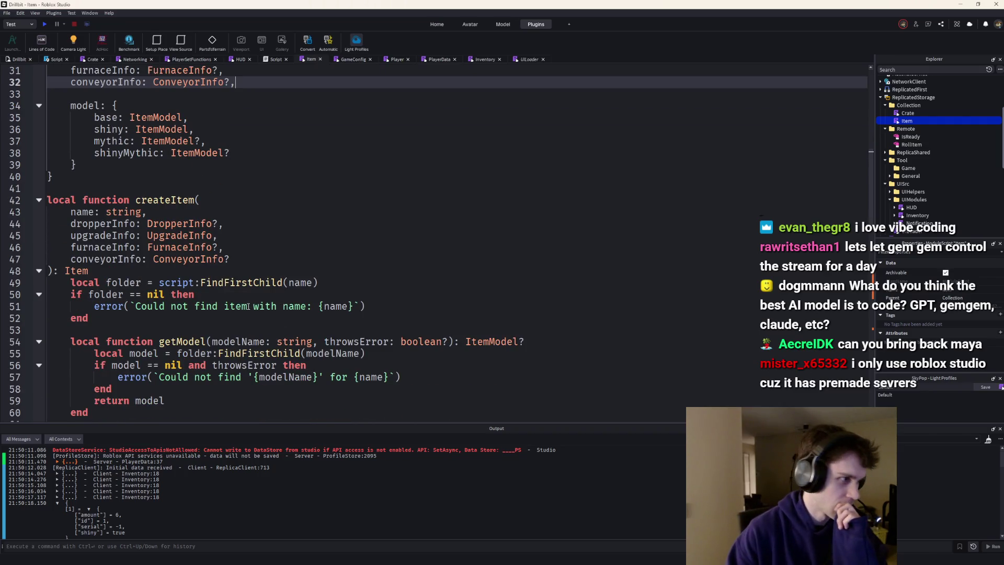
{"action": "scroll", "coordinate": [228, 284], "scroll_direction": "down", "scroll_amount": 4}
{"action": "scroll", "coordinate": [189, 271], "scroll_direction": "down", "scroll_amount": 3}
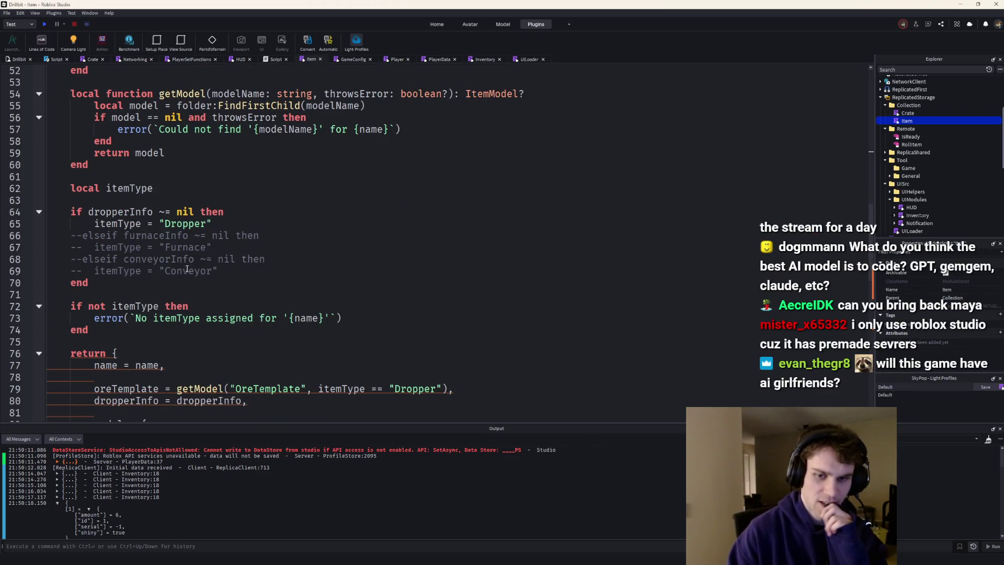
{"action": "scroll", "coordinate": [181, 264], "scroll_direction": "up", "scroll_amount": 1}
{"action": "scroll", "coordinate": [180, 268], "scroll_direction": "down", "scroll_amount": 2}
{"action": "scroll", "coordinate": [175, 267], "scroll_direction": "down", "scroll_amount": 1}
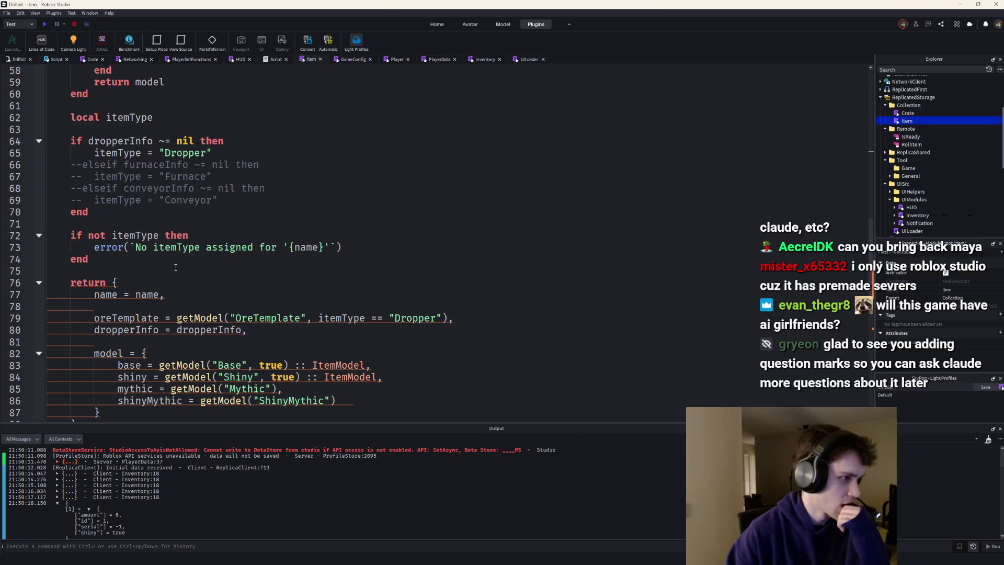
Add 'conveyorInfo = conveyorInfo,' and 'upgradeInfo = upgradeInfo,' lines to the returned table
{"action": "key", "text": "Return"}
{"action": "type", "text": "conveyorInfo"}
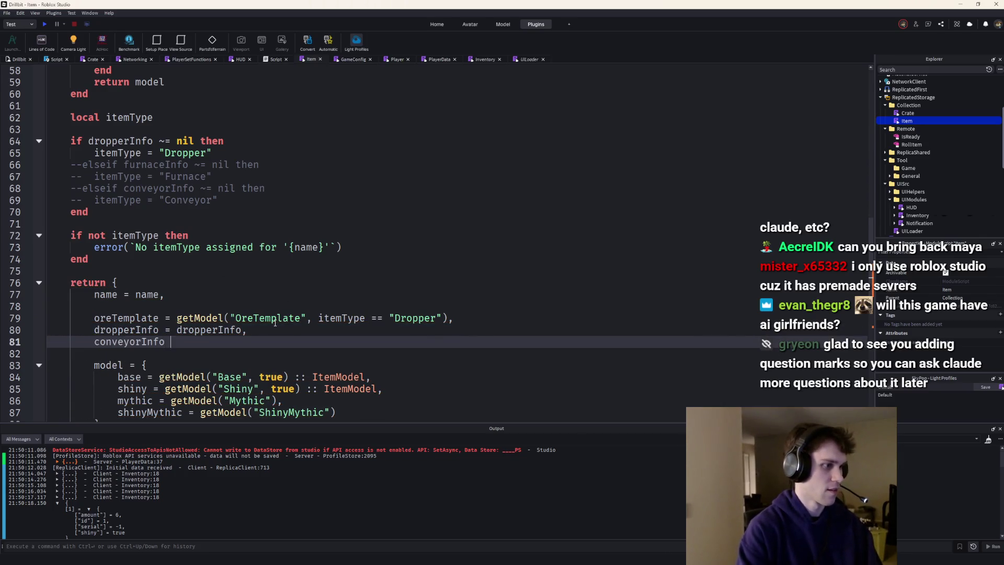
{"action": "type", "text": " = copnv"}
{"action": "key", "text": "BackSpace"}
{"action": "key", "text": "BackSpace"}
{"action": "key", "text": "BackSpace"}
{"action": "type", "text": "nv"}
{"action": "key", "text": "Tab"}
{"action": "type", "text": ","}
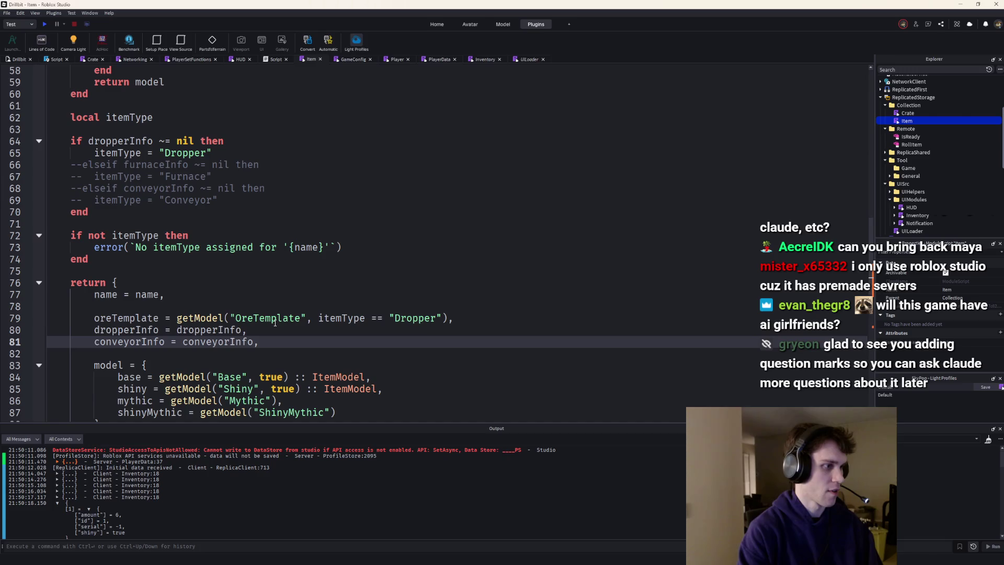
{"action": "key", "text": "Up"}
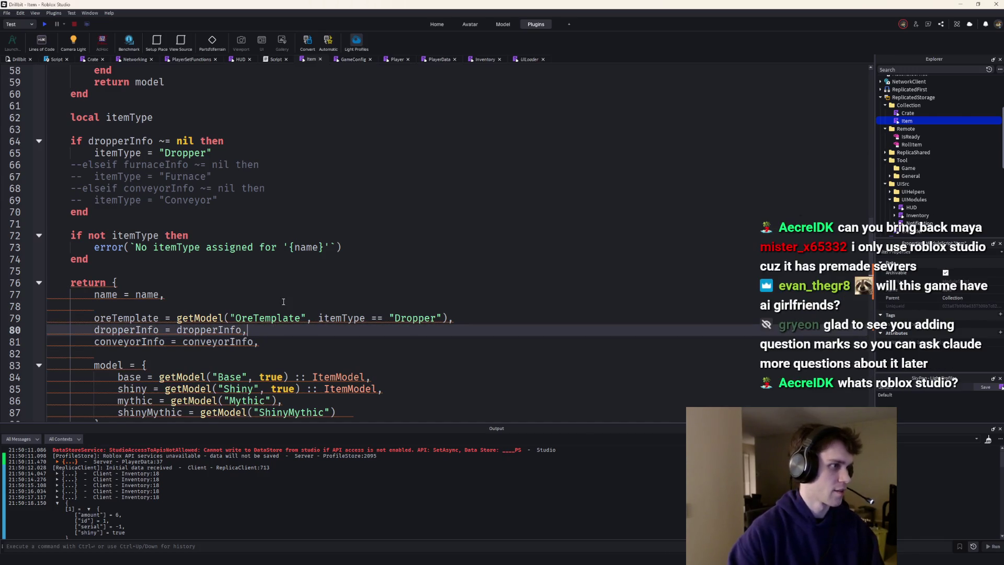
{"action": "scroll", "coordinate": [281, 306], "scroll_direction": "up", "scroll_amount": 8}
{"action": "left_click", "coordinate": [196, 165]}
{"action": "scroll", "coordinate": [347, 295], "scroll_direction": "down", "scroll_amount": 7}
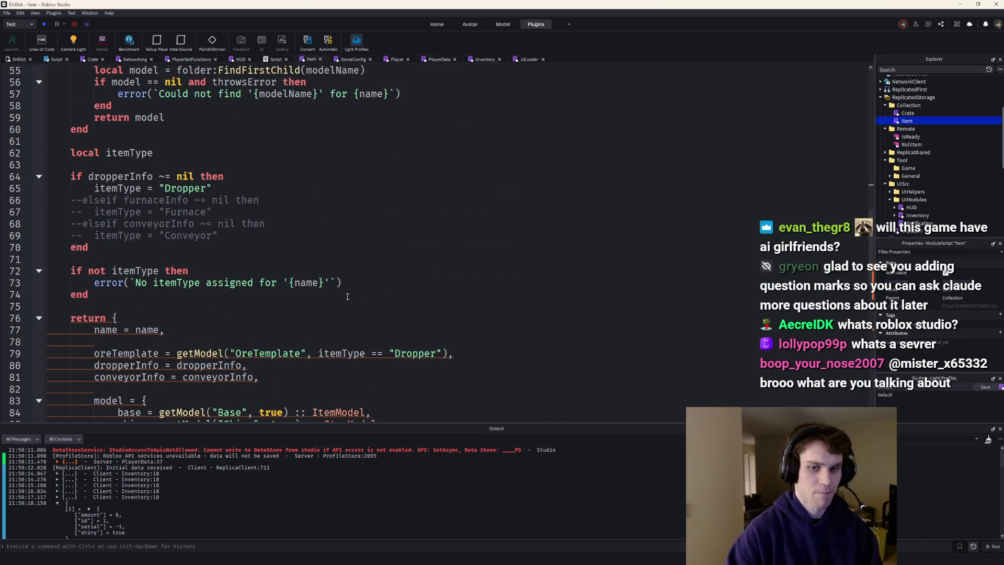
{"action": "left_click", "coordinate": [268, 366]}
{"action": "key", "text": "Return"}
{"action": "type", "text": "upgradeInfo = upgradeInfo,"}
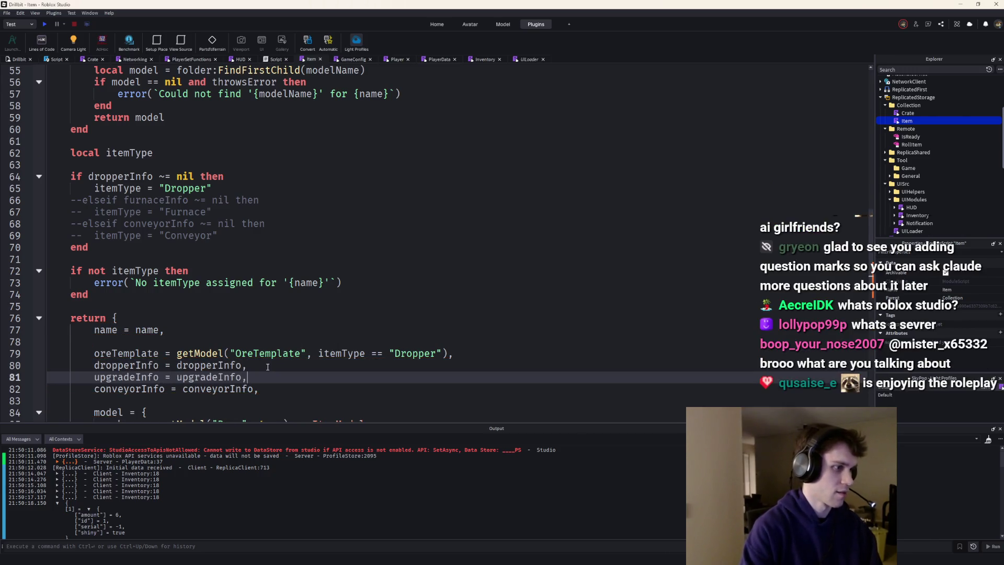
{"action": "key", "text": "Return"}
{"action": "scroll", "coordinate": [267, 313], "scroll_direction": "up", "scroll_amount": 5}
Paste in the furnaceInfo field and move the blank line from above oreTemplate to below it
{"action": "left_click", "coordinate": [204, 165]}
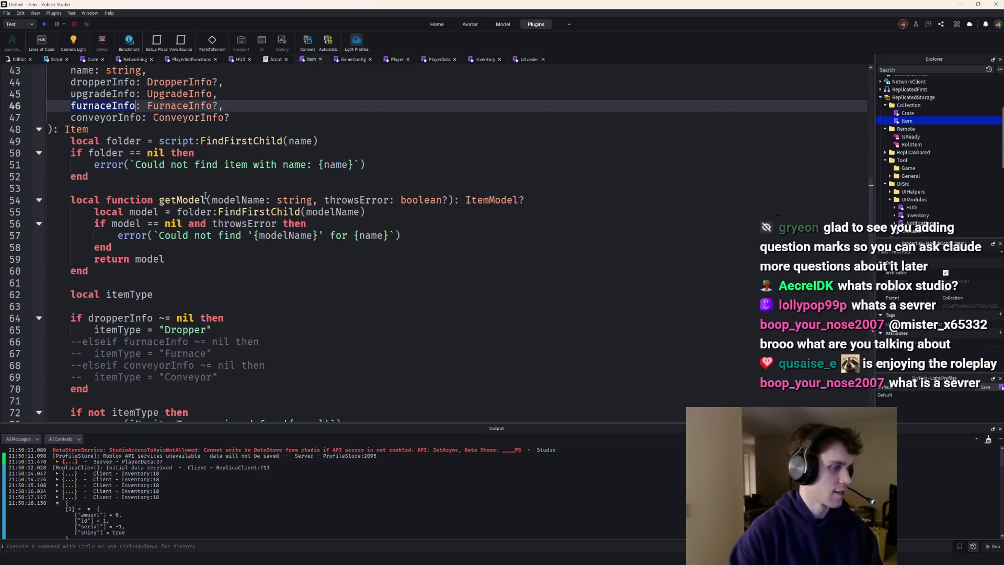
{"action": "scroll", "coordinate": [256, 251], "scroll_direction": "down", "scroll_amount": 5}
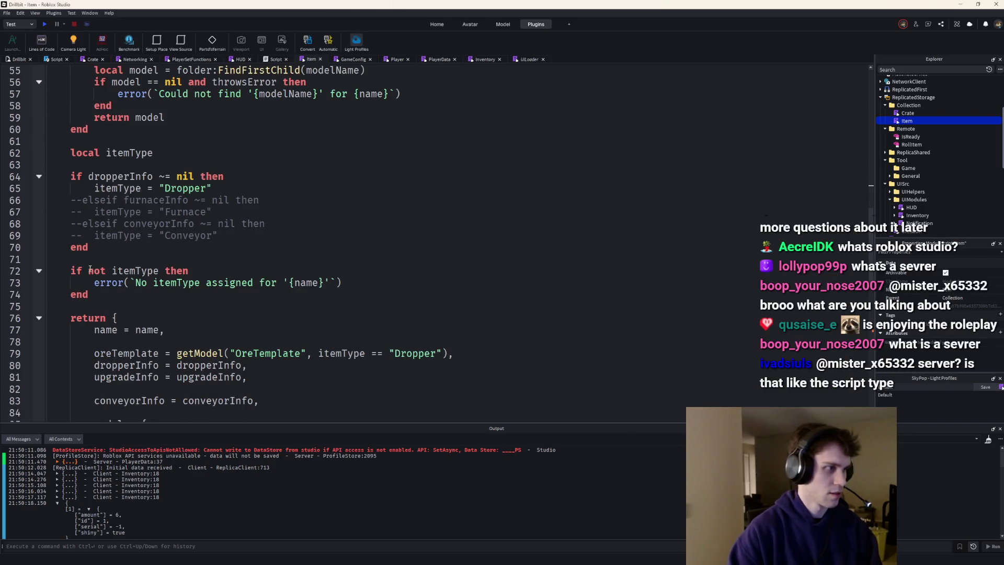
{"action": "scroll", "coordinate": [120, 316], "scroll_direction": "down", "scroll_amount": 3}
{"action": "left_click", "coordinate": [117, 282]}
{"action": "type", "text": "furnaceInfo"}
{"action": "type", "text": "furnaceInfo,"}
{"action": "left_click", "coordinate": [493, 245]}
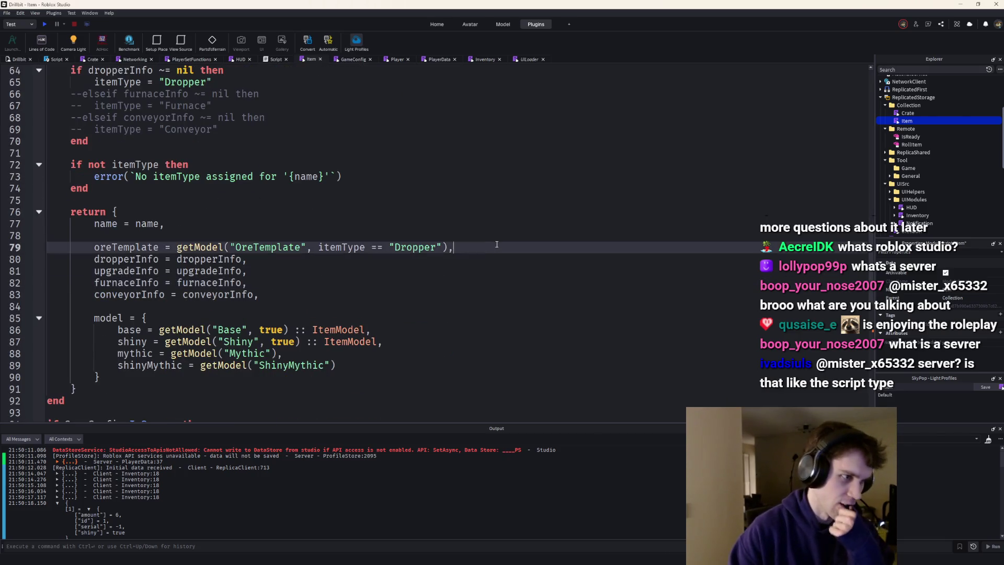
{"action": "key", "text": "Return"}
{"action": "left_click", "coordinate": [346, 235]}
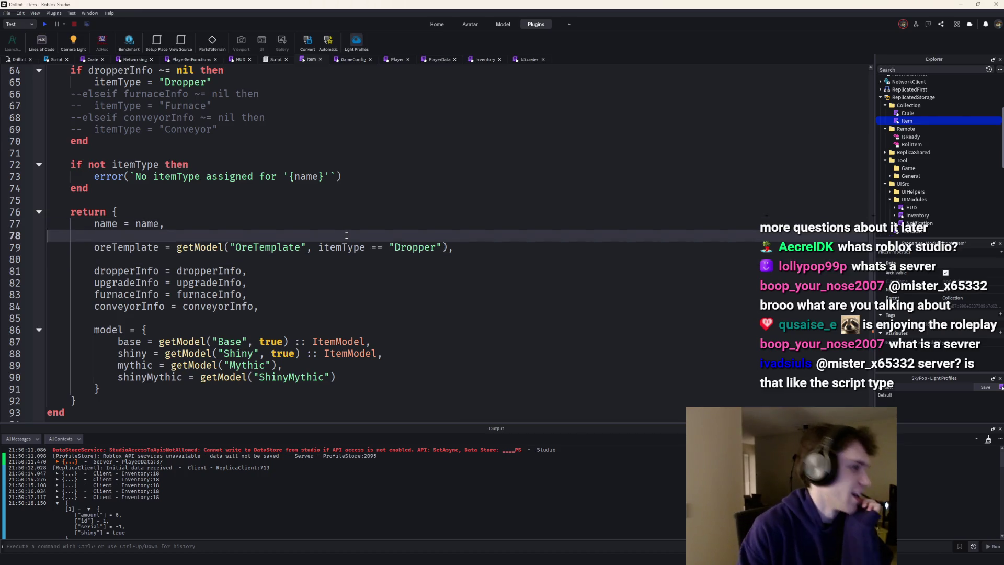
{"action": "key", "text": "BackSpace"}
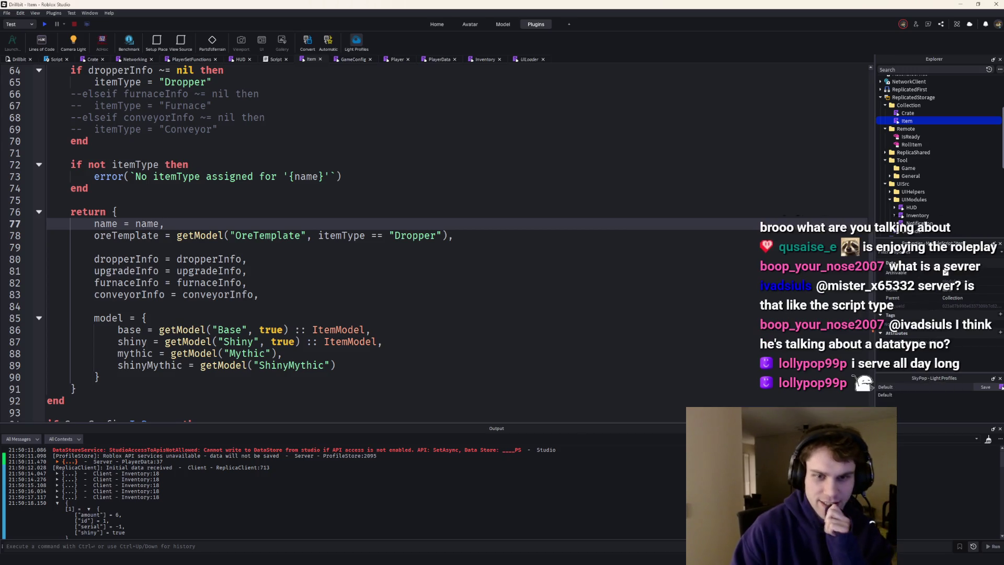
{"action": "scroll", "coordinate": [171, 304], "scroll_direction": "down", "scroll_amount": 2}
{"action": "scroll", "coordinate": [171, 305], "scroll_direction": "down", "scroll_amount": 2}
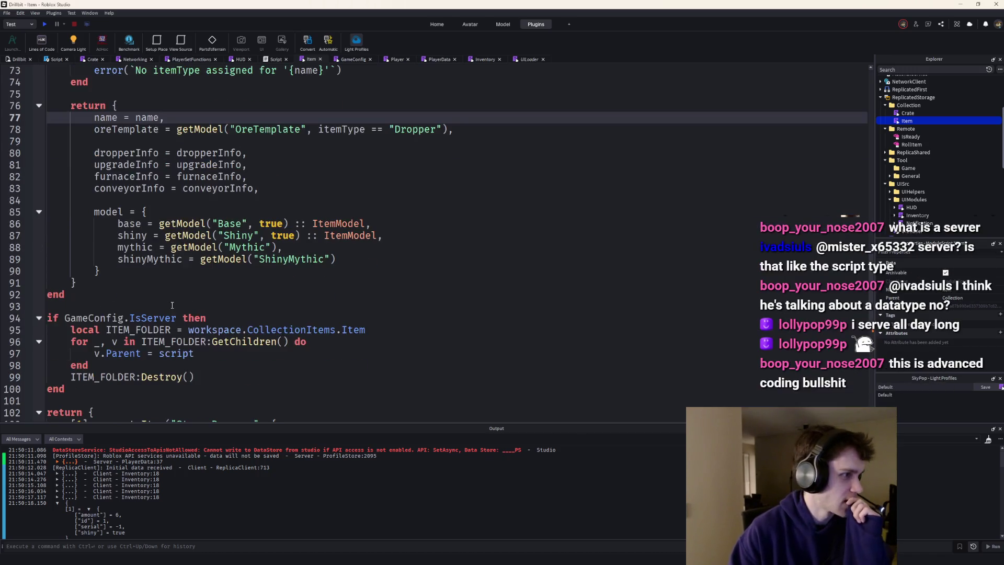
{"action": "scroll", "coordinate": [167, 308], "scroll_direction": "down", "scroll_amount": 2}
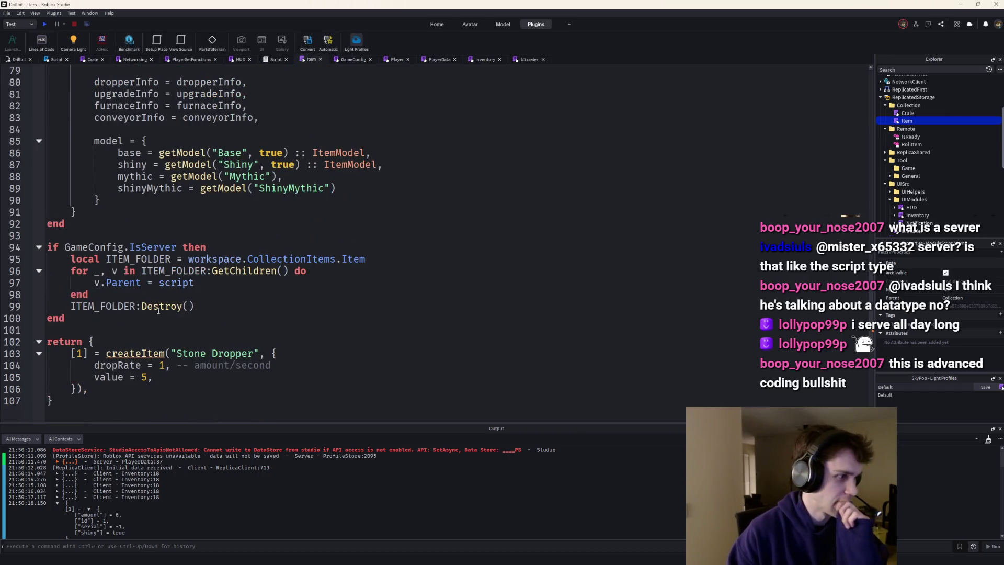
{"action": "mouse_move", "coordinate": [135, 353]}
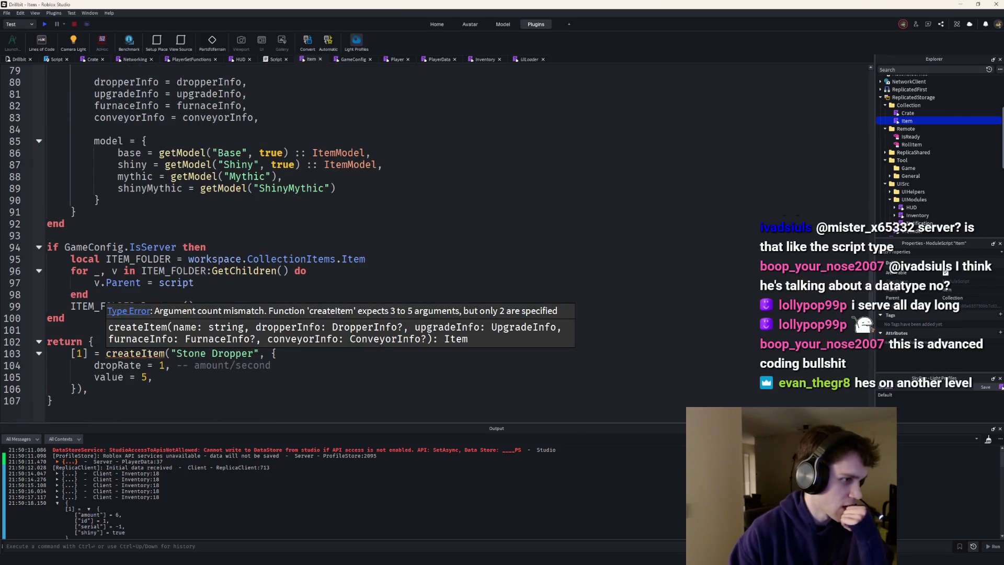
{"action": "scroll", "coordinate": [113, 311], "scroll_direction": "up", "scroll_amount": 6}
{"action": "scroll", "coordinate": [118, 302], "scroll_direction": "up", "scroll_amount": 3}
{"action": "scroll", "coordinate": [124, 287], "scroll_direction": "up", "scroll_amount": 6}
{"action": "scroll", "coordinate": [130, 273], "scroll_direction": "up", "scroll_amount": 2}
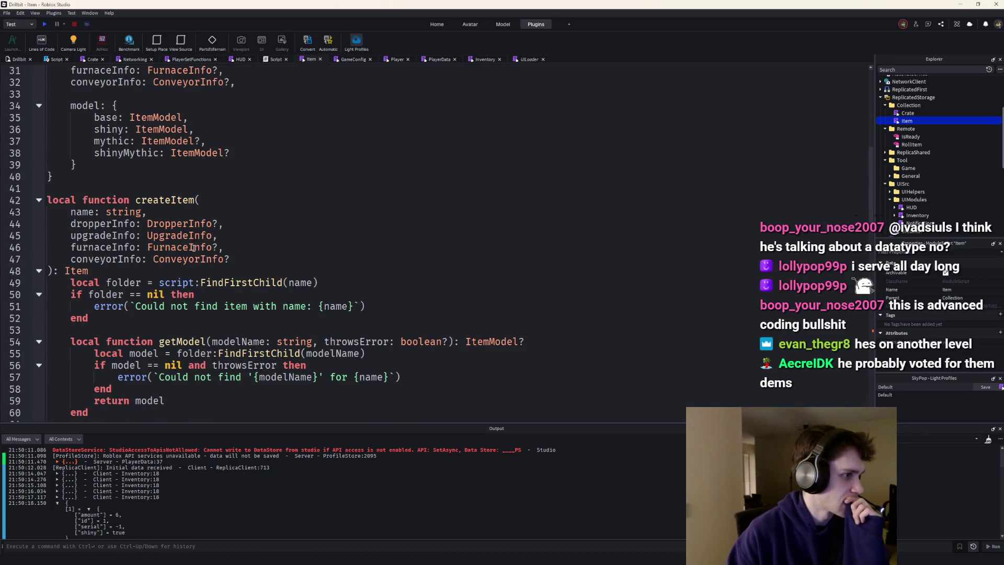
{"action": "scroll", "coordinate": [245, 340], "scroll_direction": "down", "scroll_amount": 15}
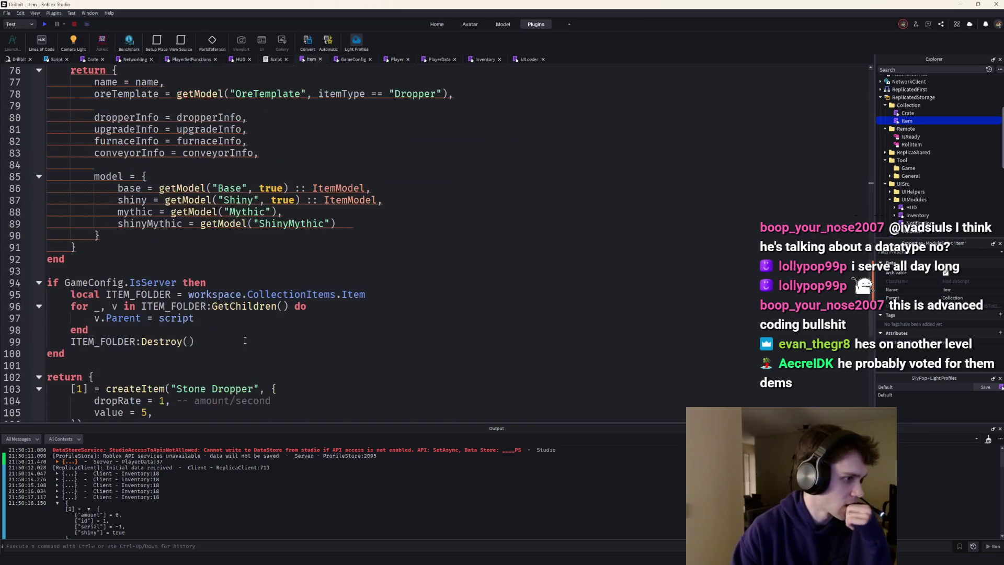
{"action": "scroll", "coordinate": [138, 226], "scroll_direction": "up", "scroll_amount": 3}
{"action": "mouse_move", "coordinate": [114, 243]}
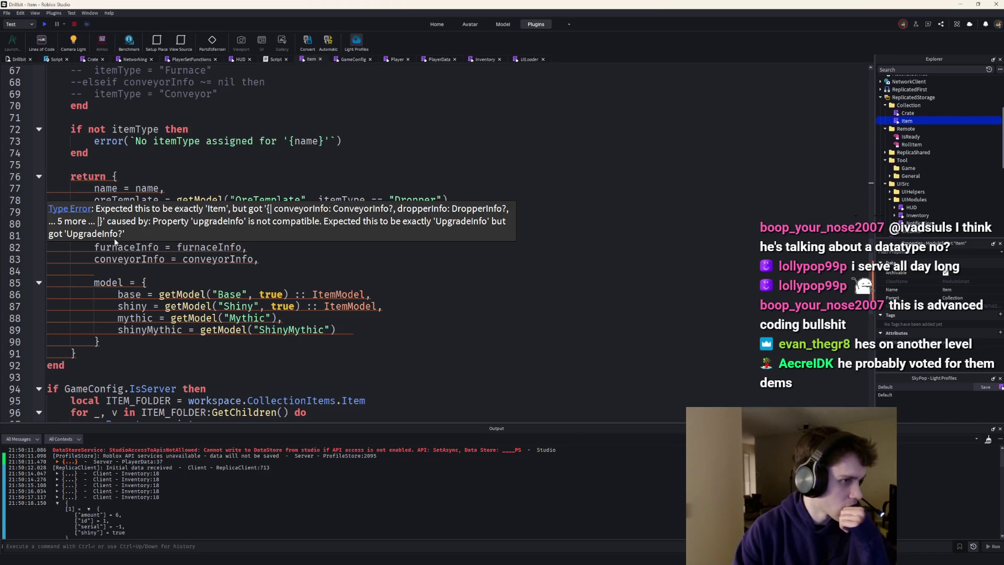
{"action": "scroll", "coordinate": [114, 245], "scroll_direction": "up", "scroll_amount": 4}
{"action": "scroll", "coordinate": [197, 267], "scroll_direction": "up", "scroll_amount": 5}
{"action": "scroll", "coordinate": [228, 274], "scroll_direction": "up", "scroll_amount": 4}
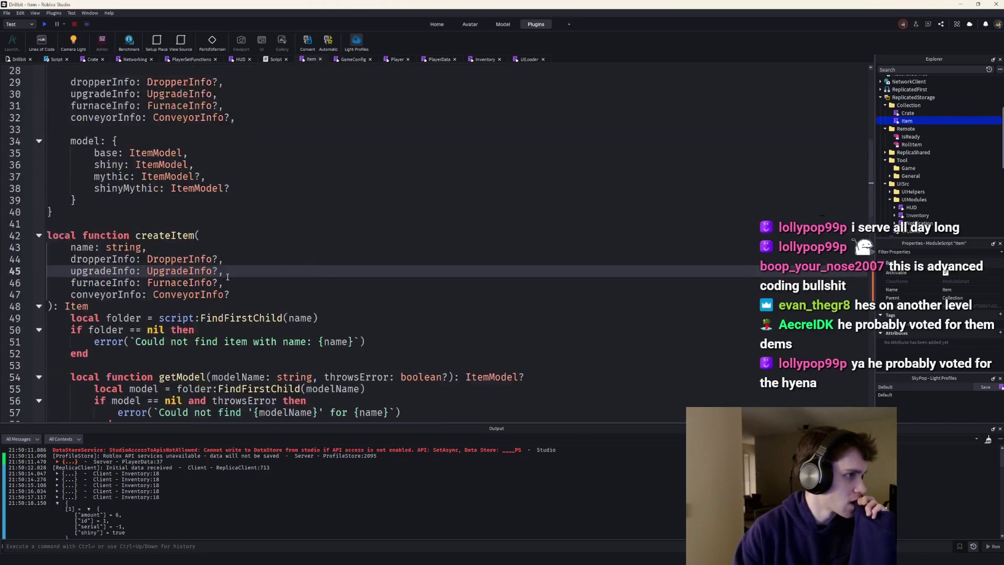
{"action": "scroll", "coordinate": [228, 275], "scroll_direction": "up", "scroll_amount": 3}
Move to the upgradeInfo field in the Item type to mark it optional with ?
{"action": "left_click", "coordinate": [216, 200]}
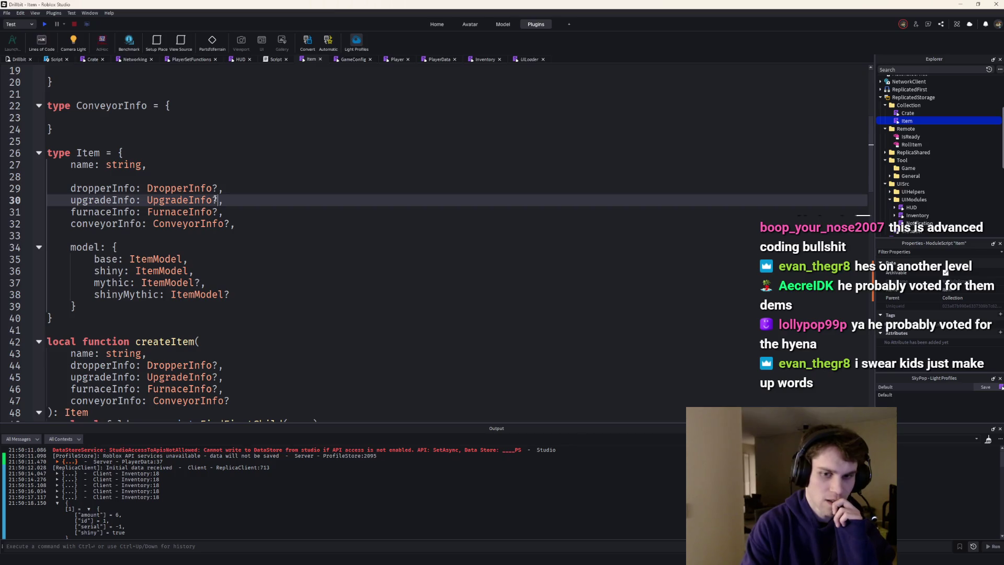
{"action": "scroll", "coordinate": [208, 185], "scroll_direction": "down", "scroll_amount": 5}
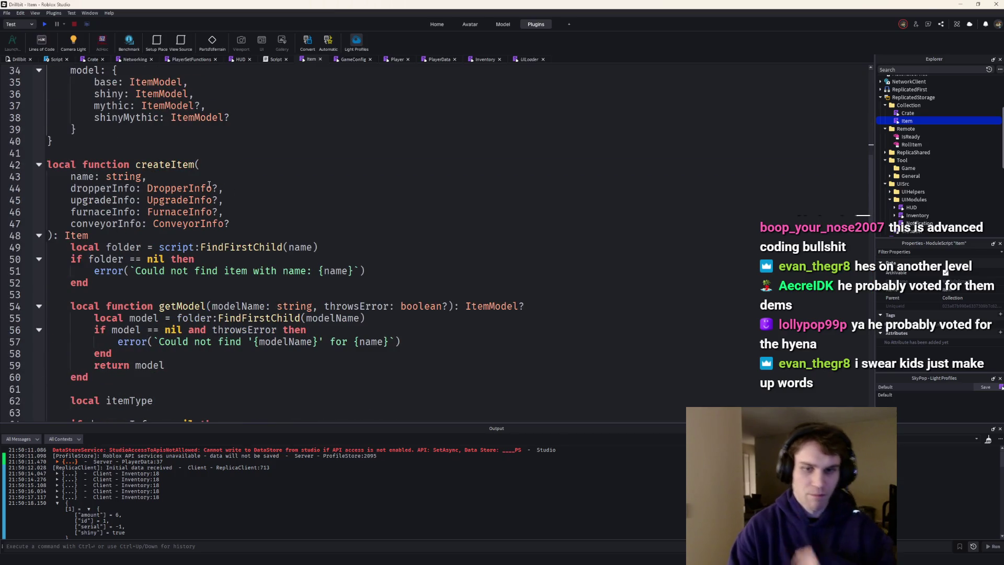
{"action": "scroll", "coordinate": [210, 182], "scroll_direction": "down", "scroll_amount": 10}
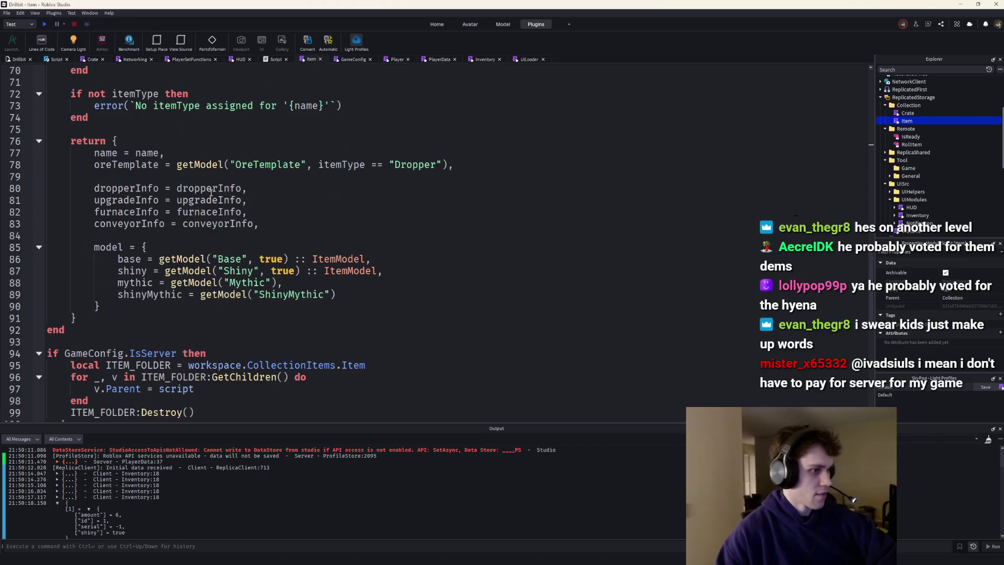
{"action": "scroll", "coordinate": [212, 192], "scroll_direction": "down", "scroll_amount": 5}
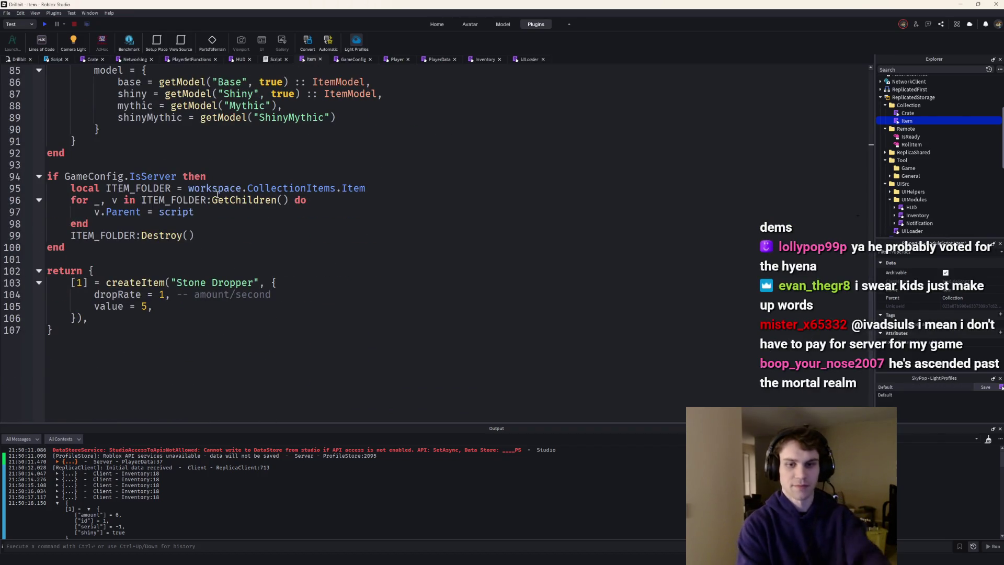
{"action": "mouse_move", "coordinate": [244, 200]}
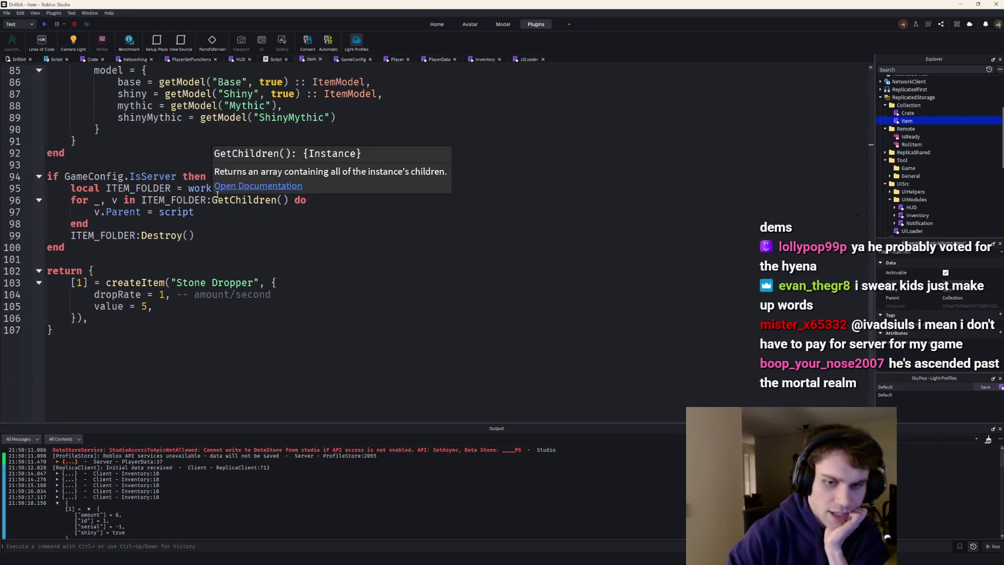
{"action": "scroll", "coordinate": [219, 197], "scroll_direction": "down", "scroll_amount": 2}
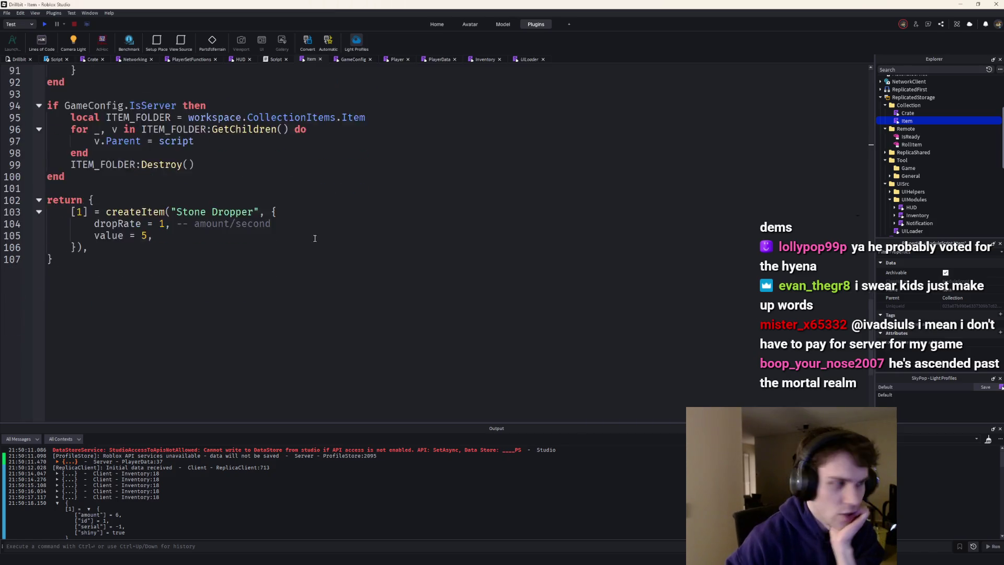
{"action": "scroll", "coordinate": [297, 246], "scroll_direction": "up", "scroll_amount": 3}
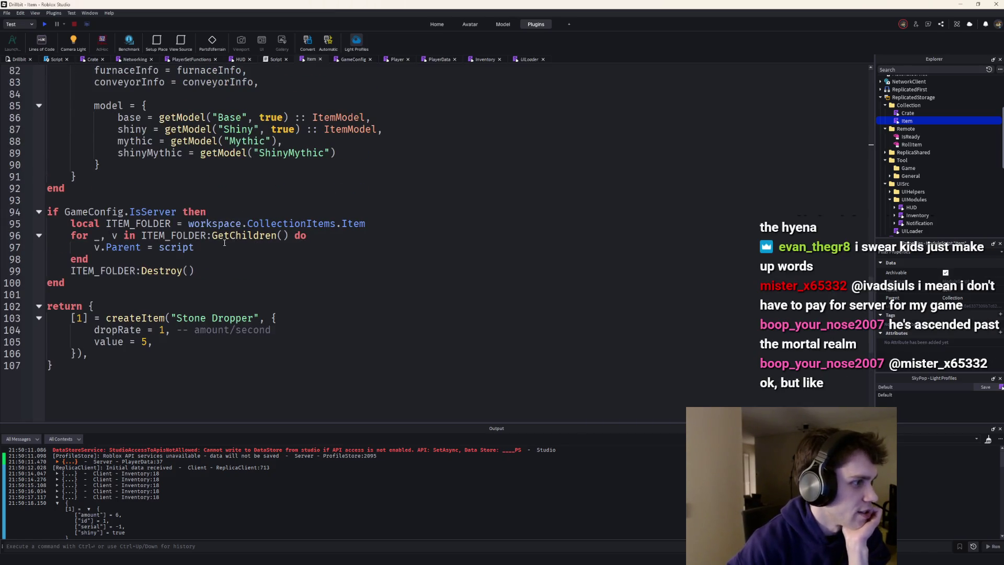
{"action": "scroll", "coordinate": [225, 243], "scroll_direction": "up", "scroll_amount": 2}
{"action": "scroll", "coordinate": [223, 243], "scroll_direction": "up", "scroll_amount": 2}
{"action": "scroll", "coordinate": [223, 243], "scroll_direction": "up", "scroll_amount": 2}
{"action": "scroll", "coordinate": [222, 243], "scroll_direction": "up", "scroll_amount": 3}
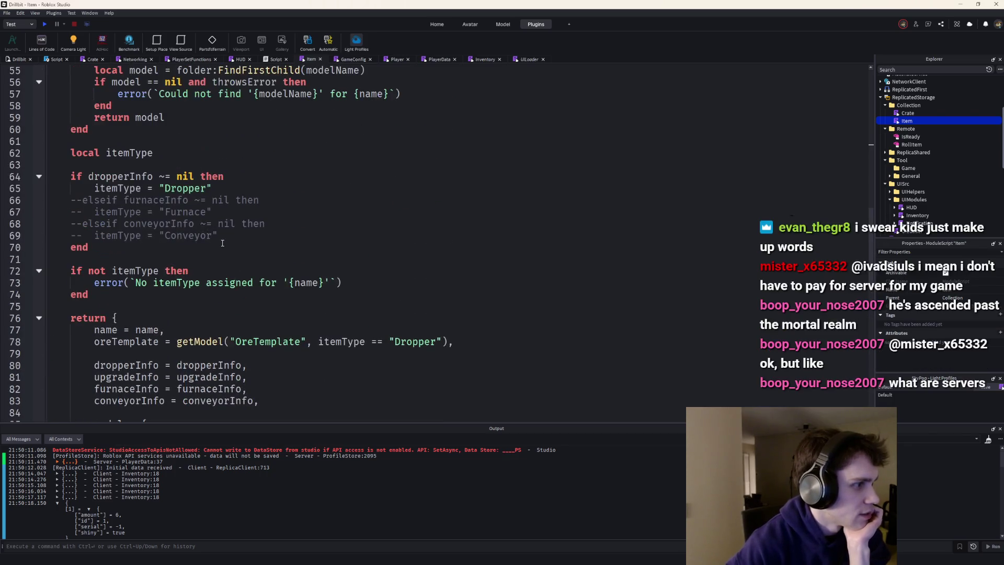
{"action": "scroll", "coordinate": [222, 243], "scroll_direction": "up", "scroll_amount": 2}
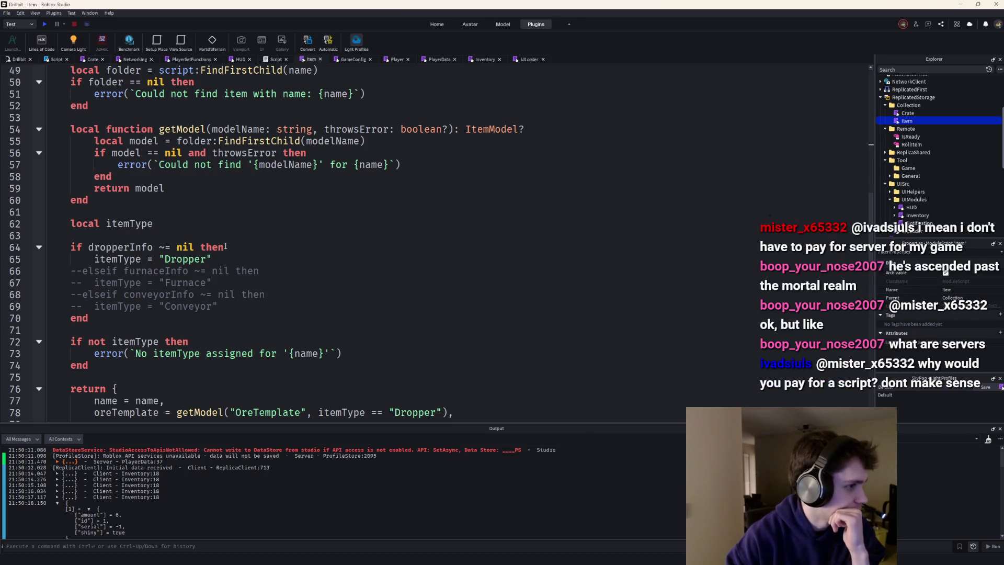
{"action": "scroll", "coordinate": [223, 248], "scroll_direction": "up", "scroll_amount": 3}
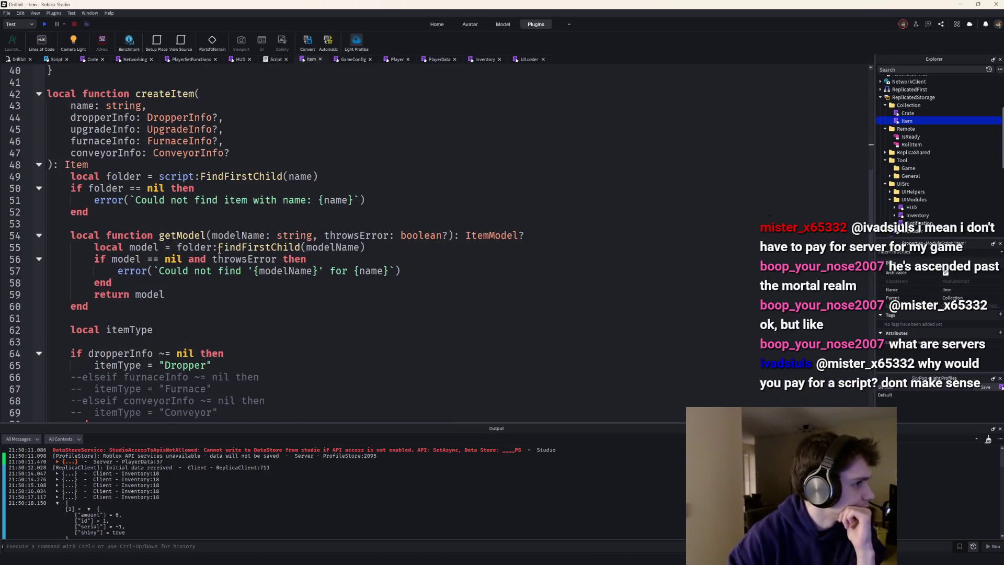
{"action": "scroll", "coordinate": [220, 251], "scroll_direction": "up", "scroll_amount": 1}
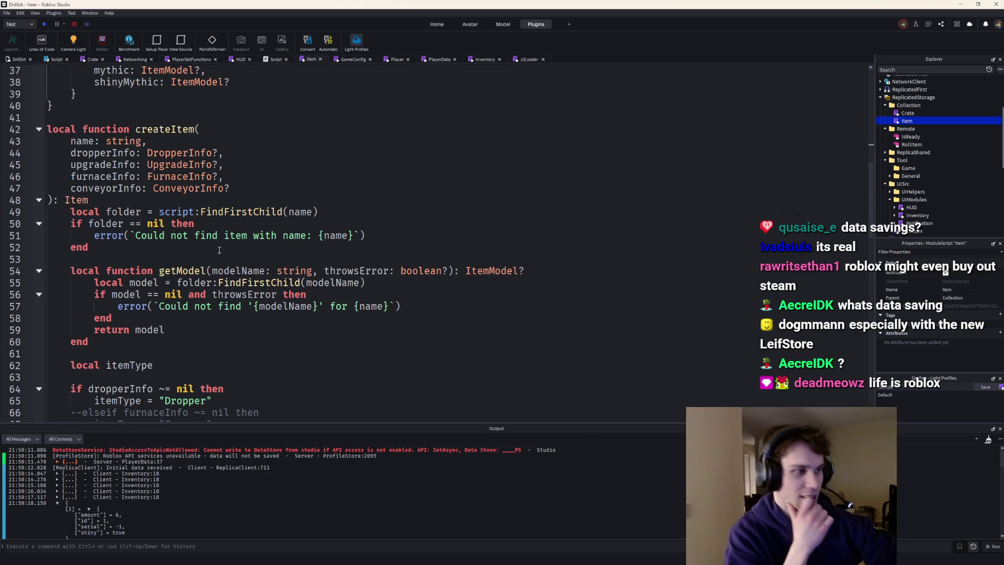
{"action": "scroll", "coordinate": [222, 250], "scroll_direction": "down", "scroll_amount": 6}
{"action": "scroll", "coordinate": [221, 235], "scroll_direction": "down", "scroll_amount": 2}
{"action": "scroll", "coordinate": [220, 212], "scroll_direction": "down", "scroll_amount": 3}
{"action": "scroll", "coordinate": [220, 178], "scroll_direction": "up", "scroll_amount": 2}
{"action": "scroll", "coordinate": [220, 179], "scroll_direction": "up", "scroll_amount": 2}
{"action": "scroll", "coordinate": [223, 182], "scroll_direction": "down", "scroll_amount": 6}
{"action": "scroll", "coordinate": [231, 187], "scroll_direction": "down", "scroll_amount": 5}
{"action": "scroll", "coordinate": [240, 191], "scroll_direction": "up", "scroll_amount": 4}
{"action": "scroll", "coordinate": [241, 191], "scroll_direction": "up", "scroll_amount": 6}
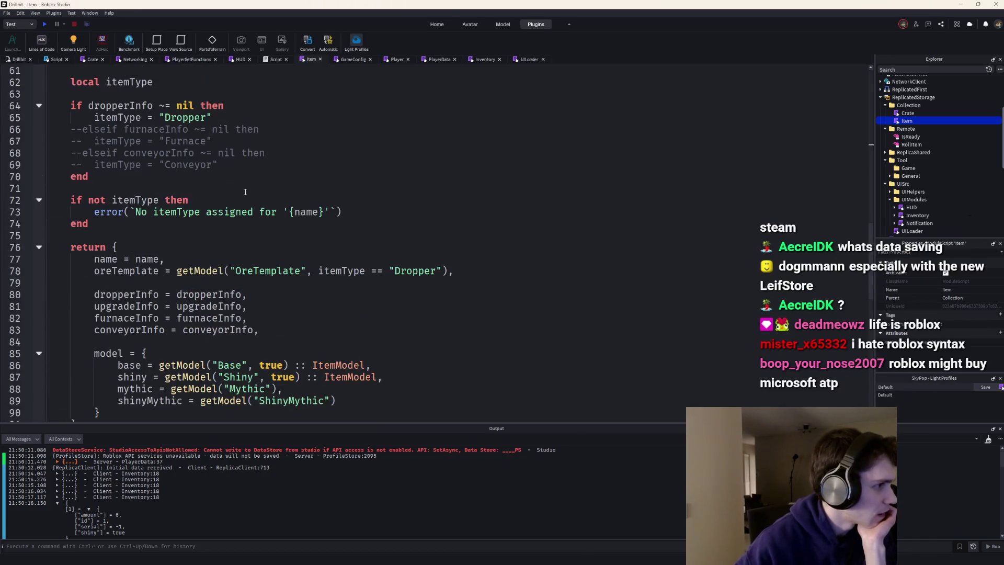
{"action": "scroll", "coordinate": [241, 196], "scroll_direction": "up", "scroll_amount": 1}
{"action": "left_click_drag", "start_coordinate": [241, 198], "coordinate": [35, 163]}
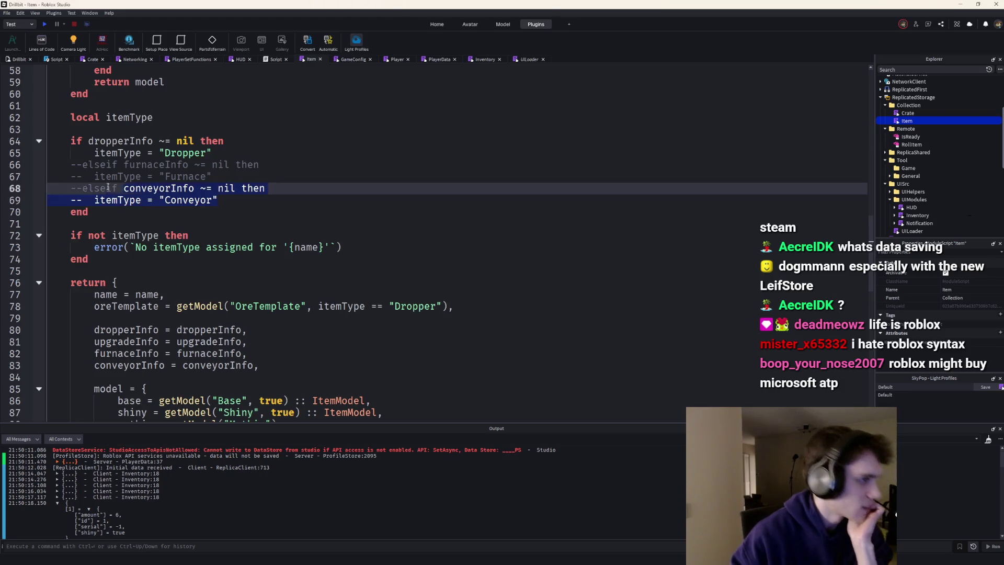
Restore the Furnace/Conveyor branches and add an elseif upgradeInfo ~= nil branch setting itemType to "Upgrader"
{"action": "key", "text": "ctrl+/"}
{"action": "left_click", "coordinate": [254, 202]}
{"action": "key", "text": "Return"}
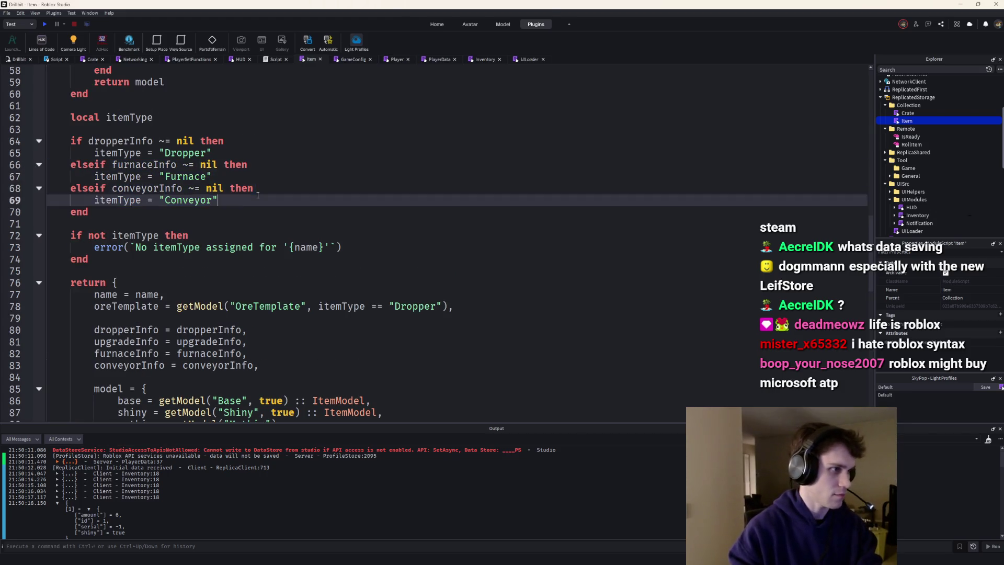
{"action": "type", "text": "elseif c"}
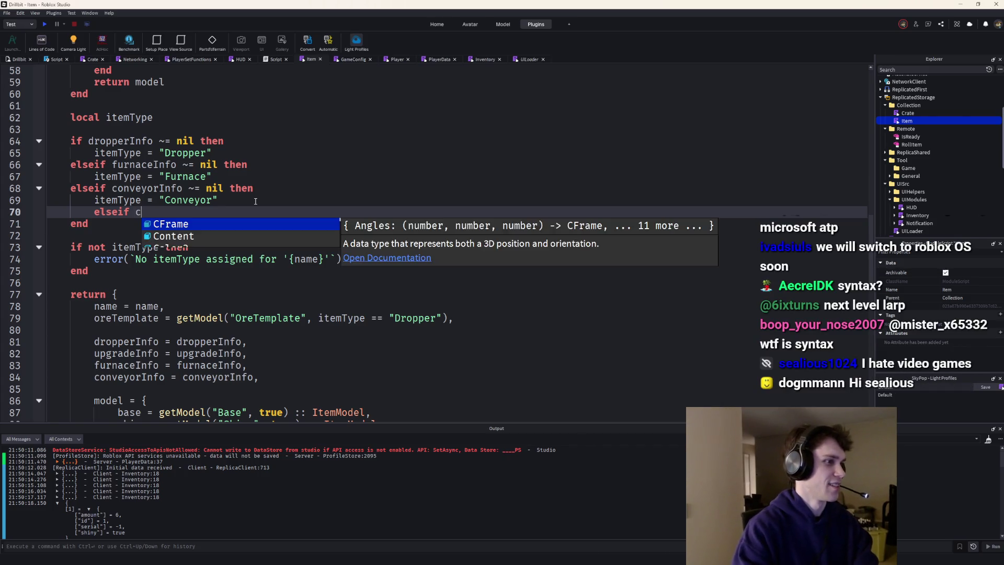
{"action": "key", "text": "Escape"}
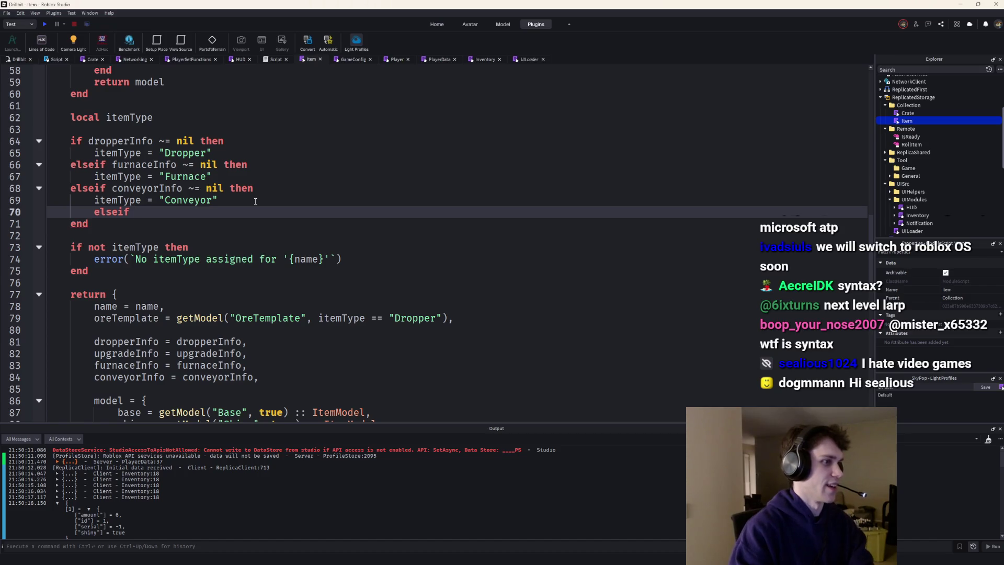
{"action": "type", "text": "upg"}
{"action": "key", "text": "Tab"}
{"action": "type", "text": "~= nil then"}
{"action": "key", "text": "Return"}
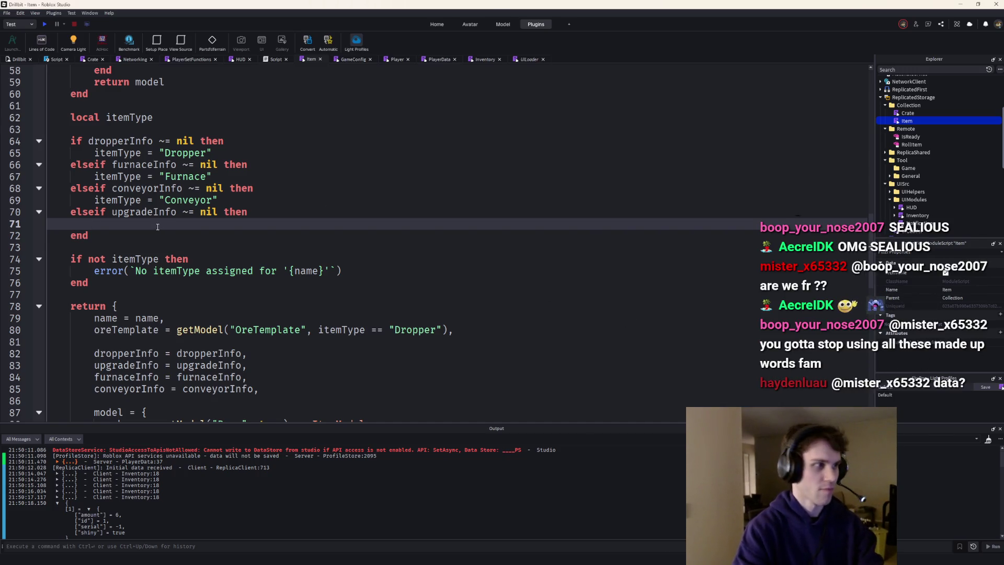
{"action": "type", "text": "itemType = \"Upgrader"}
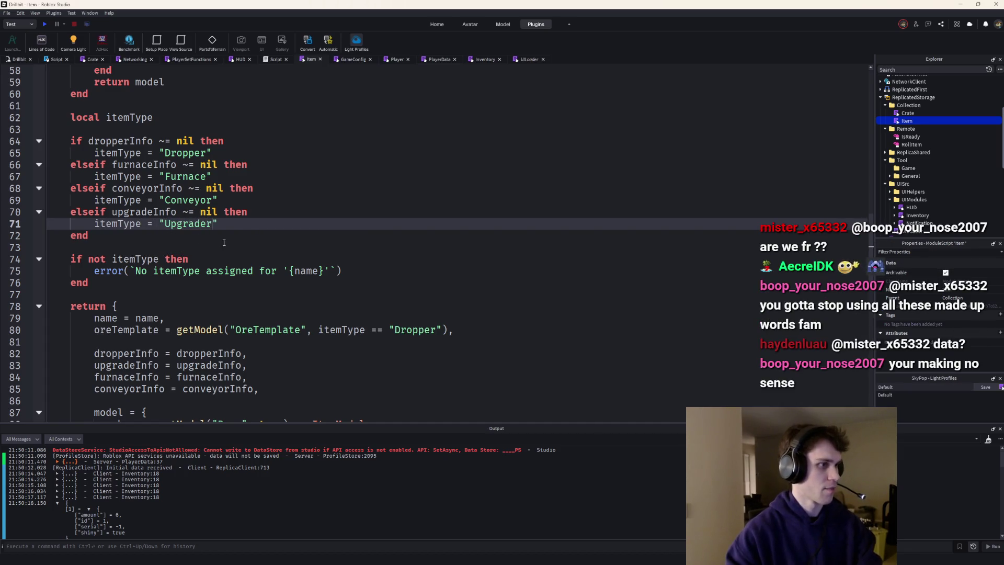
{"action": "scroll", "coordinate": [223, 243], "scroll_direction": "up", "scroll_amount": 4}
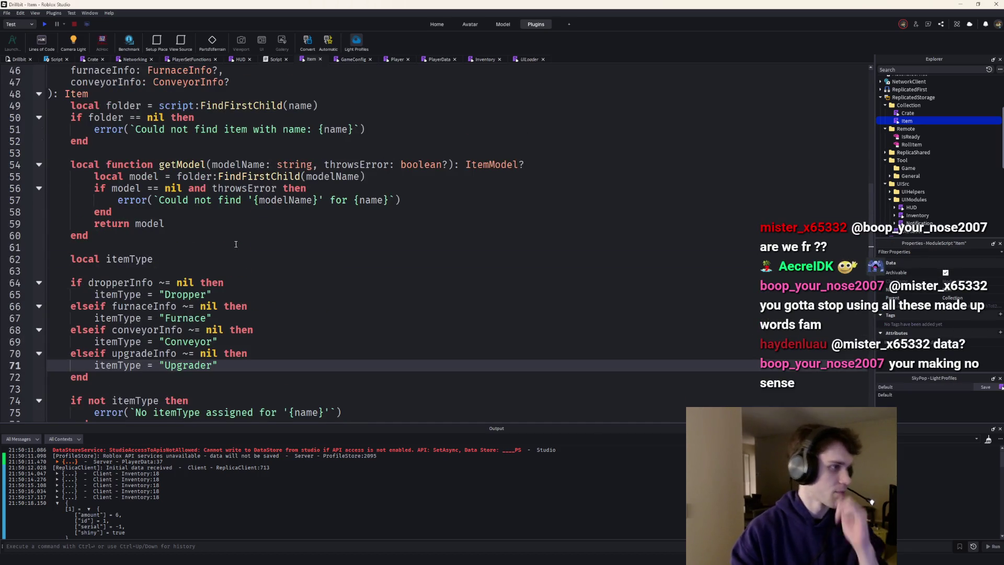
{"action": "scroll", "coordinate": [215, 263], "scroll_direction": "up", "scroll_amount": 3}
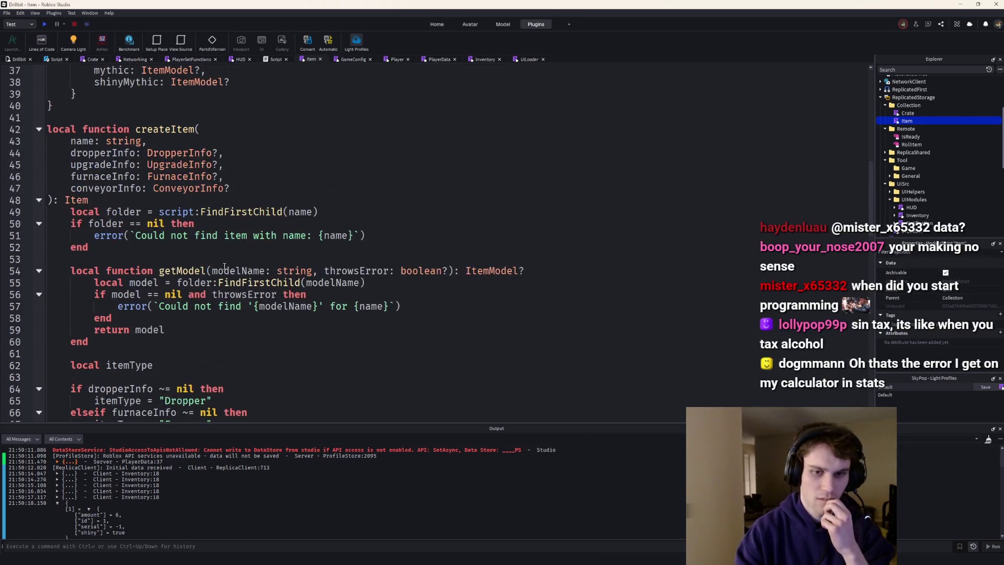
{"action": "scroll", "coordinate": [215, 263], "scroll_direction": "up", "scroll_amount": 3}
{"action": "scroll", "coordinate": [255, 273], "scroll_direction": "up", "scroll_amount": 2}
{"action": "scroll", "coordinate": [255, 274], "scroll_direction": "up", "scroll_amount": 1}
{"action": "scroll", "coordinate": [274, 273], "scroll_direction": "up", "scroll_amount": 1}
{"action": "scroll", "coordinate": [294, 273], "scroll_direction": "up", "scroll_amount": 1}
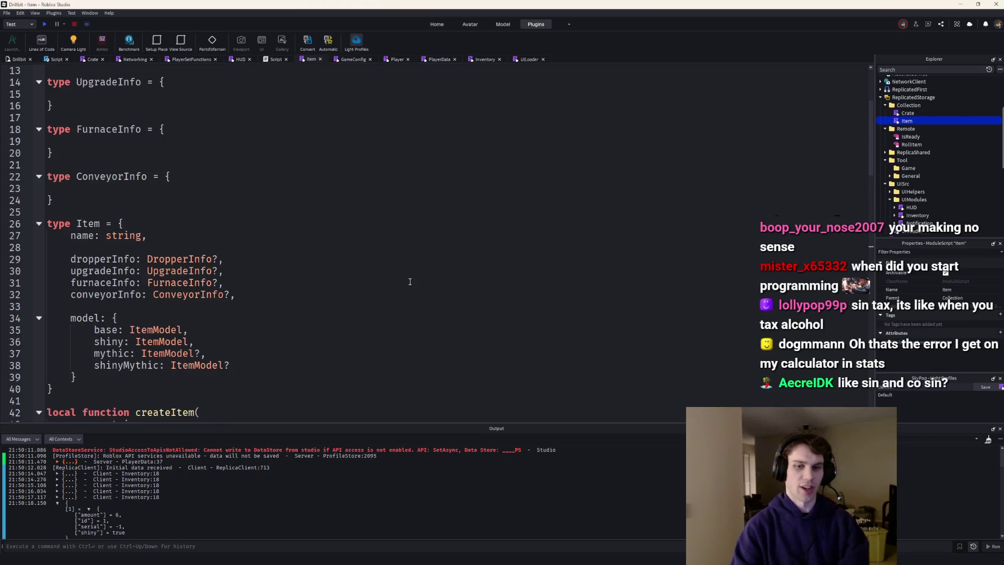
{"action": "scroll", "coordinate": [409, 281], "scroll_direction": "up", "scroll_amount": 3}
{"action": "scroll", "coordinate": [436, 313], "scroll_direction": "up", "scroll_amount": 1}
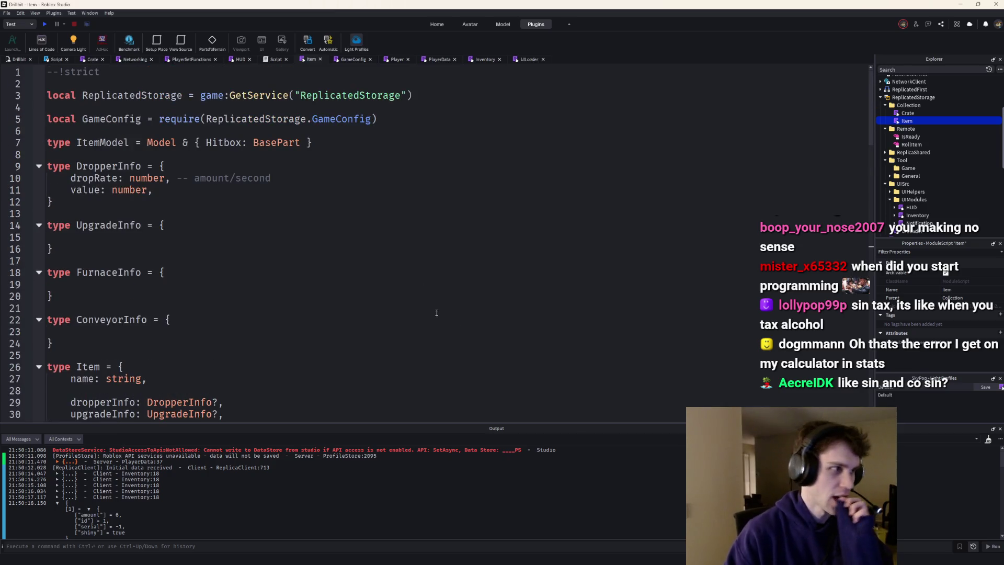
Add type ItemType = "Dropper" | "Conveyor" | "Upgrader" | "Furnace" below the GameConfig require
{"action": "left_click", "coordinate": [319, 127]}
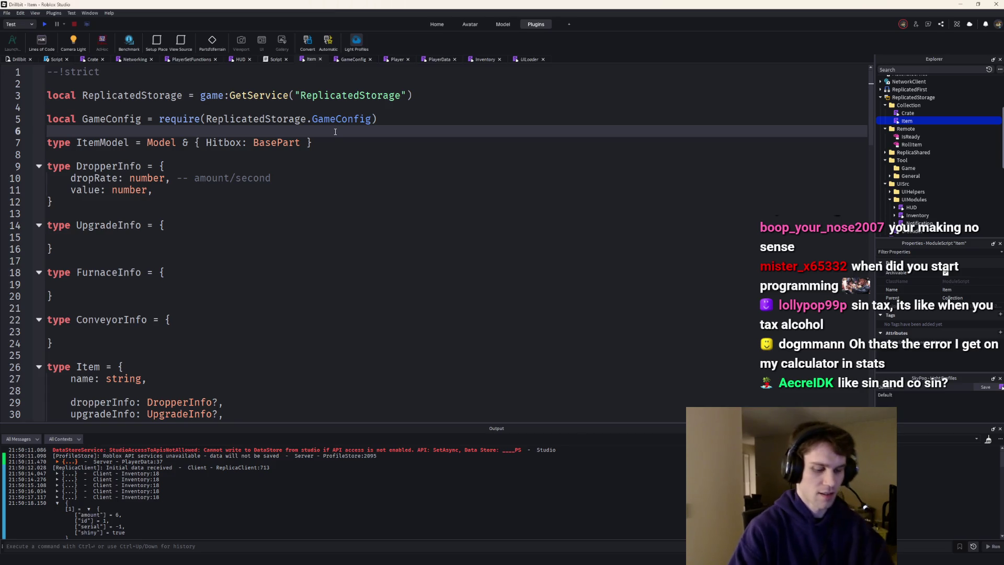
{"action": "key", "text": "Return"}
{"action": "type", "text": "type ItemType ="}
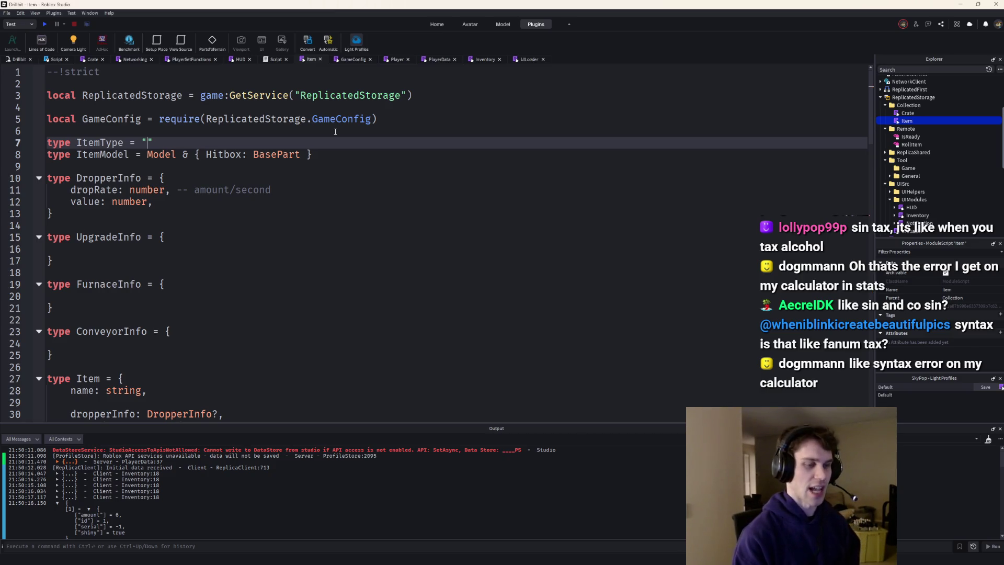
{"action": "type", "text": "Dropper"}
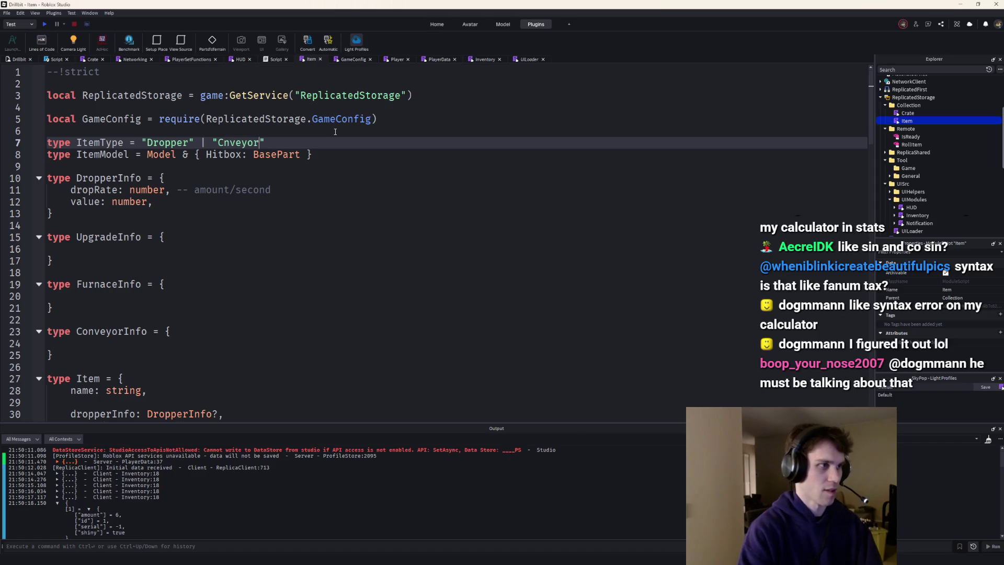
{"action": "key", "text": "BackSpace"}
{"action": "key", "text": "BackSpace"}
{"action": "key", "text": "BackSpace"}
{"action": "type", "text": "onveyor"}
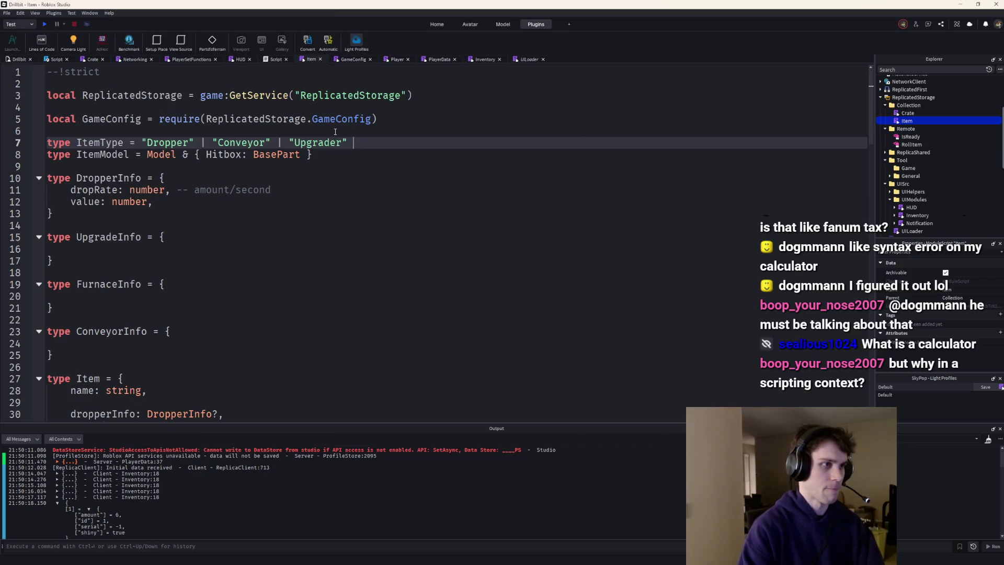
{"action": "type", "text": "\""}
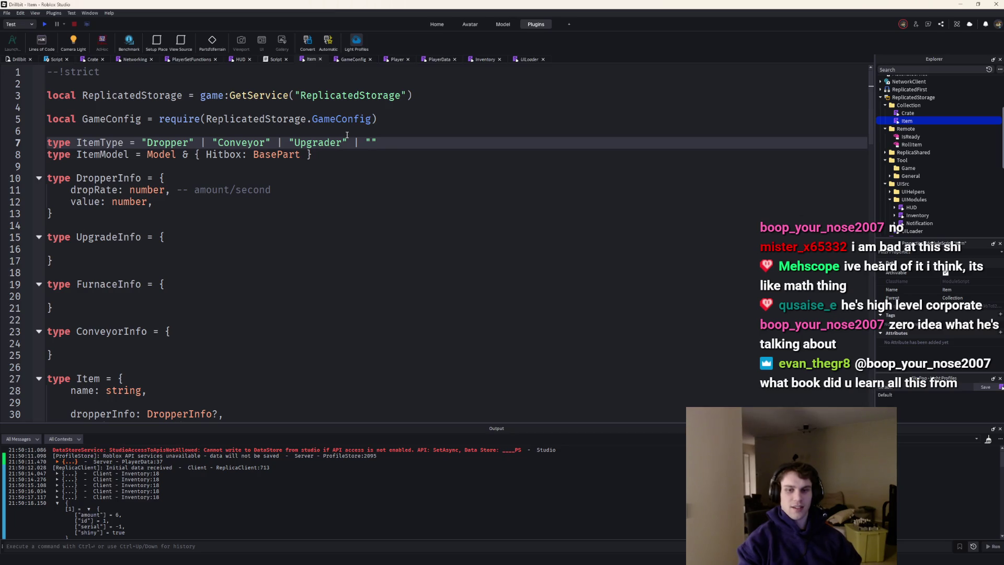
{"action": "type", "text": "Firmace"}
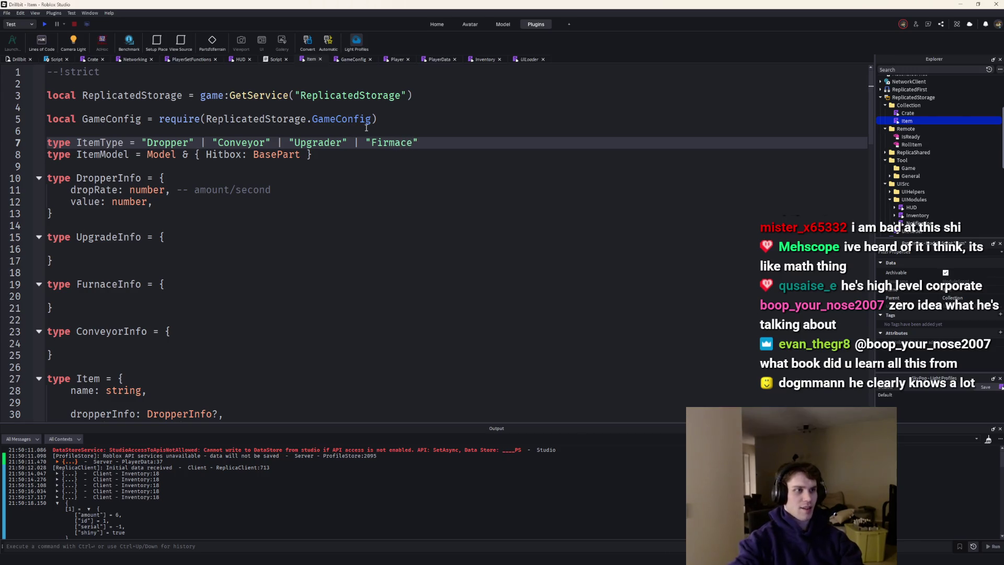
{"action": "key", "text": "BackSpace"}
{"action": "key", "text": "BackSpace"}
{"action": "key", "text": "BackSpace"}
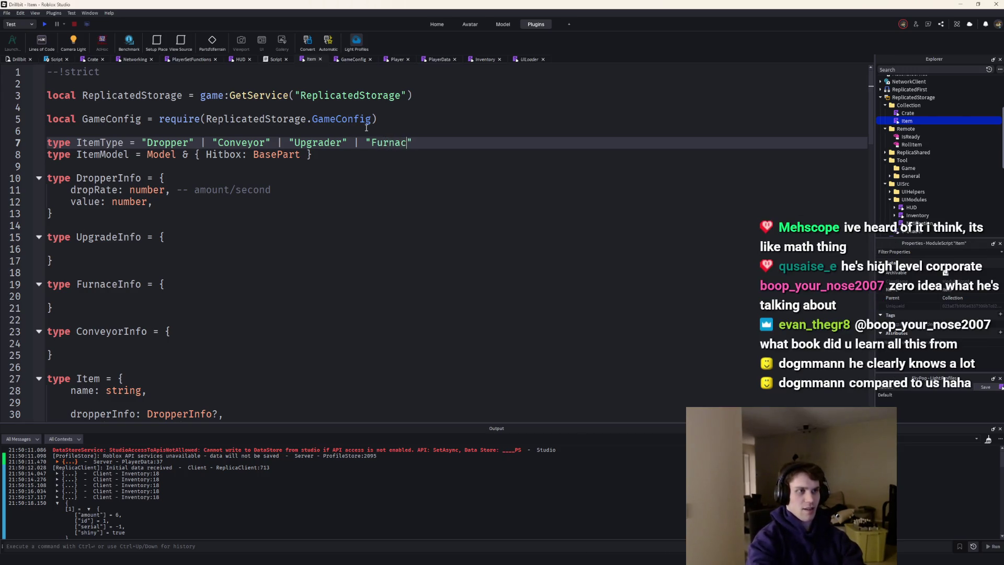
{"action": "type", "text": "ce"}
{"action": "scroll", "coordinate": [279, 349], "scroll_direction": "down", "scroll_amount": 10}
{"action": "scroll", "coordinate": [280, 349], "scroll_direction": "down", "scroll_amount": 4}
{"action": "scroll", "coordinate": [279, 349], "scroll_direction": "down", "scroll_amount": 5}
{"action": "left_click", "coordinate": [153, 125]}
{"action": "type", "text": ": ItemType"}
{"action": "scroll", "coordinate": [247, 178], "scroll_direction": "down", "scroll_amount": 3}
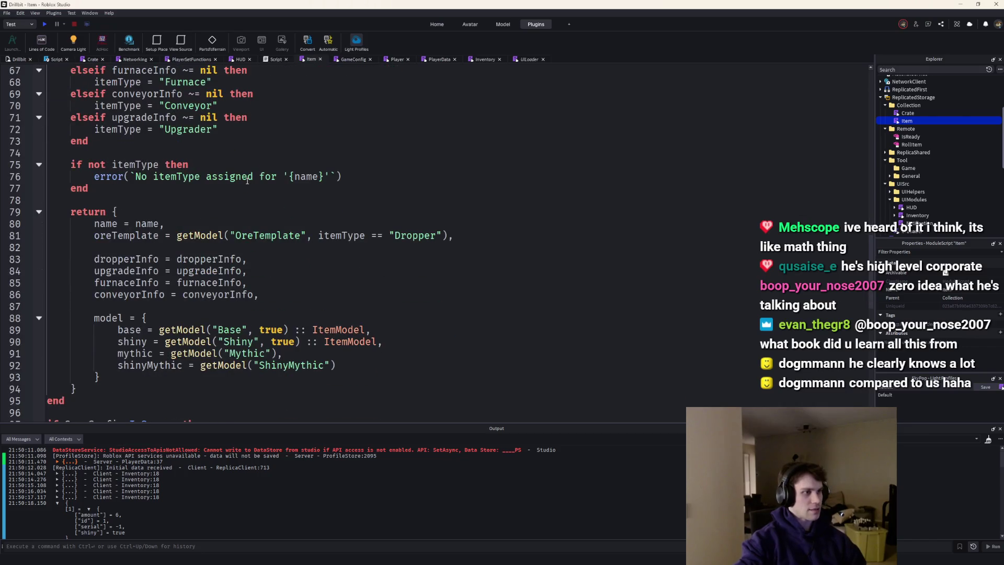
{"action": "scroll", "coordinate": [246, 181], "scroll_direction": "up", "scroll_amount": 1}
{"action": "scroll", "coordinate": [159, 258], "scroll_direction": "up", "scroll_amount": 3}
Annotate local itemType as ItemType and add itemType = itemType to createItem's returned table
{"action": "left_click", "coordinate": [126, 164]}
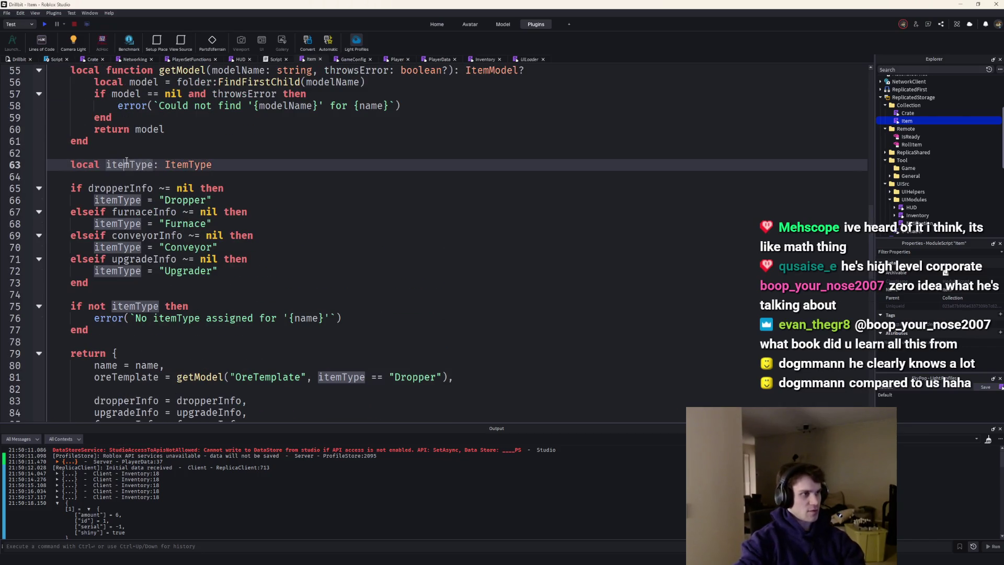
{"action": "left_click", "coordinate": [187, 366]}
{"action": "key", "text": "Return"}
{"action": "type", "text": "itemType = itemType,"}
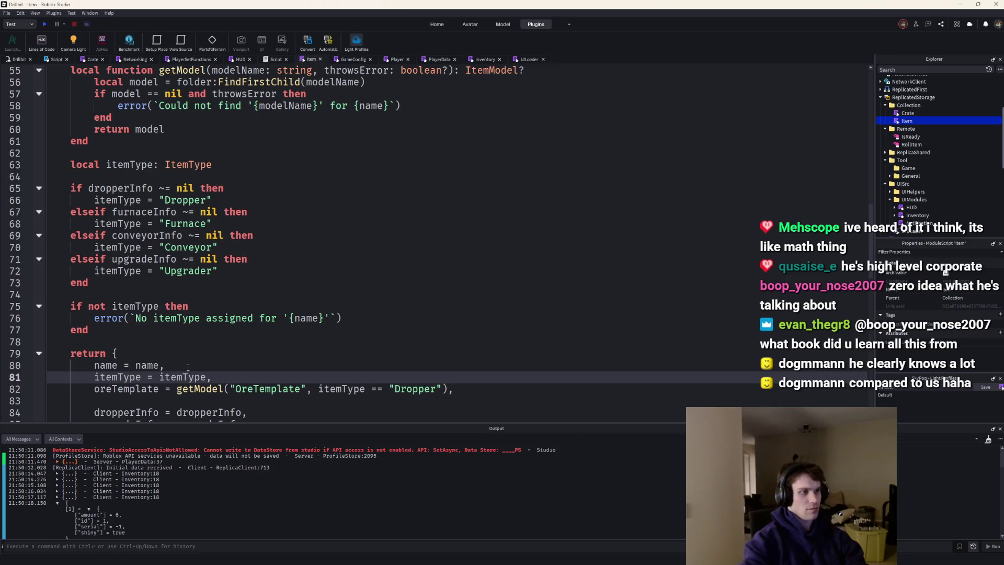
{"action": "scroll", "coordinate": [190, 314], "scroll_direction": "up", "scroll_amount": 6}
{"action": "scroll", "coordinate": [194, 246], "scroll_direction": "up", "scroll_amount": 9}
{"action": "scroll", "coordinate": [100, 157], "scroll_direction": "up", "scroll_amount": 2}
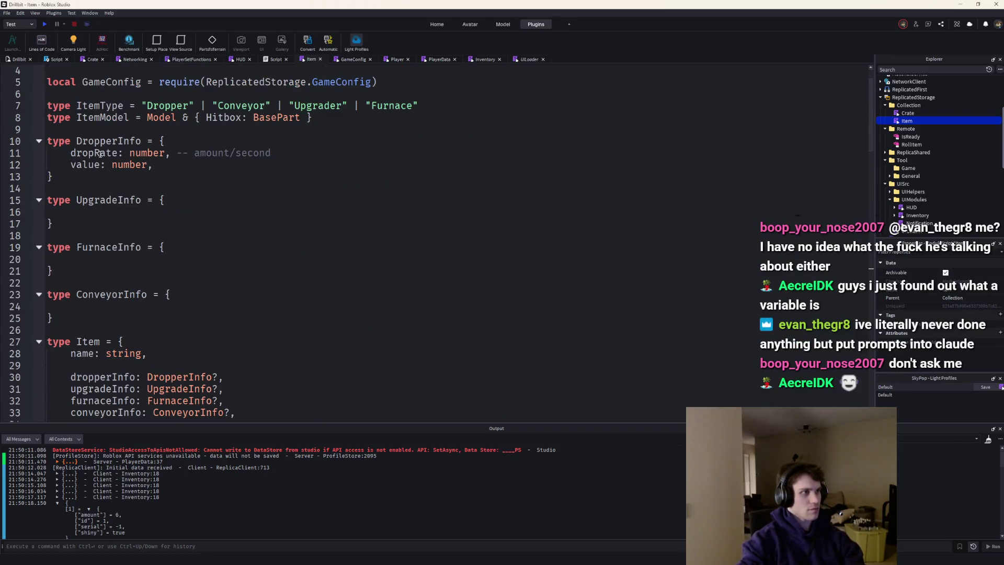
{"action": "scroll", "coordinate": [111, 177], "scroll_direction": "down", "scroll_amount": 2}
Add itemType: ItemType and oreTemplate: BasePart? fields to the Item type, separated from the info fields
{"action": "left_click", "coordinate": [155, 282]}
{"action": "key", "text": "Return"}
{"action": "type", "text": "itemType"}
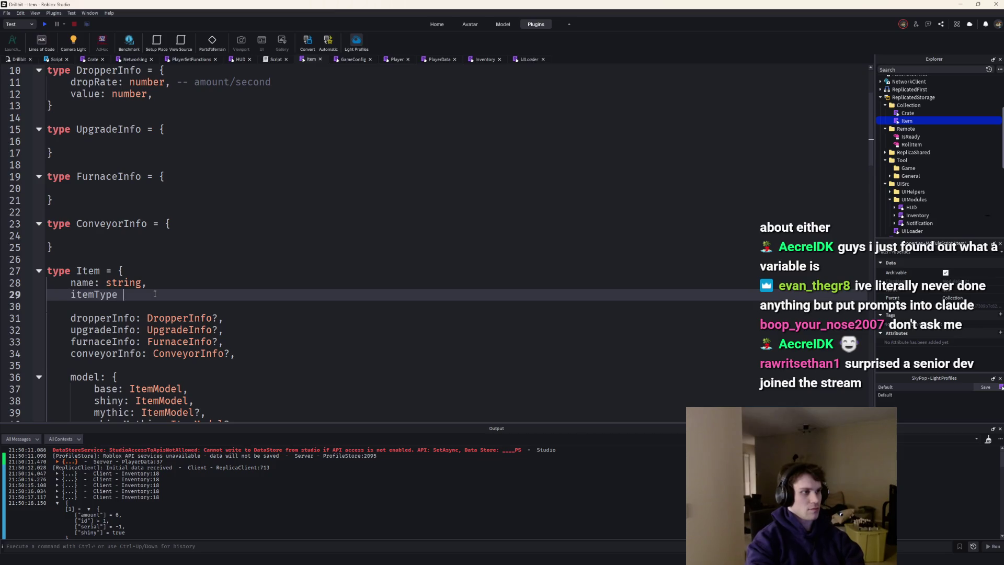
{"action": "type", "text": " = itemType,"}
{"action": "key", "text": "BackSpace"}
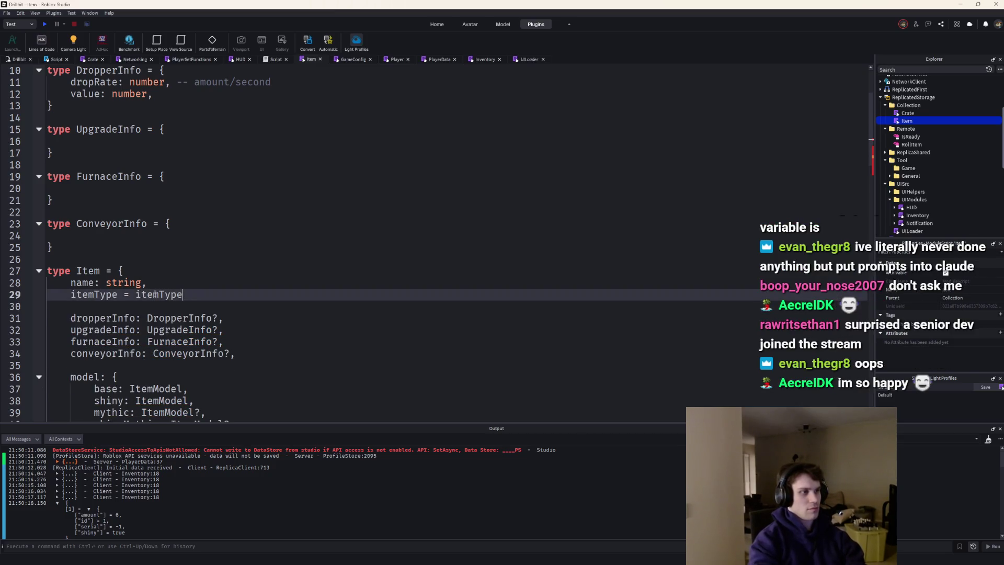
{"action": "type", "text": "ItemT"}
{"action": "key", "text": "Tab"}
{"action": "type", "text": ","}
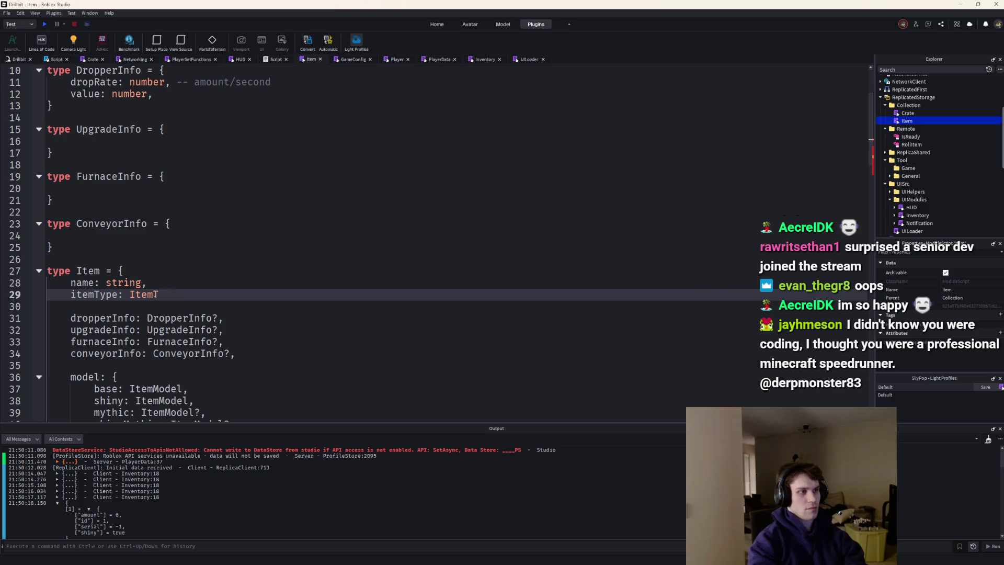
{"action": "key", "text": "Return"}
{"action": "key", "text": "Return"}
{"action": "type", "text": "oreT"}
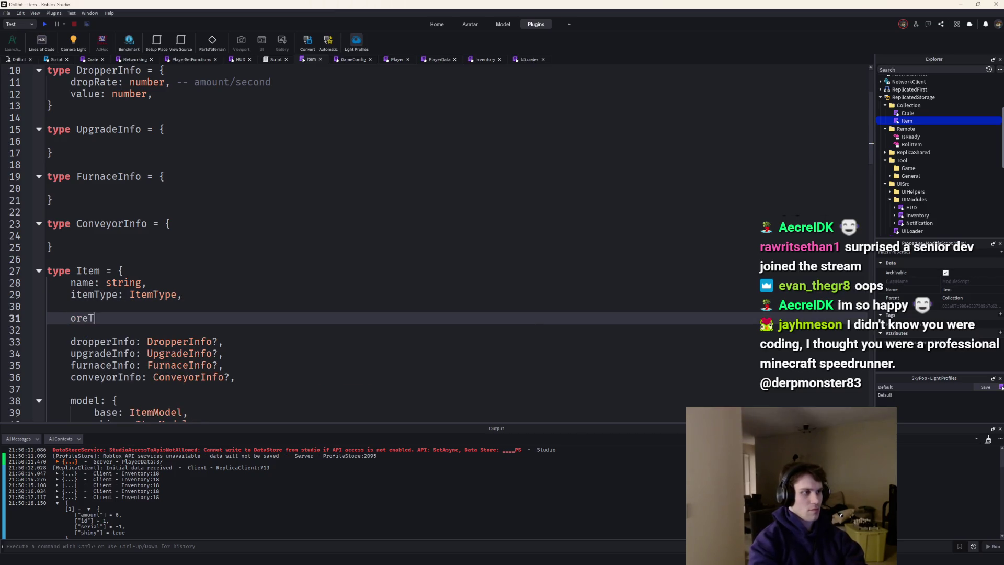
{"action": "type", "text": "emplate: B"}
{"action": "key", "text": "Tab"}
{"action": "type", "text": "?,"}
{"action": "key", "text": "Down"}
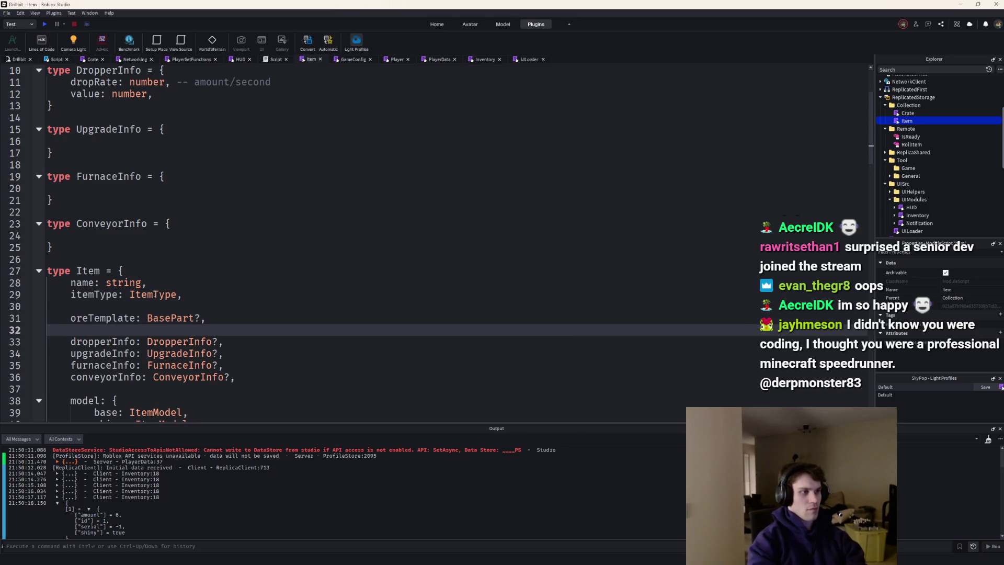
{"action": "key", "text": "BackSpace"}
{"action": "key", "text": "Return"}
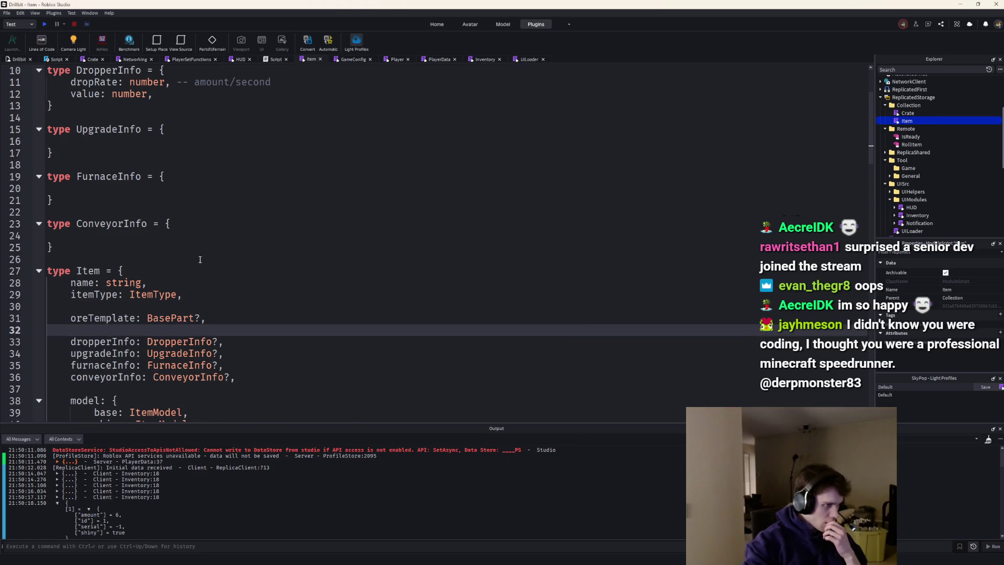
{"action": "scroll", "coordinate": [203, 289], "scroll_direction": "down", "scroll_amount": 5}
{"action": "scroll", "coordinate": [203, 289], "scroll_direction": "down", "scroll_amount": 6}
{"action": "scroll", "coordinate": [204, 289], "scroll_direction": "down", "scroll_amount": 5}
{"action": "scroll", "coordinate": [208, 275], "scroll_direction": "down", "scroll_amount": 5}
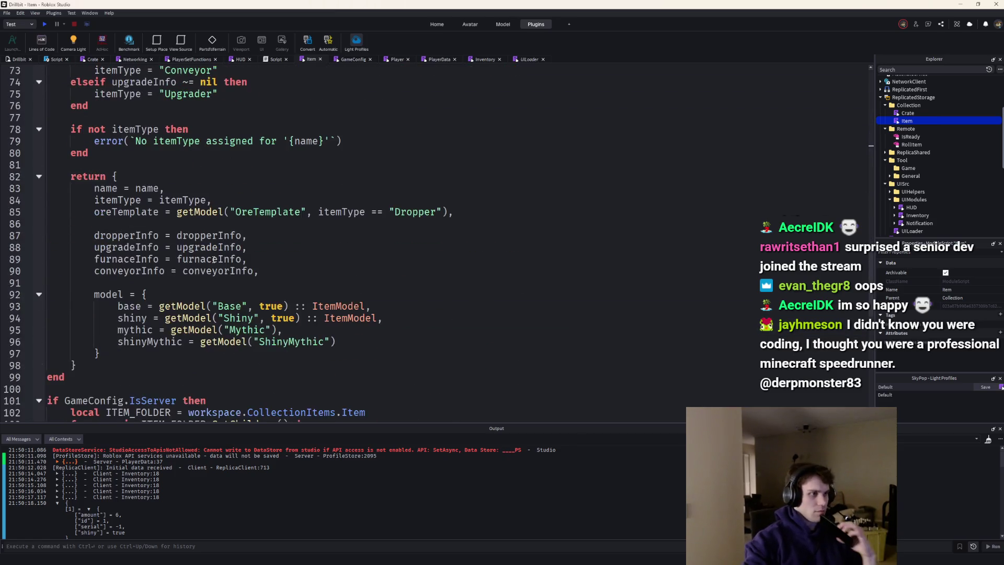
{"action": "scroll", "coordinate": [213, 260], "scroll_direction": "up", "scroll_amount": 4}
{"action": "scroll", "coordinate": [212, 260], "scroll_direction": "up", "scroll_amount": 2}
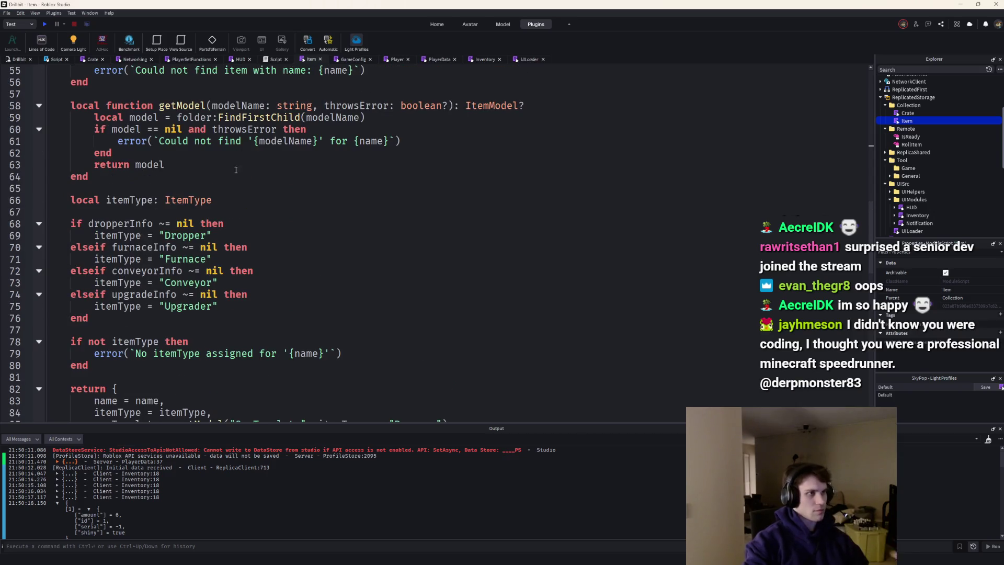
Declare a local oreTemplate in createItem and type getModel's throwsError parameter as true?
{"action": "left_click", "coordinate": [235, 202]}
{"action": "key", "text": "Return"}
{"action": "type", "text": "local oreTemplate"}
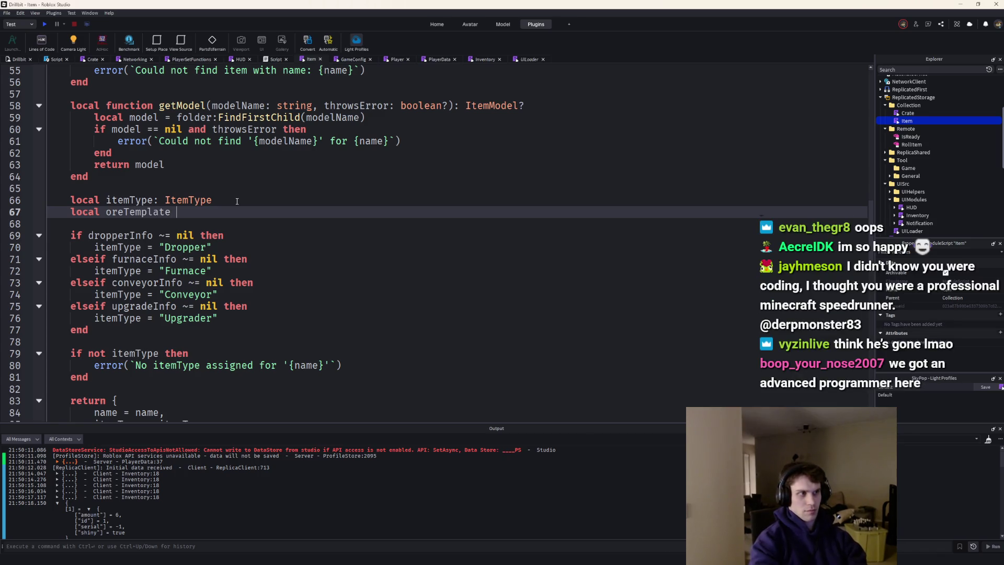
{"action": "scroll", "coordinate": [326, 270], "scroll_direction": "down", "scroll_amount": 5}
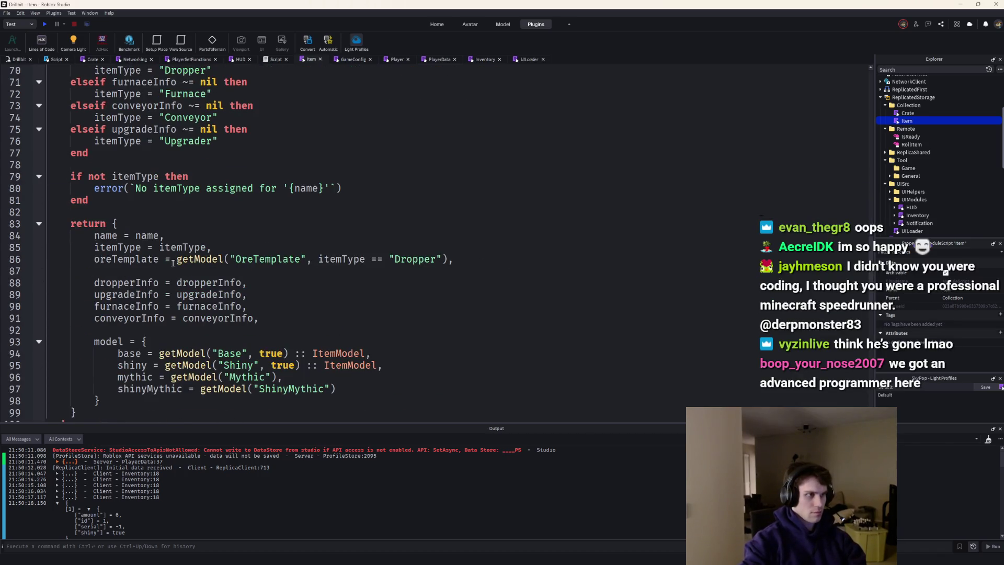
{"action": "left_click_drag", "start_coordinate": [439, 258], "coordinate": [319, 258]}
{"action": "type", "text": "tru"}
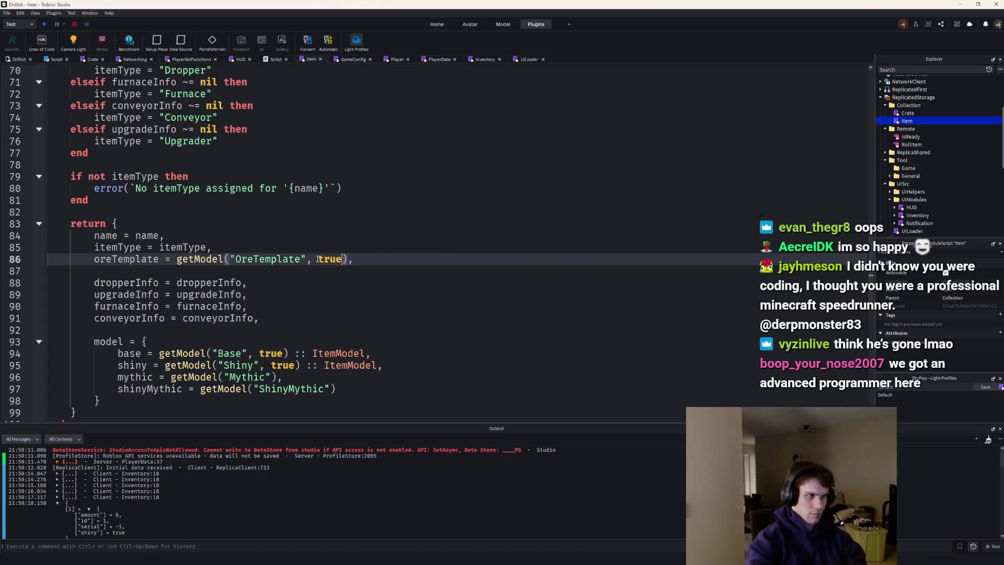
{"action": "type", "text": "e"}
{"action": "scroll", "coordinate": [425, 201], "scroll_direction": "up", "scroll_amount": 4}
{"action": "scroll", "coordinate": [425, 201], "scroll_direction": "up", "scroll_amount": 2}
{"action": "double_click", "coordinate": [423, 141]}
{"action": "type", "text": "Trait"}
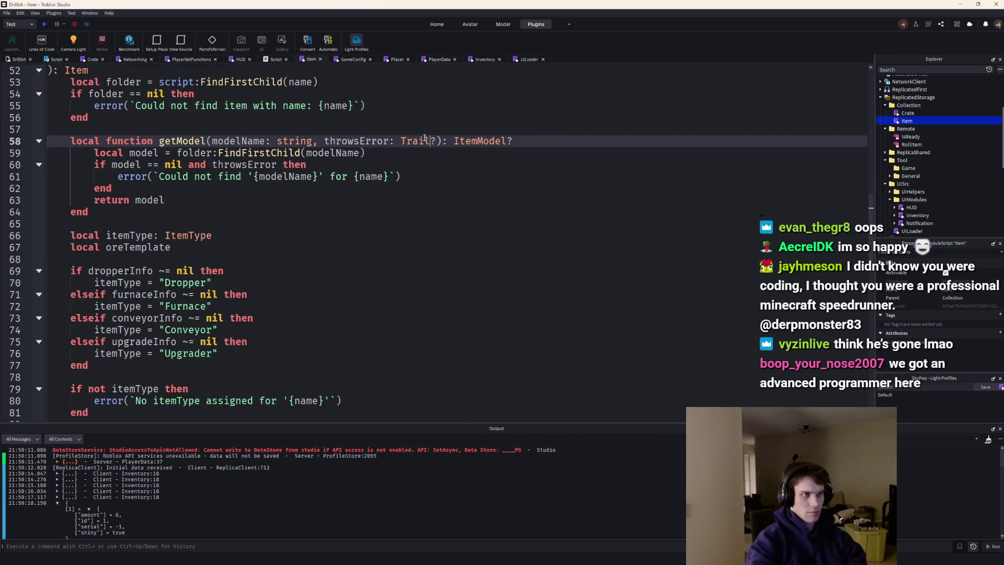
{"action": "double_click", "coordinate": [423, 140]}
{"action": "type", "text": "true"}
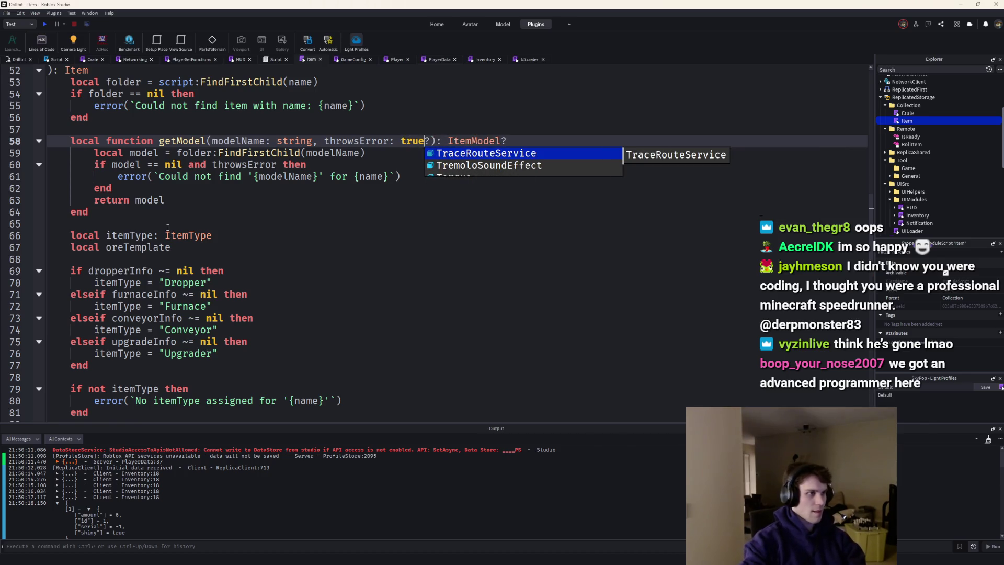
{"action": "double_click", "coordinate": [126, 247]}
Assign oreTemplate from the OreTemplate getModel lookup inside the Dropper branch
{"action": "left_click", "coordinate": [231, 282]}
{"action": "key", "text": "Return"}
{"action": "type", "text": "oreTemplate="}
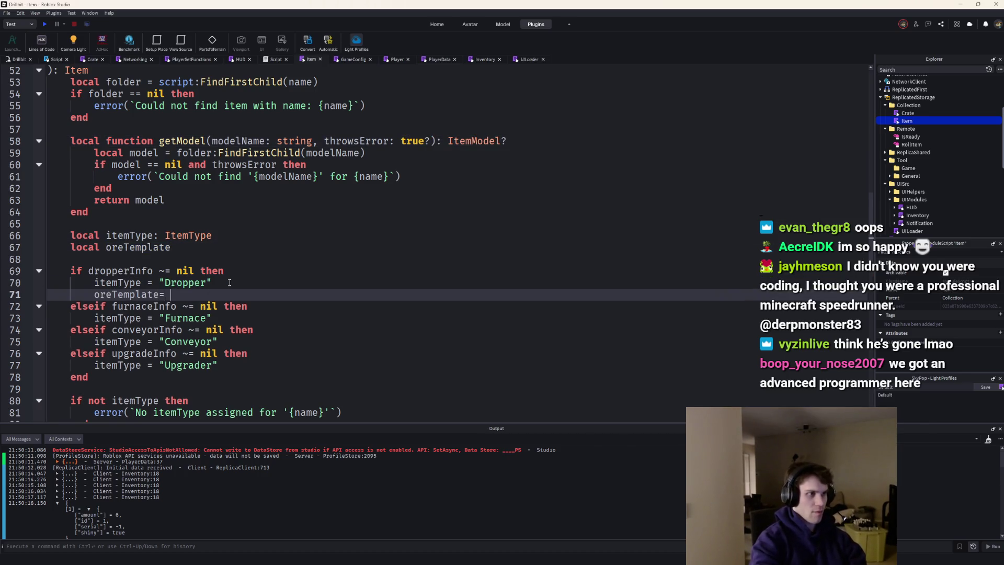
{"action": "scroll", "coordinate": [336, 281], "scroll_direction": "down", "scroll_amount": 6}
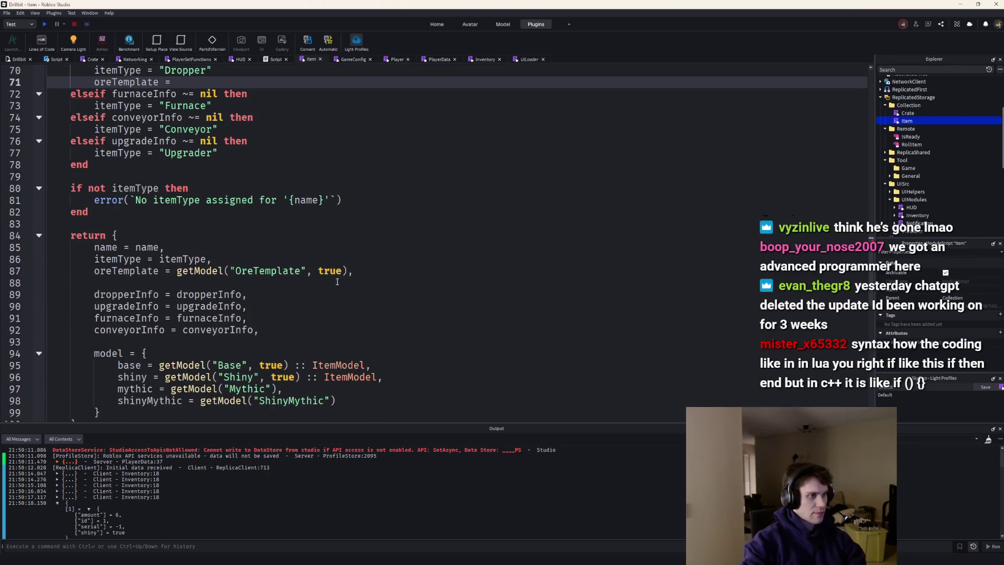
{"action": "left_click", "coordinate": [351, 270]}
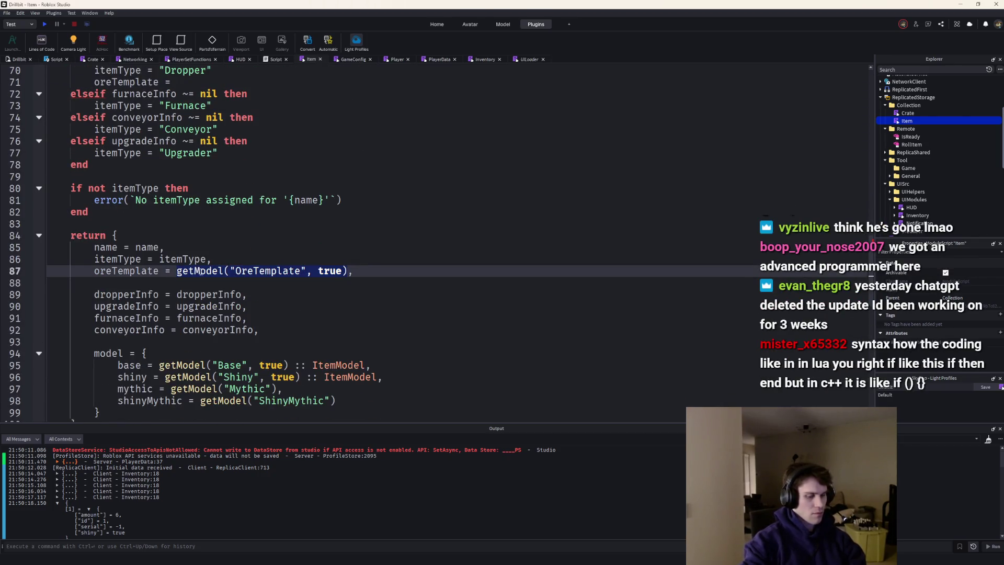
{"action": "scroll", "coordinate": [199, 270], "scroll_direction": "up", "scroll_amount": 3}
{"action": "left_click", "coordinate": [264, 191]}
{"action": "type", "text": "getModel(\"OreTemplate\", true)"}
{"action": "type", "text": ":: BasePart"}
{"action": "scroll", "coordinate": [392, 236], "scroll_direction": "up", "scroll_amount": 3}
Make getModel return Instance and cast the Mythic and ShinyMythic lookups with :: ItemModel
{"action": "left_click", "coordinate": [488, 130]}
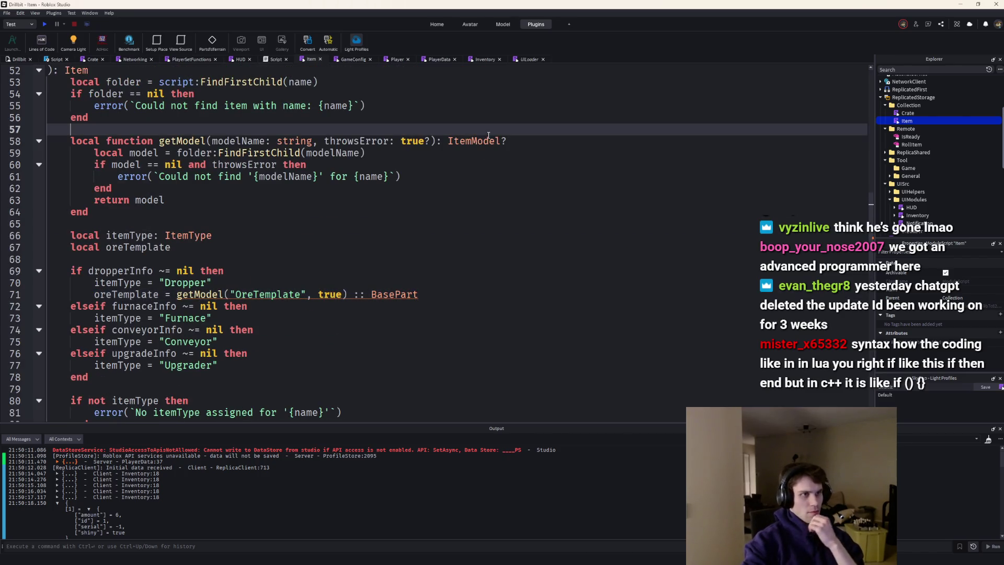
{"action": "double_click", "coordinate": [488, 139]}
{"action": "key", "text": "BackSpace"}
{"action": "key", "text": "Escape"}
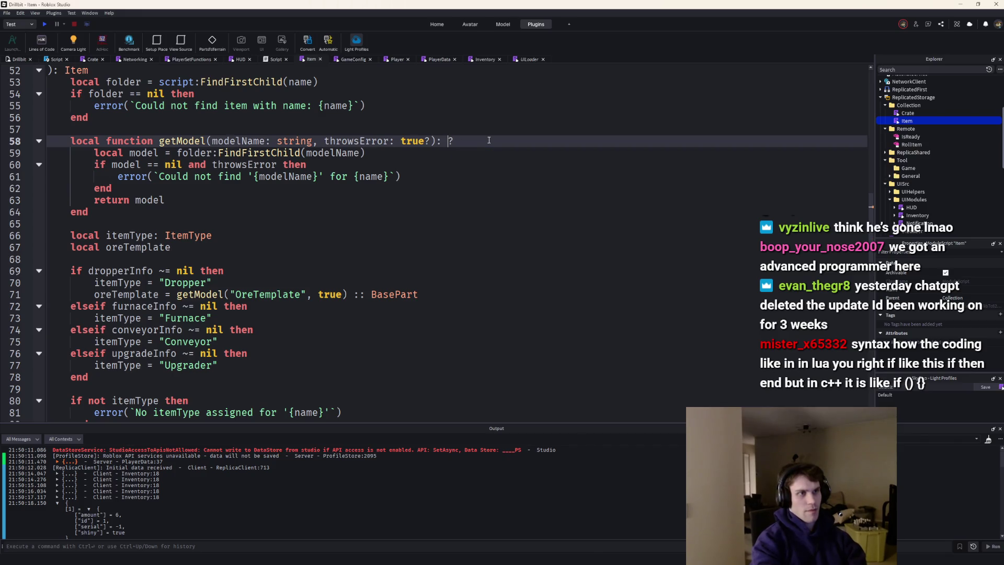
{"action": "type", "text": "Instance"}
{"action": "scroll", "coordinate": [357, 232], "scroll_direction": "down", "scroll_amount": 2}
{"action": "scroll", "coordinate": [357, 232], "scroll_direction": "down", "scroll_amount": 5}
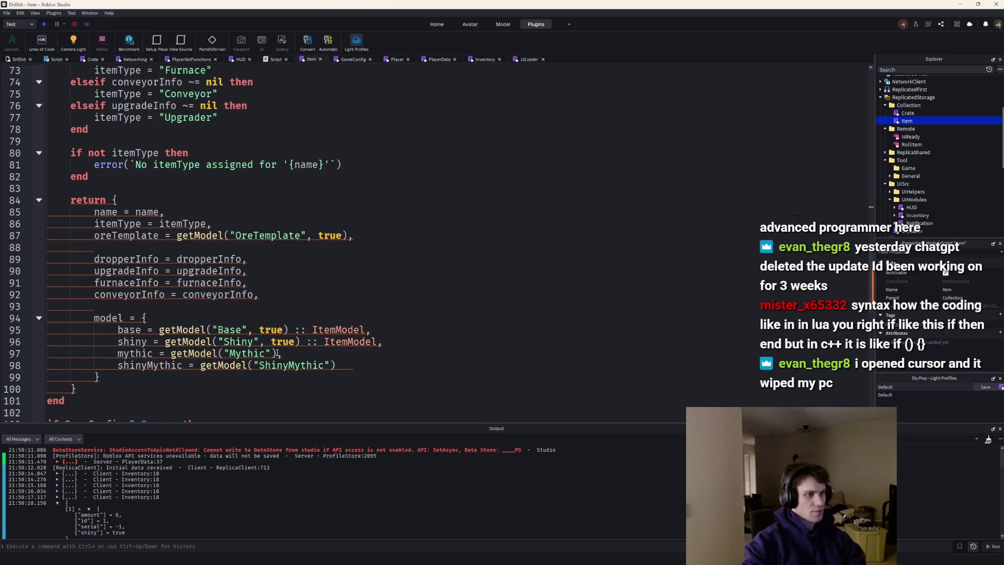
{"action": "left_click", "coordinate": [338, 365], "text": "alt"}
{"action": "type", "text": ":: Item"}
{"action": "key", "text": "Tab"}
{"action": "scroll", "coordinate": [242, 257], "scroll_direction": "up", "scroll_amount": 1}
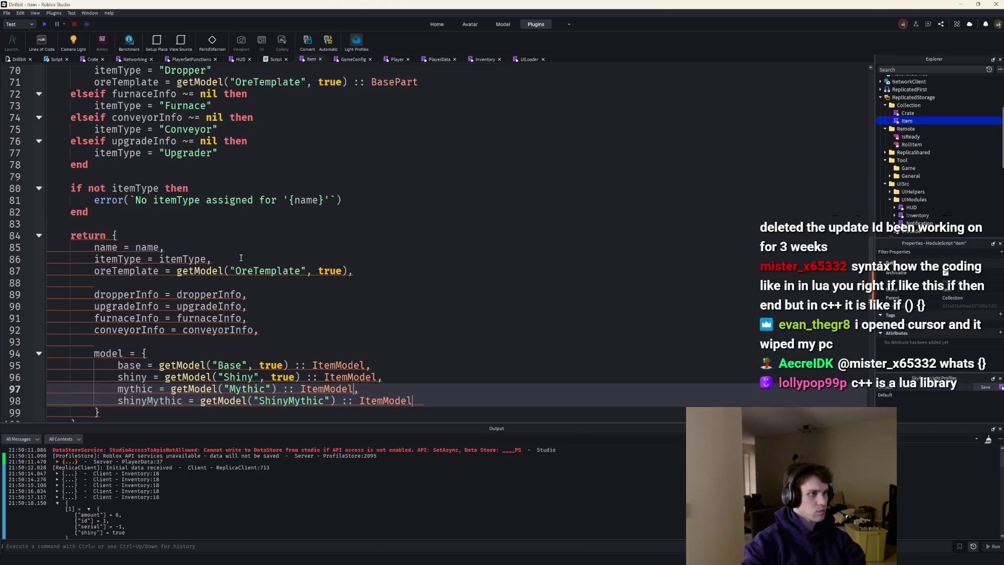
{"action": "scroll", "coordinate": [242, 258], "scroll_direction": "up", "scroll_amount": 3}
Return the oreTemplate variable in the item table instead of repeating the lookup
{"action": "double_click", "coordinate": [124, 141]}
{"action": "key", "text": "ctrl+c"}
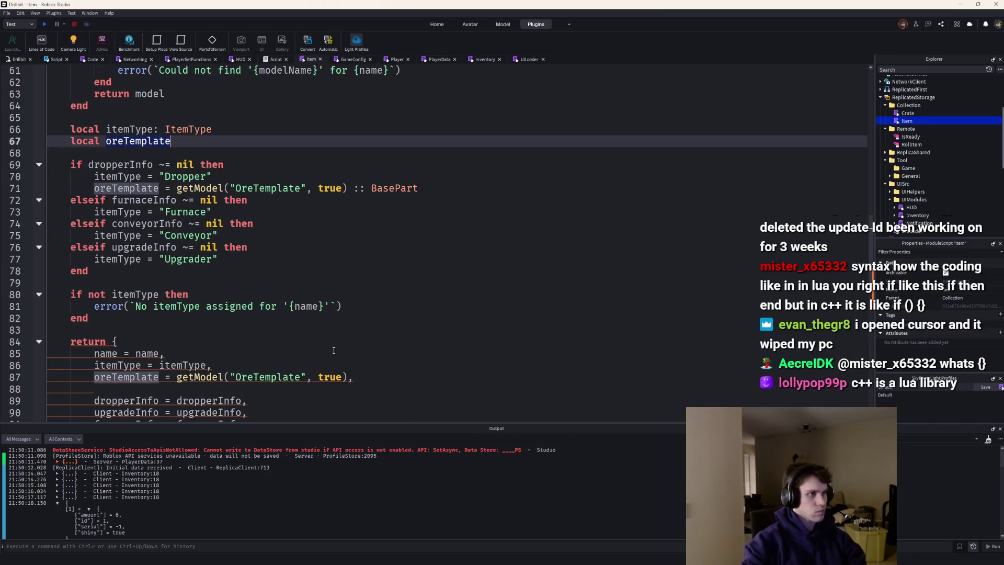
{"action": "left_click_drag", "start_coordinate": [345, 377], "coordinate": [177, 377]}
{"action": "key", "text": "ctrl+v"}
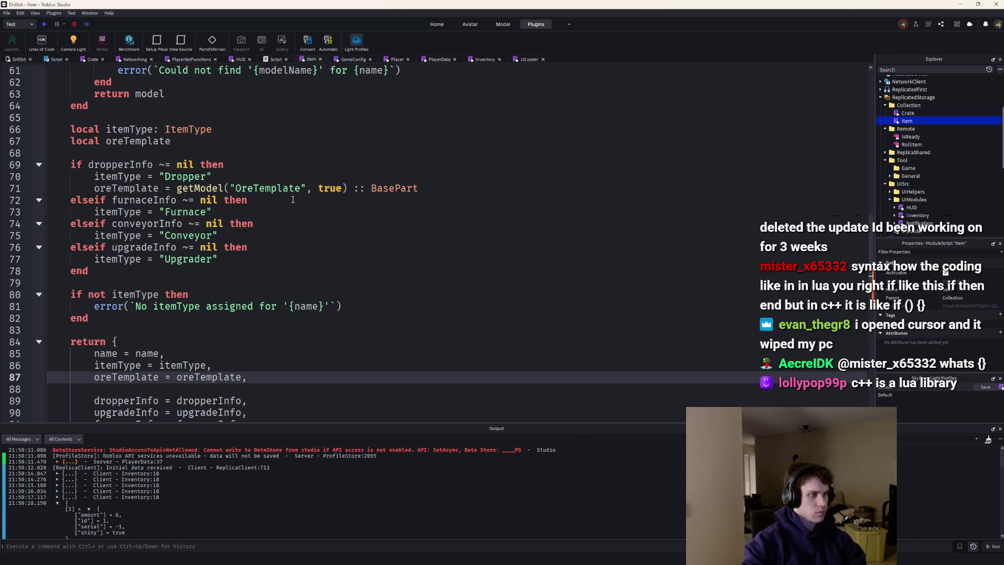
{"action": "left_click", "coordinate": [182, 141]}
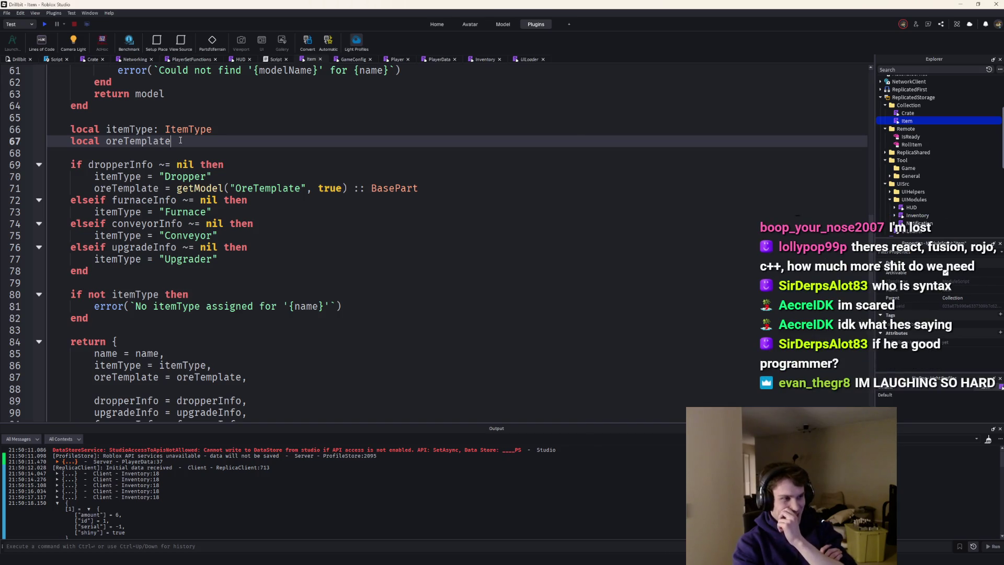
{"action": "scroll", "coordinate": [305, 173], "scroll_direction": "up", "scroll_amount": 2}
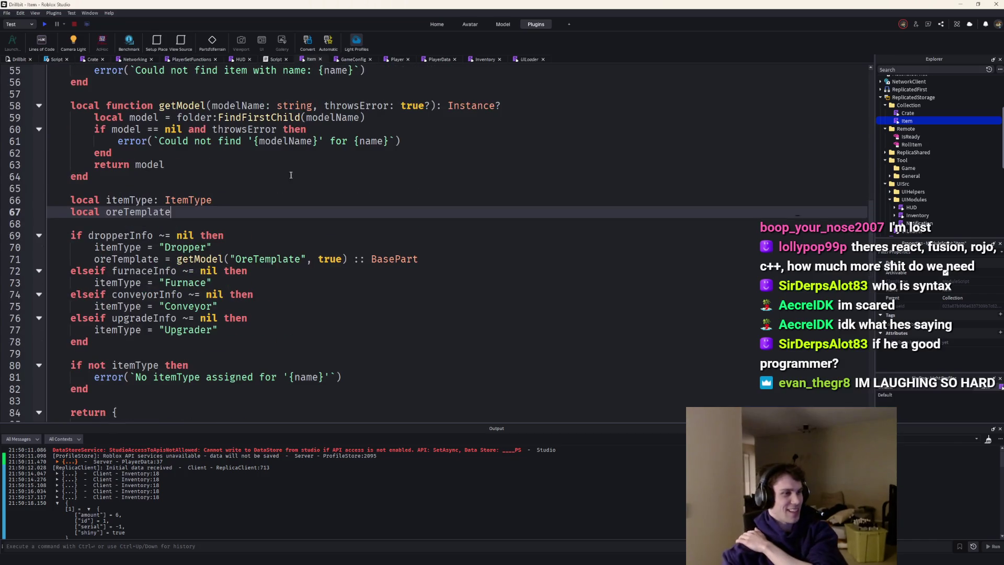
{"action": "scroll", "coordinate": [274, 171], "scroll_direction": "down", "scroll_amount": 1}
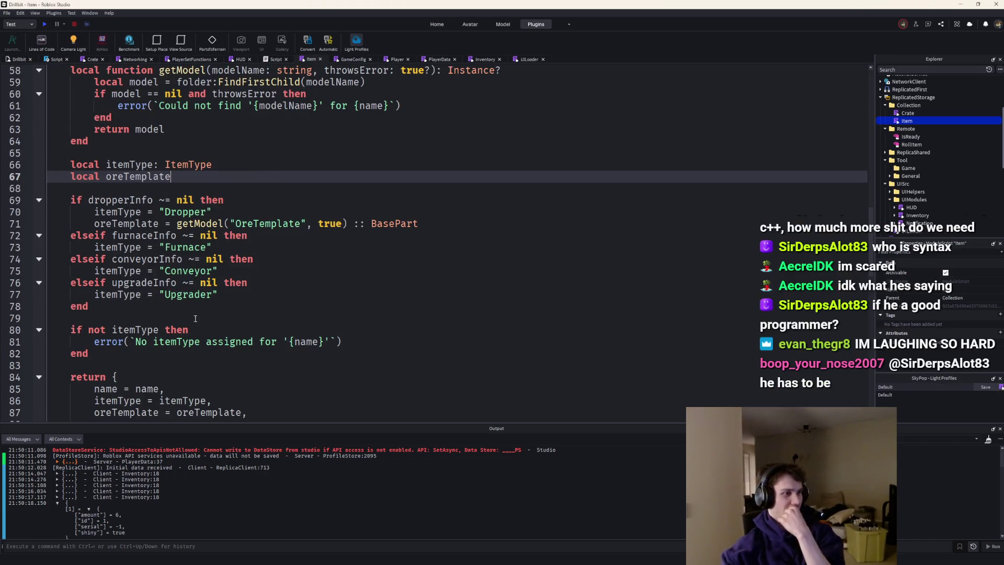
Move the missing-itemType error into an else branch of the type chain, delete the old check, and drag the chat window over
{"action": "left_click", "coordinate": [208, 294]}
{"action": "key", "text": "Return"}
{"action": "type", "text": "els"}
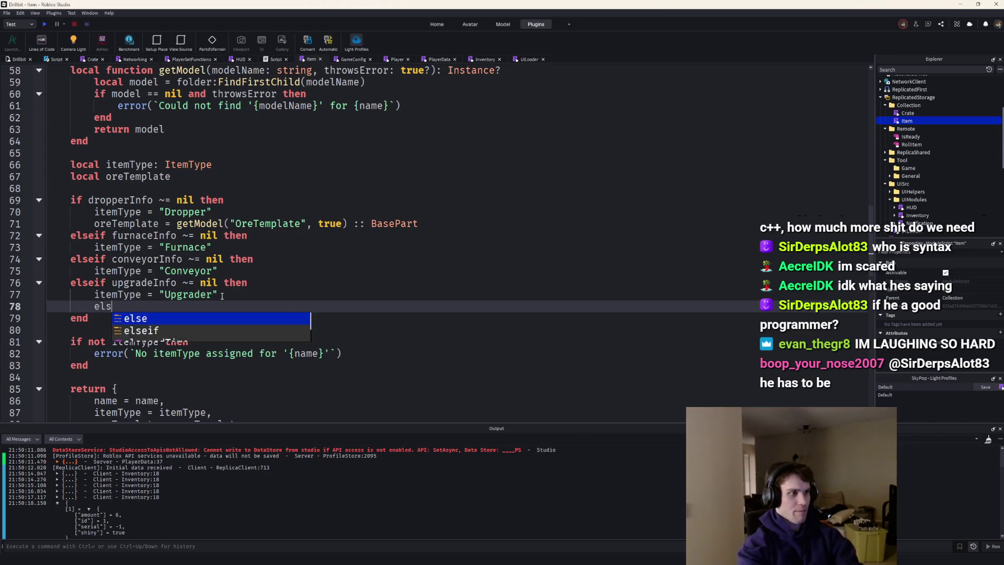
{"action": "type", "text": "e"}
{"action": "key", "text": "Return"}
{"action": "mouse_move", "coordinate": [345, 365]}
{"action": "left_mouse_down"}
{"action": "mouse_move", "coordinate": [88, 366]}
{"action": "mouse_move", "coordinate": [145, 329]}
{"action": "left_mouse_up"}
{"action": "key", "text": "ctrl+c"}
{"action": "left_click", "coordinate": [103, 317]}
{"action": "key", "text": "ctrl+v"}
{"action": "key", "text": "BackSpace"}
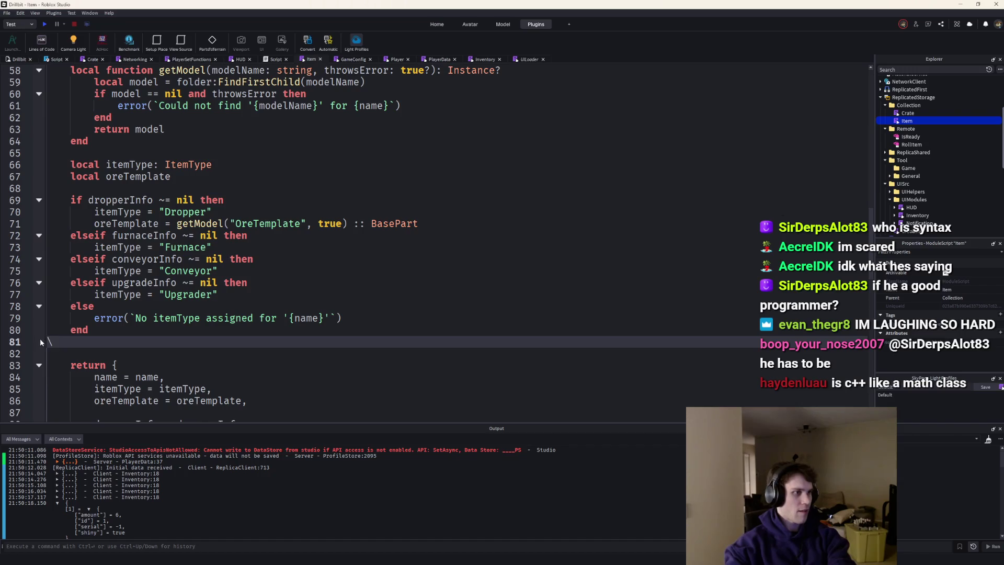
{"action": "scroll", "coordinate": [145, 330], "scroll_direction": "down", "scroll_amount": 9}
{"action": "scroll", "coordinate": [188, 331], "scroll_direction": "up", "scroll_amount": 7}
{"action": "scroll", "coordinate": [226, 332], "scroll_direction": "up", "scroll_amount": 1}
{"action": "scroll", "coordinate": [225, 332], "scroll_direction": "up", "scroll_amount": 1}
{"action": "scroll", "coordinate": [226, 331], "scroll_direction": "up", "scroll_amount": 2}
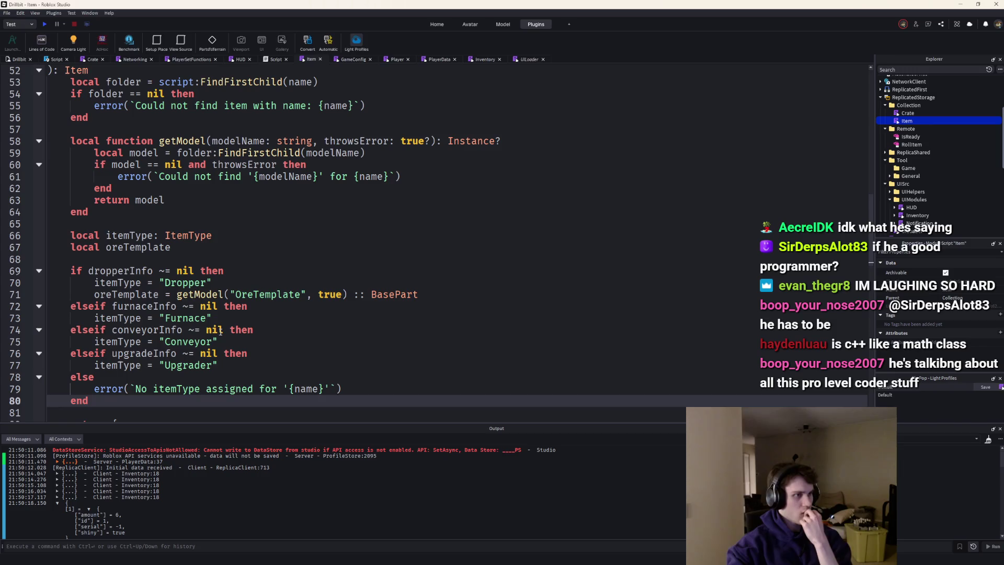
{"action": "left_click", "coordinate": [209, 318]}
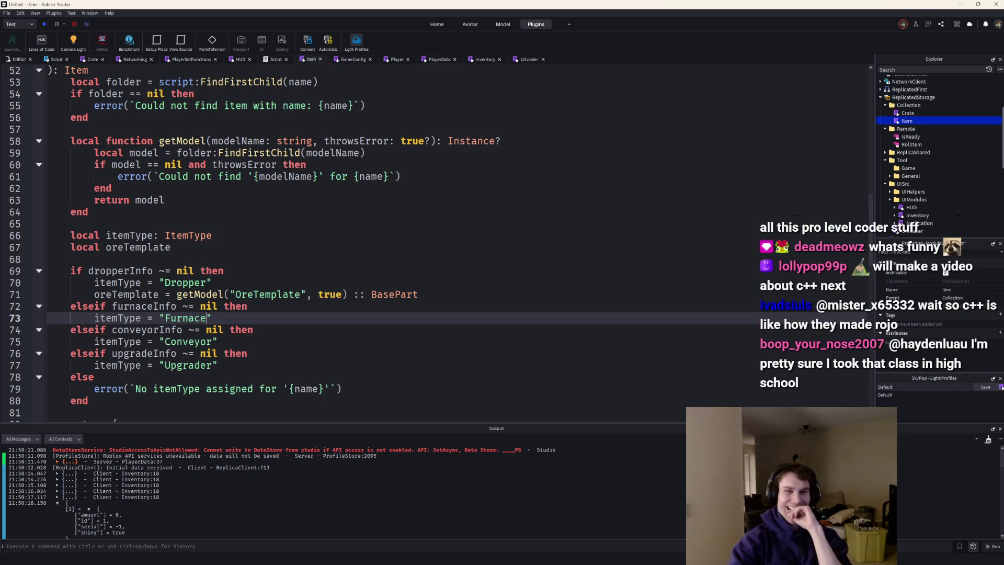
{"action": "left_click_drag", "start_coordinate": [667, 173], "coordinate": [456, 174]}
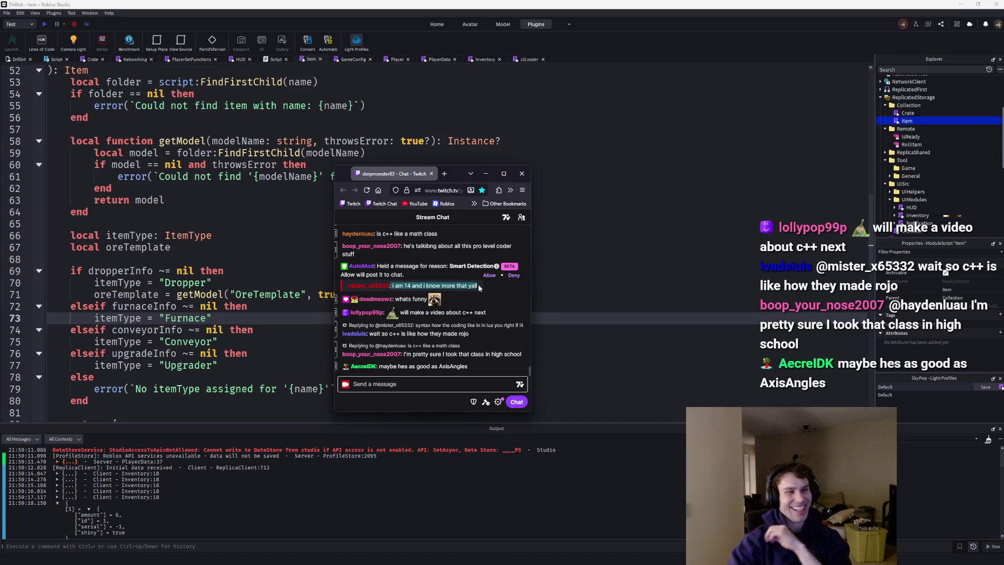
Close the Twitch chat window covering the Item script
{"action": "left_click", "coordinate": [486, 173]}
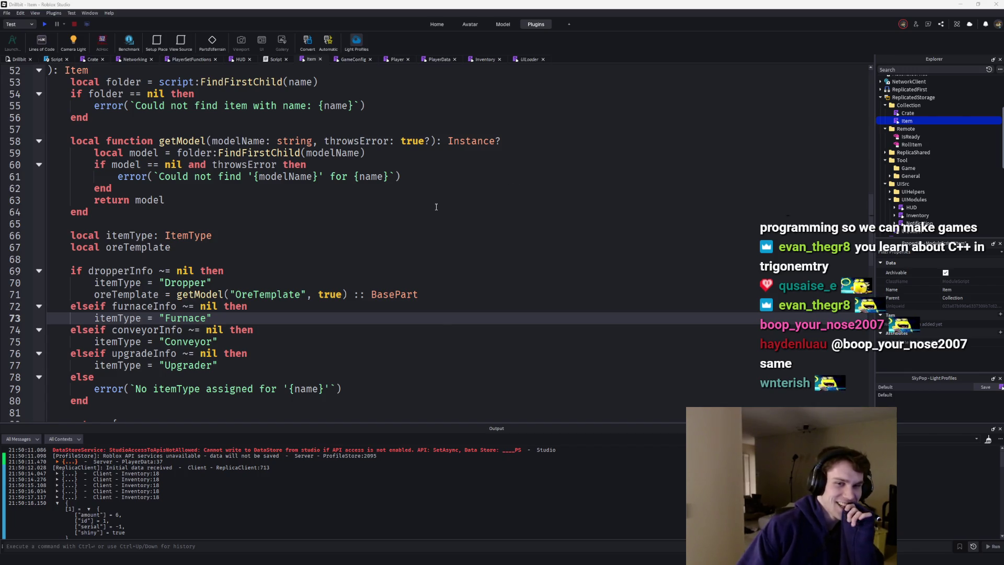
{"action": "scroll", "coordinate": [394, 202], "scroll_direction": "up", "scroll_amount": 1}
{"action": "scroll", "coordinate": [391, 200], "scroll_direction": "down", "scroll_amount": 2}
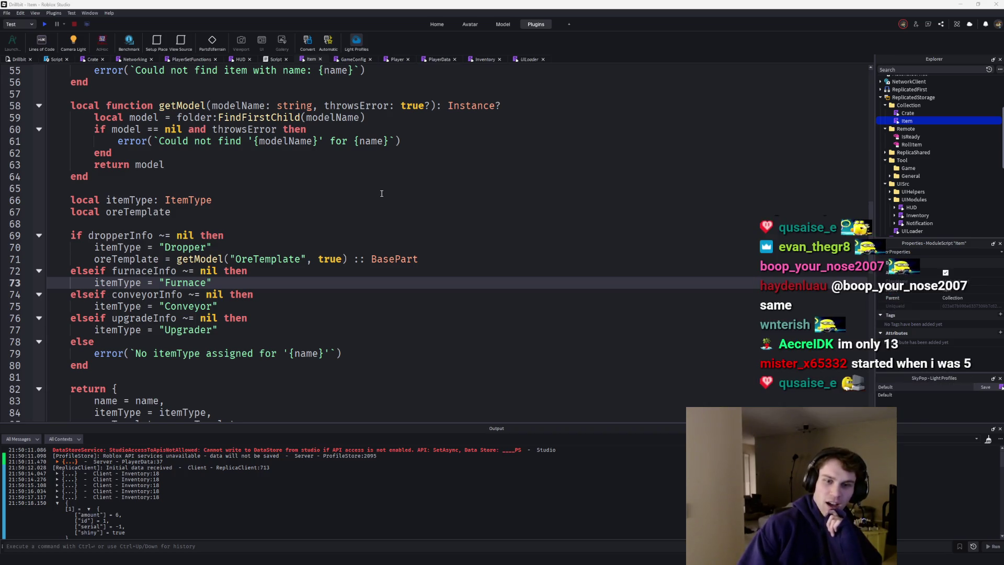
{"action": "scroll", "coordinate": [381, 194], "scroll_direction": "down", "scroll_amount": 1}
{"action": "scroll", "coordinate": [380, 191], "scroll_direction": "down", "scroll_amount": 2}
{"action": "scroll", "coordinate": [378, 190], "scroll_direction": "down", "scroll_amount": 2}
{"action": "scroll", "coordinate": [377, 189], "scroll_direction": "down", "scroll_amount": 1}
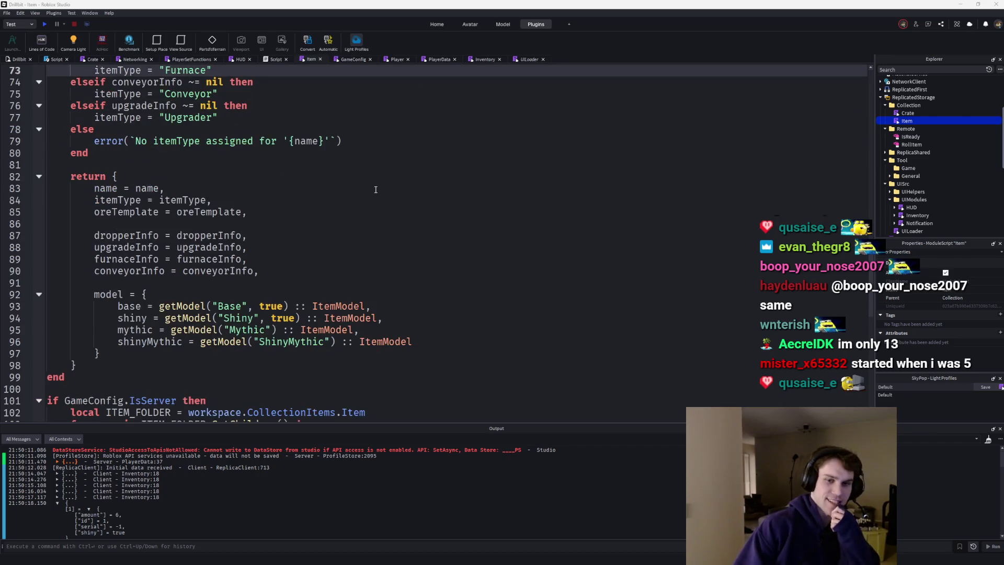
{"action": "scroll", "coordinate": [377, 190], "scroll_direction": "down", "scroll_amount": 3}
{"action": "scroll", "coordinate": [375, 189], "scroll_direction": "down", "scroll_amount": 3}
{"action": "scroll", "coordinate": [373, 189], "scroll_direction": "up", "scroll_amount": 3}
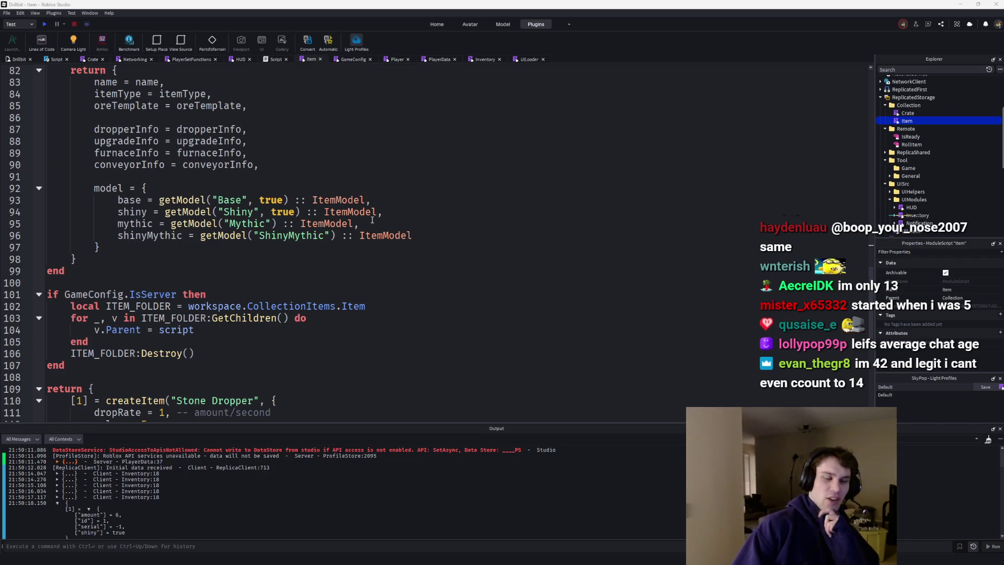
{"action": "scroll", "coordinate": [370, 221], "scroll_direction": "up", "scroll_amount": 2}
{"action": "scroll", "coordinate": [366, 222], "scroll_direction": "up", "scroll_amount": 3}
{"action": "scroll", "coordinate": [360, 223], "scroll_direction": "up", "scroll_amount": 3}
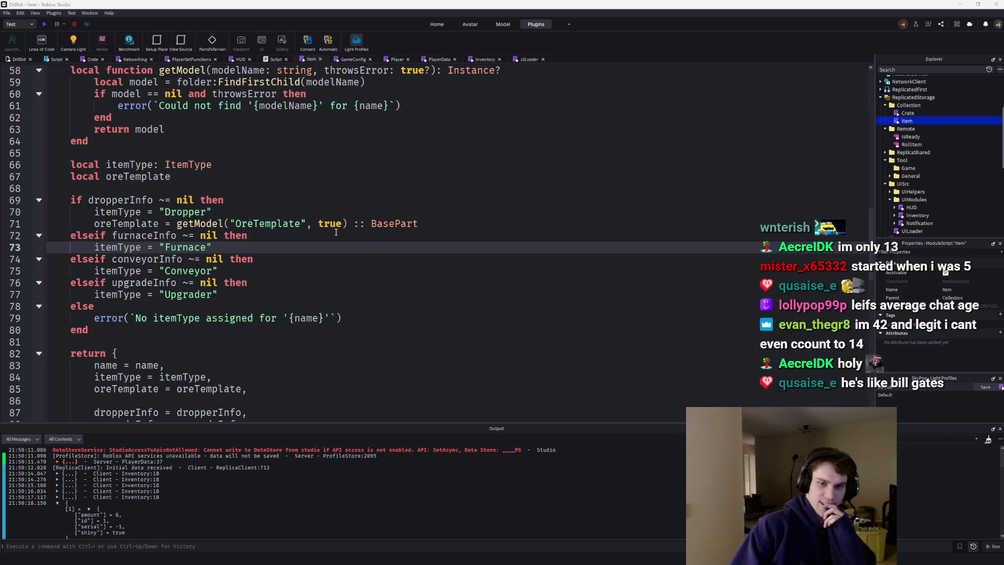
{"action": "scroll", "coordinate": [336, 232], "scroll_direction": "up", "scroll_amount": 2}
{"action": "scroll", "coordinate": [336, 232], "scroll_direction": "up", "scroll_amount": 4}
{"action": "scroll", "coordinate": [336, 232], "scroll_direction": "up", "scroll_amount": 1}
{"action": "scroll", "coordinate": [336, 232], "scroll_direction": "down", "scroll_amount": 4}
{"action": "scroll", "coordinate": [337, 232], "scroll_direction": "down", "scroll_amount": 4}
{"action": "scroll", "coordinate": [335, 233], "scroll_direction": "down", "scroll_amount": 8}
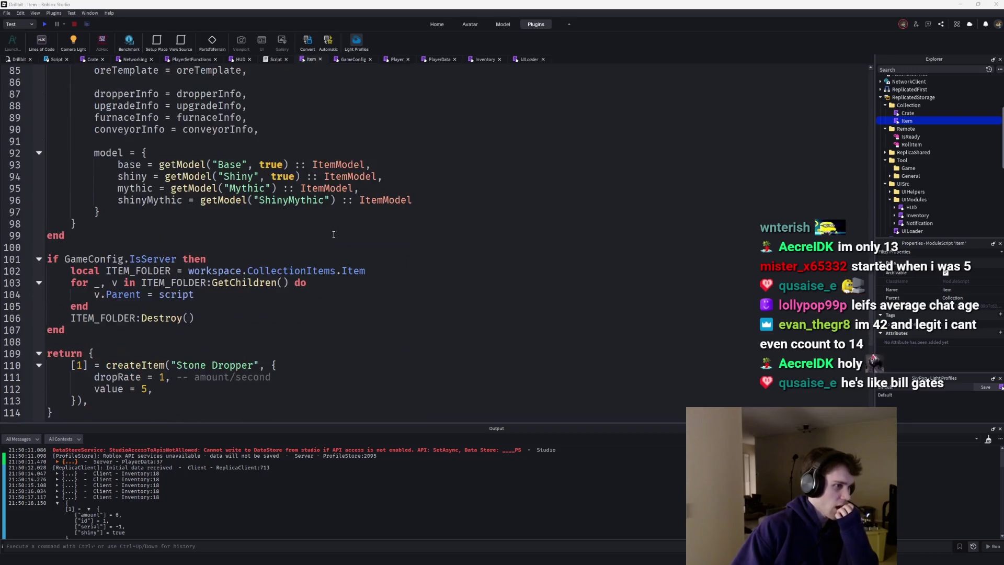
{"action": "scroll", "coordinate": [332, 234], "scroll_direction": "down", "scroll_amount": 3}
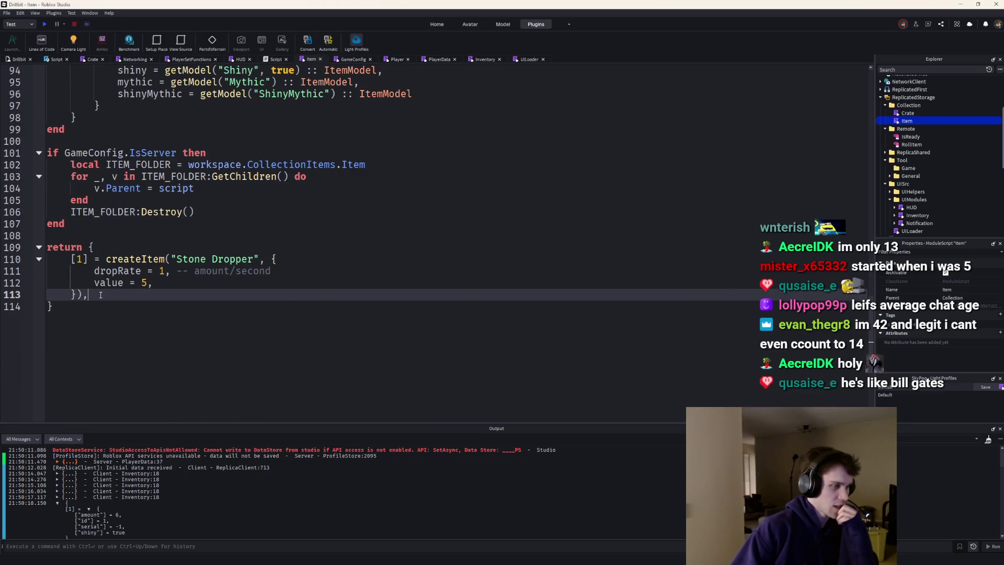
{"action": "scroll", "coordinate": [332, 234], "scroll_direction": "up", "scroll_amount": 3}
{"action": "scroll", "coordinate": [333, 235], "scroll_direction": "up", "scroll_amount": 1}
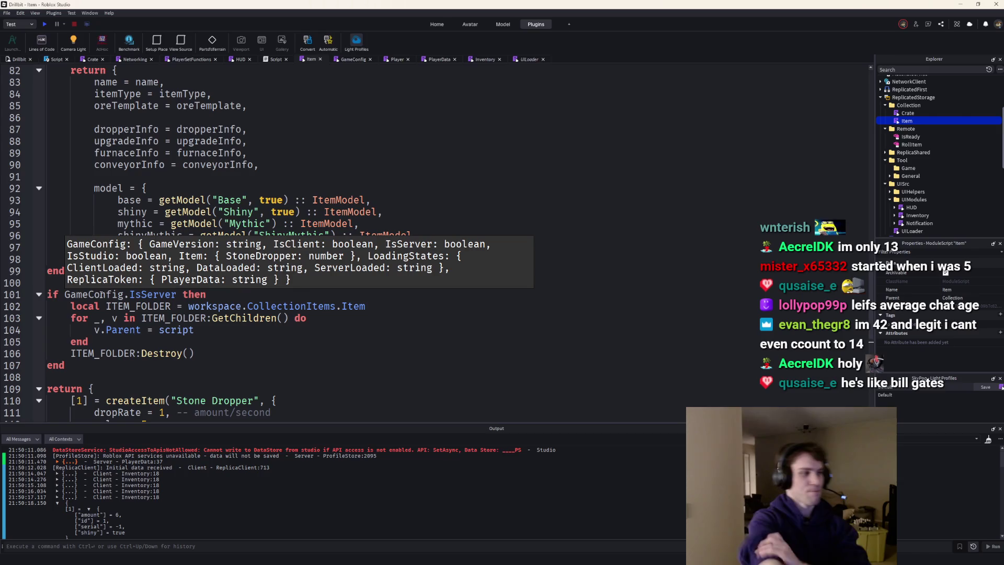
{"action": "scroll", "coordinate": [101, 294], "scroll_direction": "down", "scroll_amount": 1}
Remove the stray empty line after the item list and start a playtest from the toolbar
{"action": "key", "text": "BackSpace"}
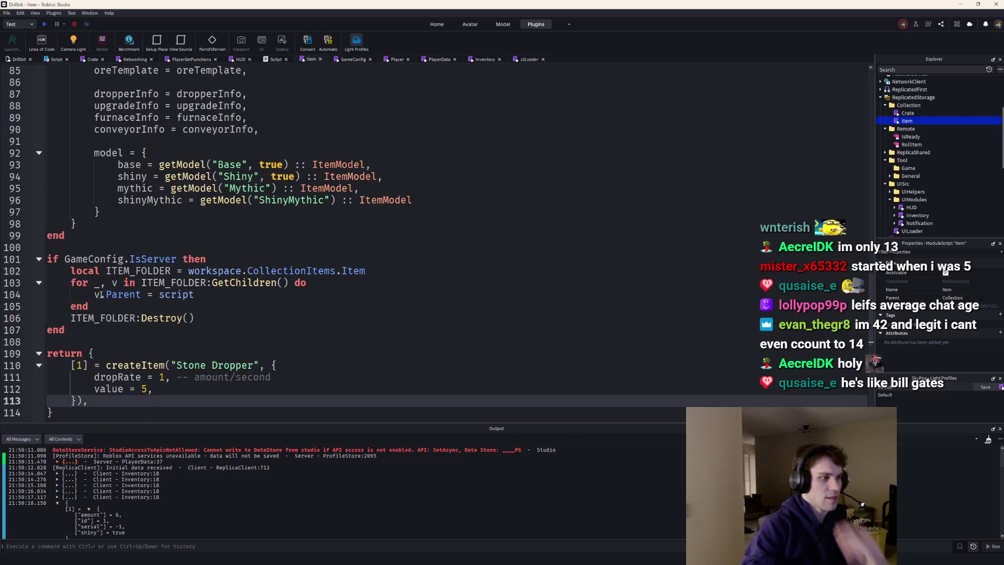
{"action": "scroll", "coordinate": [173, 253], "scroll_direction": "up", "scroll_amount": 6}
{"action": "scroll", "coordinate": [173, 253], "scroll_direction": "up", "scroll_amount": 7}
{"action": "scroll", "coordinate": [172, 253], "scroll_direction": "up", "scroll_amount": 3}
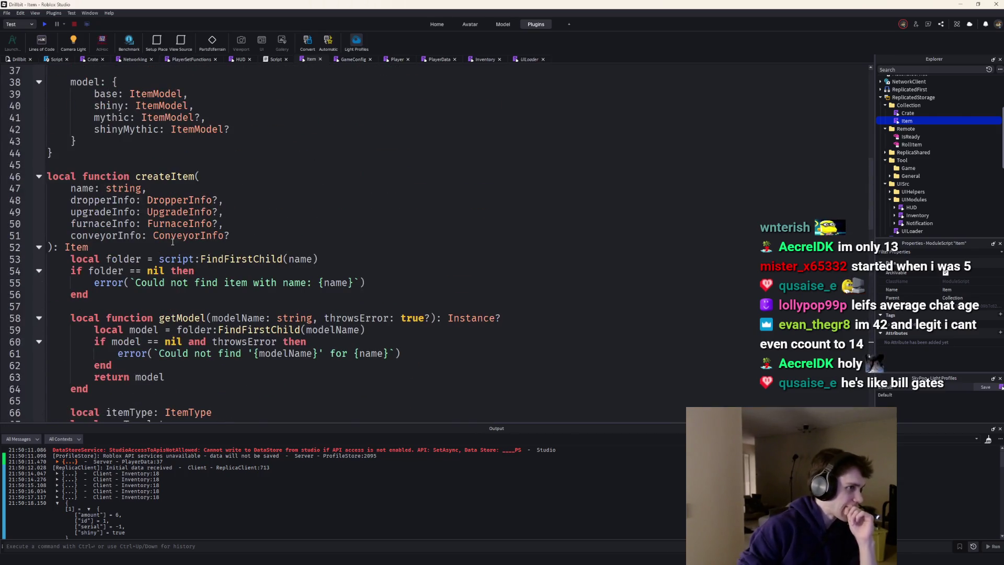
{"action": "scroll", "coordinate": [174, 233], "scroll_direction": "up", "scroll_amount": 4}
{"action": "scroll", "coordinate": [174, 233], "scroll_direction": "up", "scroll_amount": 4}
{"action": "scroll", "coordinate": [177, 234], "scroll_direction": "up", "scroll_amount": 4}
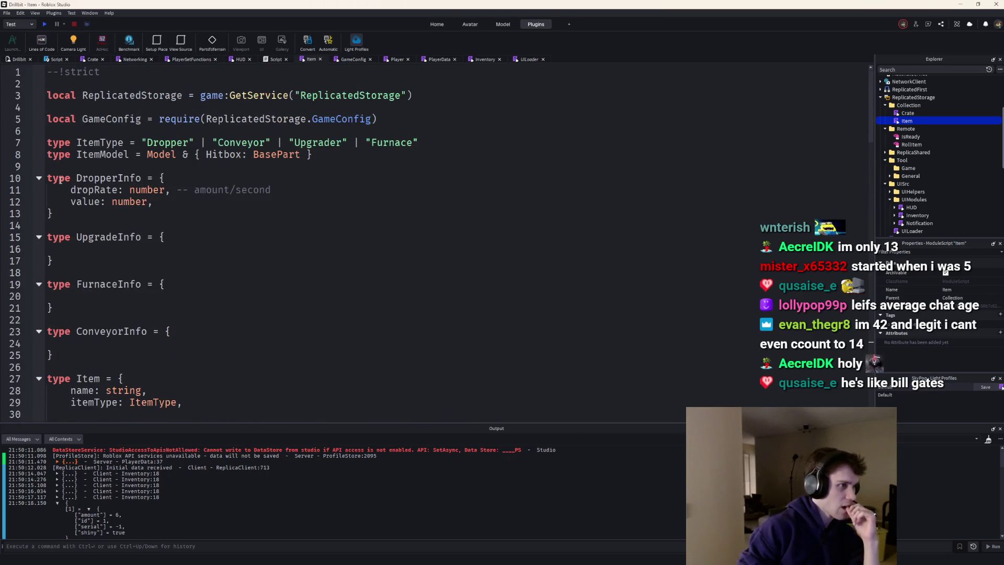
{"action": "left_click", "coordinate": [14, 62]}
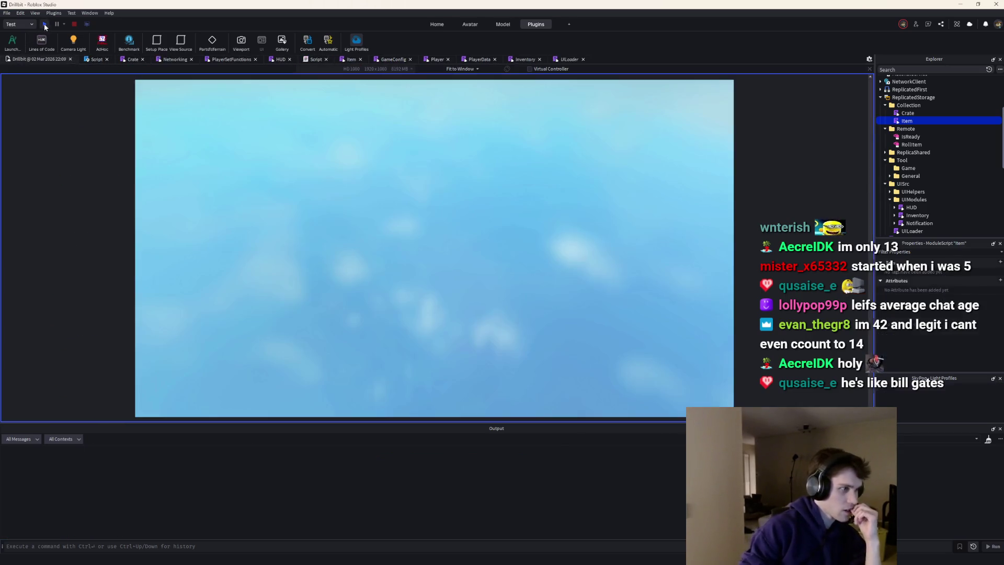
Run a playtest, jump to the Item script's OreTemplate error line, and stop the playtest
{"action": "left_click", "coordinate": [44, 23]}
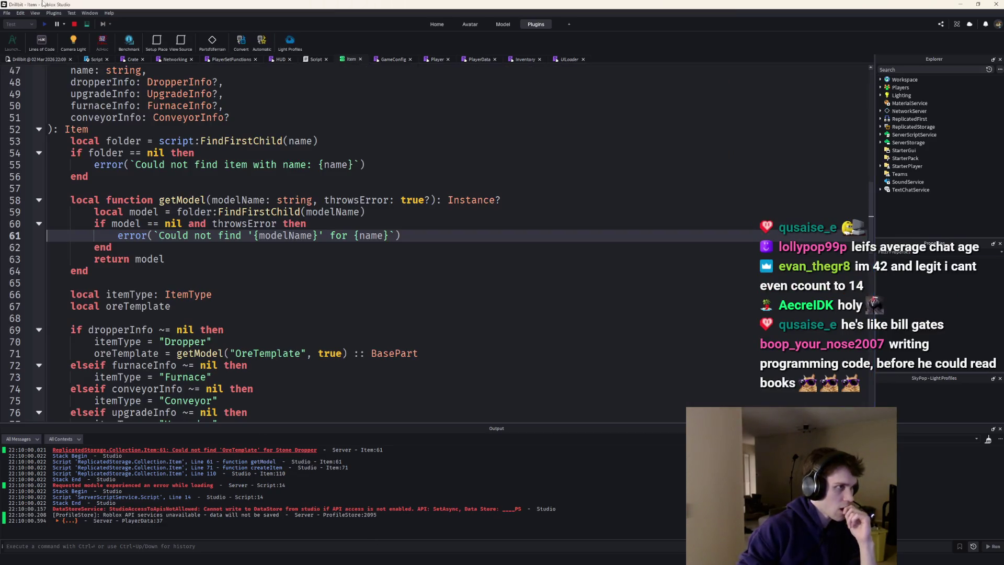
{"action": "left_click", "coordinate": [197, 449]}
{"action": "left_click", "coordinate": [74, 23]}
{"action": "scroll", "coordinate": [353, 220], "scroll_direction": "up", "scroll_amount": 3}
Insert a new Part inside Stone Dropper and shrink it to a small cube
{"action": "left_click", "coordinate": [396, 205]}
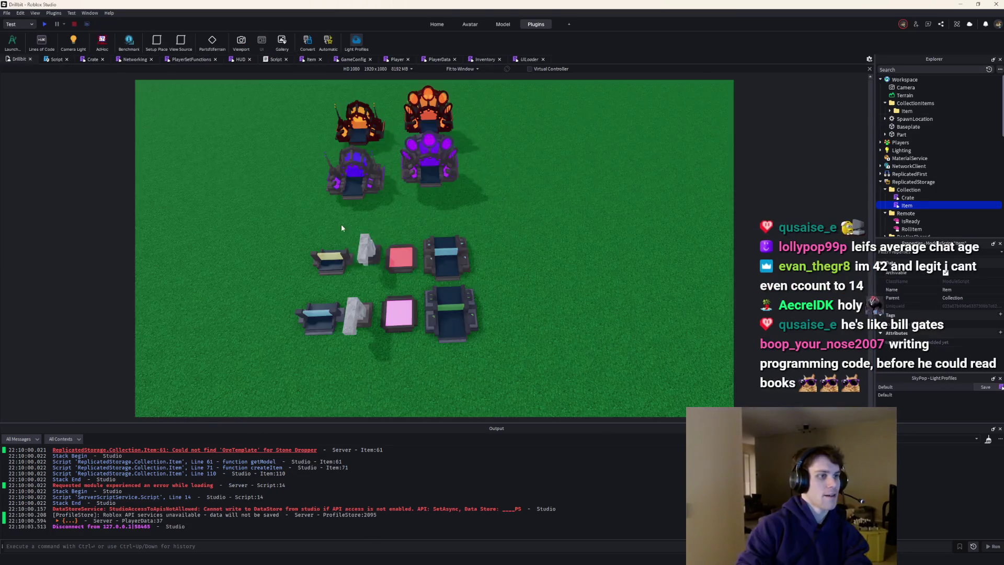
{"action": "left_click", "coordinate": [923, 119]}
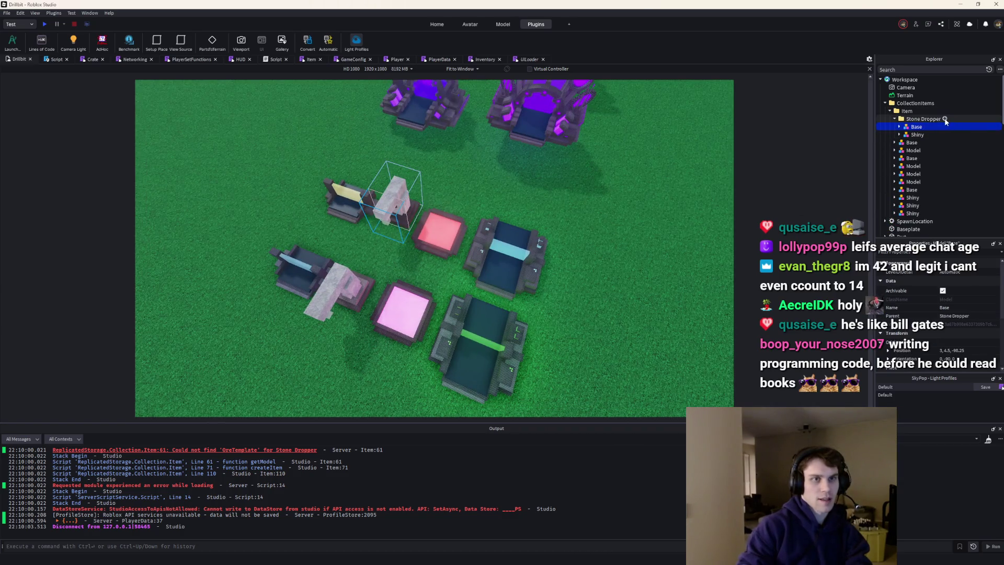
{"action": "key", "text": "ctrl+i"}
{"action": "type", "text": "fr"}
{"action": "key", "text": "BackSpace"}
{"action": "key", "text": "BackSpace"}
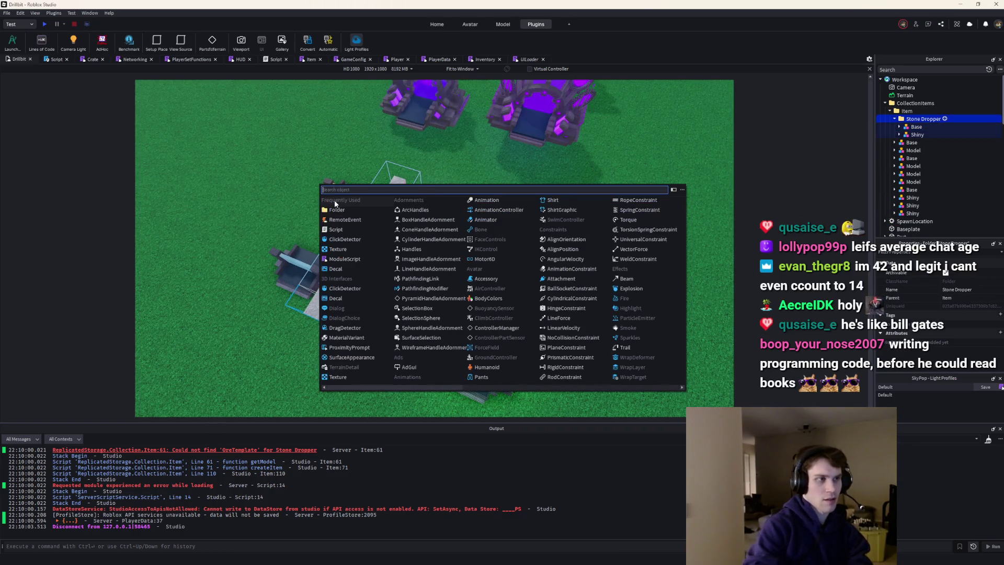
{"action": "type", "text": "p"}
{"action": "key", "text": "BackSpace"}
{"action": "type", "text": "p"}
{"action": "left_click", "coordinate": [334, 200]}
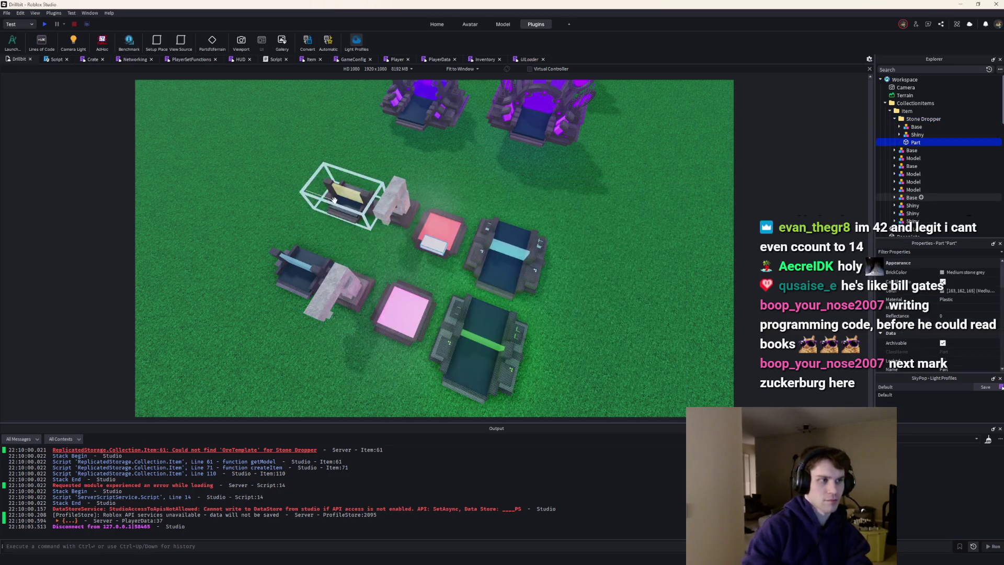
{"action": "key", "text": "f"}
{"action": "left_click_drag", "start_coordinate": [377, 257], "coordinate": [465, 341]}
{"action": "scroll", "coordinate": [933, 314], "scroll_direction": "down", "scroll_amount": 3}
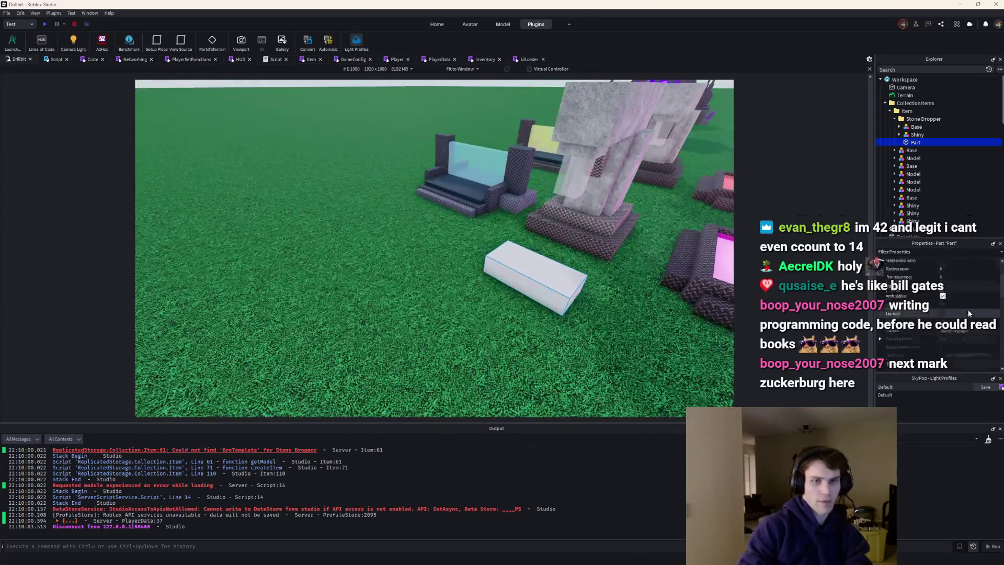
{"action": "key", "text": "Return"}
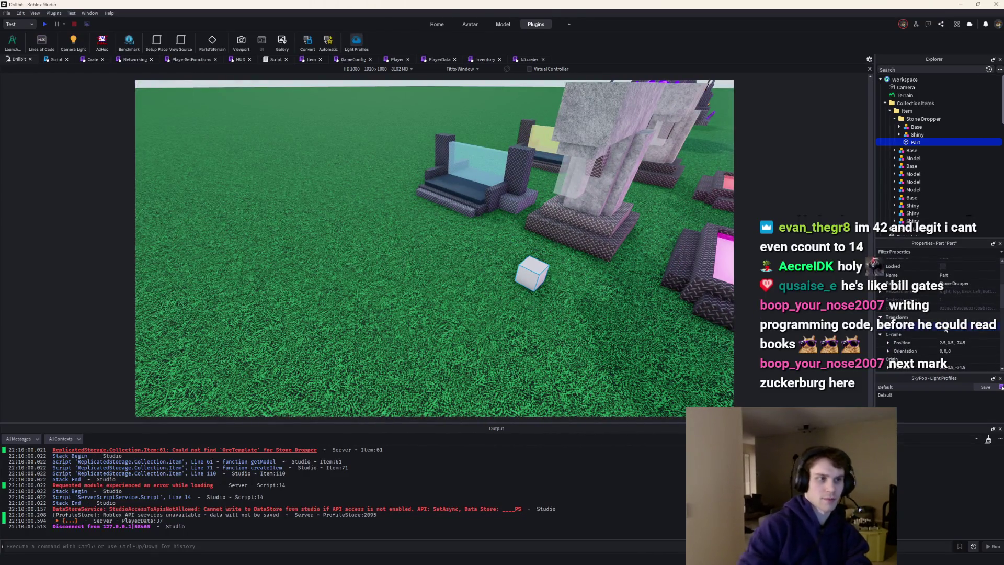
{"action": "scroll", "coordinate": [952, 299], "scroll_direction": "up", "scroll_amount": 2}
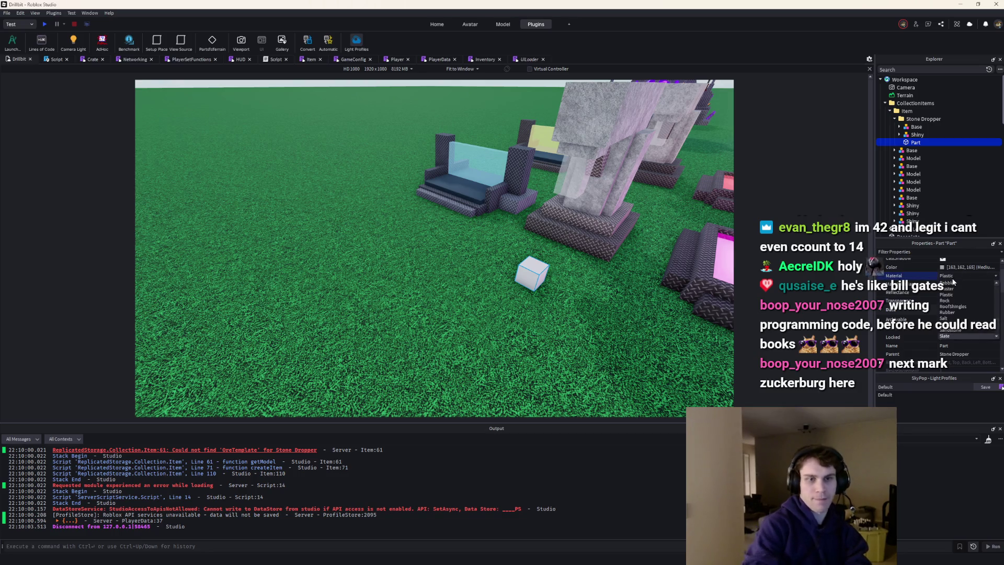
Set the new part's material to Slate and start another playtest
{"action": "left_click", "coordinate": [951, 326]}
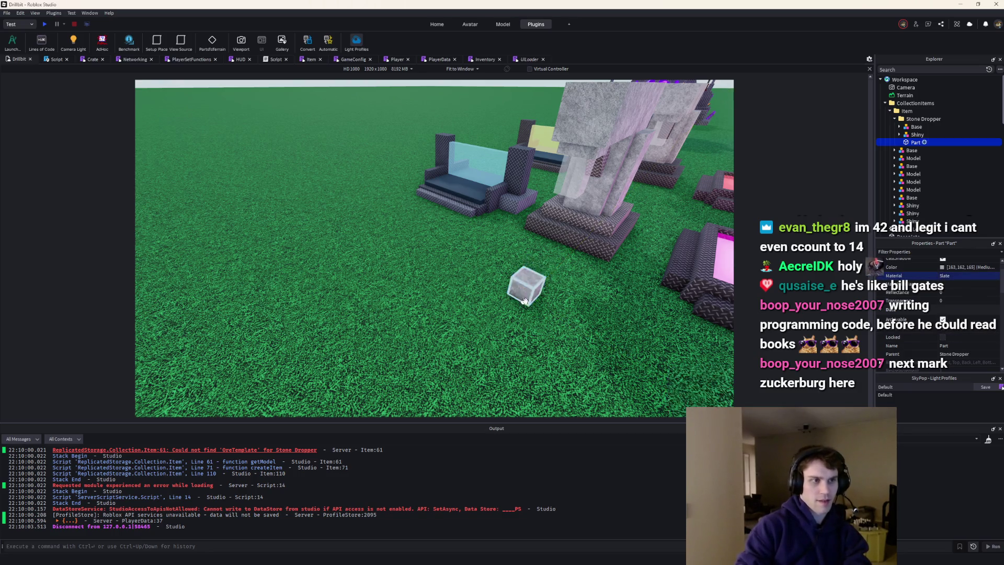
{"action": "left_click", "coordinate": [549, 298]}
{"action": "key", "text": "d"}
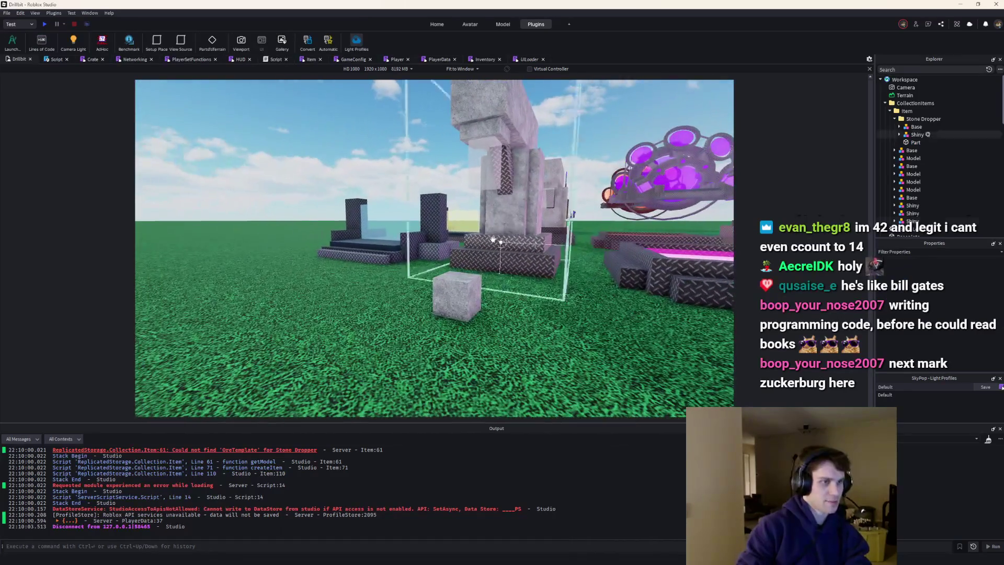
{"action": "left_click", "coordinate": [43, 24]}
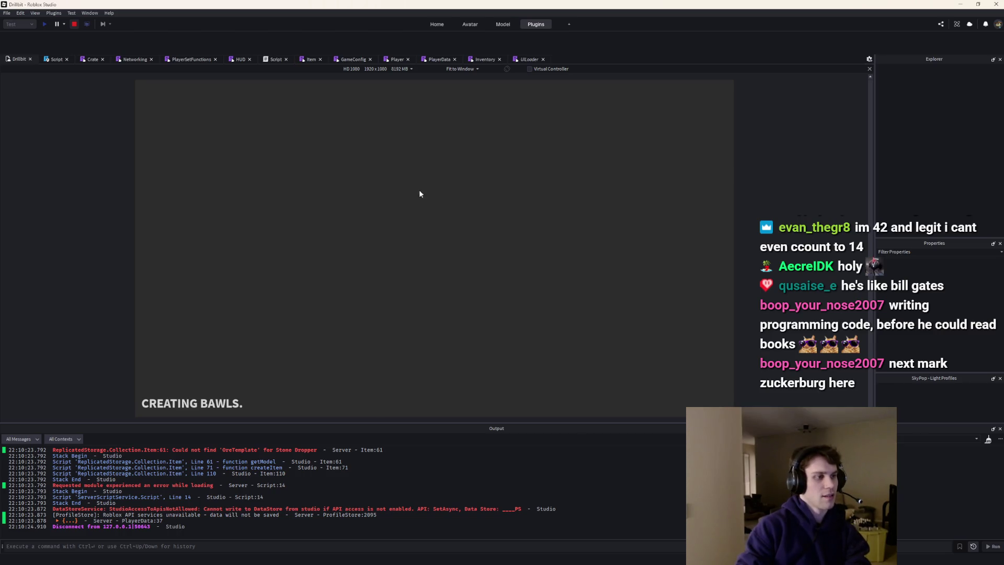
Stop the playtest, rename the Stone Dropper's Part to OreTemplate, and playtest again with F5
{"action": "left_click", "coordinate": [74, 23]}
{"action": "left_click", "coordinate": [914, 142]}
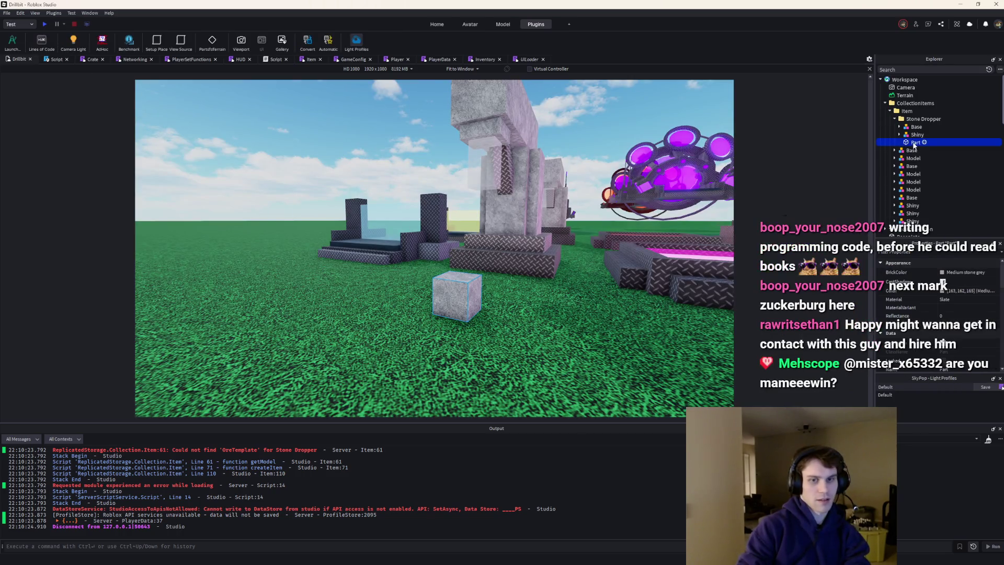
{"action": "key", "text": "F2"}
{"action": "type", "text": "Orete"}
{"action": "key", "text": "Return"}
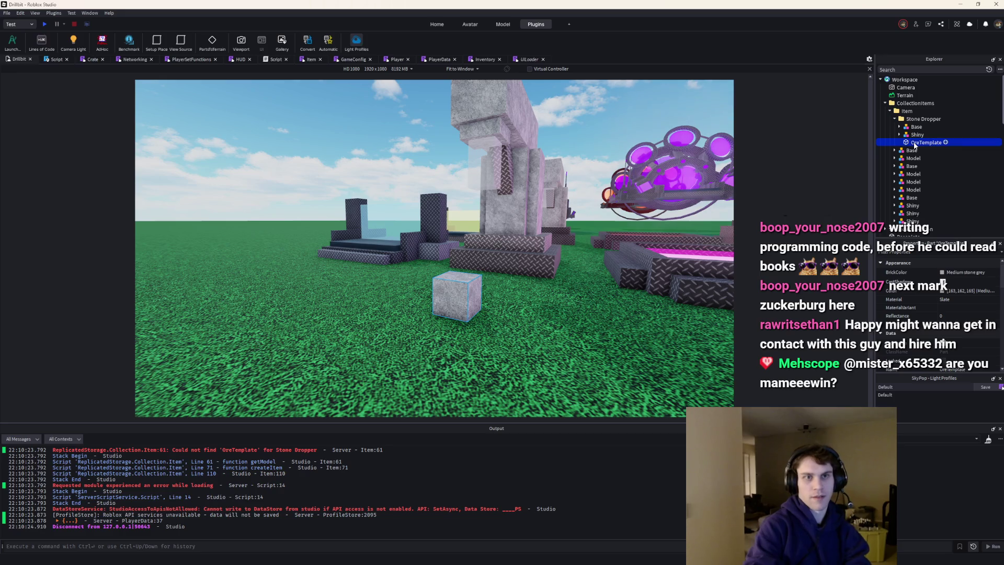
{"action": "key", "text": "F5"}
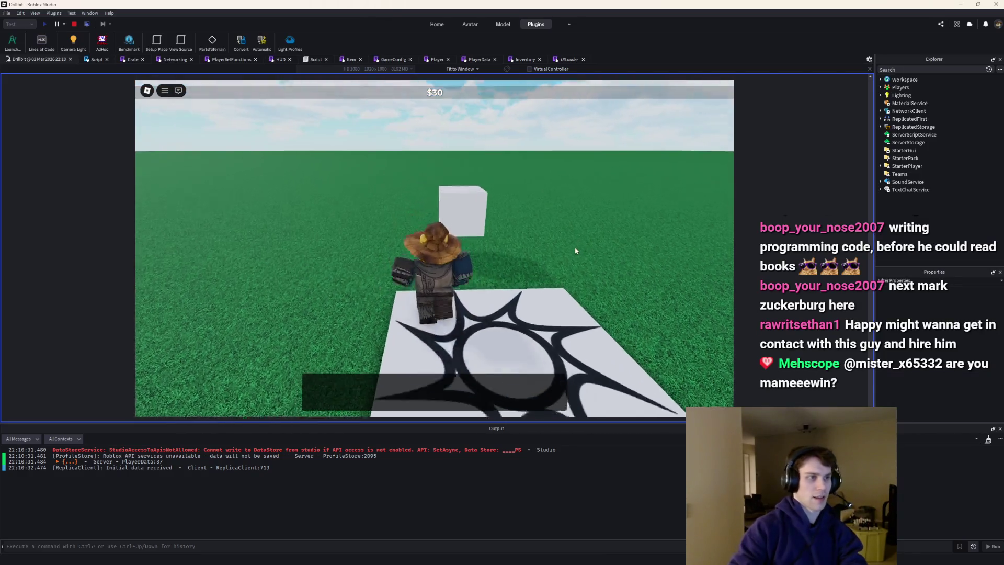
Walk the character to the crate and roll it for the first few items
{"action": "key", "text": "w"}
{"action": "key", "text": "a"}
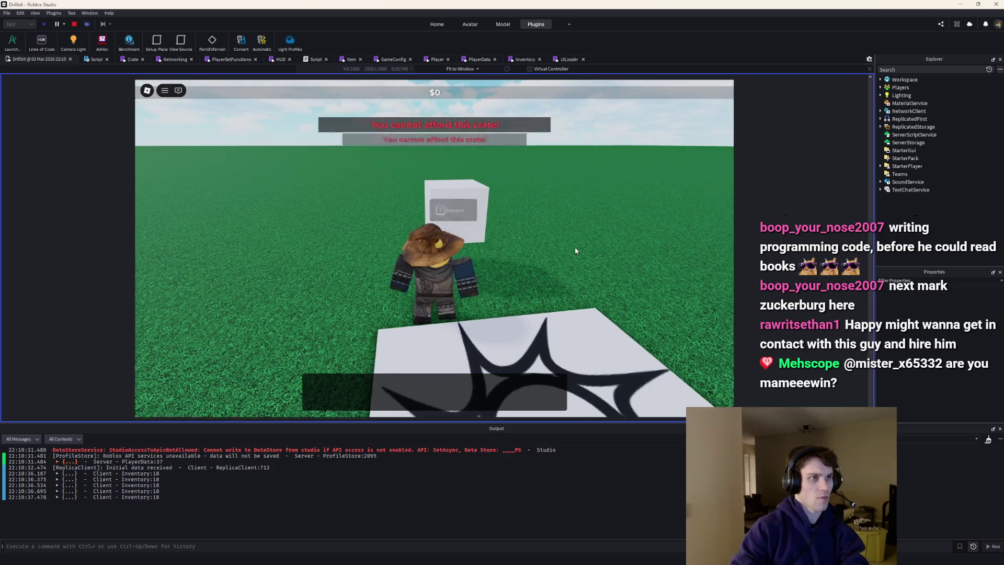
{"action": "key", "text": "s"}
{"action": "key", "text": "w"}
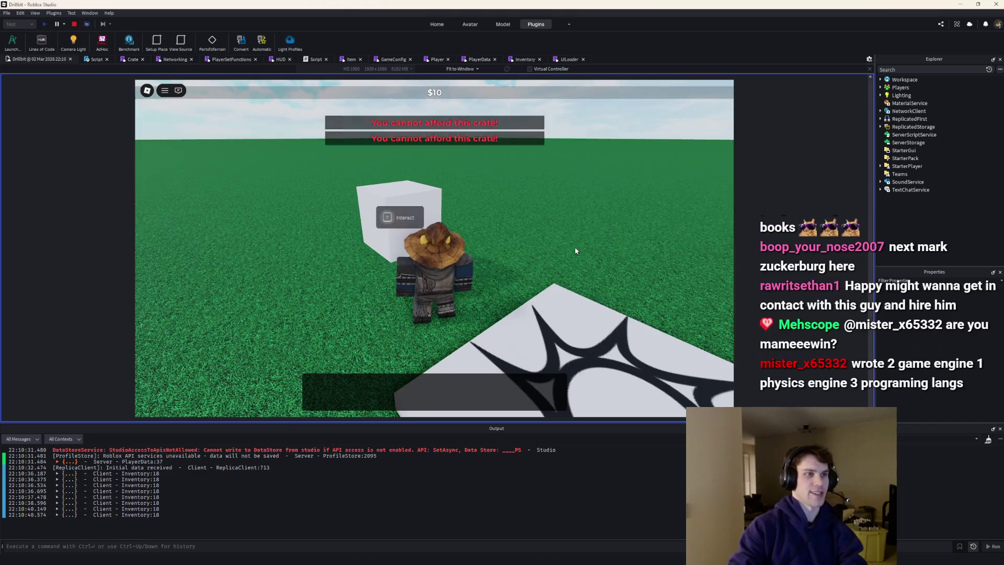
{"action": "key", "text": "w"}
{"action": "key", "text": "a"}
Circle the crate rolling it several more times for shiny Stone Droppers, then end the playtest with Shift+F5
{"action": "key", "text": "a"}
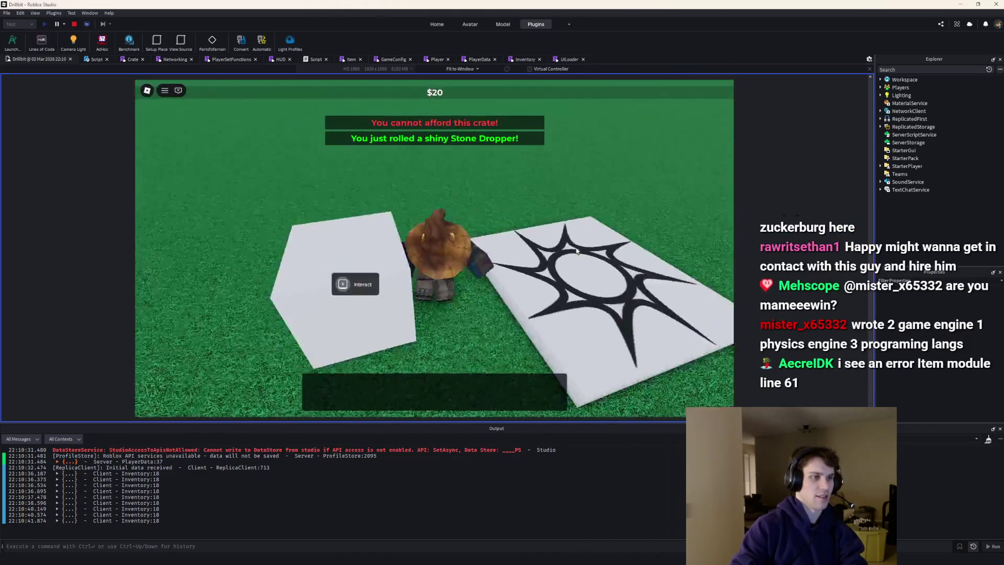
{"action": "key", "text": "e"}
{"action": "key", "text": "e"}
{"action": "key", "text": "a"}
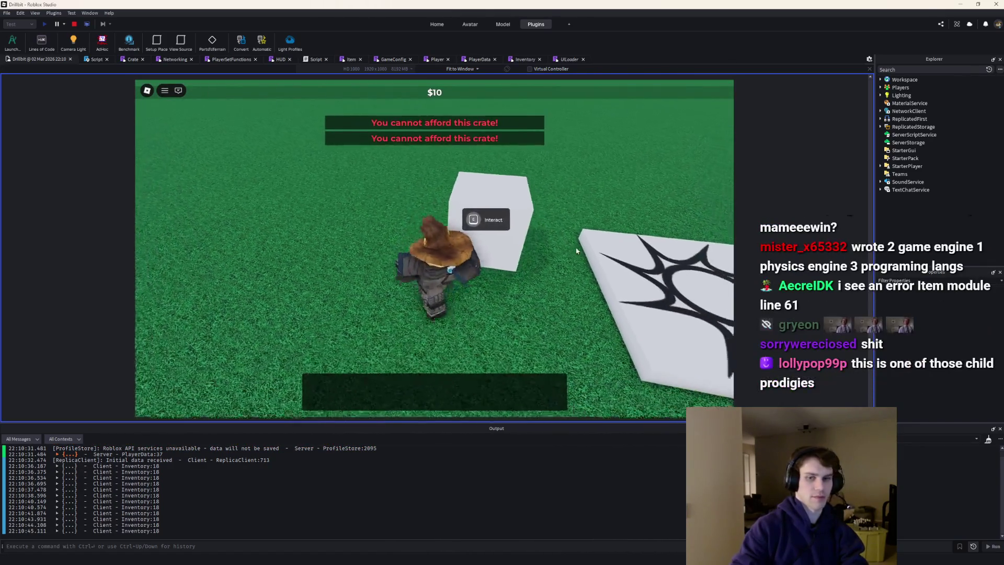
{"action": "key", "text": "e"}
{"action": "key", "text": "s"}
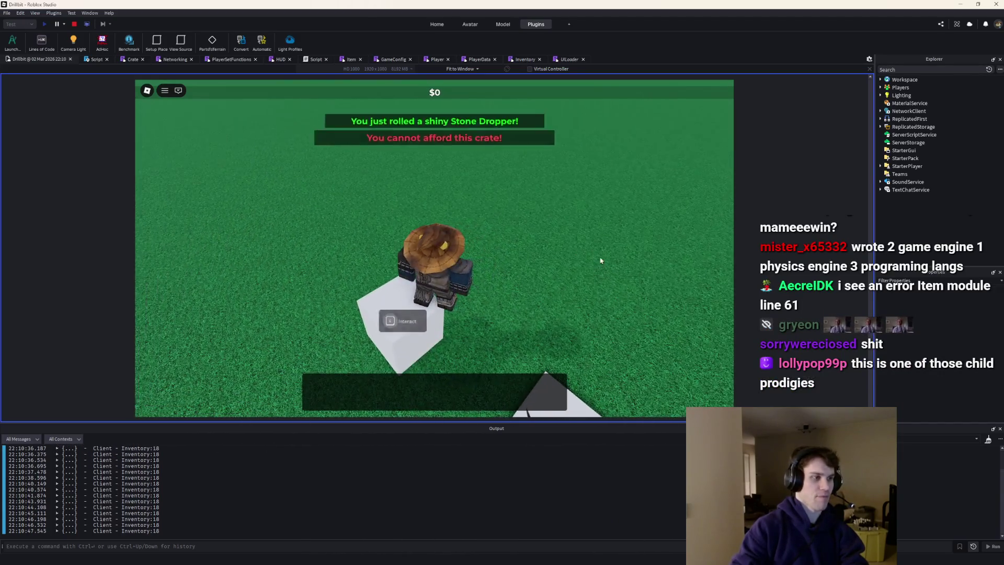
{"action": "key", "text": "e"}
{"action": "key", "text": "shift+F5"}
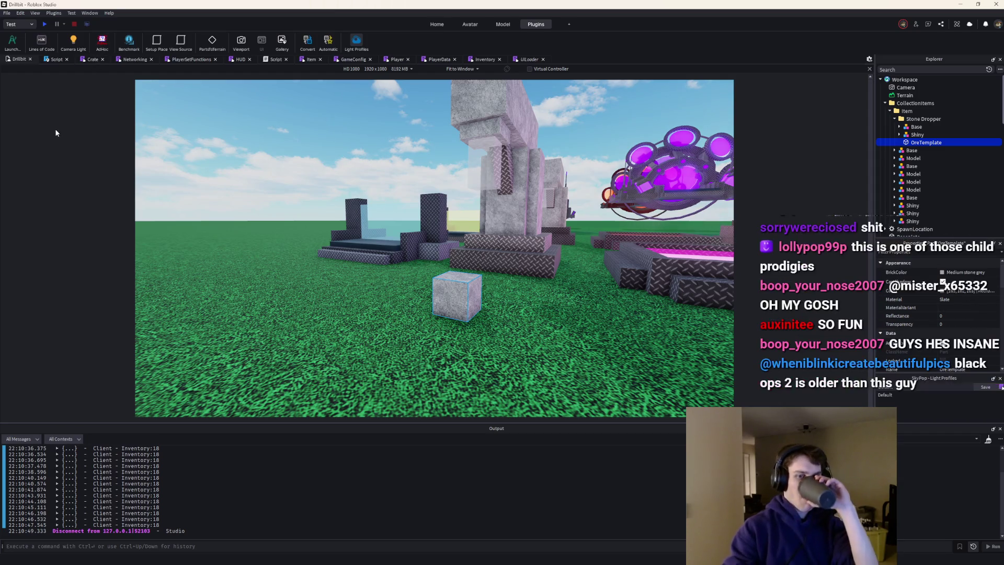
Collapse the Item folder's contents in the Explorer tree
{"action": "left_click", "coordinate": [889, 111]}
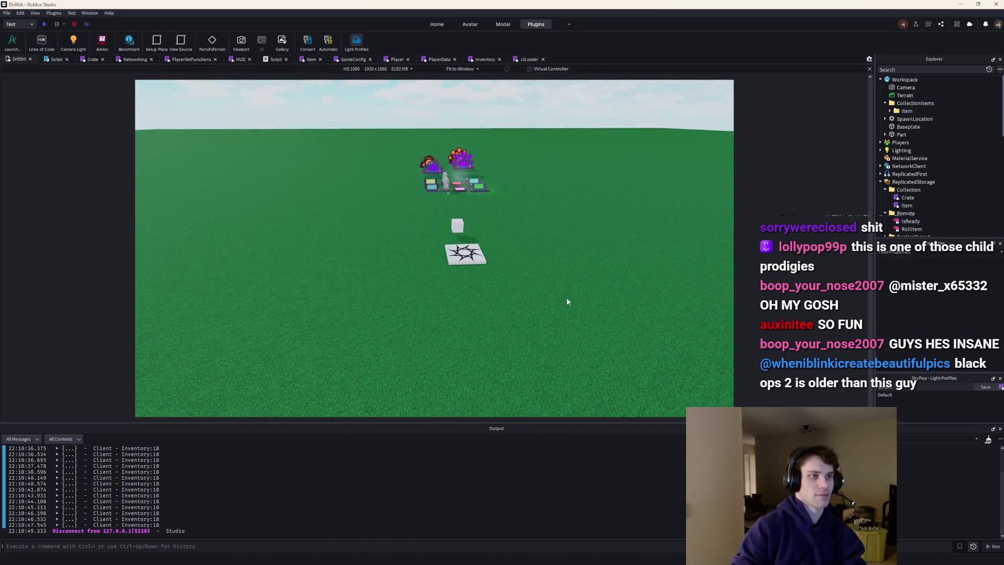
{"action": "scroll", "coordinate": [964, 223], "scroll_direction": "down", "scroll_amount": 3}
{"action": "scroll", "coordinate": [964, 224], "scroll_direction": "down", "scroll_amount": 2}
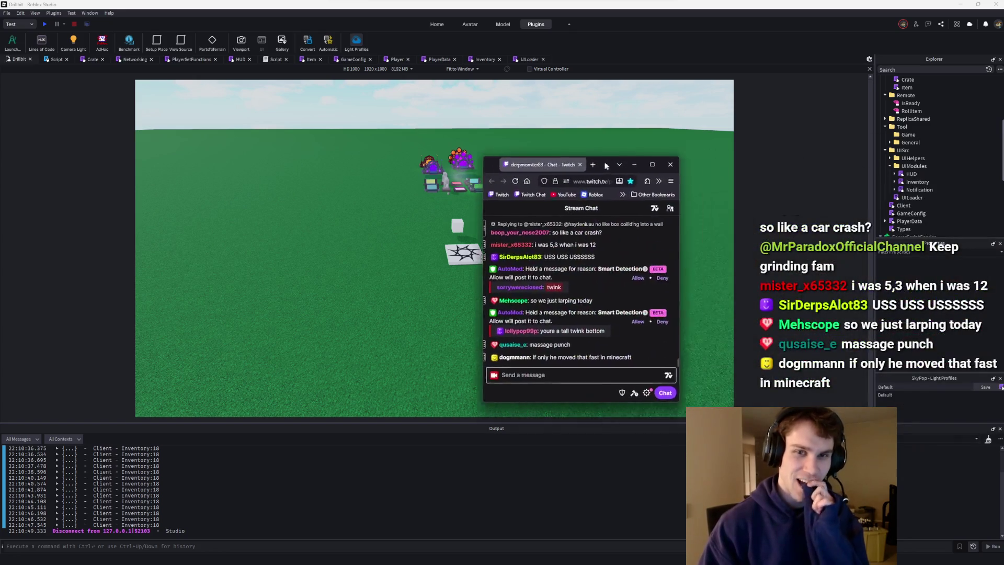
Bring the Twitch chat window into view, then move it off the right edge and swing the camera to the item layout
{"action": "left_click_drag", "start_coordinate": [618, 159], "coordinate": [493, 159]}
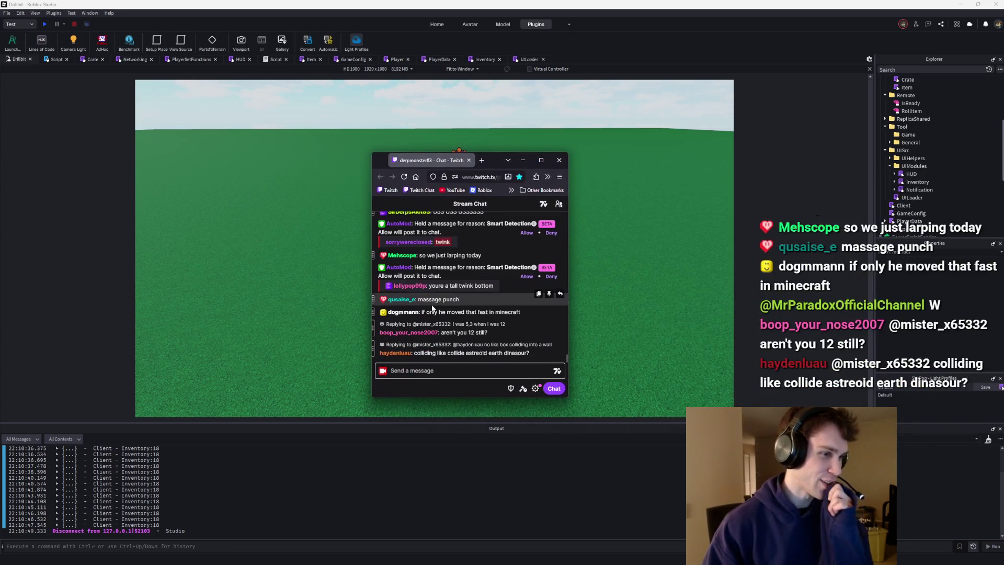
{"action": "left_click_drag", "start_coordinate": [493, 159], "coordinate": [1003, 157]}
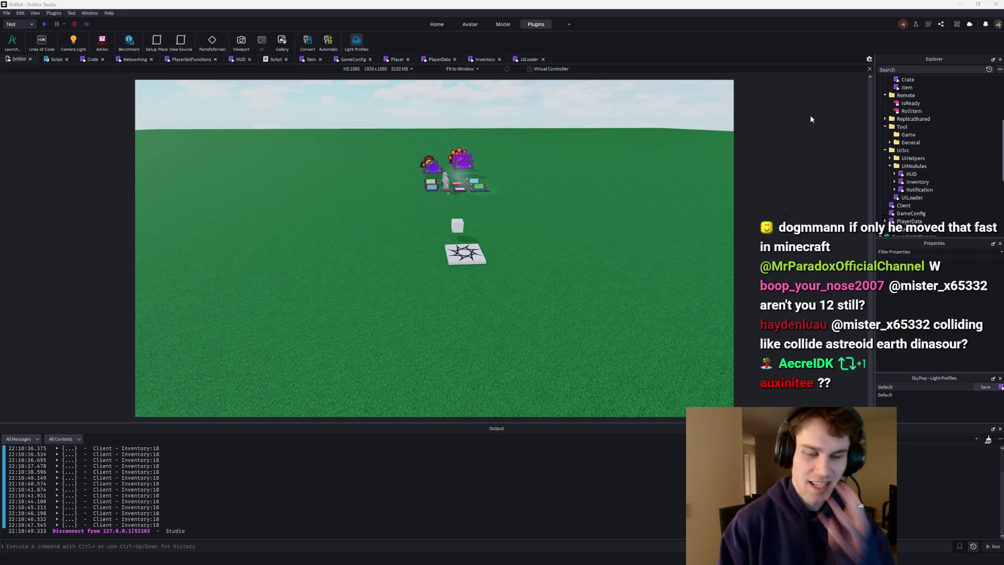
{"action": "key", "text": "w"}
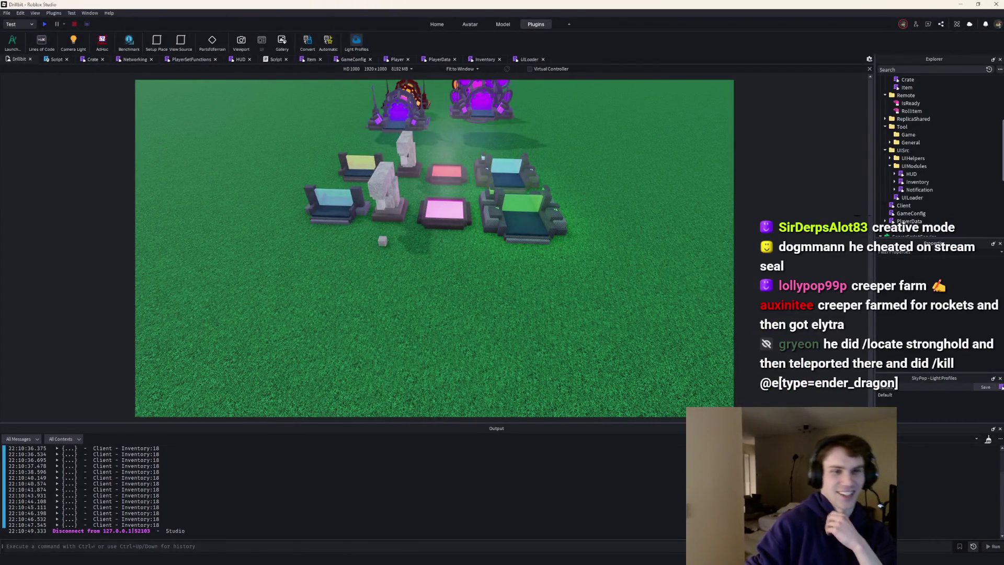
{"action": "mouse_move", "coordinate": [615, 557]}
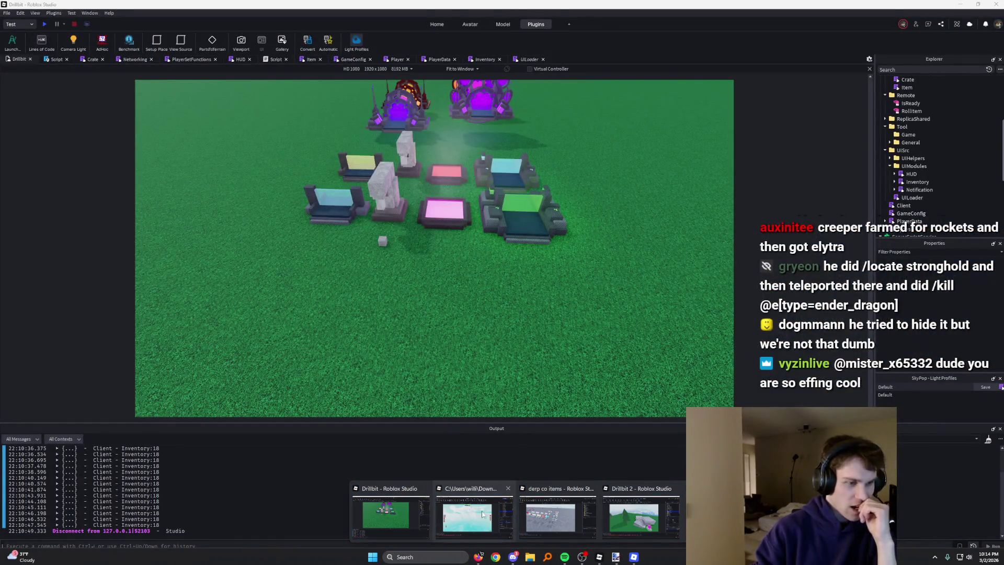
Cut the Game folder, paste a copy into General, then delete that misplaced copy
{"action": "left_click", "coordinate": [402, 527]}
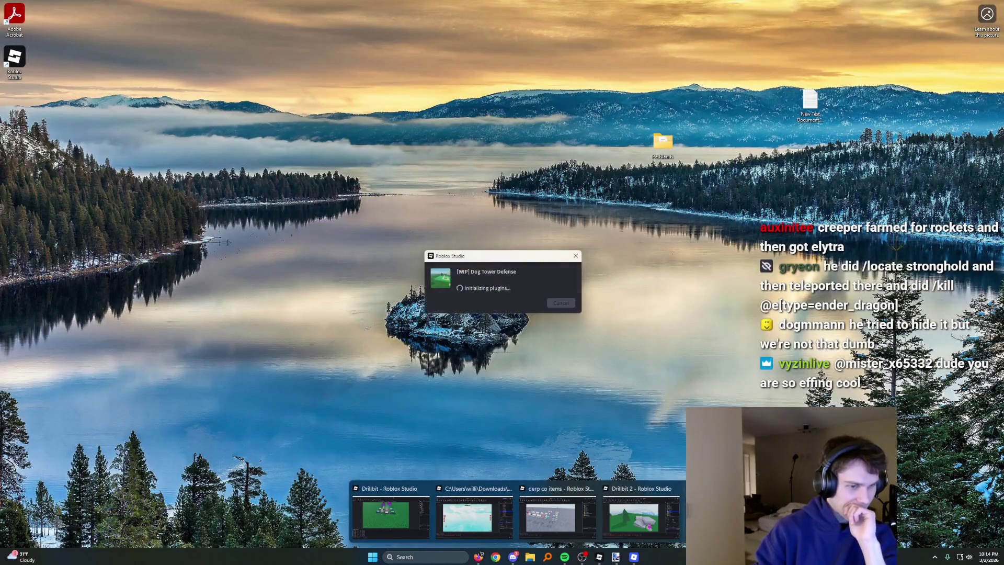
{"action": "left_click", "coordinate": [401, 527]}
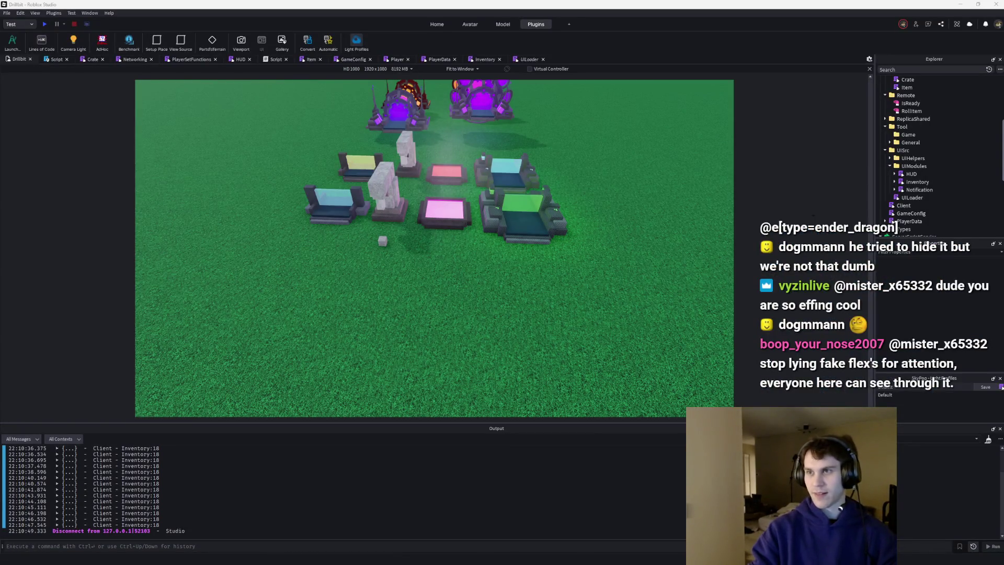
{"action": "scroll", "coordinate": [899, 166], "scroll_direction": "up", "scroll_amount": 2}
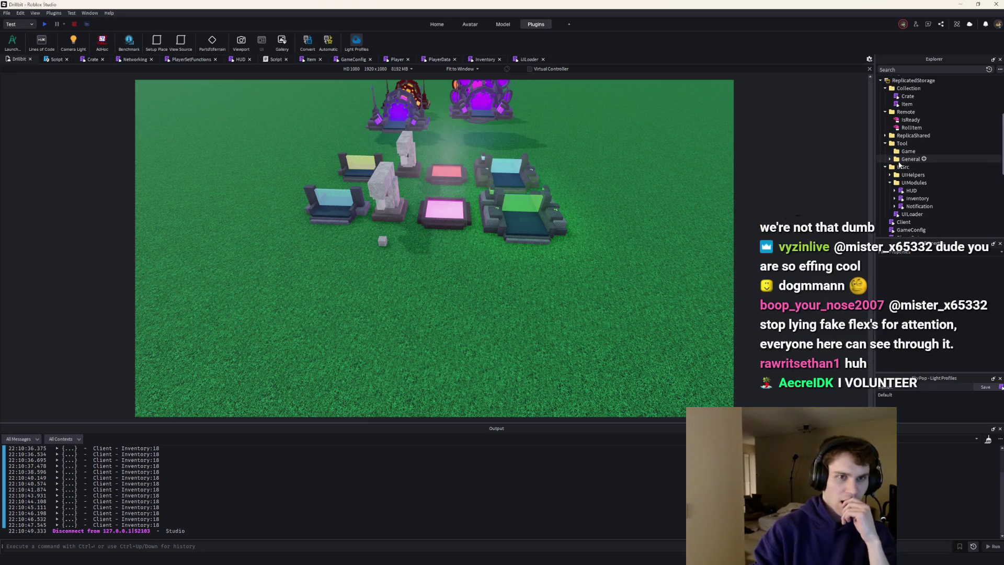
{"action": "right_click", "coordinate": [905, 151]}
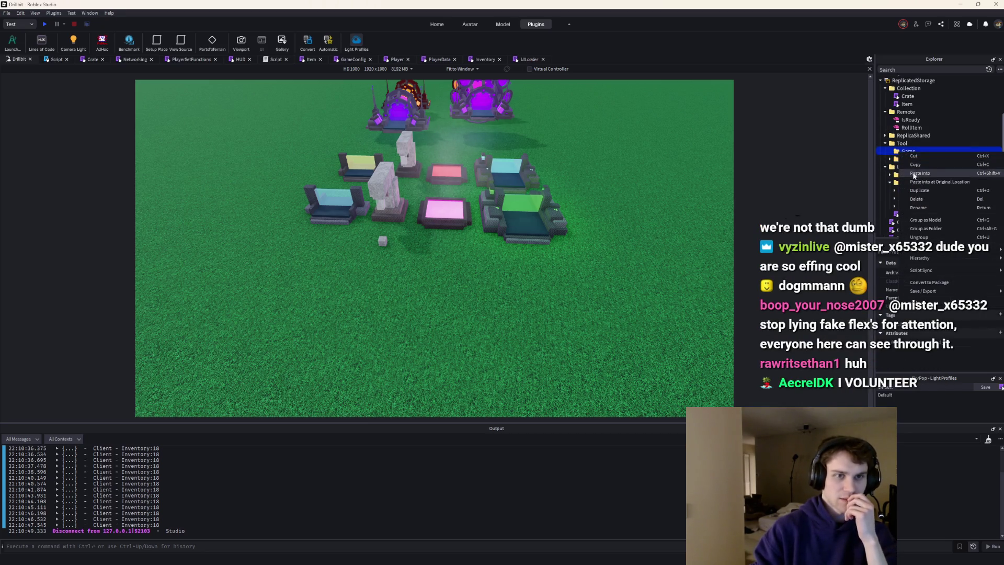
{"action": "left_click", "coordinate": [914, 174]}
{"action": "left_click", "coordinate": [910, 151]}
{"action": "key", "text": "ctrl+shift+v"}
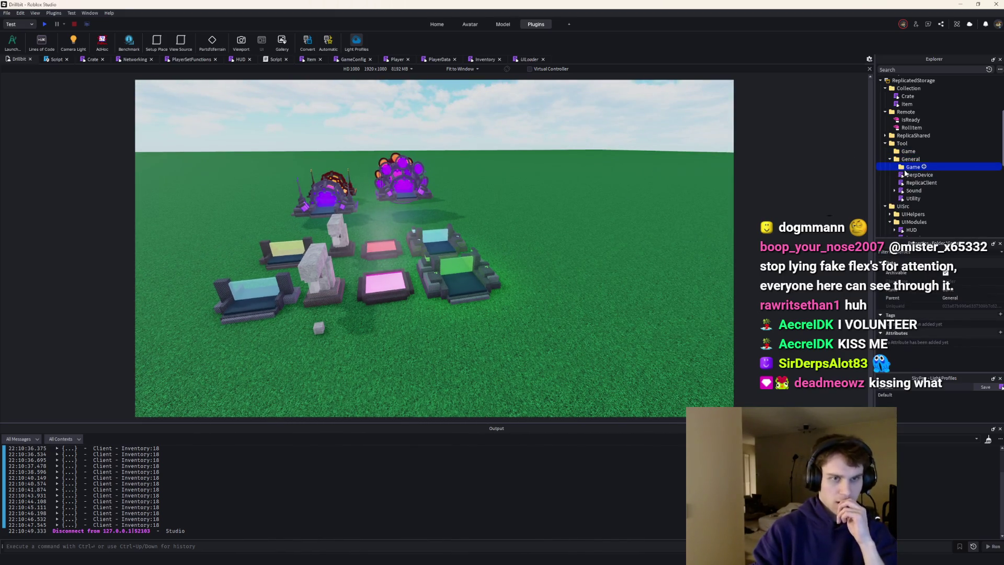
{"action": "key", "text": "Delete"}
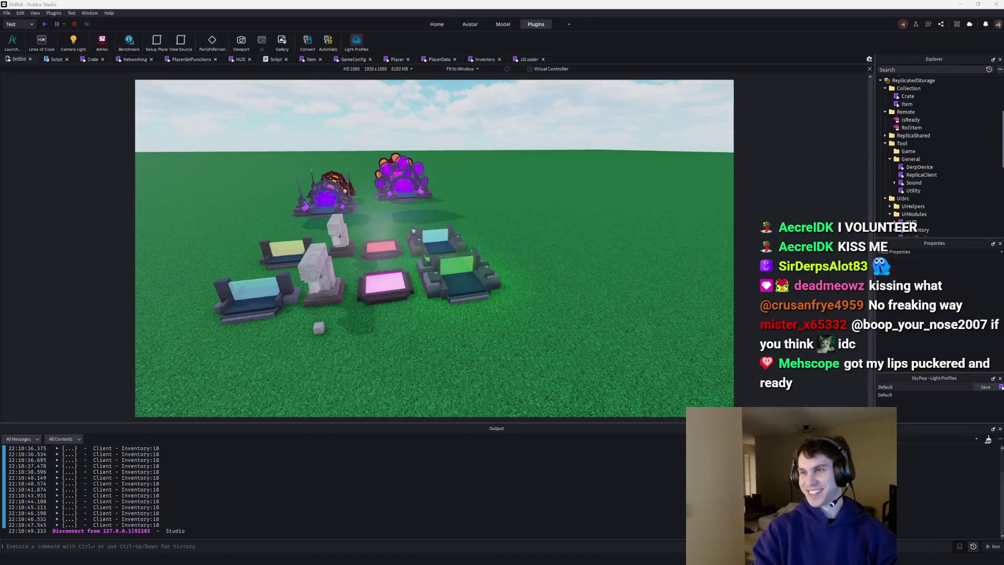
Delete the component modules BAWLS through ObbyJump from Components under ComponentLoader, leaving UIScale
{"action": "mouse_move", "coordinate": [909, 159]}
{"action": "left_click", "coordinate": [903, 176]}
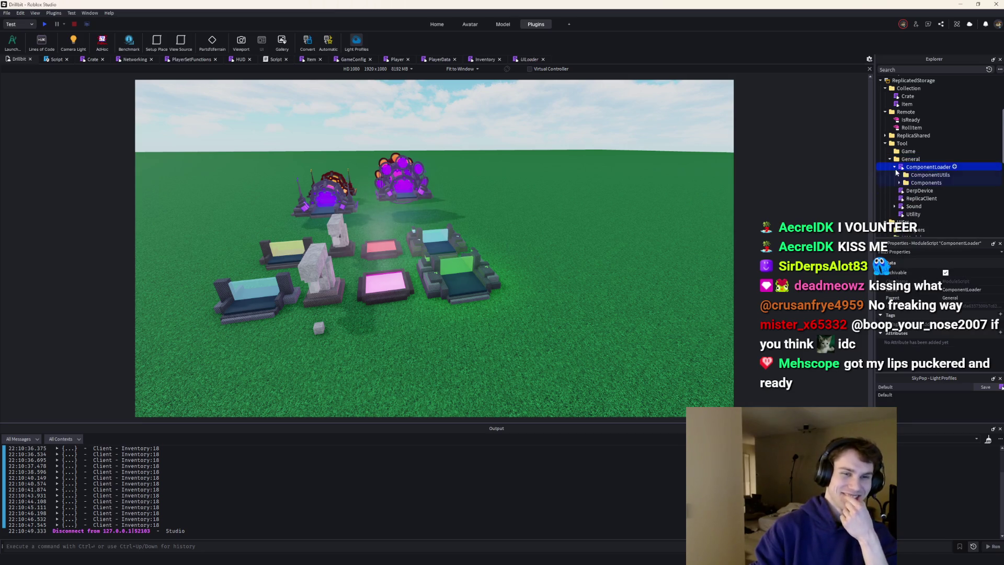
{"action": "left_click", "coordinate": [900, 181]}
{"action": "scroll", "coordinate": [913, 161], "scroll_direction": "down", "scroll_amount": 2}
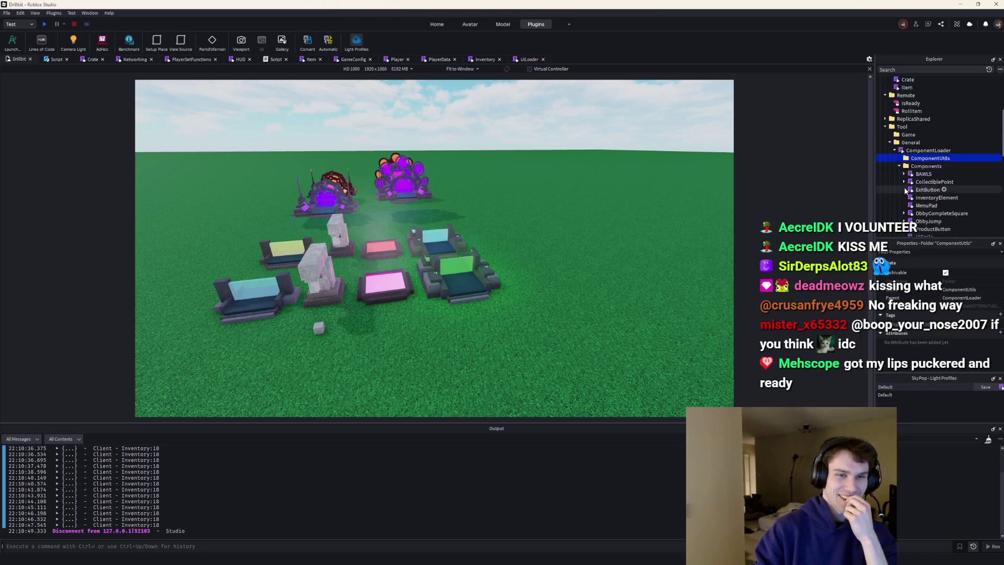
{"action": "left_click", "coordinate": [918, 139]}
{"action": "key", "text": "shift+Down"}
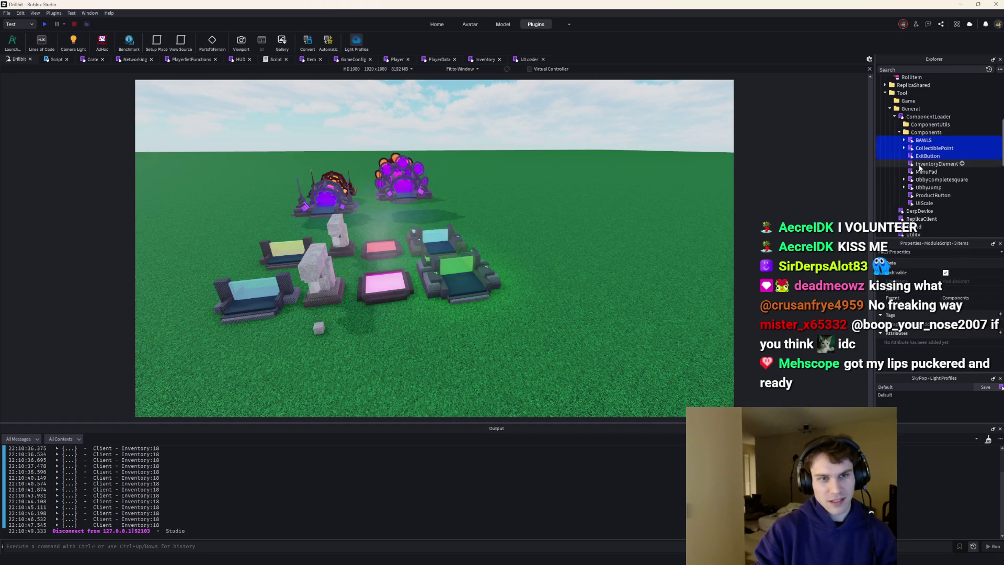
{"action": "key", "text": "shift+Down"}
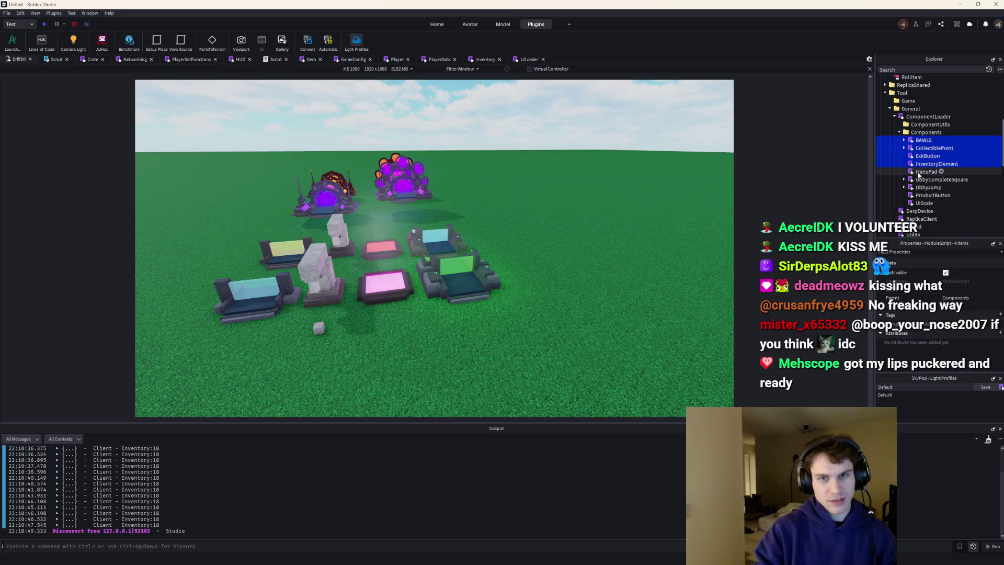
{"action": "left_click", "coordinate": [918, 174], "text": "shift"}
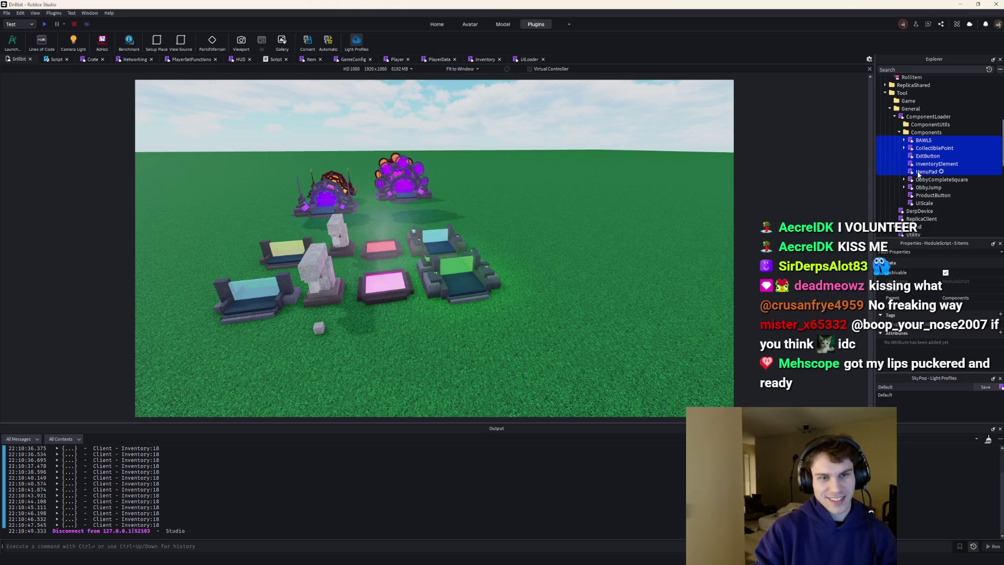
{"action": "left_click", "coordinate": [926, 188], "text": "shift"}
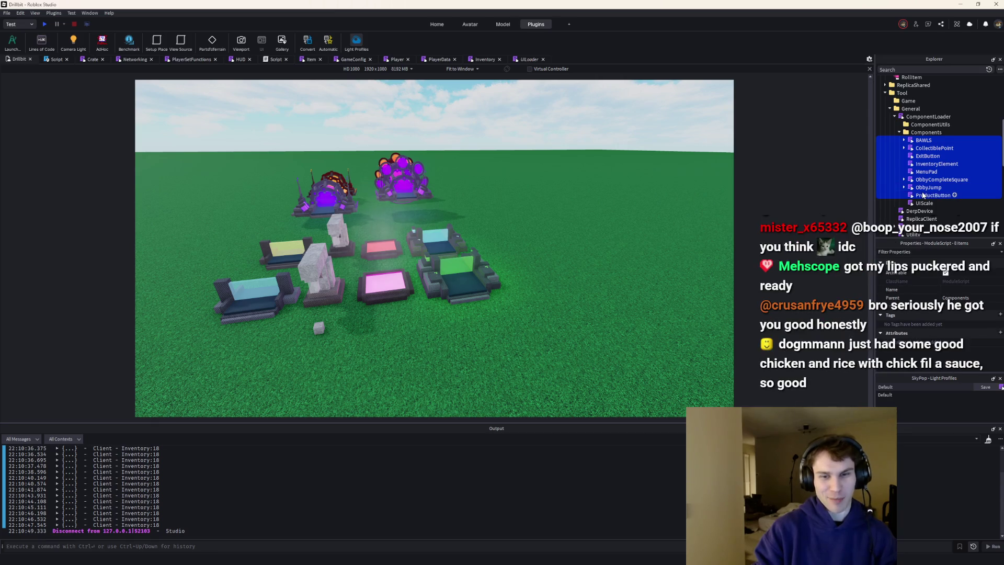
{"action": "key", "text": "Delete"}
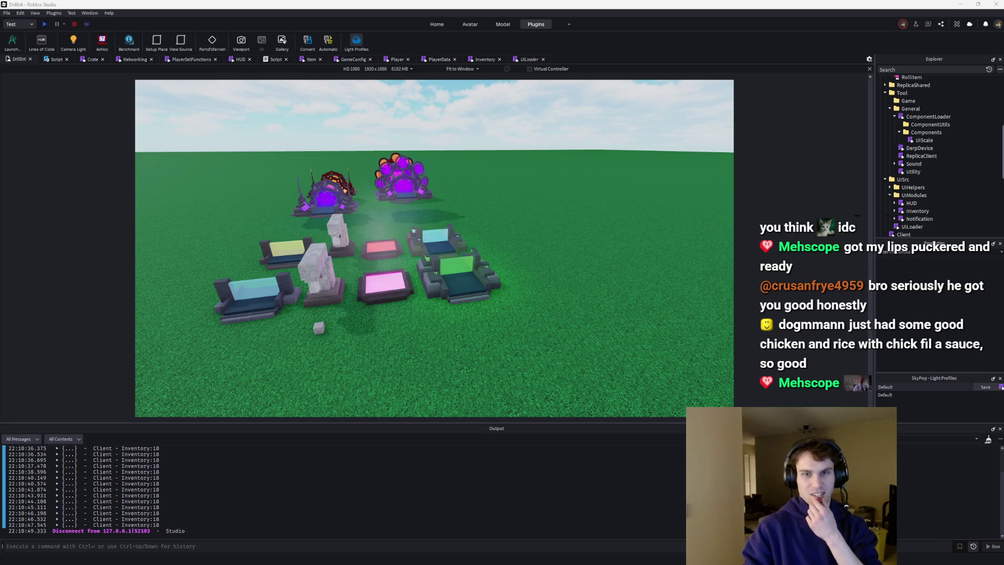
{"action": "key", "text": "alt+Tab"}
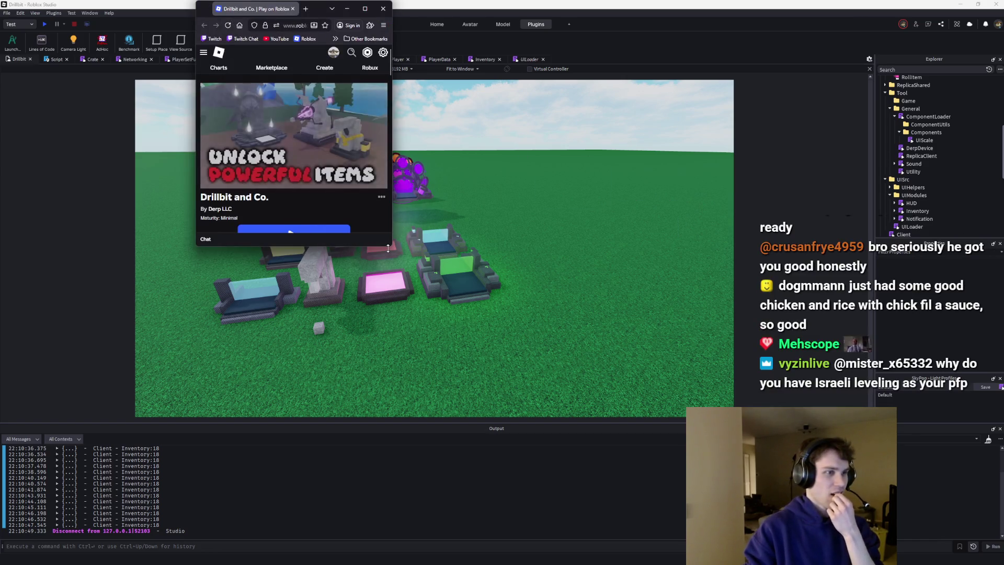
Dismiss the browser and insert a new ModuleScript into the Components folder, ready to rename
{"action": "left_click_drag", "start_coordinate": [388, 247], "coordinate": [387, 432]}
{"action": "left_click", "coordinate": [840, 193]}
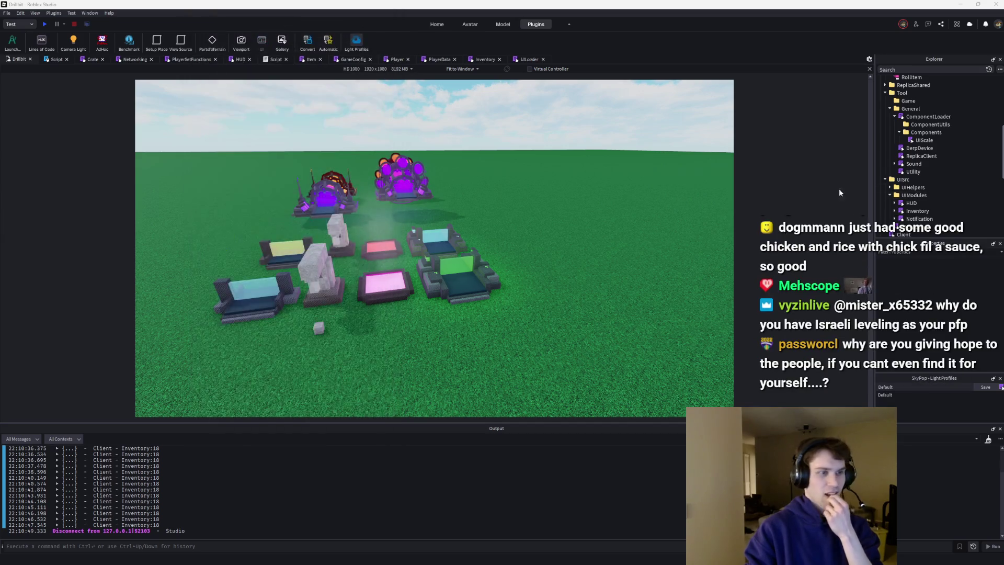
{"action": "left_click_drag", "start_coordinate": [589, 205], "coordinate": [594, 206]}
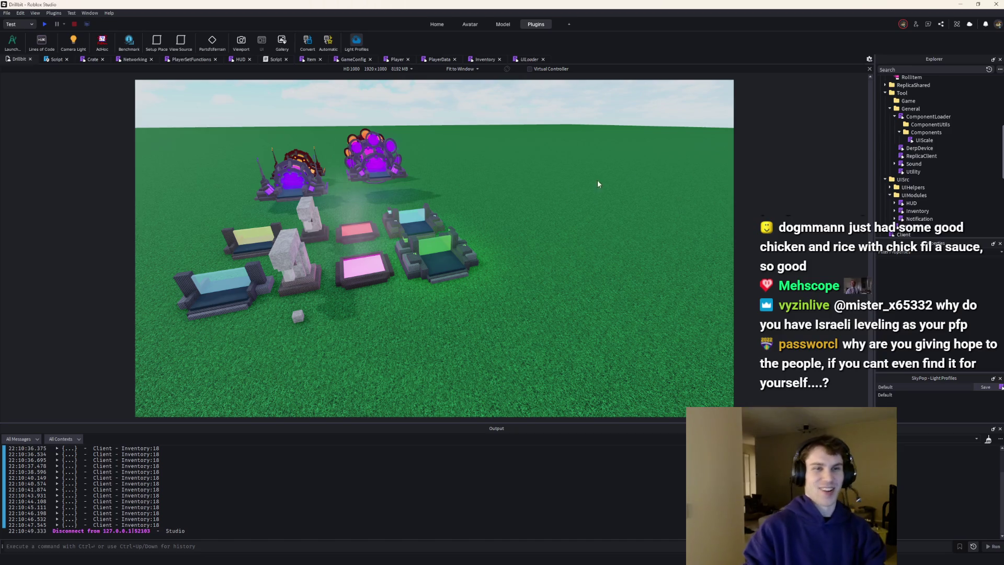
{"action": "left_click", "coordinate": [945, 133]}
{"action": "type", "text": "module"}
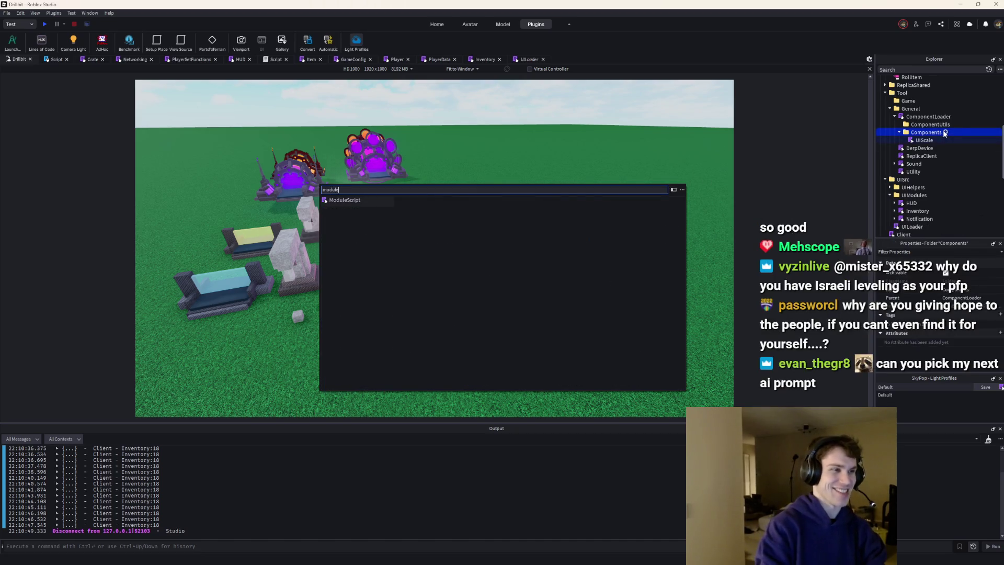
{"action": "key", "text": "Return"}
{"action": "key", "text": "F2"}
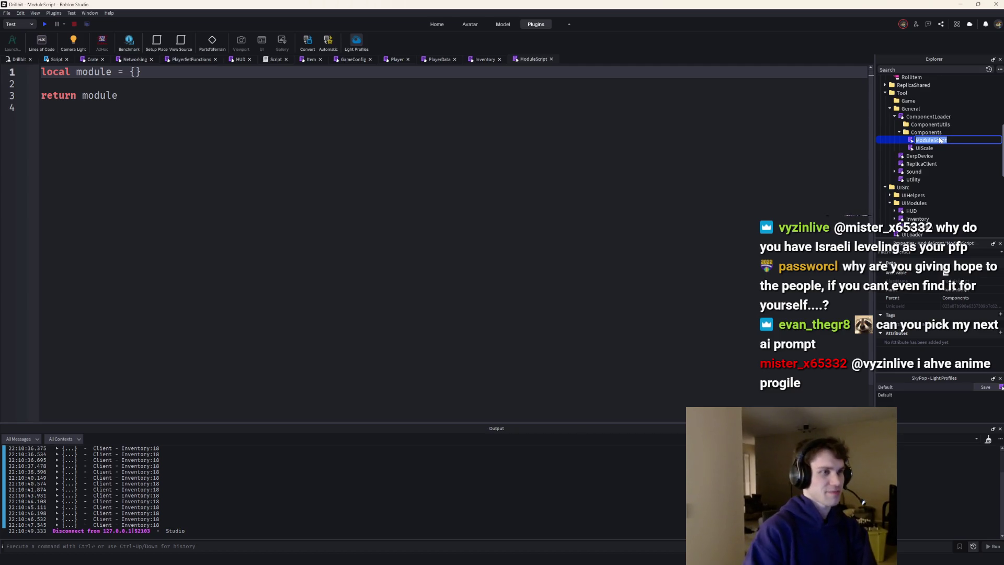
{"action": "type", "text": "er"}
Name the module Dropper and replace its template with --!strict and an opened return table
{"action": "key", "text": "Return"}
{"action": "left_click", "coordinate": [165, 162]}
{"action": "key", "text": "ctrl+a"}
{"action": "type", "text": "--"}
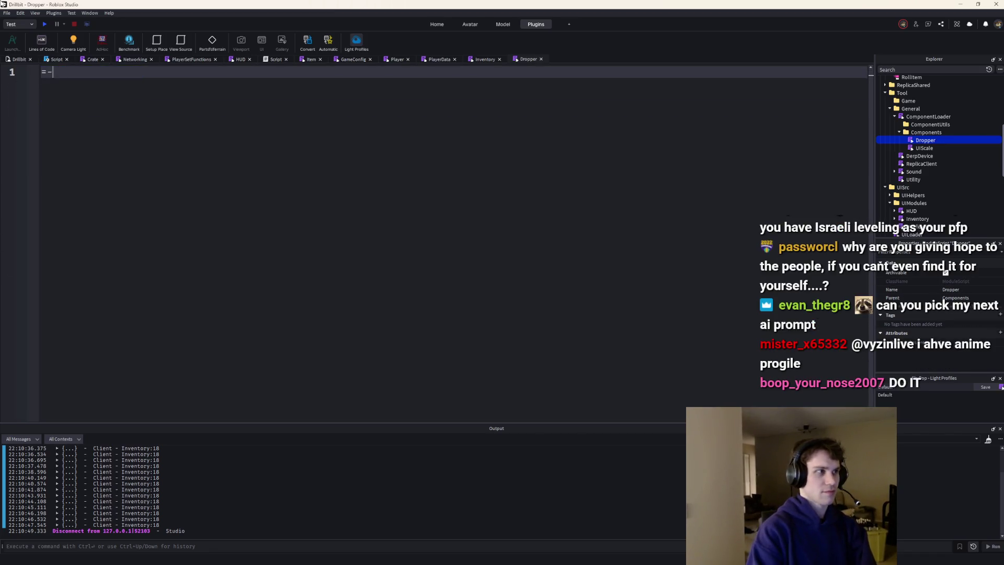
{"action": "type", "text": "[["}
{"action": "key", "text": "BackSpace"}
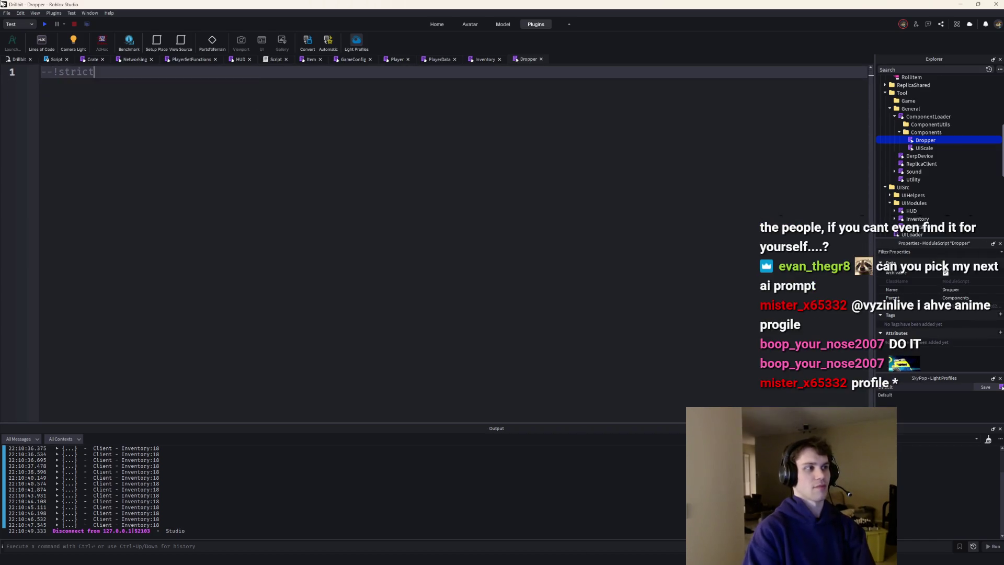
{"action": "key", "text": "Return"}
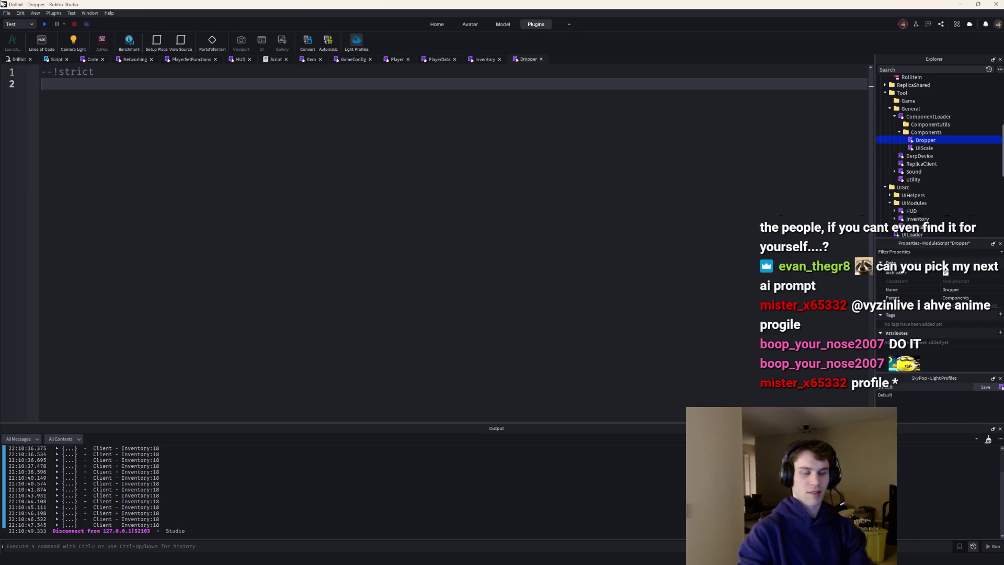
{"action": "key", "text": "Return"}
{"action": "type", "text": "return {"}
{"action": "key", "text": "Return"}
{"action": "type", "text": "client"}
Fill the return table with serverSided and an empty added function body
{"action": "key", "text": "BackSpace"}
{"action": "key", "text": "BackSpace"}
{"action": "key", "text": "BackSpace"}
{"action": "type", "text": "serverSided = true,"}
{"action": "key", "text": "Return"}
{"action": "type", "text": "added = function()"}
{"action": "key", "text": "Return"}
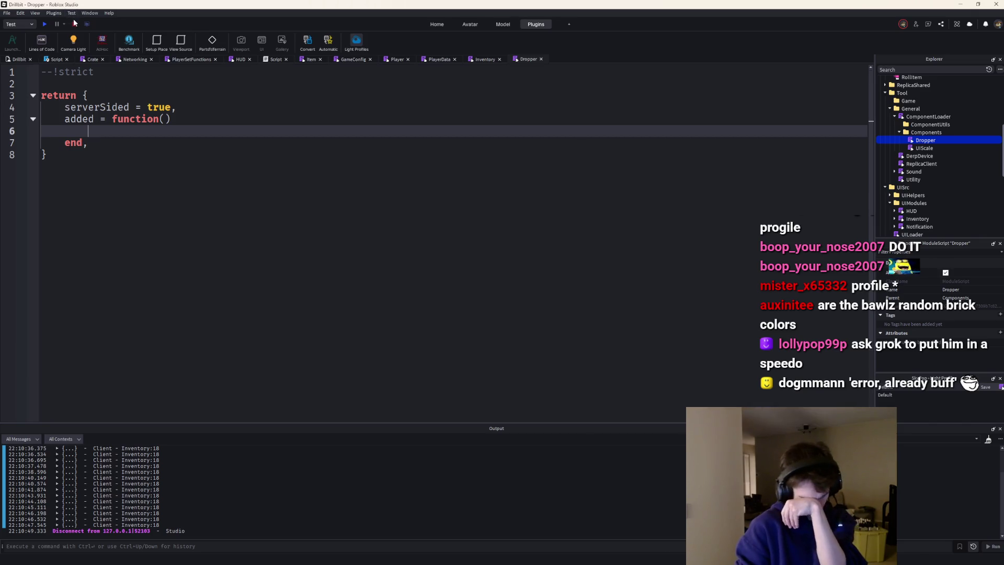
{"action": "key", "text": "Return"}
{"action": "key", "text": "Return"}
{"action": "key", "text": "Up"}
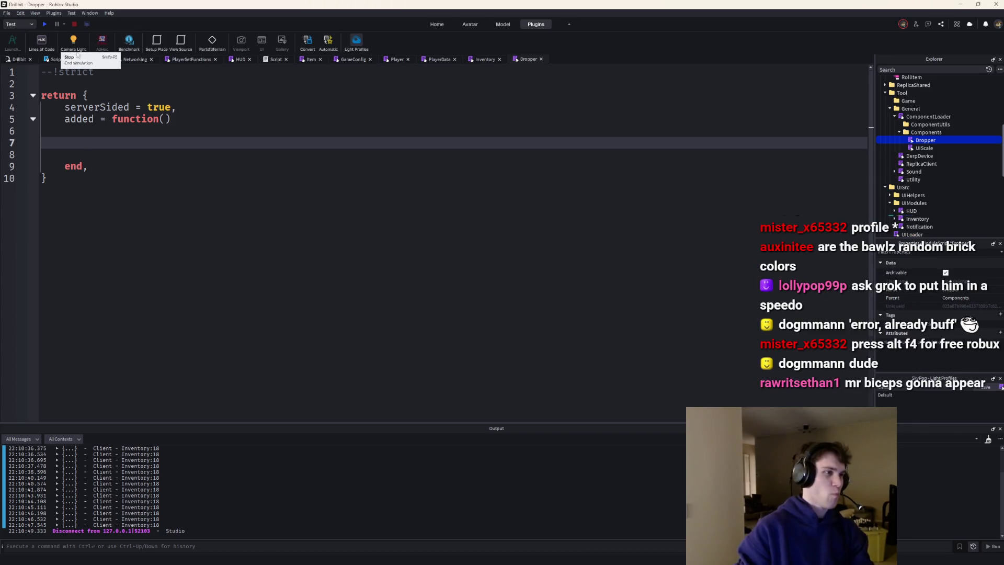
{"action": "type", "text": "l"}
{"action": "key", "text": "BackSpace"}
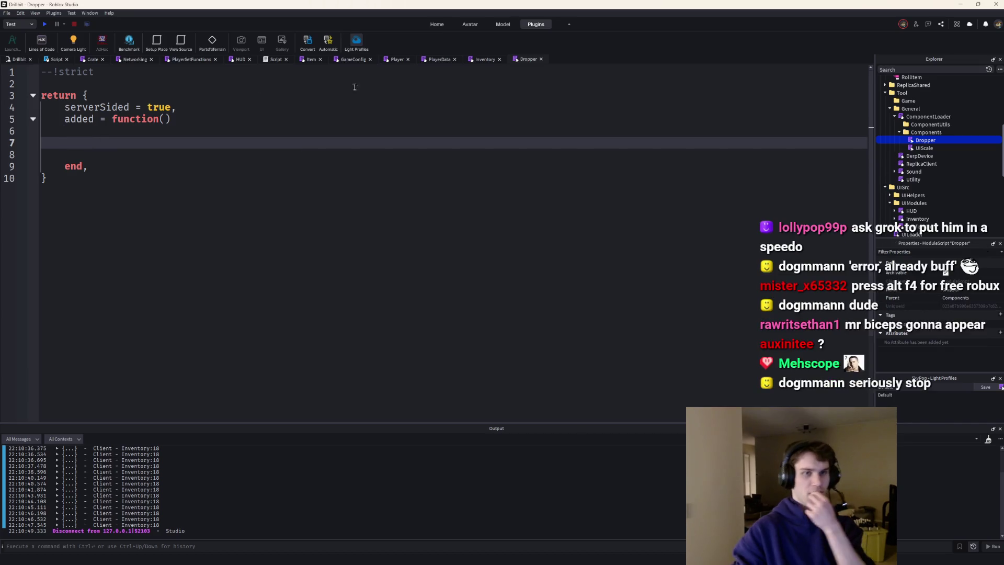
{"action": "scroll", "coordinate": [933, 155], "scroll_direction": "up", "scroll_amount": 1}
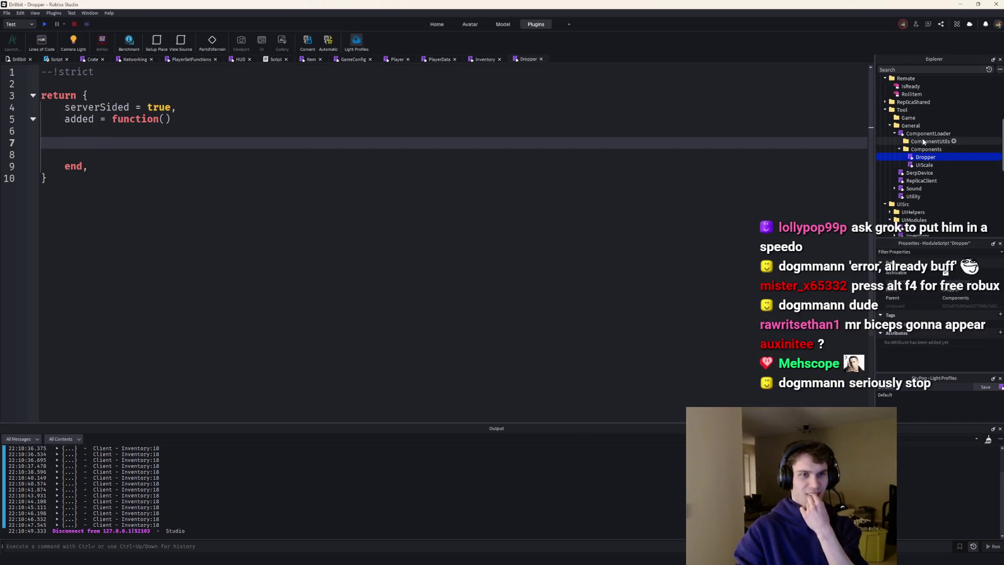
Collapse General and insert an empty ModuleScript into the Game folder
{"action": "left_click", "coordinate": [892, 126]}
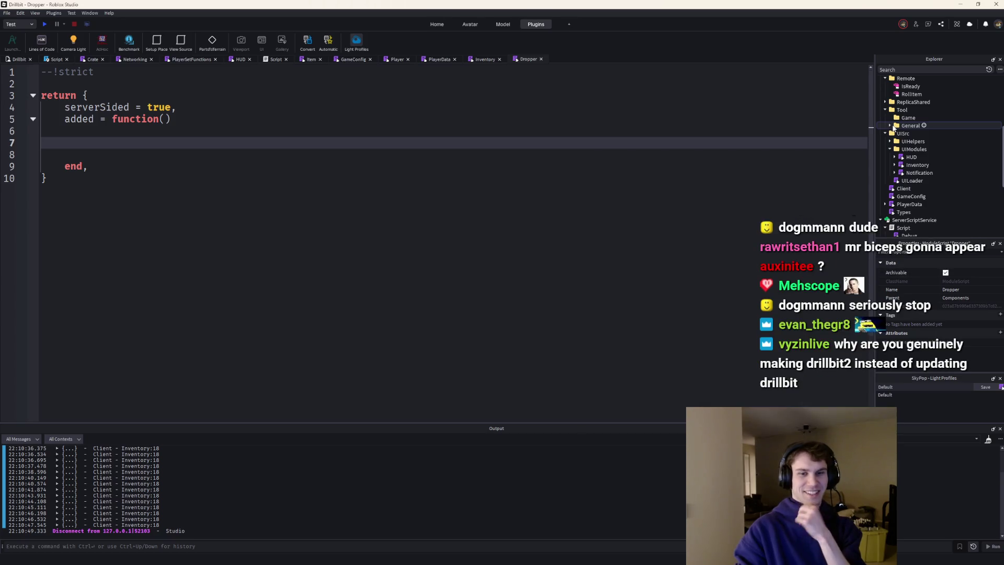
{"action": "left_click", "coordinate": [917, 117]}
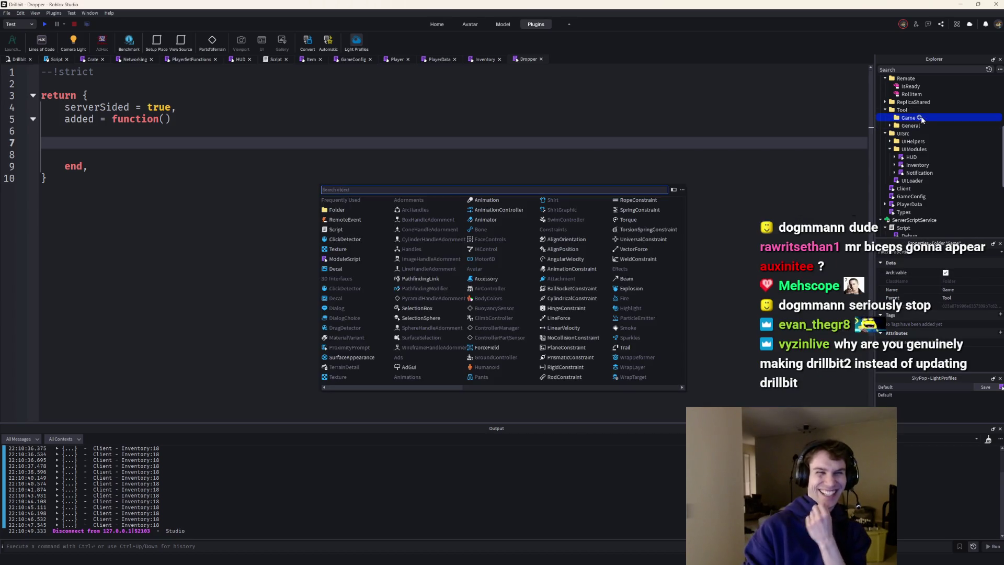
{"action": "left_click", "coordinate": [352, 259]}
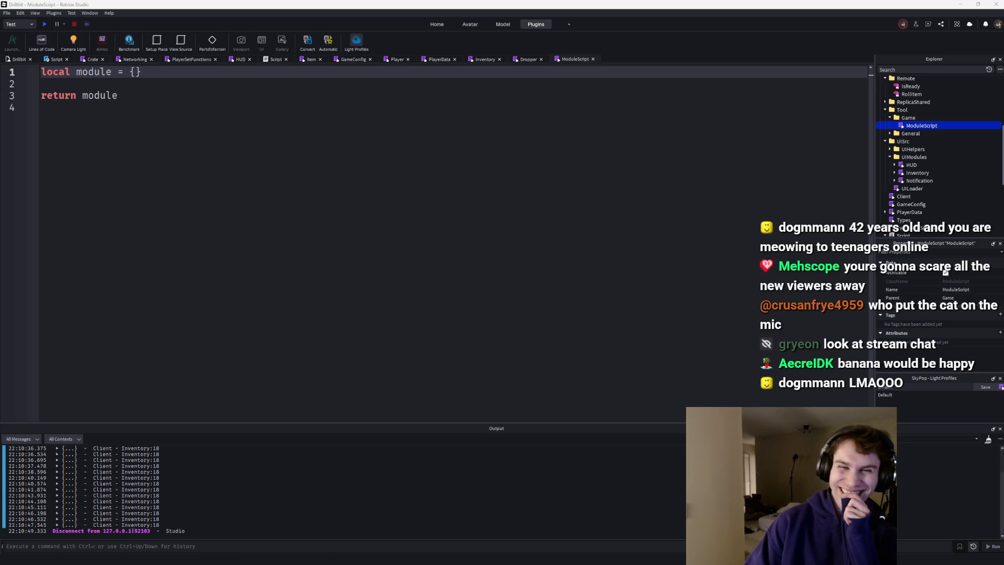
{"action": "left_click_drag", "start_coordinate": [505, 1], "coordinate": [501, 10]}
Enlarge the Firefox image window by its bottom-left corner, then close it
{"action": "mouse_move", "coordinate": [444, 250]}
{"action": "left_mouse_down"}
{"action": "mouse_move", "coordinate": [262, 373]}
{"action": "mouse_move", "coordinate": [216, 392]}
{"action": "left_mouse_up"}
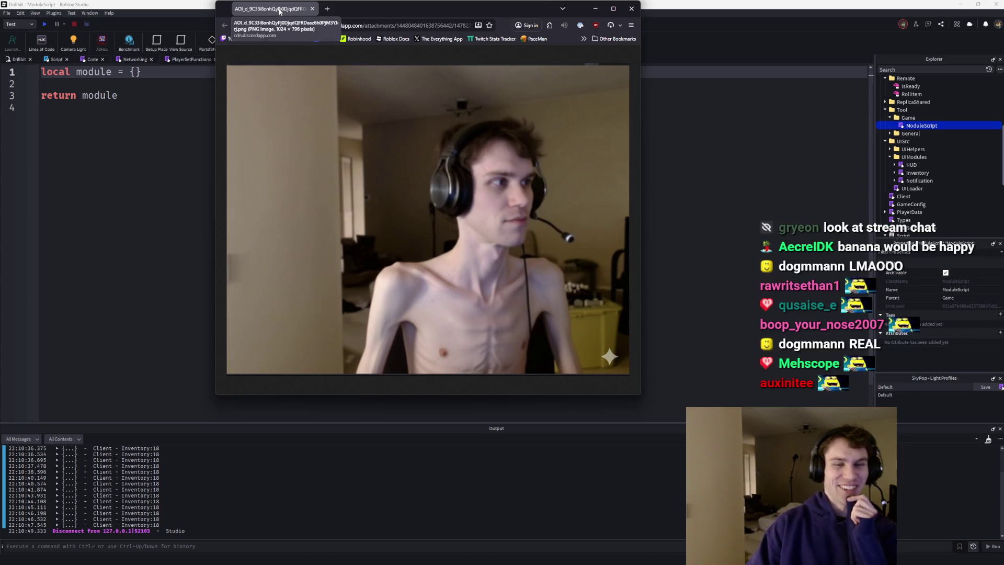
{"action": "left_click", "coordinate": [311, 9]}
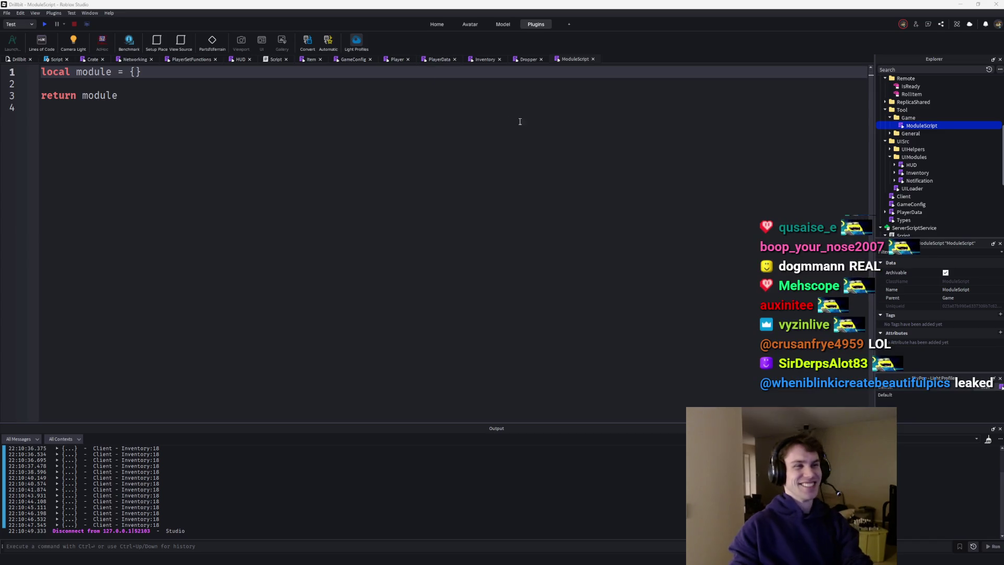
Select all the module's code, then enlarge the second shared image window over the editor
{"action": "key", "text": "ctrl+a"}
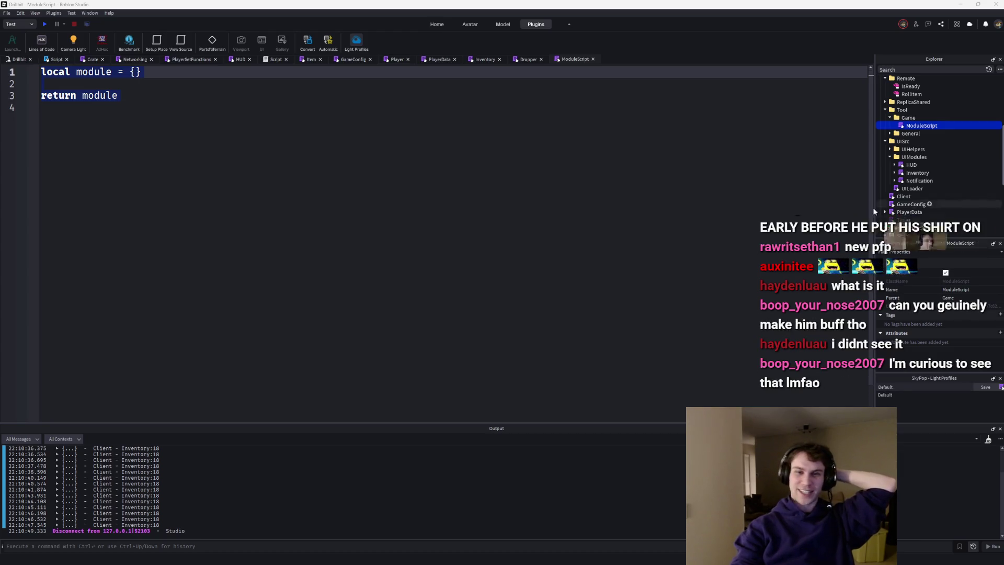
{"action": "left_click_drag", "start_coordinate": [333, 246], "coordinate": [141, 466]}
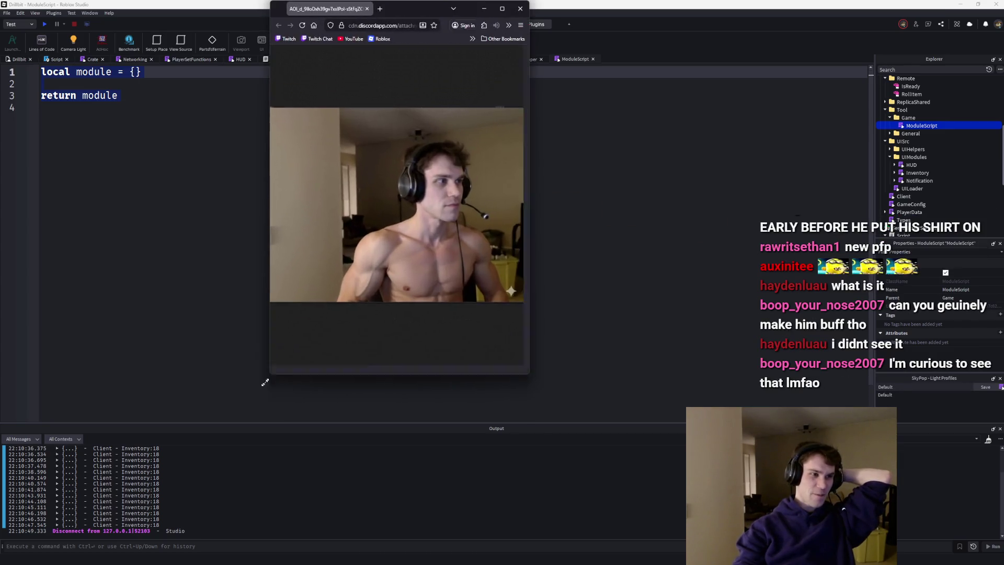
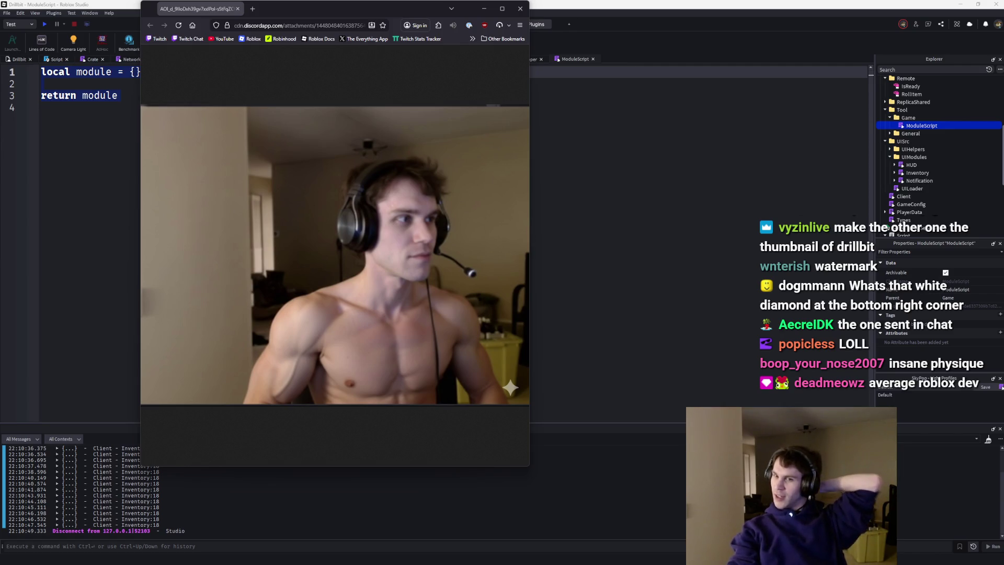
Close the webcam window and rename the new ModuleScript to SandboxTycoon
{"action": "left_click", "coordinate": [238, 8]}
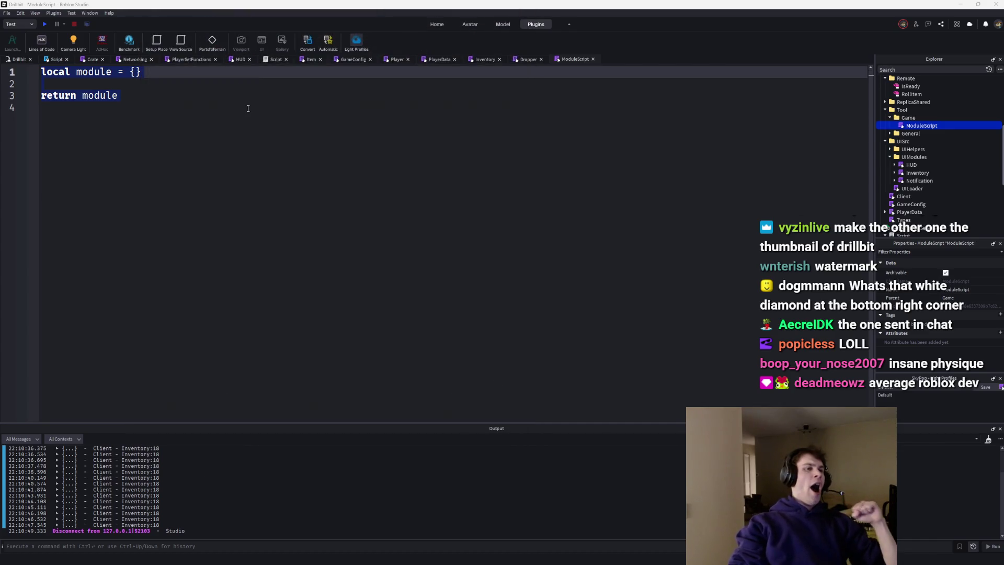
{"action": "left_click", "coordinate": [247, 108]}
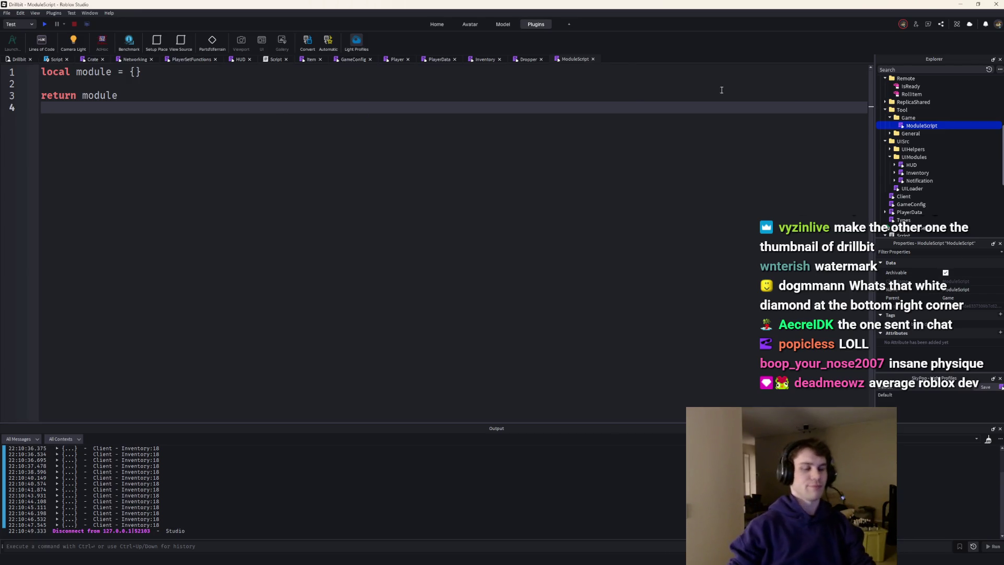
{"action": "key", "text": "F2"}
{"action": "type", "text": "San"}
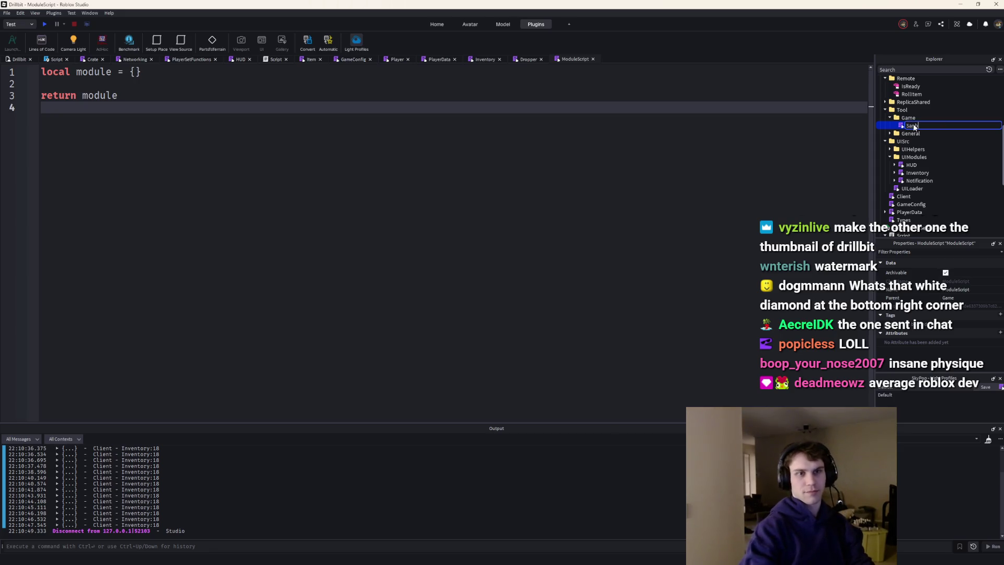
{"action": "type", "text": "x"}
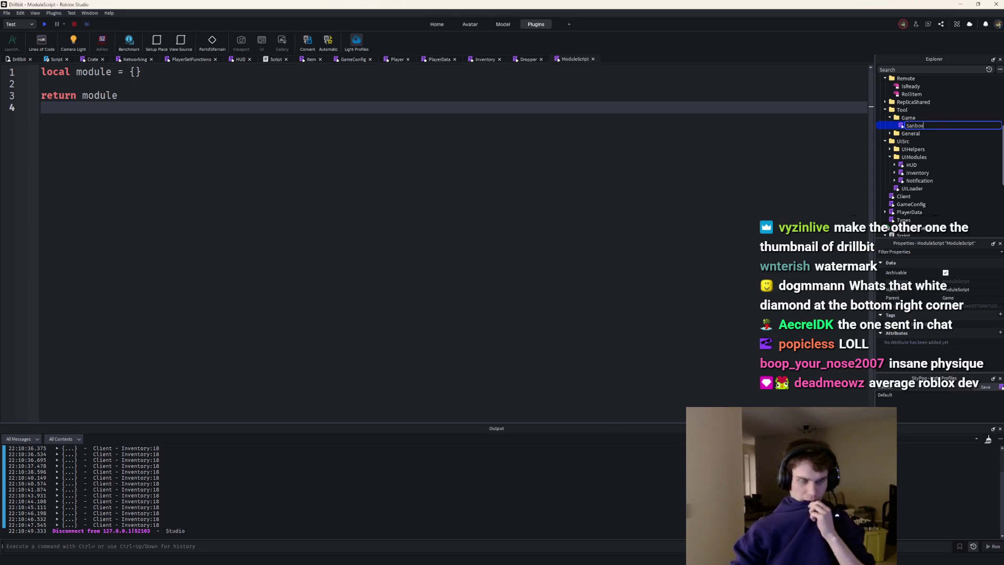
{"action": "type", "text": "Tycoon"}
{"action": "key", "text": "Return"}
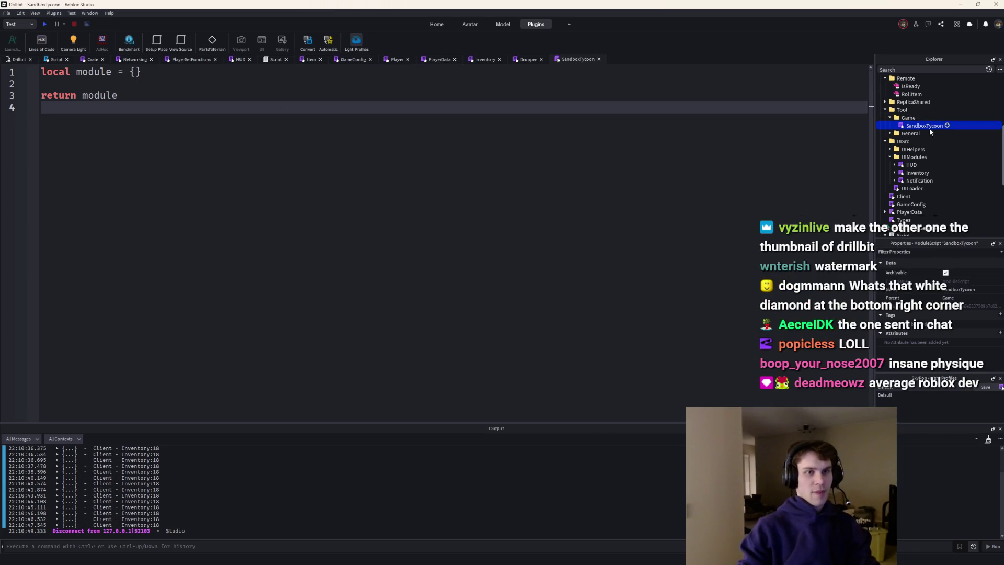
{"action": "key", "text": "ctrl+a"}
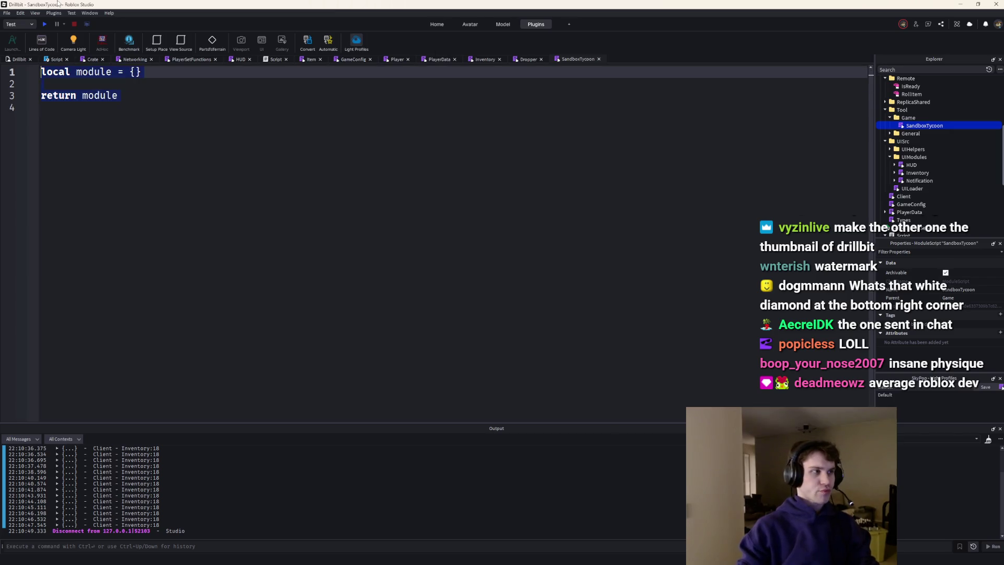
Replace the template with --!strict, a Module table comment, local SandboxTycoon = {} and return SandboxTycoon
{"action": "key", "text": "BackSpace"}
{"action": "type", "text": "!strict"}
{"action": "key", "text": "Return"}
{"action": "key", "text": "Return"}
{"action": "key", "text": "Return"}
{"action": "type", "text": "local f"}
{"action": "key", "text": "BackSpace"}
{"action": "key", "text": "BackSpace"}
{"action": "key", "text": "BackSpace"}
{"action": "key", "text": "BackSpace"}
{"action": "type", "text": "-"}
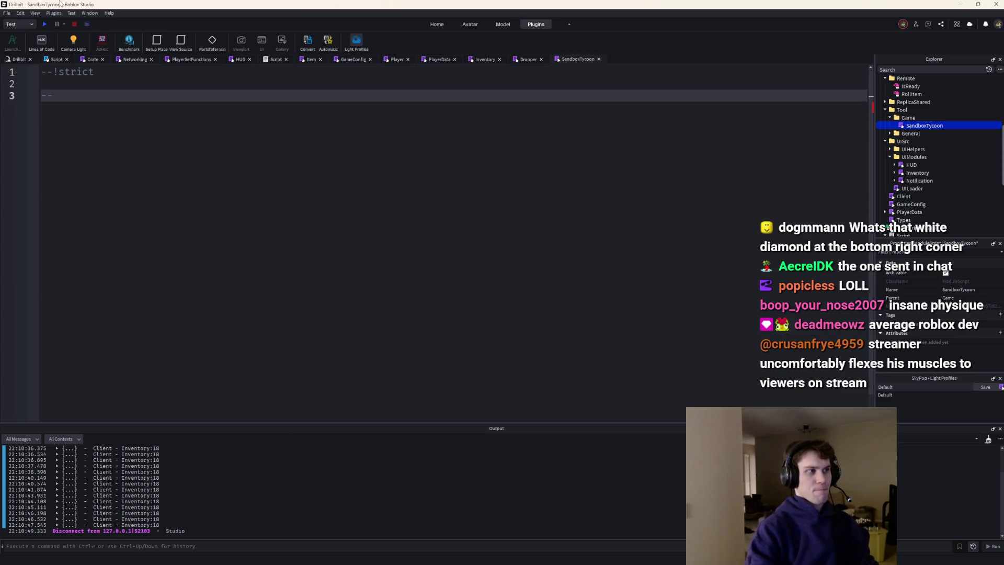
{"action": "type", "text": " Module table:"}
{"action": "key", "text": "Return"}
{"action": "type", "text": "local SandboxTycoon = {"}
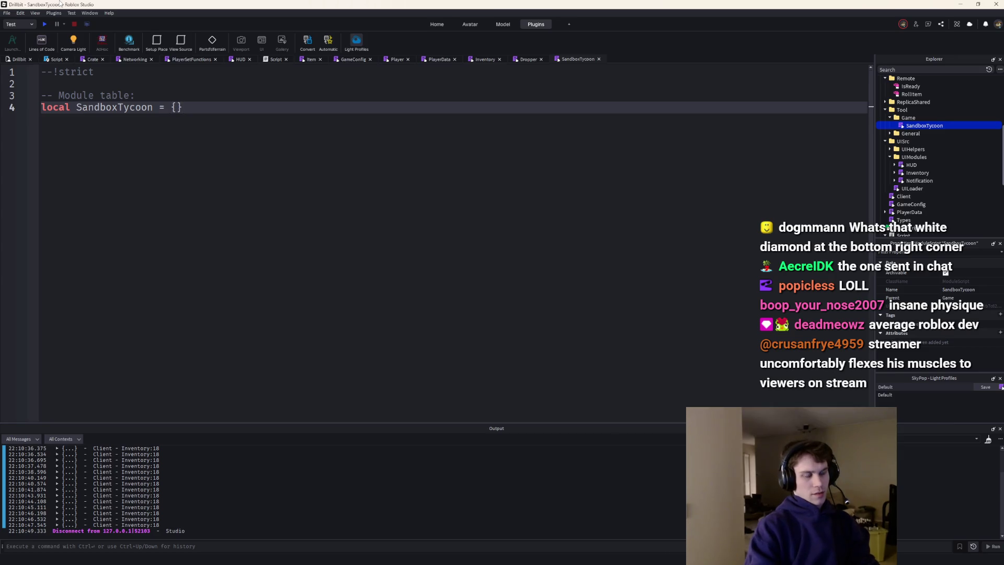
{"action": "key", "text": "Return"}
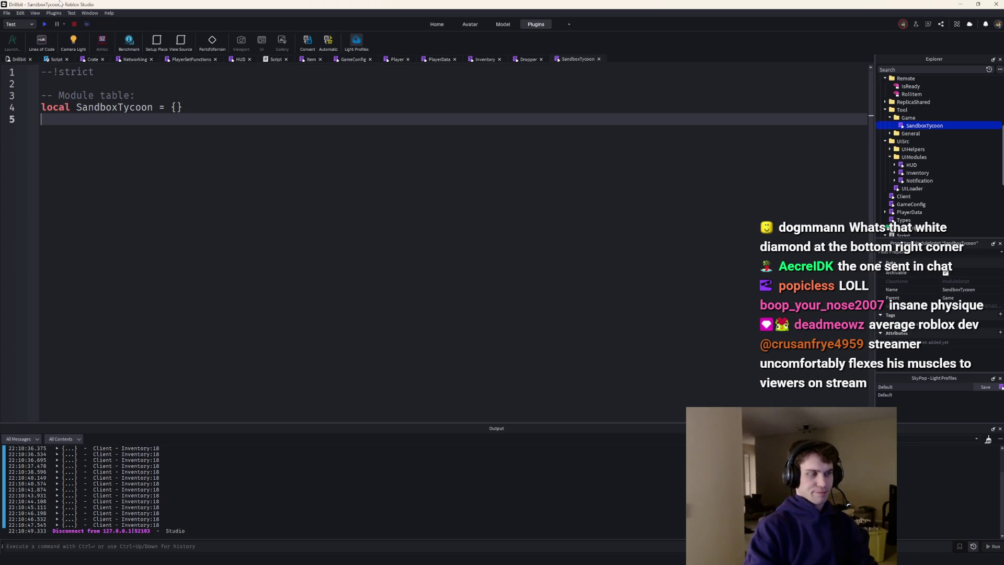
{"action": "key", "text": "Return"}
{"action": "key", "text": "Return"}
{"action": "type", "text": "return SandboxTycoon"}
{"action": "key", "text": "Tab"}
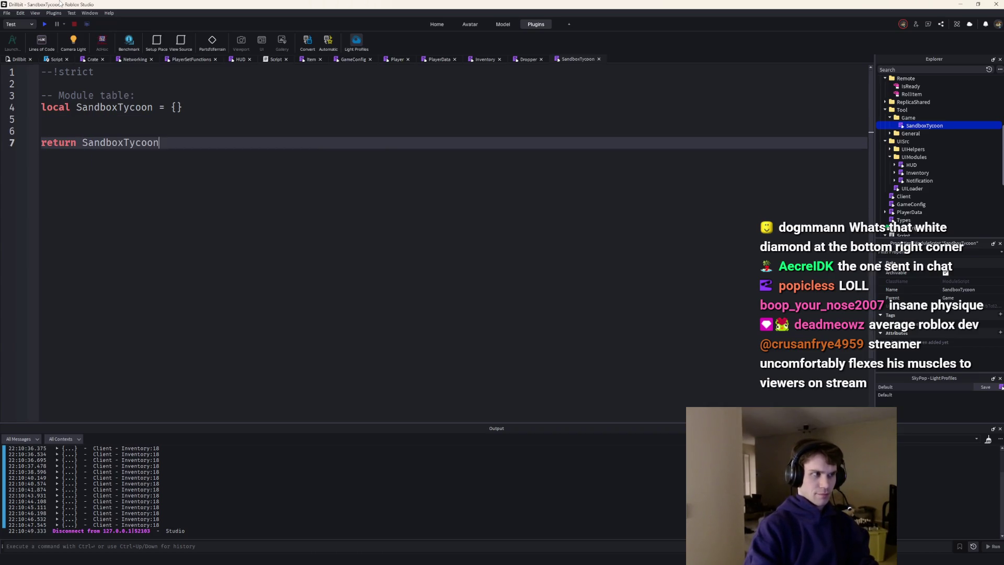
Add an empty function SandboxTycoon.CreateItem() ... end above the return
{"action": "key", "text": "Up"}
{"action": "key", "text": "Up"}
{"action": "key", "text": "Return"}
{"action": "type", "text": "-- Global met"}
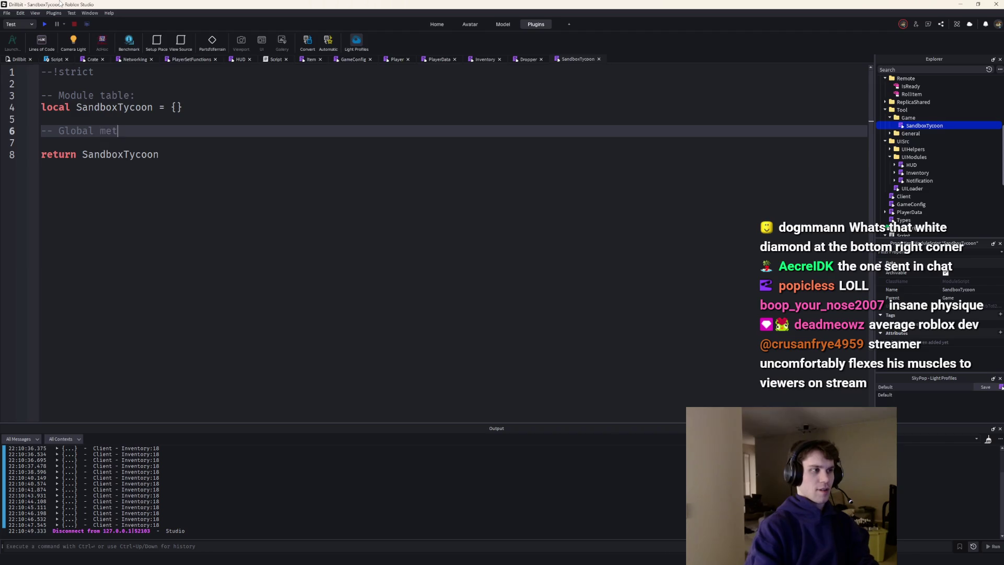
{"action": "type", "text": "hods:"}
{"action": "key", "text": "Return"}
{"action": "type", "text": "function Sadnbox"}
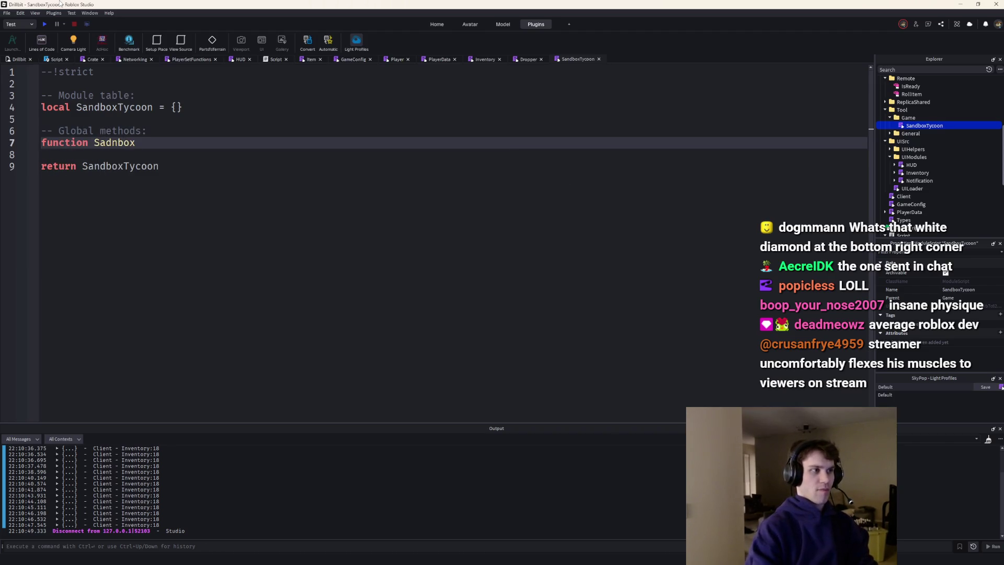
{"action": "key", "text": "BackSpace"}
{"action": "key", "text": "BackSpace"}
{"action": "key", "text": "BackSpace"}
{"action": "key", "text": "BackSpace"}
{"action": "key", "text": "BackSpace"}
{"action": "type", "text": "ndboxTycoon.Cr"}
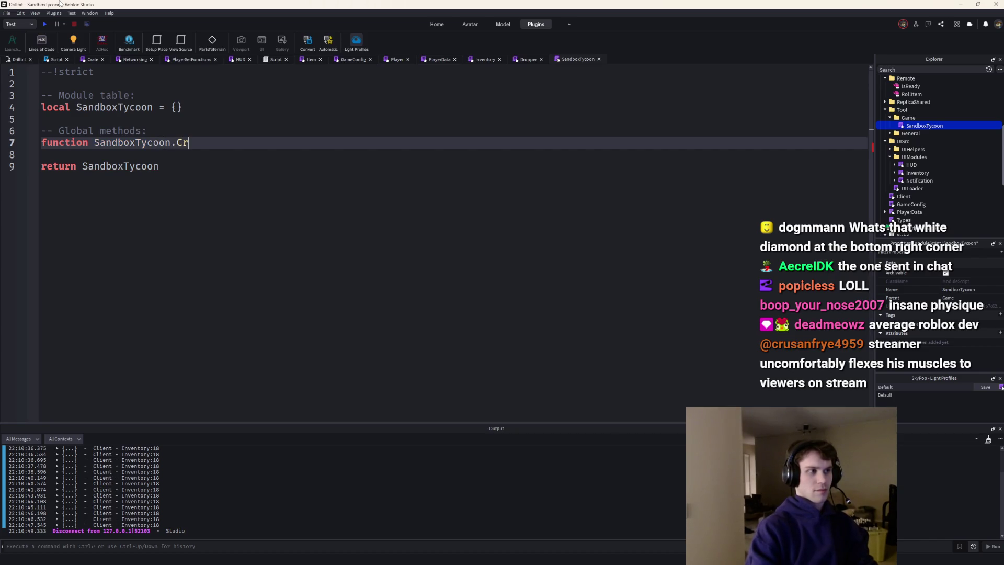
{"action": "type", "text": "IObje"}
{"action": "key", "text": "BackSpace"}
{"action": "key", "text": "BackSpace"}
{"action": "key", "text": "BackSpace"}
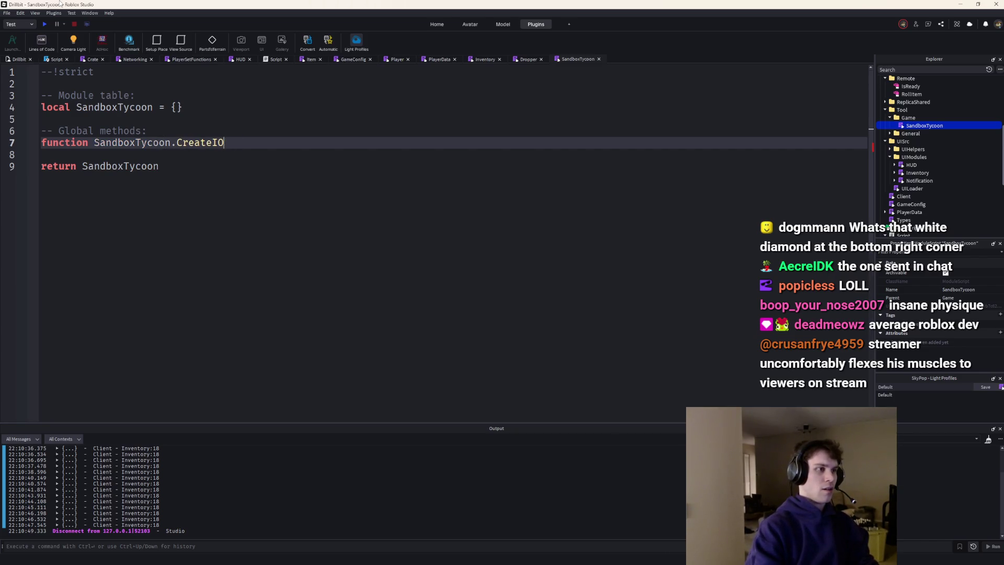
{"action": "type", "text": "()"}
{"action": "key", "text": "Return"}
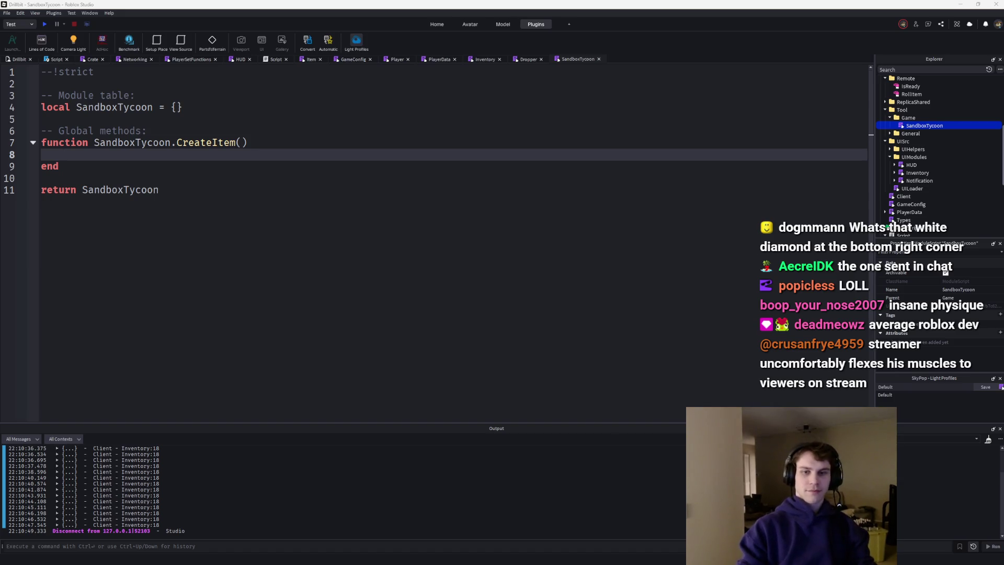
{"action": "mouse_move", "coordinate": [454, 29]}
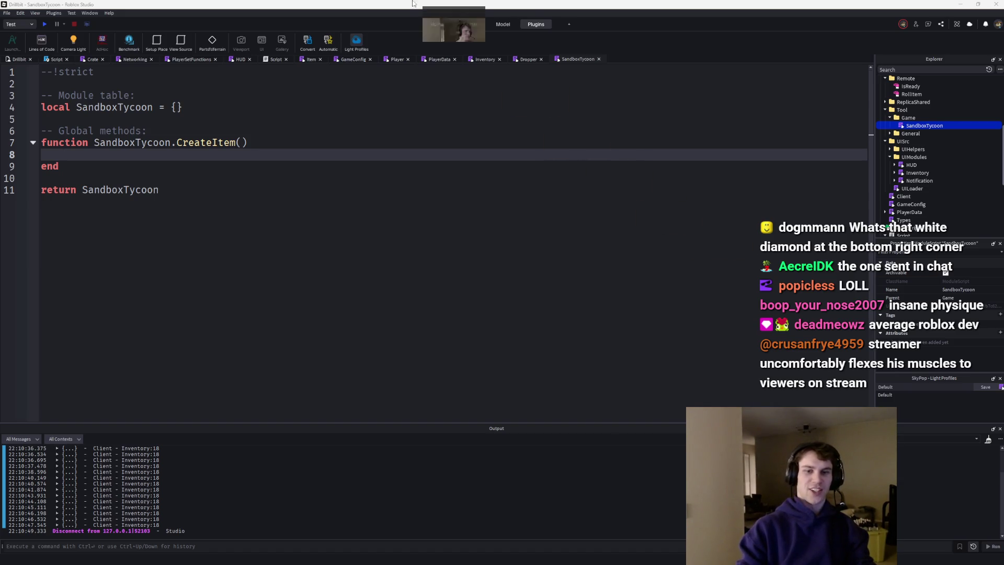
{"action": "left_click", "coordinate": [514, 100]}
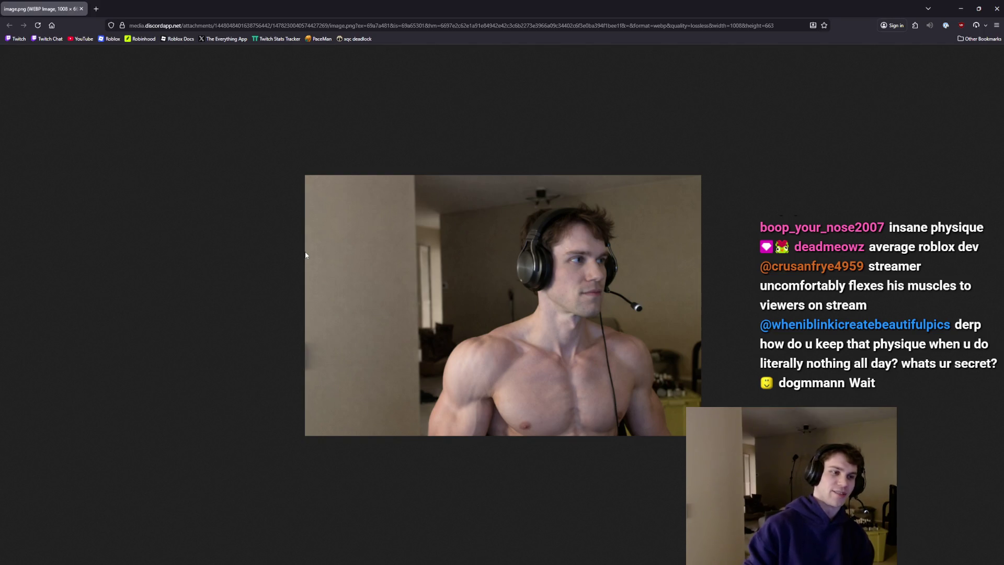
Return from the Firefox image to Roblox Studio
{"action": "key", "text": "alt+Tab"}
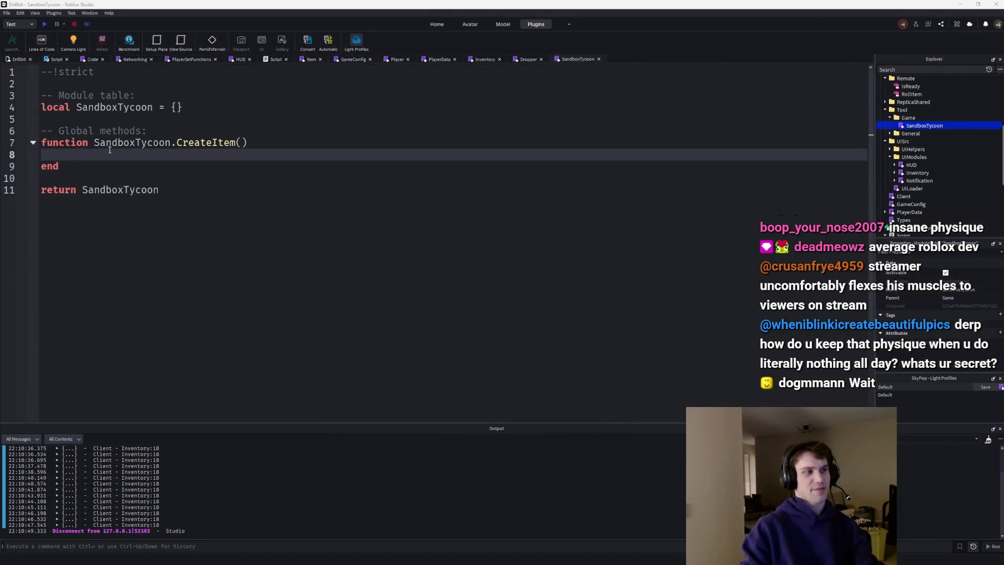
Give CreateItem an item: PlayerData.BaseItem parameter and declare local model
{"action": "left_click", "coordinate": [241, 142]}
{"action": "type", "text": "item: PlayerDa"}
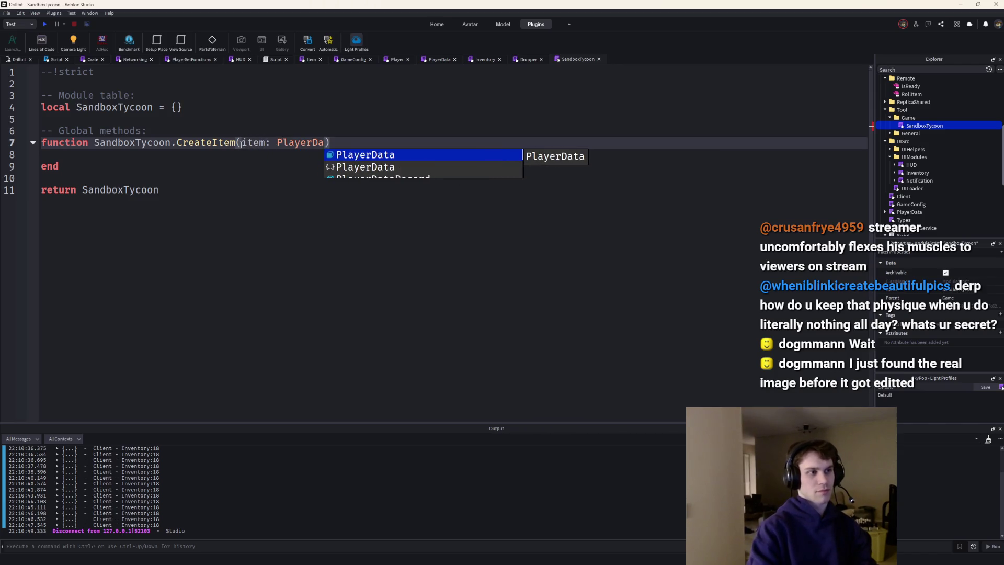
{"action": "key", "text": "Tab"}
{"action": "type", "text": ".Ite"}
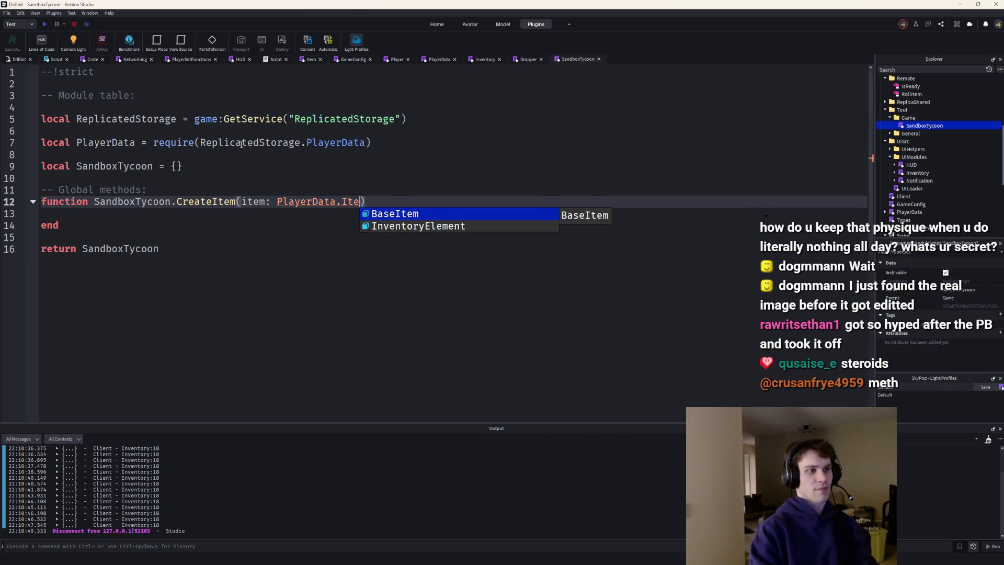
{"action": "key", "text": "Tab"}
{"action": "key", "text": "Return"}
{"action": "key", "text": "Return"}
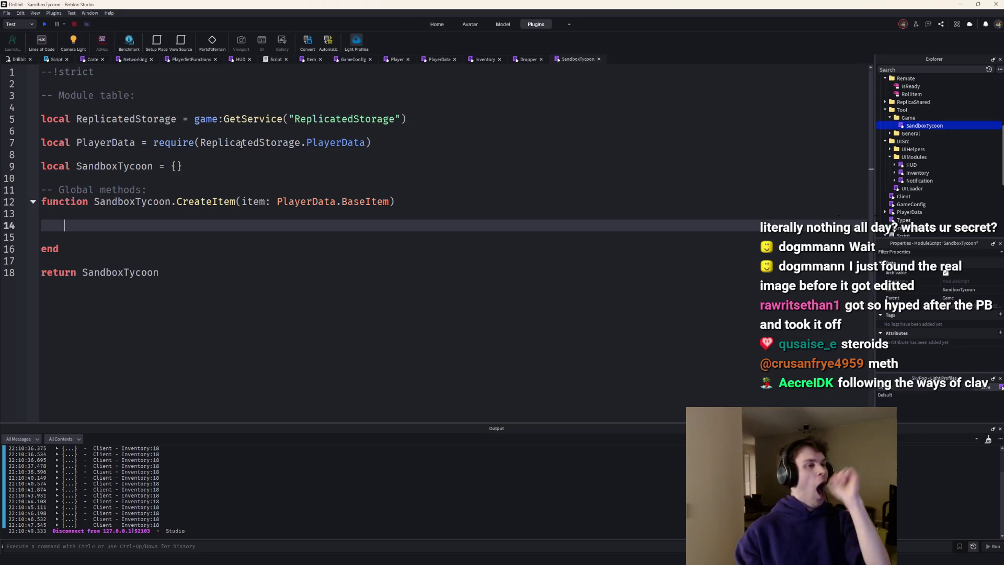
{"action": "type", "text": "local item ="}
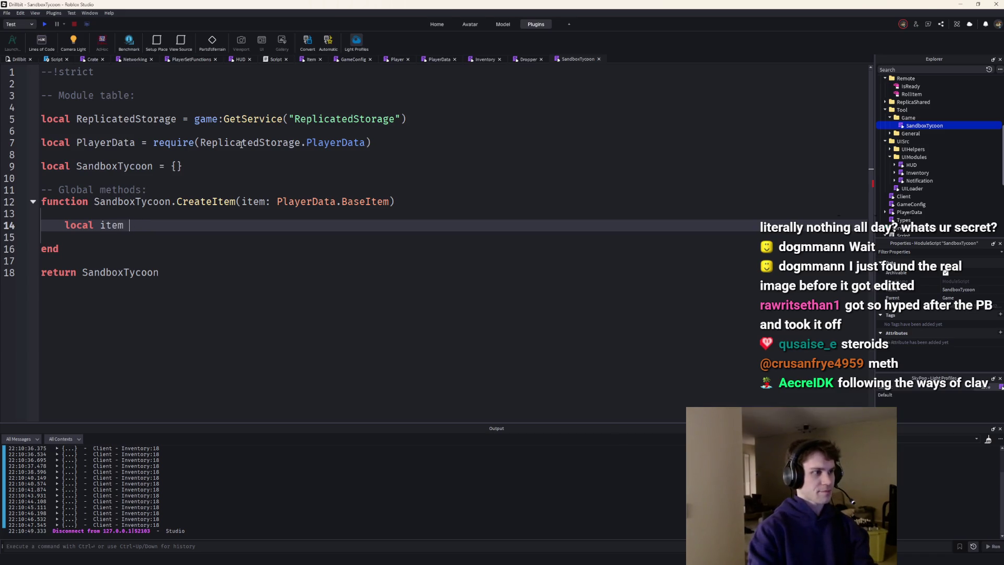
{"action": "key", "text": "BackSpace"}
{"action": "key", "text": "BackSpace"}
{"action": "type", "text": "model ="}
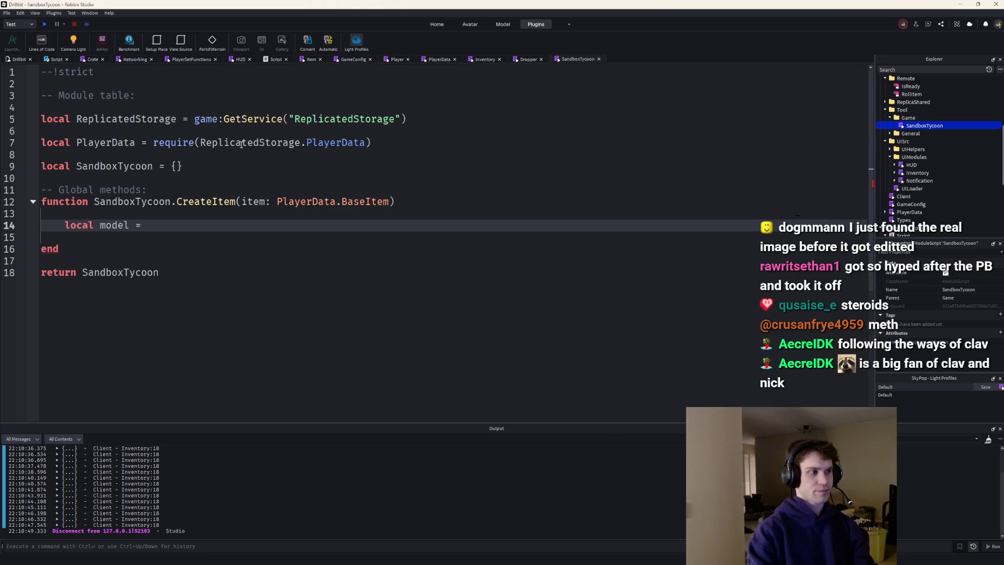
{"action": "key", "text": "Return"}
{"action": "type", "text": "it"}
Add local itemInfo = Item[item.id] and an empty if item.shiny then ... end block
{"action": "key", "text": "BackSpace"}
{"action": "key", "text": "BackSpace"}
{"action": "type", "text": "local itemInfo = Item"}
{"action": "key", "text": "Tab"}
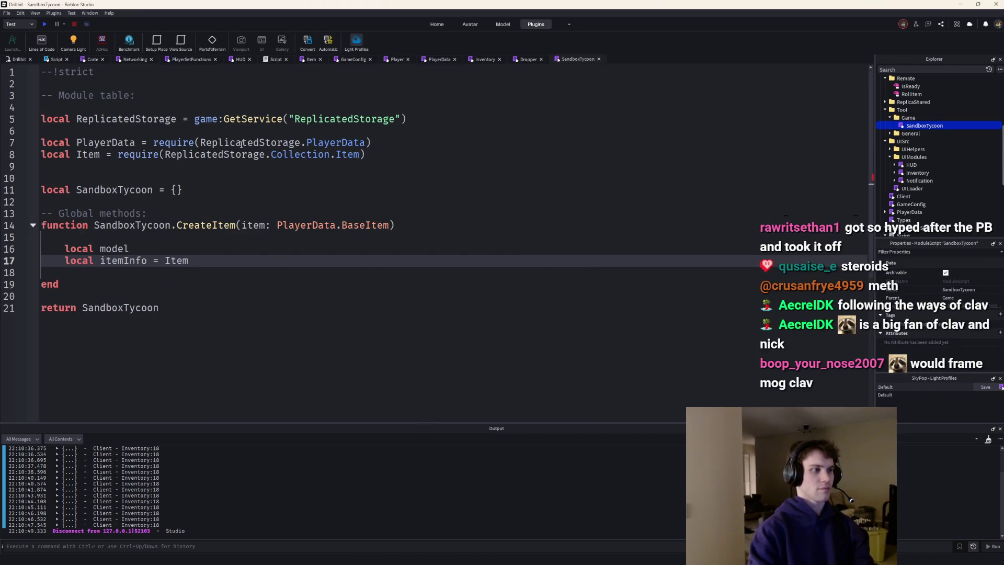
{"action": "type", "text": "[item."}
{"action": "key", "text": "BackSpace"}
{"action": "key", "text": "BackSpace"}
{"action": "key", "text": "BackSpace"}
{"action": "type", "text": "item"}
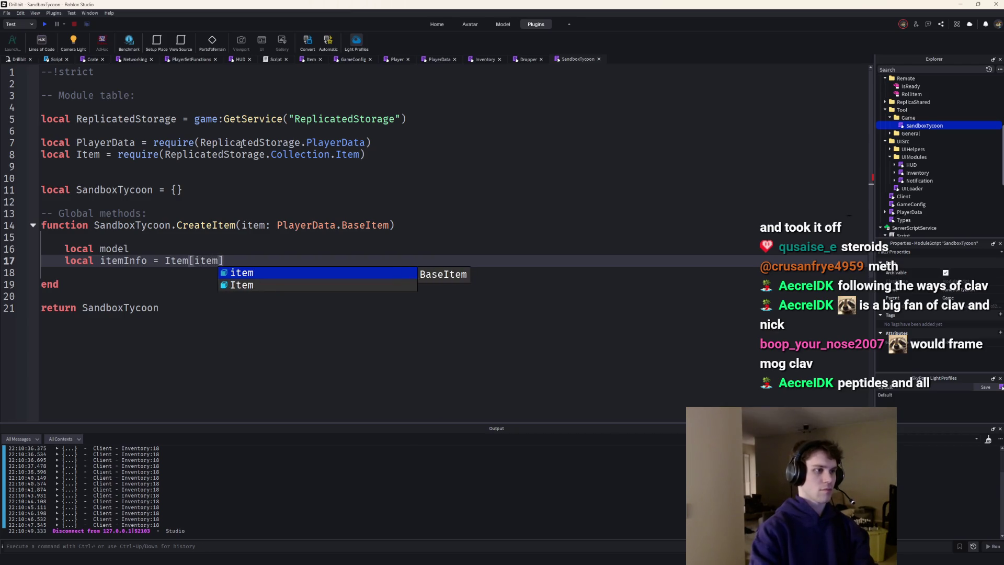
{"action": "type", "text": ".id"}
{"action": "key", "text": "Return"}
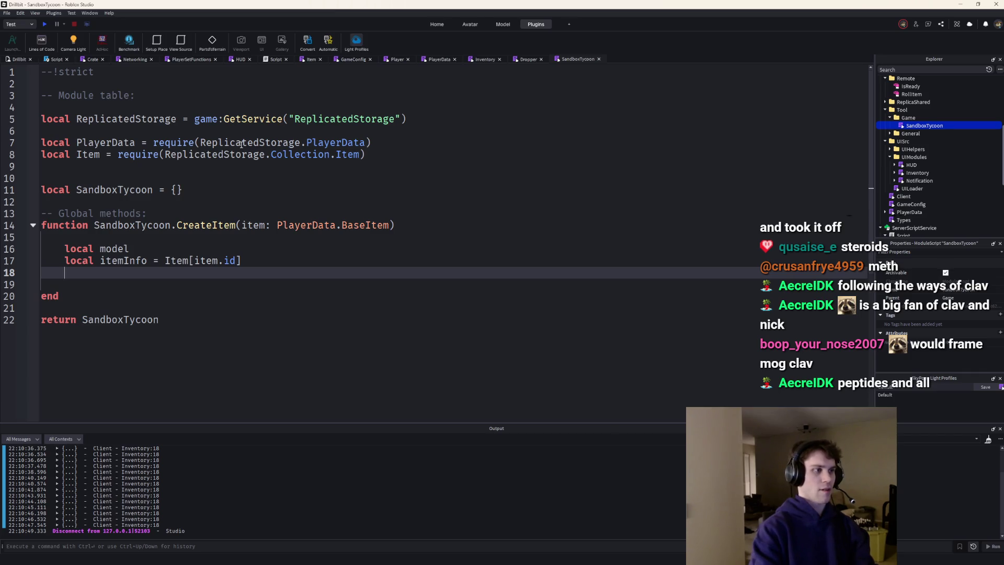
{"action": "type", "text": "if item.s"}
{"action": "key", "text": "Tab"}
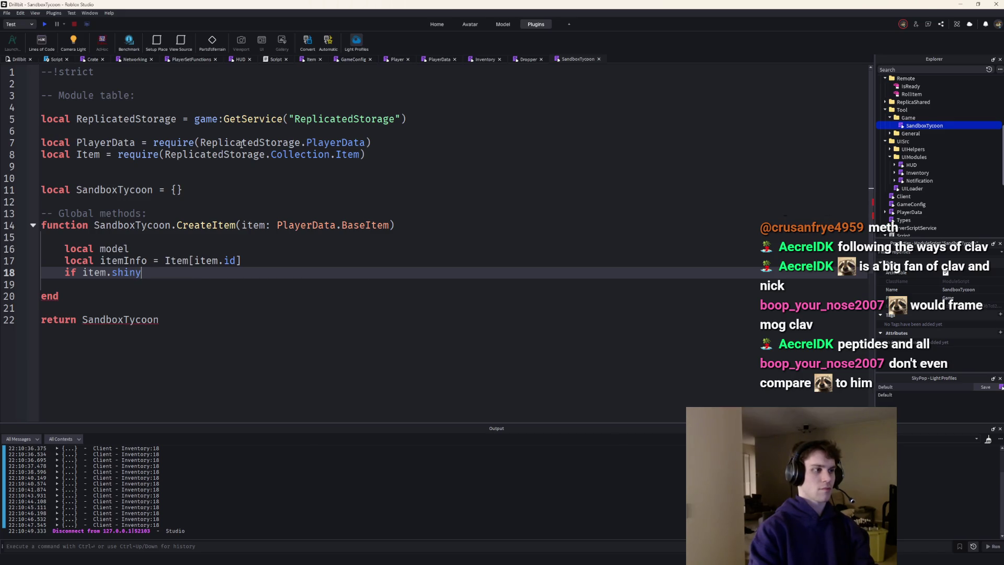
{"action": "type", "text": " then"}
{"action": "key", "text": "Return"}
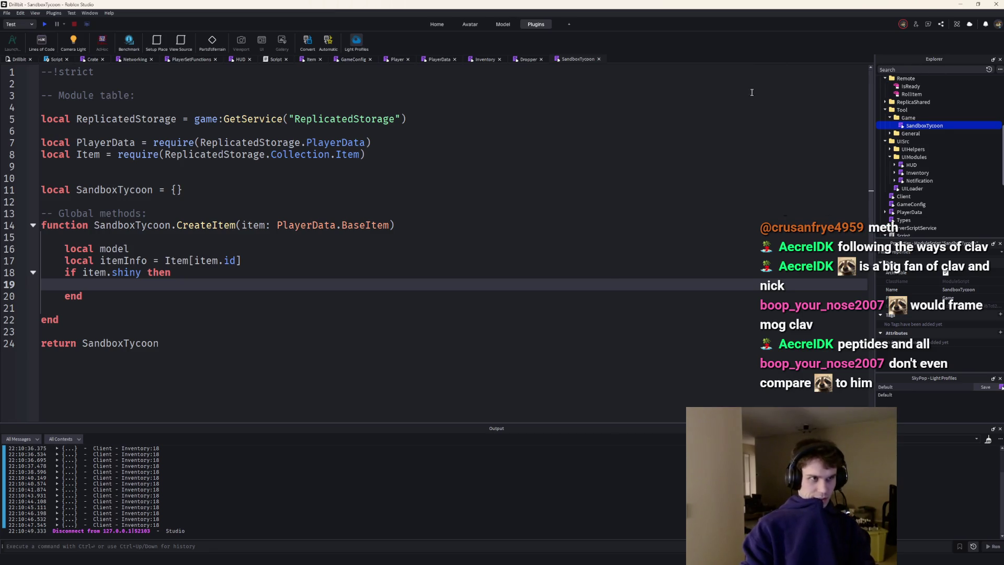
{"action": "key", "text": "ctrl+p"}
{"action": "type", "text": "playerda"}
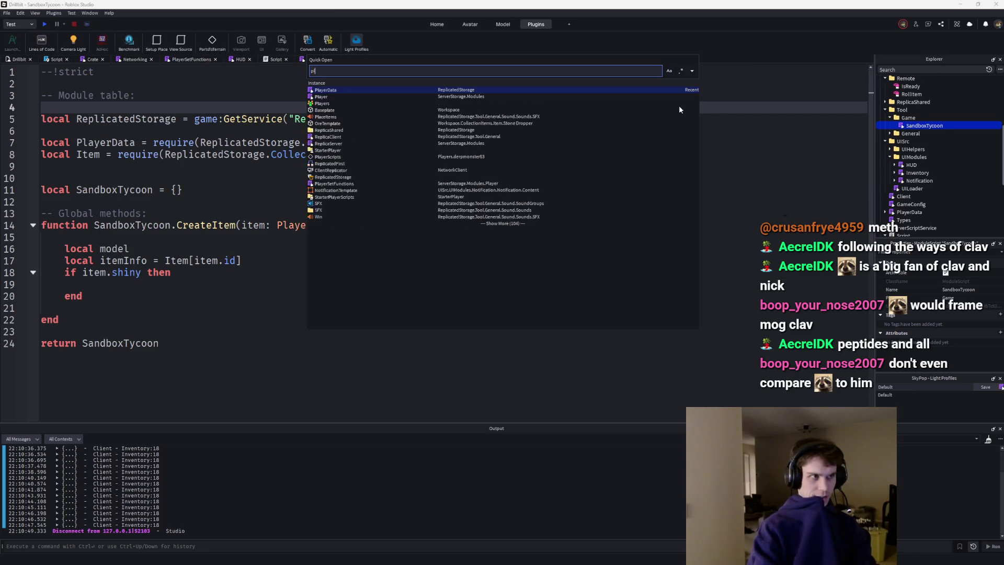
{"action": "key", "text": "Return"}
{"action": "left_click", "coordinate": [154, 113]}
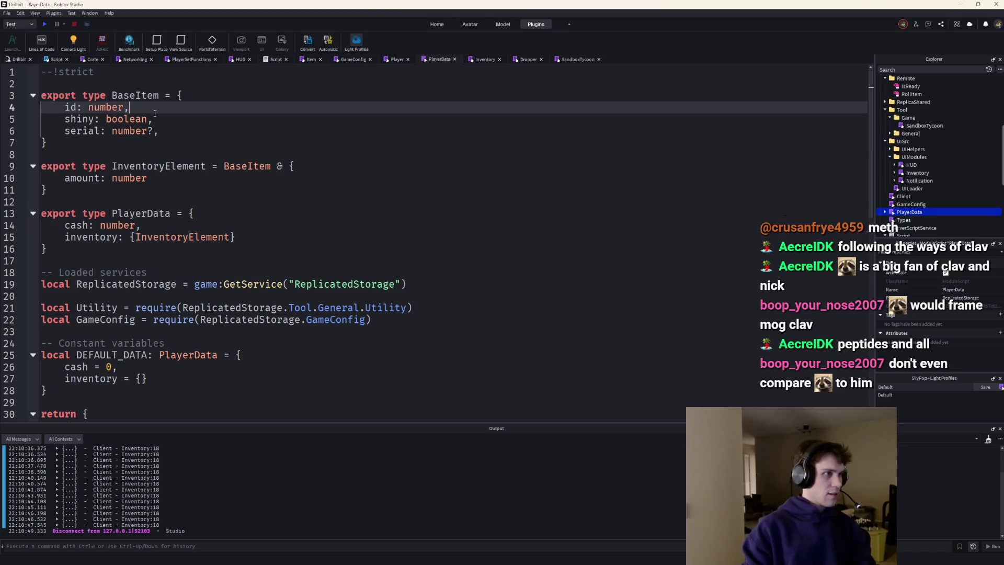
{"action": "key", "text": "Return"}
{"action": "type", "text": "nytghi"}
{"action": "key", "text": "BackSpace"}
{"action": "key", "text": "BackSpace"}
{"action": "type", "text": "mythic: bo"}
{"action": "key", "text": "Tab"}
{"action": "type", "text": ","}
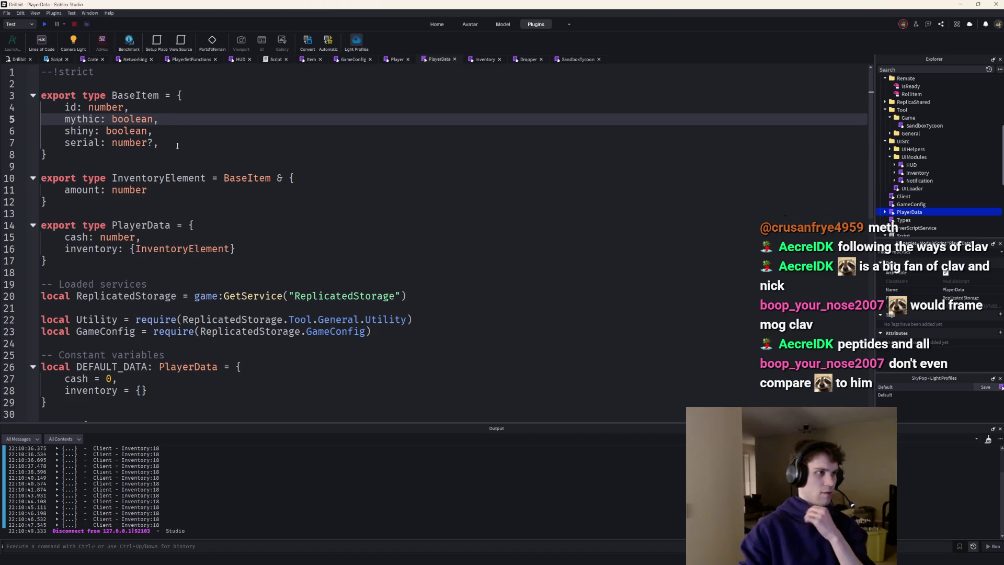
{"action": "left_click", "coordinate": [156, 142]}
{"action": "key", "text": "BackSpace"}
{"action": "type", "text": ","}
{"action": "scroll", "coordinate": [626, 100], "scroll_direction": "down", "scroll_amount": 5}
{"action": "scroll", "coordinate": [626, 100], "scroll_direction": "up", "scroll_amount": 4}
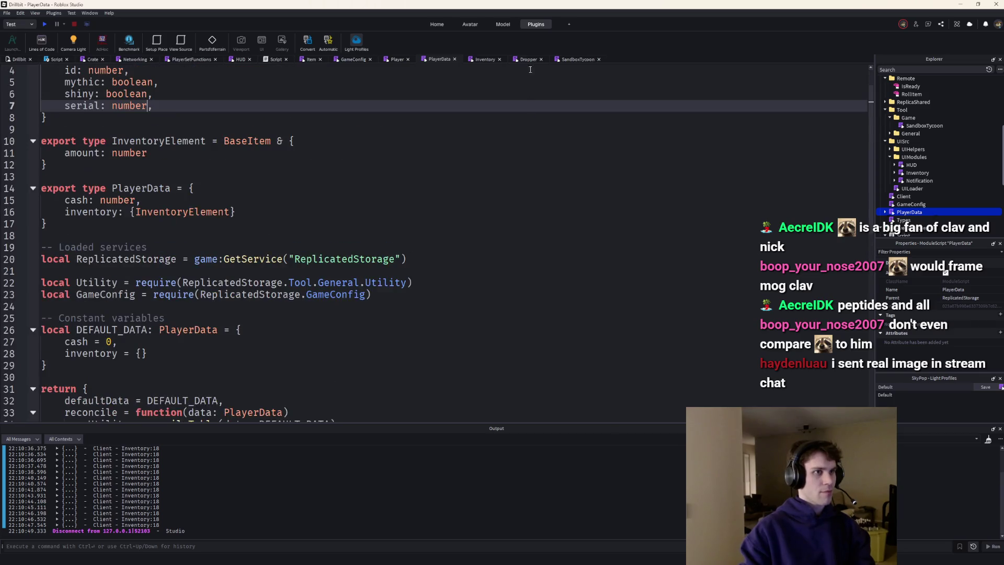
{"action": "left_click", "coordinate": [528, 59]}
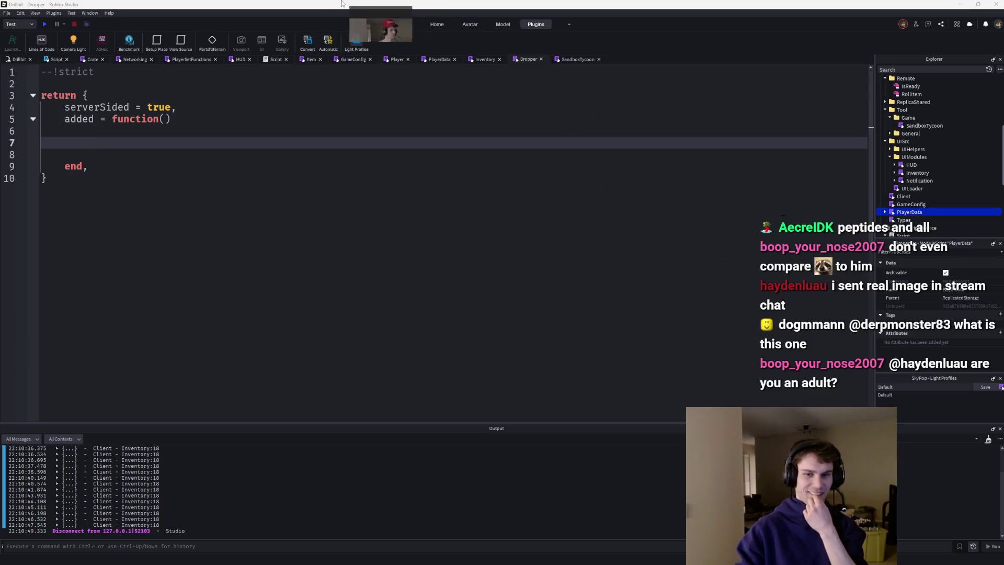
Enlarge then close the Firefox image window and switch back to the SandboxTycoon module
{"action": "left_click_drag", "start_coordinate": [512, 245], "coordinate": [776, 446]}
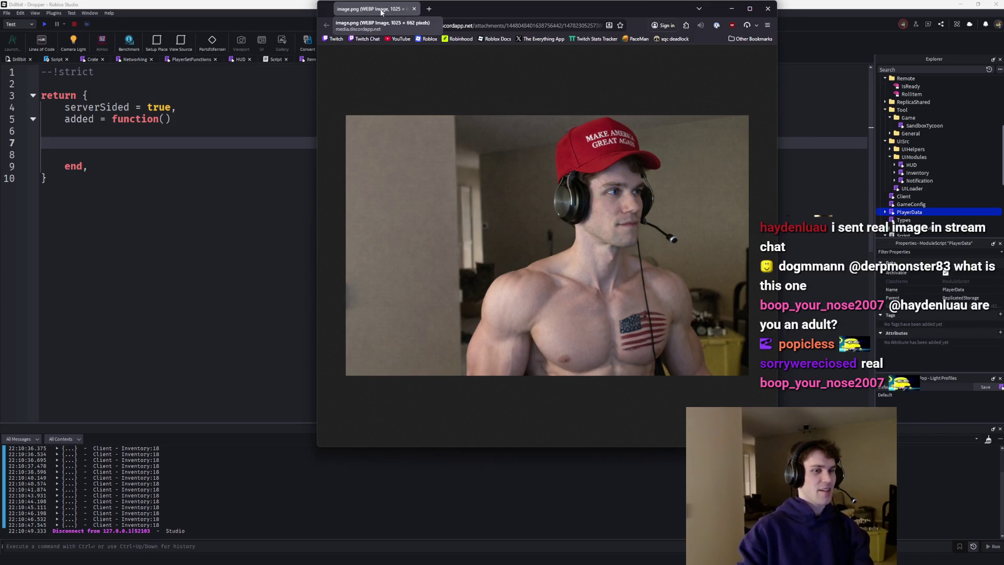
{"action": "left_click", "coordinate": [414, 9]}
{"action": "left_click", "coordinate": [124, 132]}
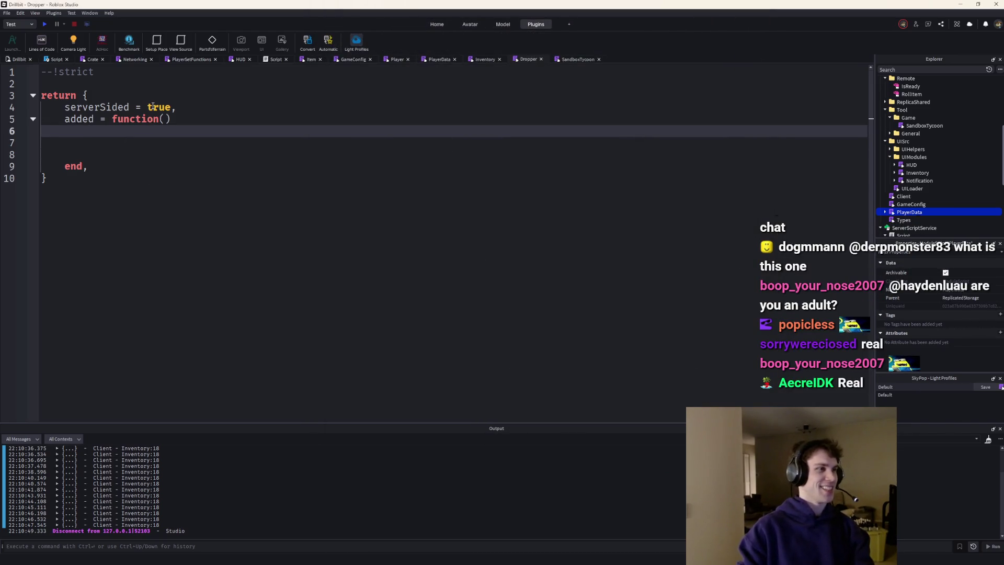
{"action": "key", "text": "ctrl+Tab"}
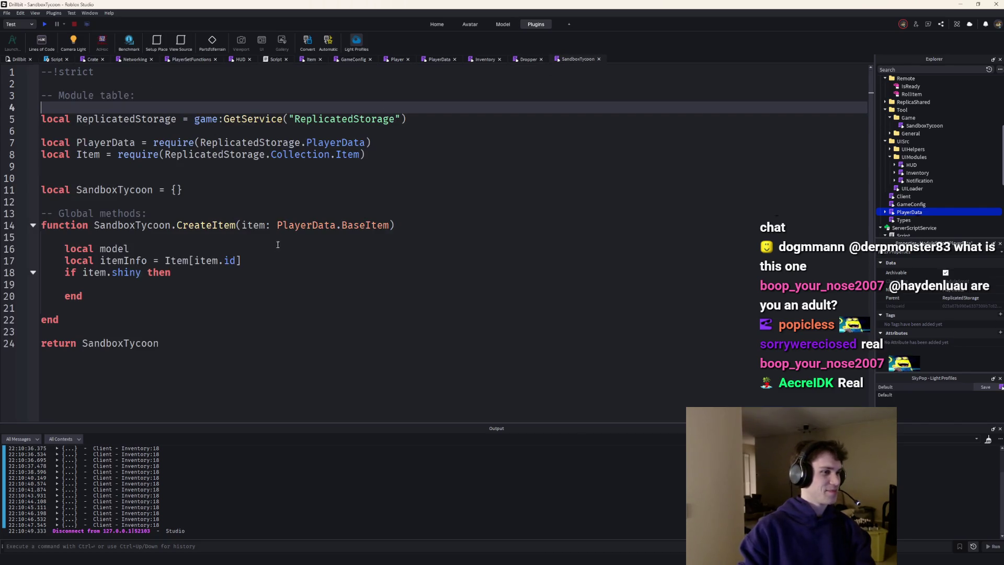
Nest an if itemInfo.mythic / else structure inside the shiny branch and add an outer else
{"action": "left_click", "coordinate": [171, 281]}
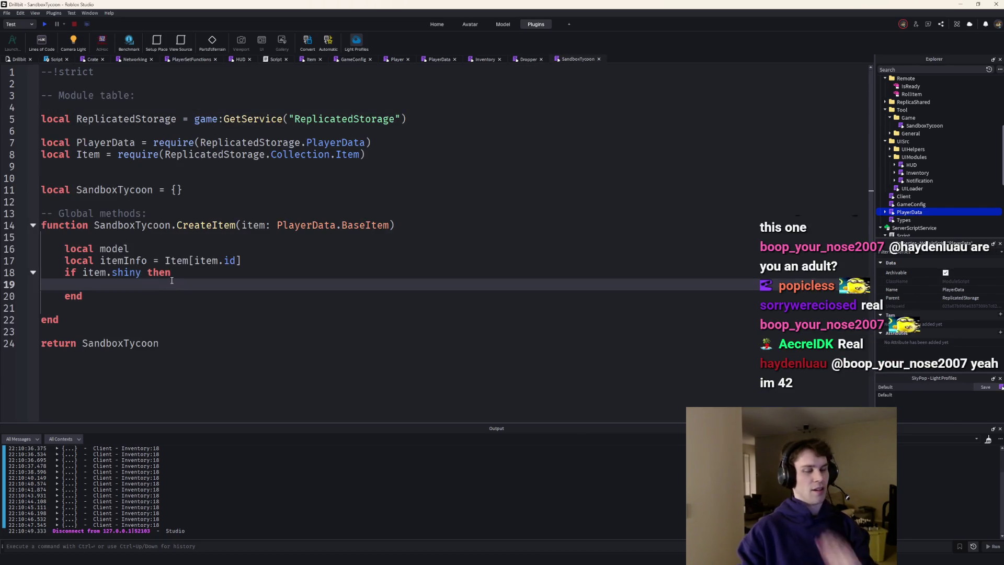
{"action": "key", "text": "Down"}
{"action": "key", "text": "Down"}
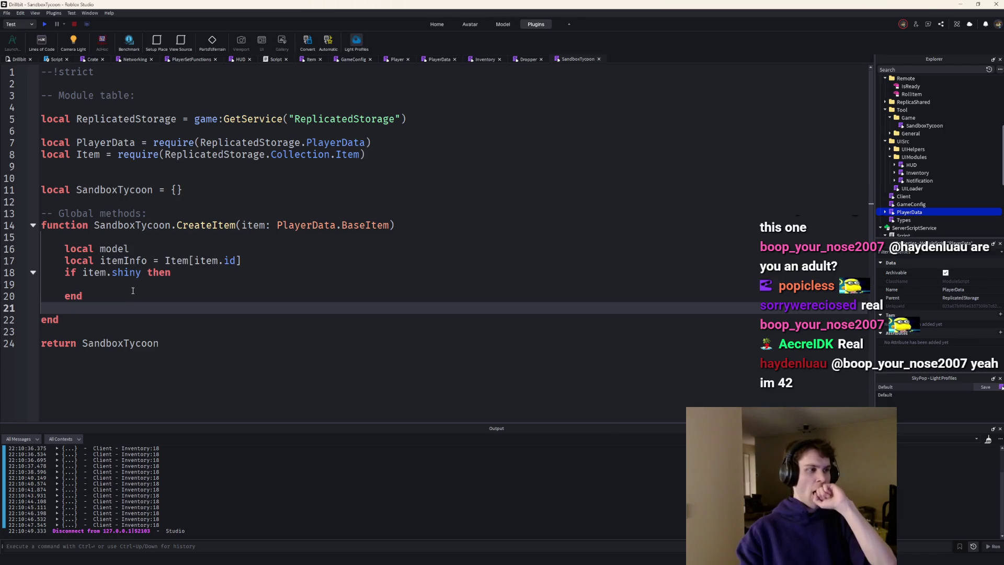
{"action": "left_click", "coordinate": [132, 283]}
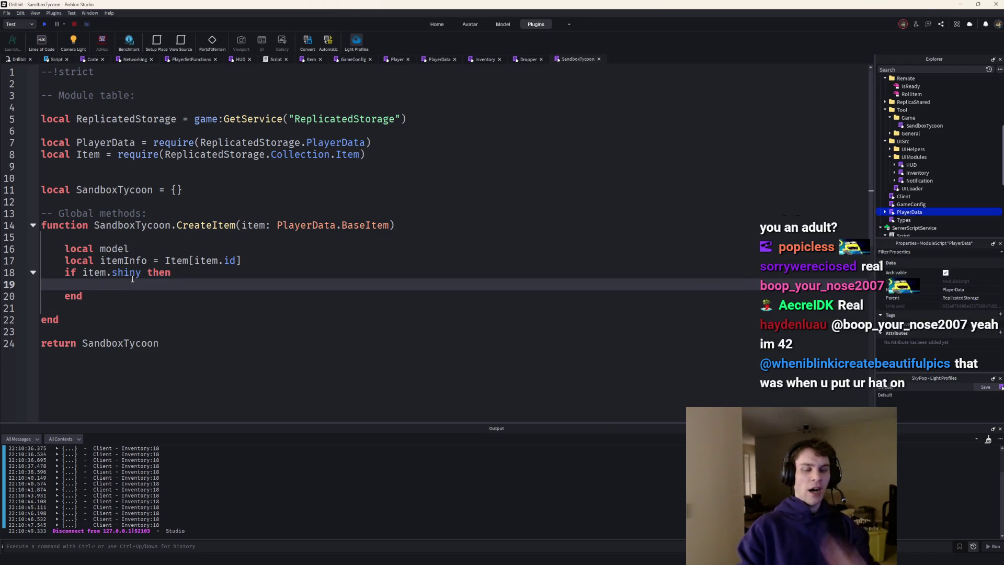
{"action": "key", "text": "Return"}
{"action": "type", "text": "else"}
{"action": "key", "text": "Return"}
{"action": "left_click", "coordinate": [133, 279]}
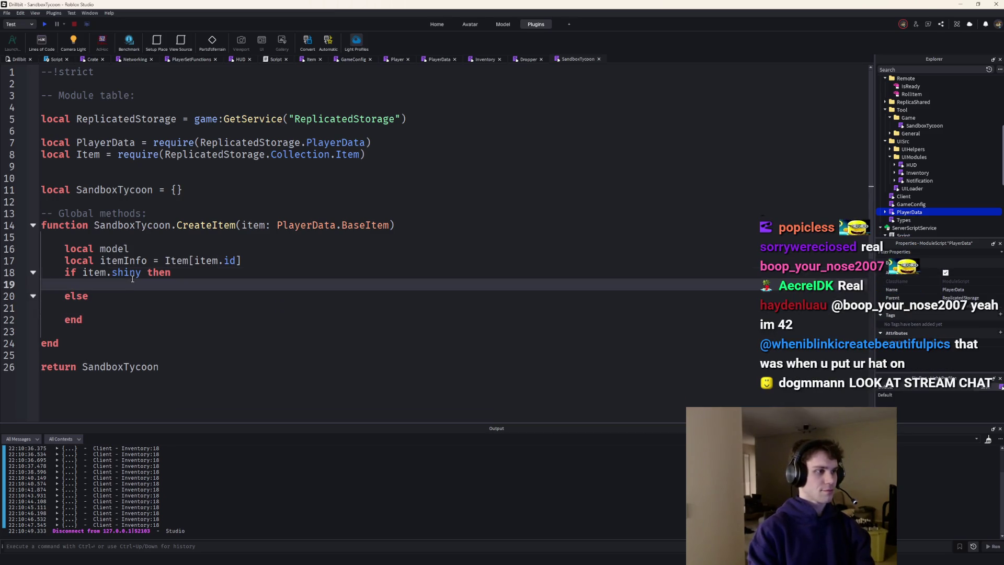
{"action": "type", "text": "if item:my"}
{"action": "key", "text": "Tab"}
{"action": "type", "text": "then"}
{"action": "key", "text": "Return"}
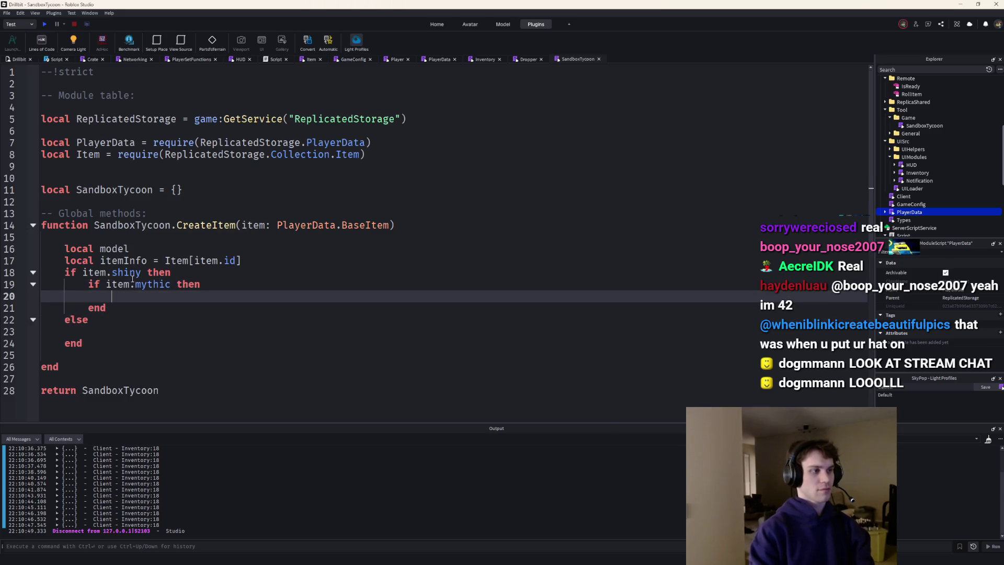
{"action": "key", "text": "Return"}
{"action": "type", "text": "else"}
{"action": "key", "text": "Return"}
{"action": "key", "text": "Up"}
{"action": "key", "text": "Up"}
{"action": "type", "text": "model = itemInfo."}
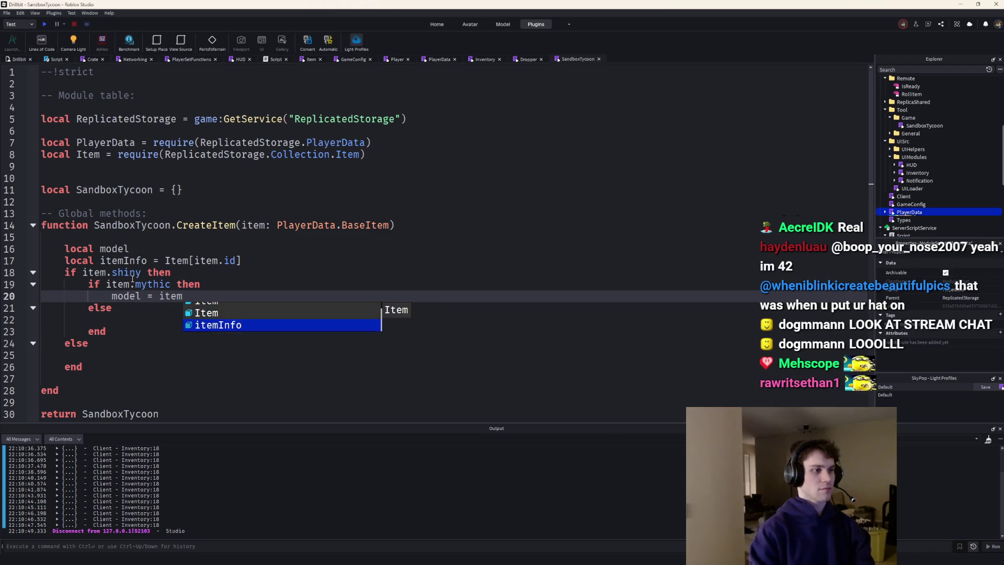
Assign model = itemInfo.model.shinyMythic and itemInfo.model.shiny in the shiny branches
{"action": "key", "text": "Tab"}
{"action": "type", "text": "."}
{"action": "key", "text": "Up"}
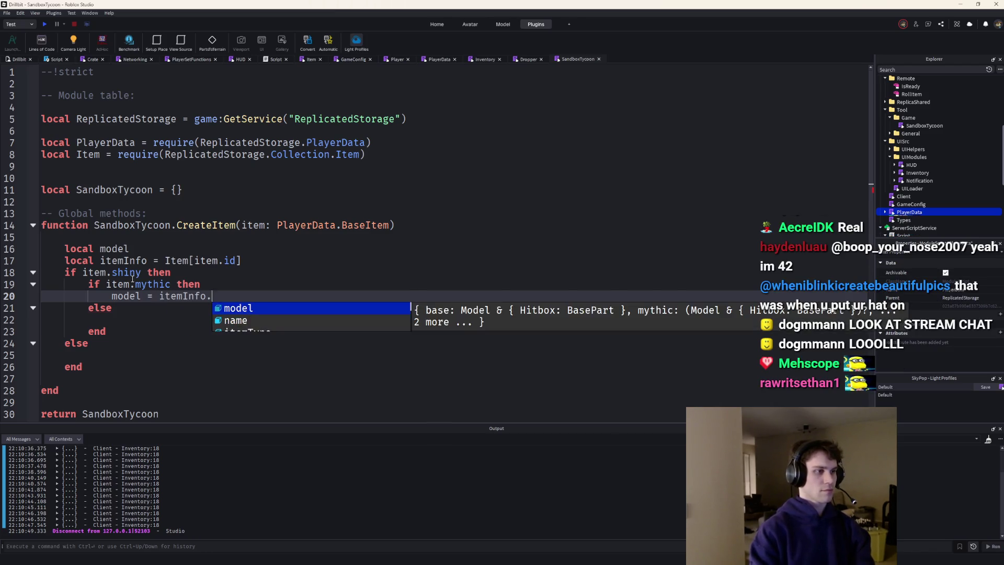
{"action": "key", "text": "Escape"}
{"action": "type", "text": "m"}
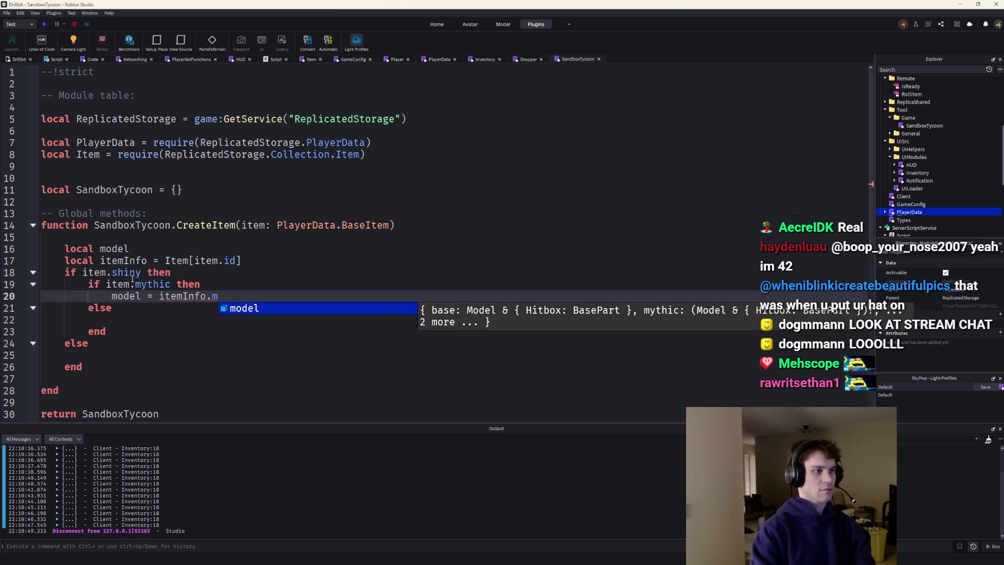
{"action": "key", "text": "BackSpace"}
{"action": "type", "text": "shm"}
{"action": "key", "text": "Tab"}
{"action": "type", "text": ".shinyM"}
{"action": "key", "text": "Tab"}
{"action": "key", "text": "Down"}
{"action": "key", "text": "Down"}
{"action": "type", "text": "mod"}
{"action": "key", "text": "Tab"}
{"action": "type", "text": "= itemInfo.model."}
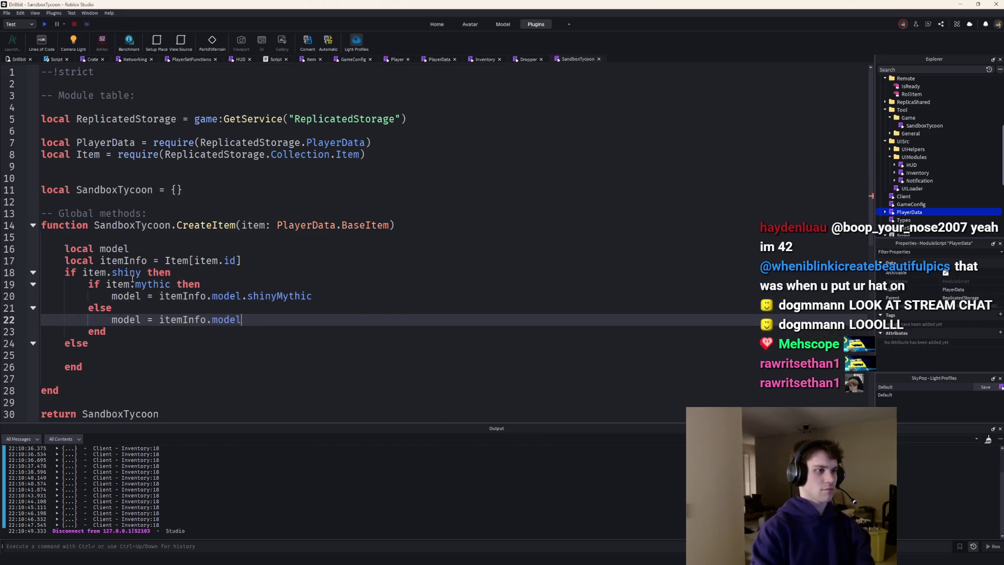
{"action": "type", "text": "shi"}
{"action": "key", "text": "Tab"}
In the outer else assign itemInfo.model.mythic or base by itemInfo.mythic, then start a nil check
{"action": "key", "text": "Down"}
{"action": "key", "text": "Down"}
{"action": "key", "text": "Down"}
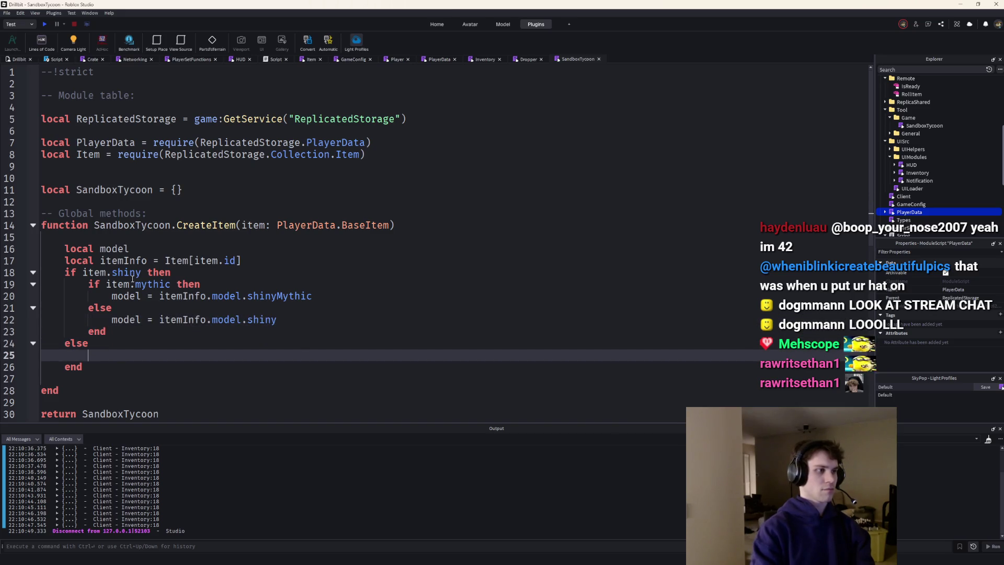
{"action": "type", "text": "if item.mythic"}
{"action": "type", "text": "then"}
{"action": "key", "text": "Return"}
{"action": "type", "text": "model = mod"}
{"action": "key", "text": "BackSpace"}
{"action": "key", "text": "BackSpace"}
{"action": "key", "text": "BackSpace"}
{"action": "type", "text": "itemInfo.model.my"}
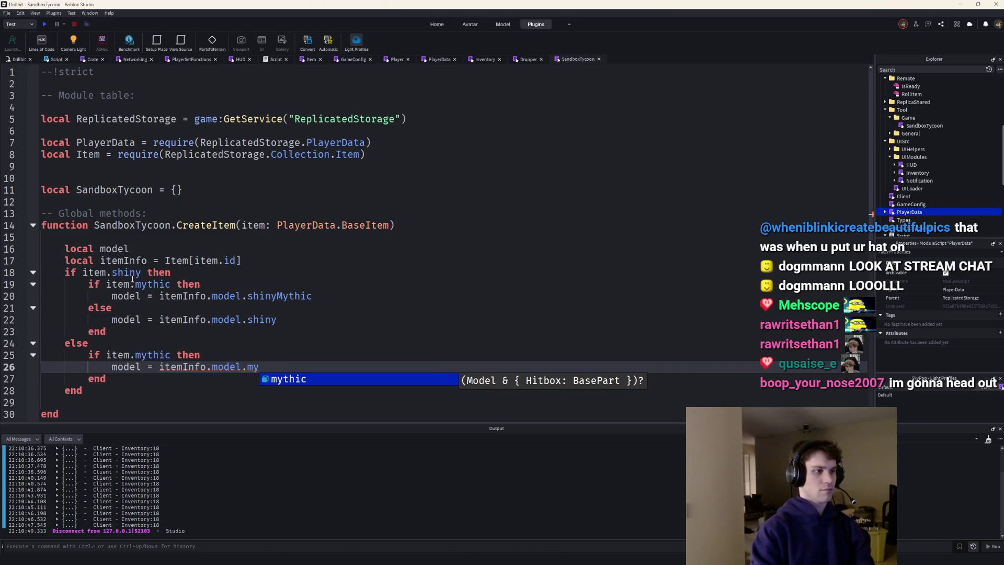
{"action": "key", "text": "Tab"}
{"action": "key", "text": "Return"}
{"action": "type", "text": "else"}
{"action": "key", "text": "Return"}
{"action": "type", "text": "model = "}
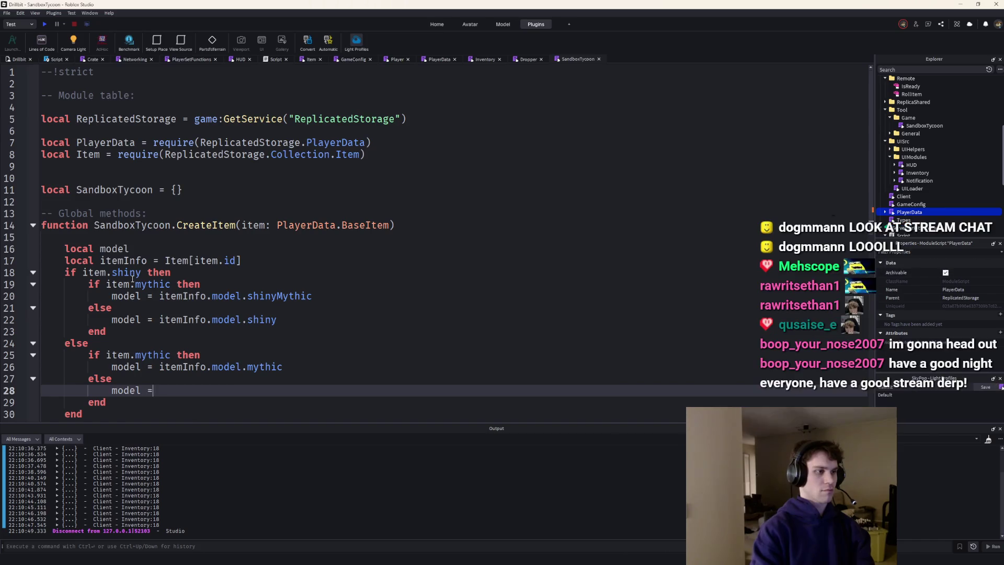
{"action": "type", "text": "itemInfo.mo"}
{"action": "key", "text": "Tab"}
{"action": "type", "text": ".base"}
{"action": "key", "text": "Down"}
{"action": "key", "text": "Down"}
{"action": "key", "text": "Return"}
{"action": "key", "text": "Return"}
{"action": "type", "text": "if itemInfo == nil then"}
{"action": "key", "text": "Return"}
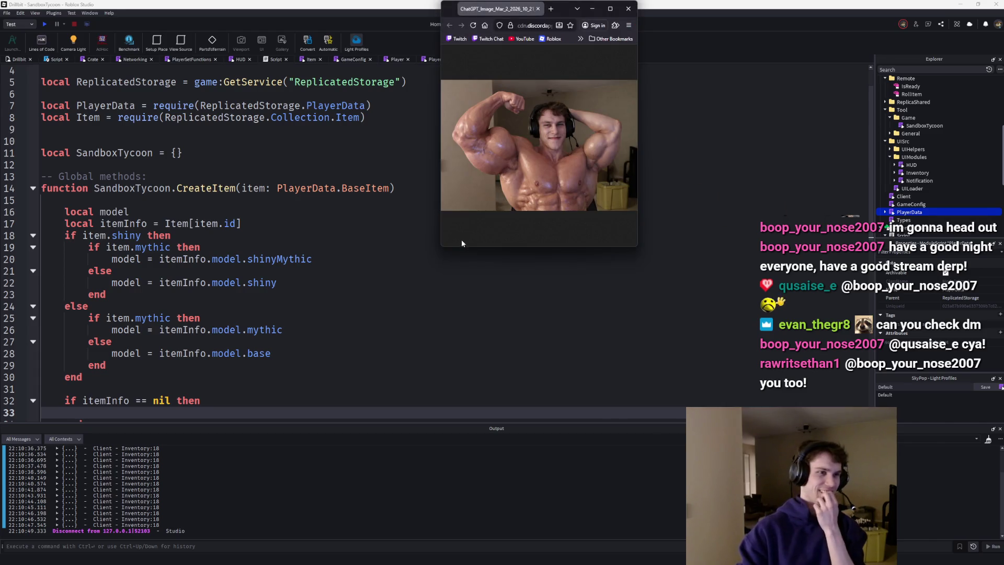
{"action": "mouse_move", "coordinate": [439, 246]}
{"action": "left_mouse_down"}
{"action": "mouse_move", "coordinate": [422, 248]}
{"action": "mouse_move", "coordinate": [253, 423]}
{"action": "mouse_move", "coordinate": [170, 423]}
{"action": "left_mouse_up"}
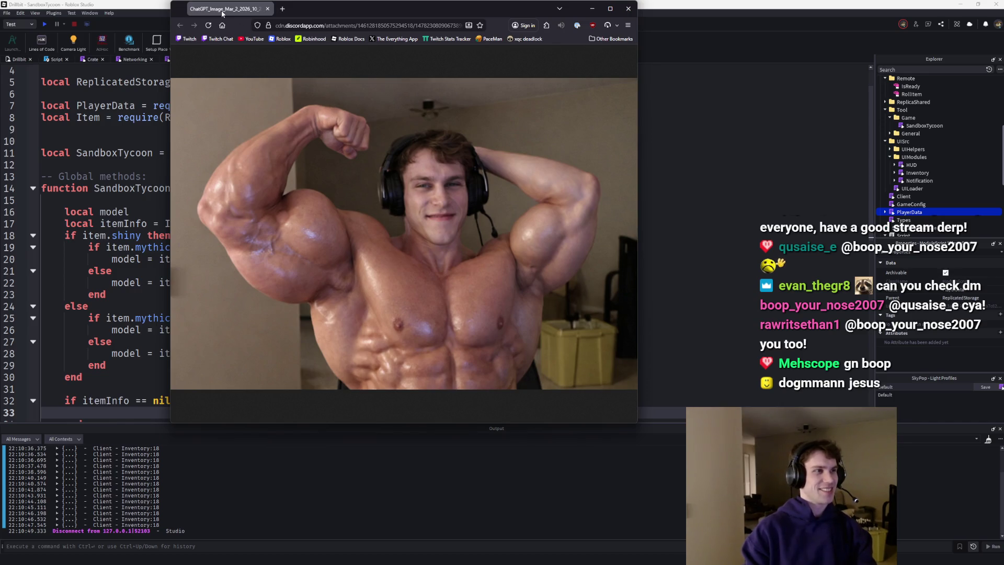
{"action": "left_click", "coordinate": [266, 8]}
{"action": "scroll", "coordinate": [141, 310], "scroll_direction": "down", "scroll_amount": 3}
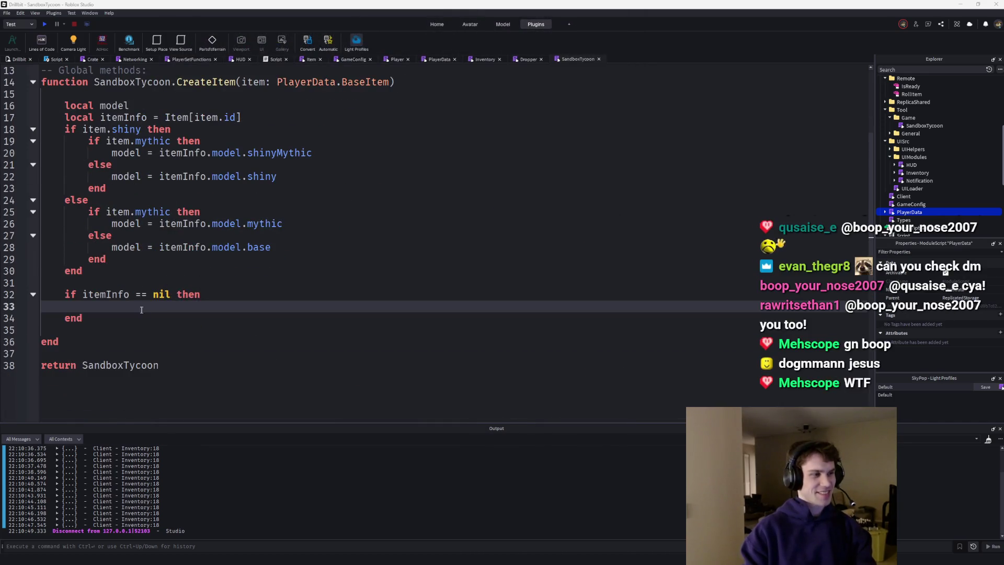
Make the check if model == nil then error naming item.id, shiny and mythic placeholders
{"action": "left_click", "coordinate": [126, 300]}
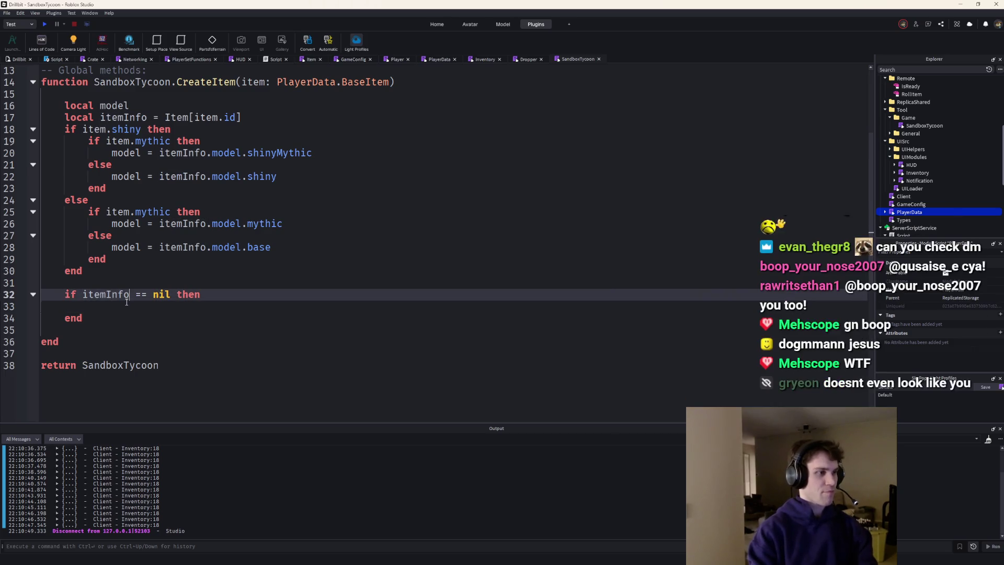
{"action": "type", "text": "model"}
{"action": "key", "text": "Down"}
{"action": "type", "text": "error"}
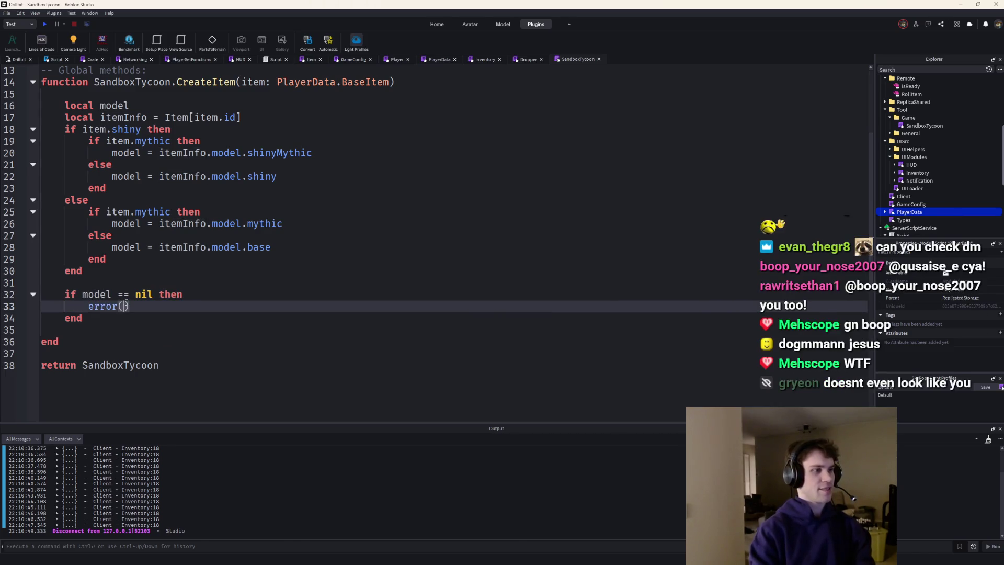
{"action": "type", "text": "(\"Copu"}
{"action": "type", "text": "uld notf`"}
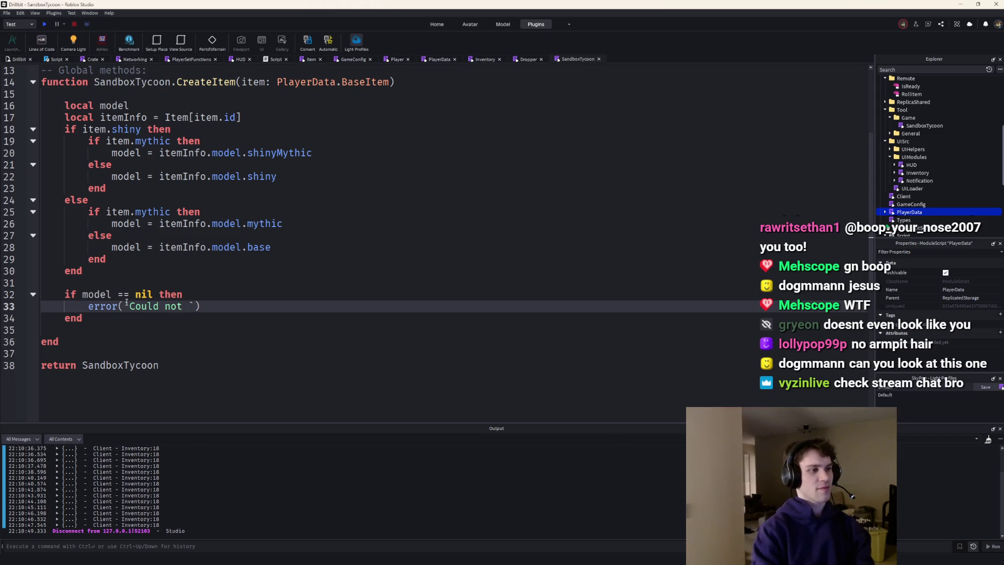
{"action": "key", "text": "BackSpace"}
{"action": "type", "text": "find model"}
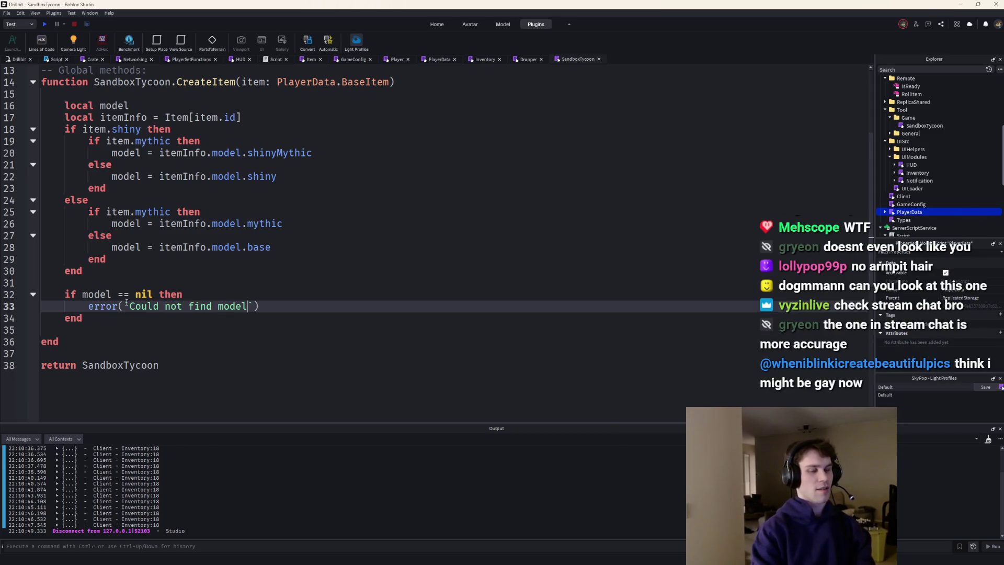
{"action": "type", "text": " for: {it"}
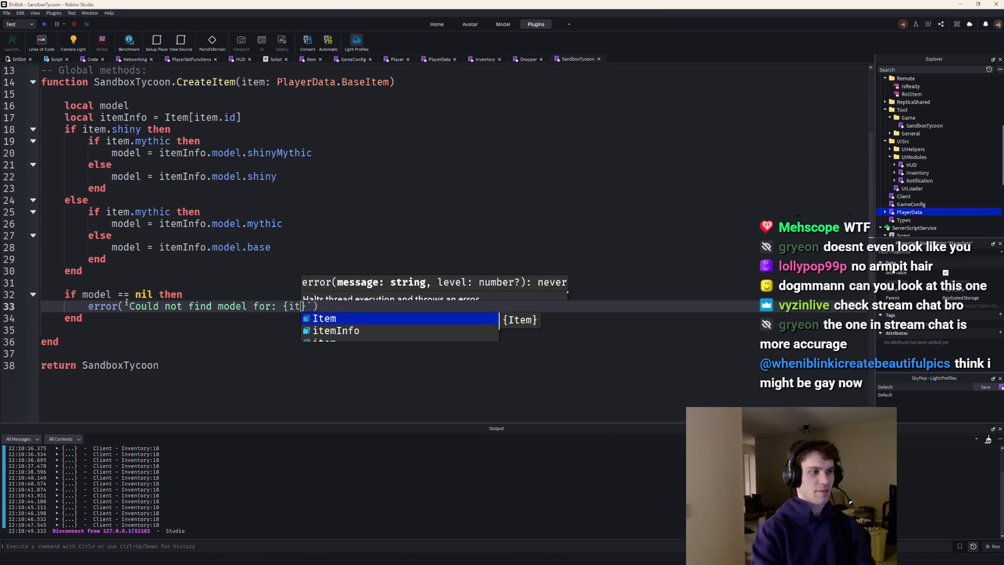
{"action": "type", "text": "em.id} - {item.s"}
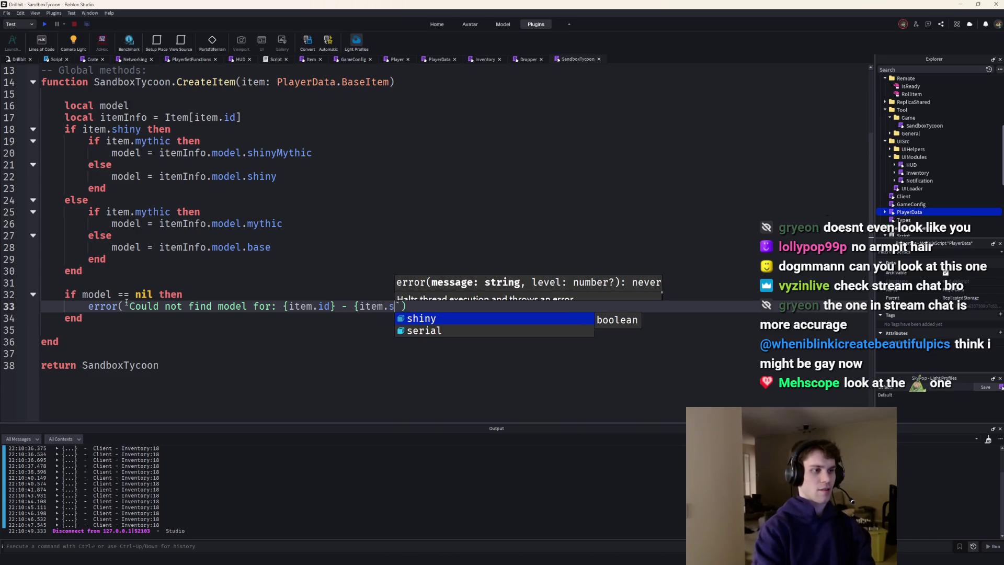
{"action": "type", "text": "hiny}"}
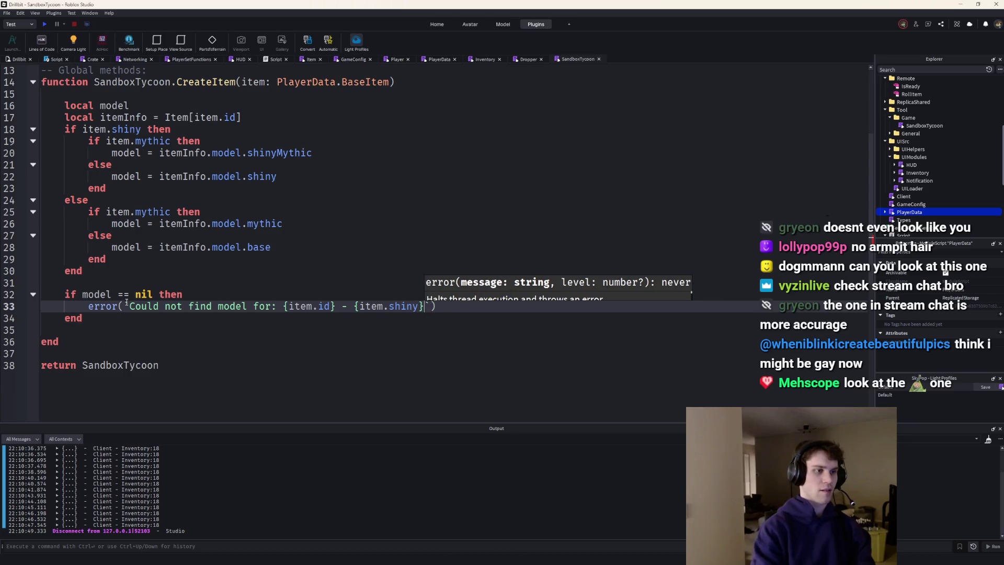
{"action": "type", "text": " - {item."}
{"action": "key", "text": "Down"}
{"action": "key", "text": "Down"}
{"action": "key", "text": "Tab"}
{"action": "type", "text": "}"}
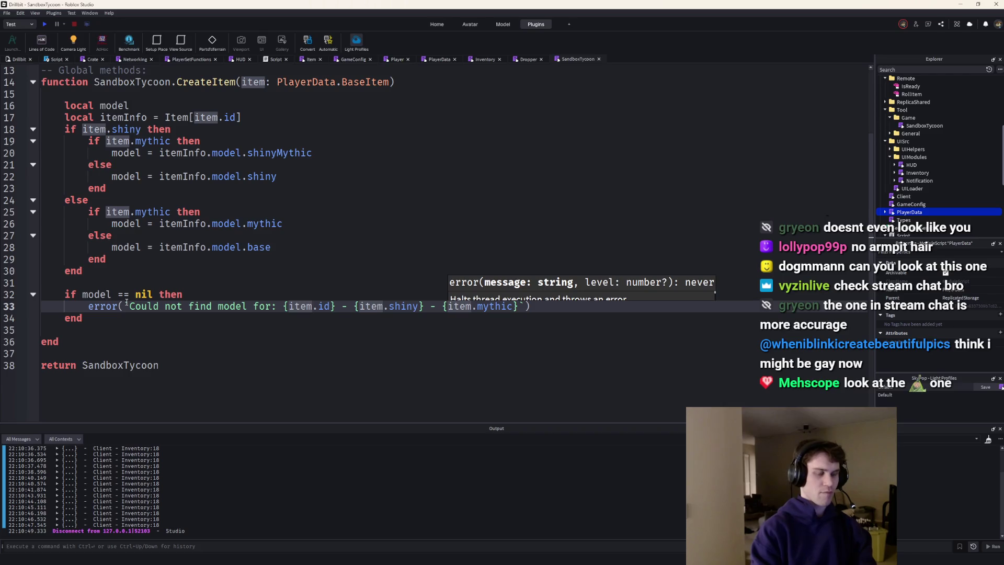
Tidy the error message separators to 'id: {item.id}, shiny: {item.shiny}, mythic: {item.mythic}'
{"action": "key", "text": "ctrl+Left"}
{"action": "key", "text": "ctrl+Left"}
{"action": "key", "text": "ctrl+Left"}
{"action": "type", "text": "mythic:"}
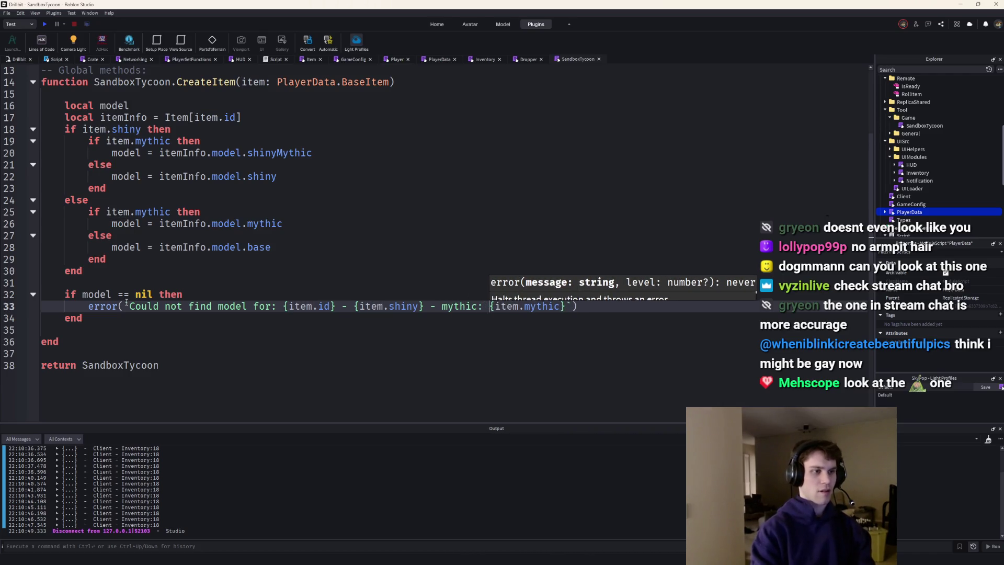
{"action": "key", "text": "BackSpace"}
{"action": "key", "text": "BackSpace"}
{"action": "key", "text": "BackSpace"}
{"action": "type", "text": ","}
{"action": "key", "text": "ctrl+Left"}
{"action": "key", "text": "ctrl+Left"}
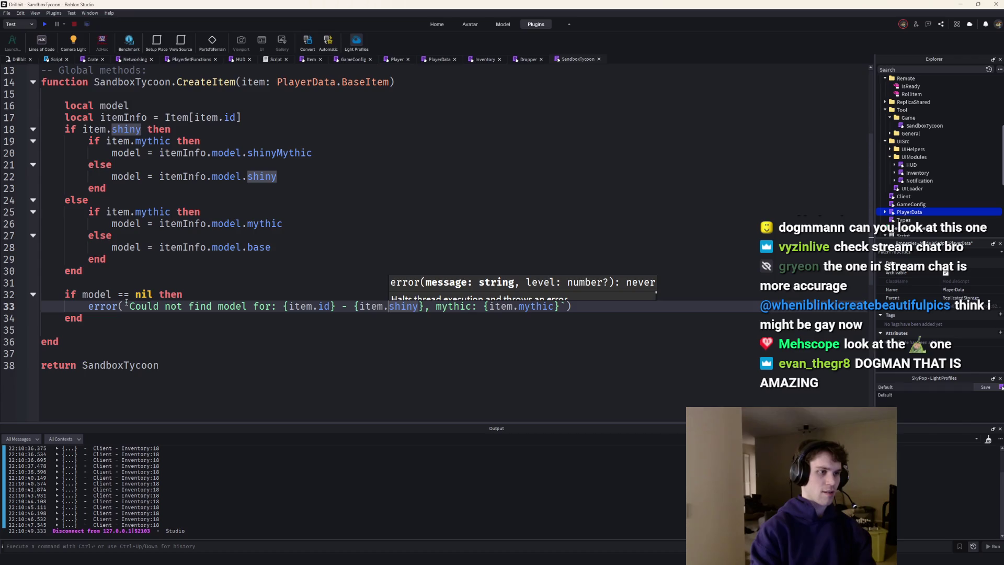
{"action": "key", "text": "ctrl+Left"}
{"action": "key", "text": "ctrl+Left"}
{"action": "type", "text": "shiny:"}
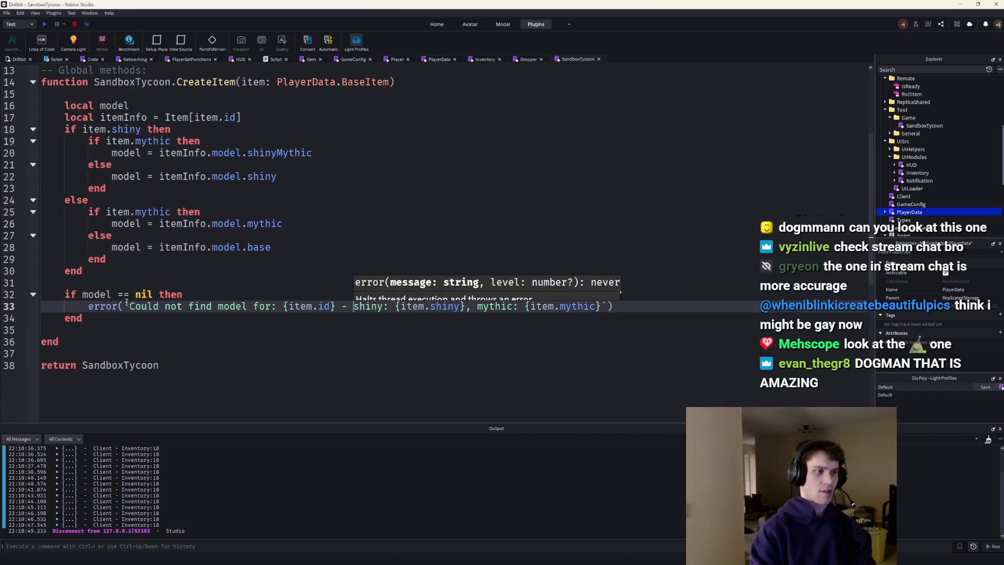
{"action": "key", "text": "ctrl+Left"}
{"action": "key", "text": "ctrl+Left"}
{"action": "key", "text": "ctrl+Left"}
{"action": "key", "text": "BackSpace"}
{"action": "key", "text": "BackSpace"}
{"action": "key", "text": "BackSpace"}
{"action": "type", "text": ", id:"}
{"action": "left_click", "coordinate": [92, 328]}
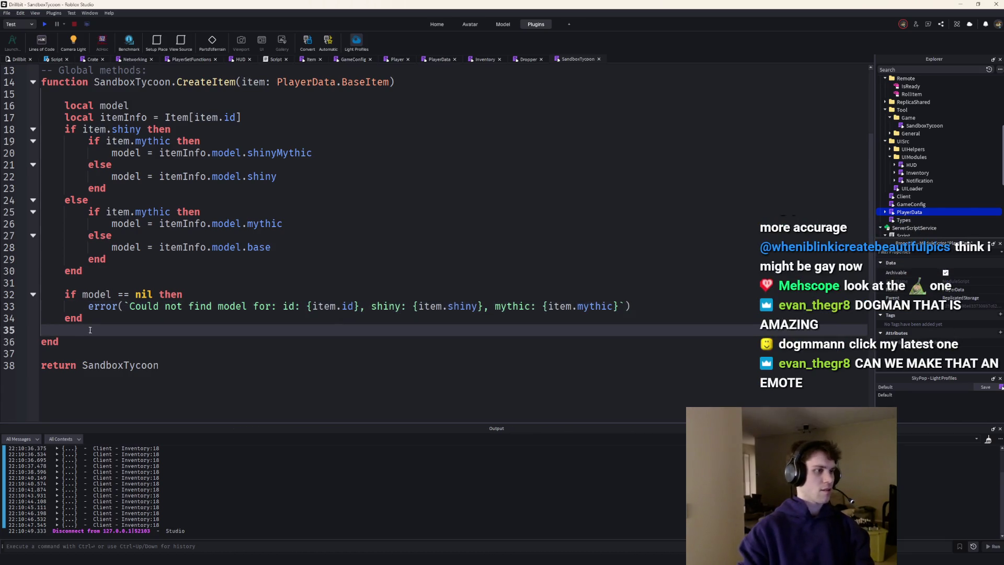
{"action": "key", "text": "Return"}
{"action": "key", "text": "Return"}
{"action": "key", "text": "Up"}
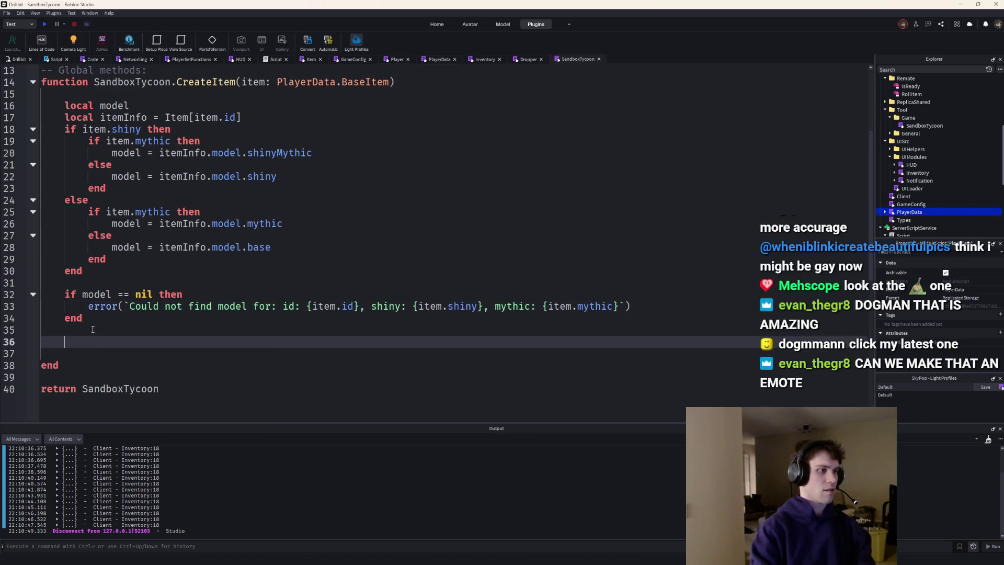
Add a model:SetAttribute() call and return model at the end of CreateItem
{"action": "key", "text": "Return"}
{"action": "key", "text": "Up"}
{"action": "type", "text": "model:Set"}
{"action": "key", "text": "Tab"}
{"action": "type", "text": "("}
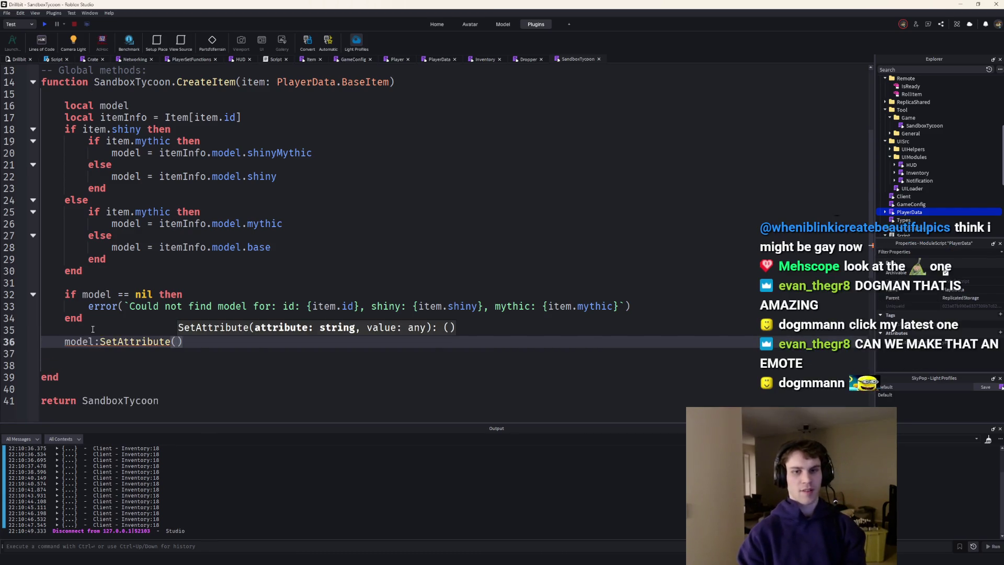
{"action": "key", "text": "Escape"}
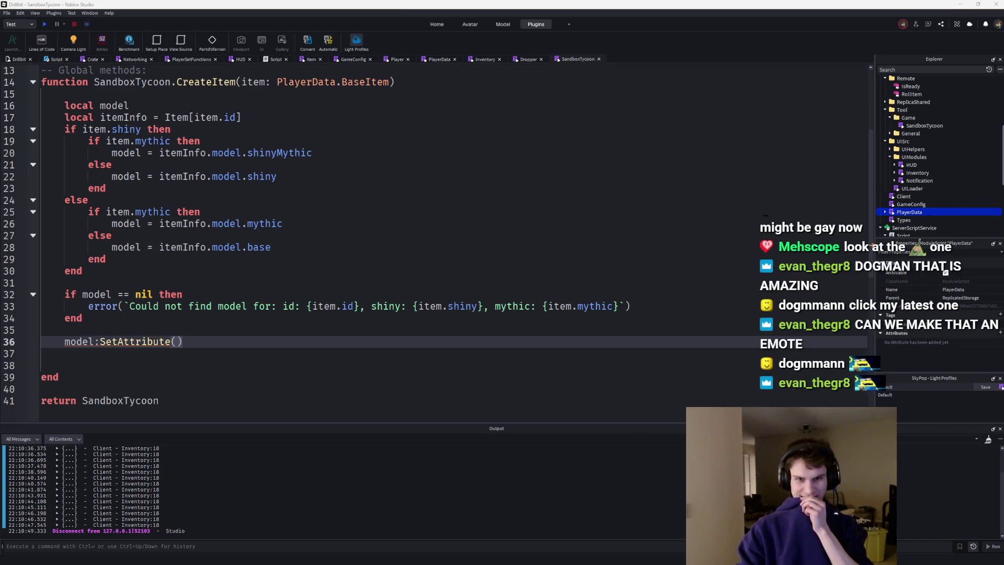
{"action": "left_click", "coordinate": [141, 364]}
{"action": "type", "text": "re"}
{"action": "key", "text": "Tab"}
{"action": "type", "text": "o"}
{"action": "key", "text": "BackSpace"}
{"action": "type", "text": "mo"}
{"action": "key", "text": "BackSpace"}
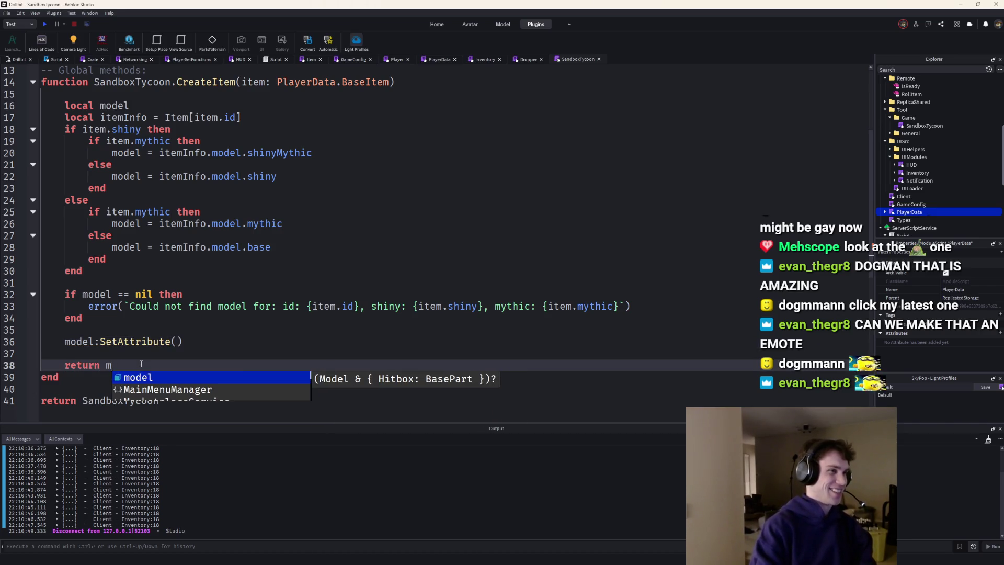
{"action": "type", "text": "o"}
{"action": "key", "text": "Tab"}
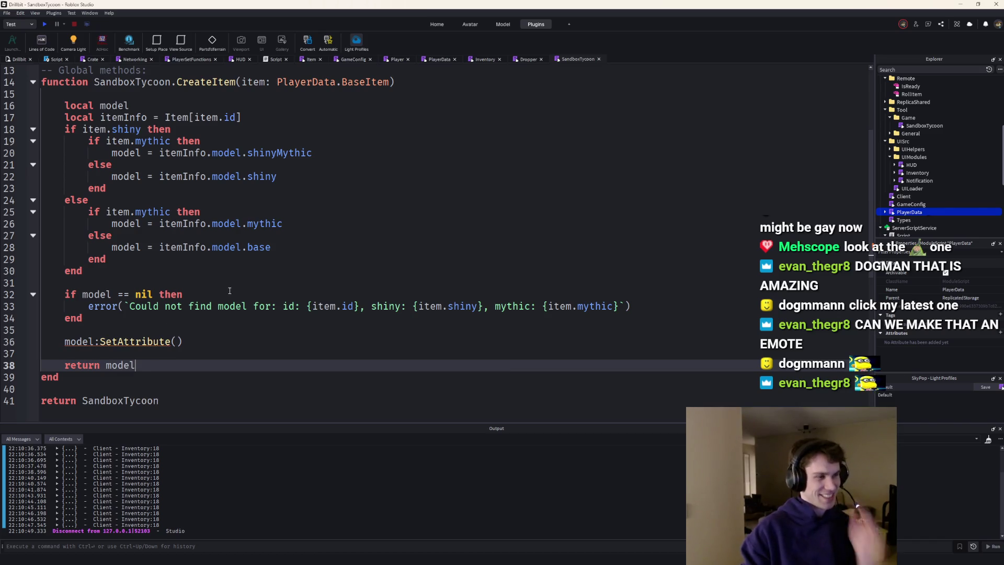
Begin CreateItem's return type annotation as ': Item.'
{"action": "left_click", "coordinate": [403, 83]}
{"action": "type", "text": ":"}
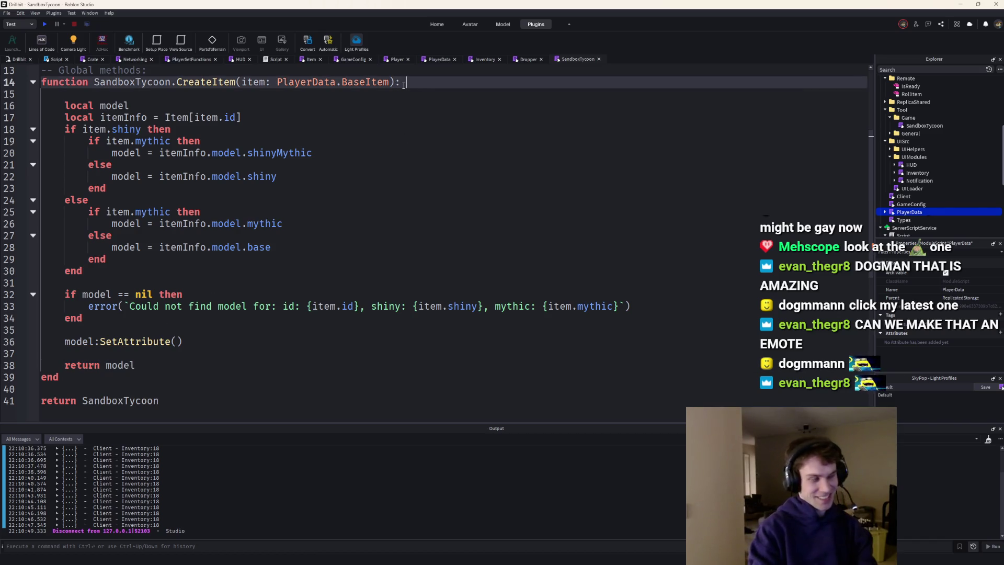
{"action": "scroll", "coordinate": [258, 162], "scroll_direction": "up", "scroll_amount": 3}
{"action": "type", "text": "Ite"}
{"action": "key", "text": "Tab"}
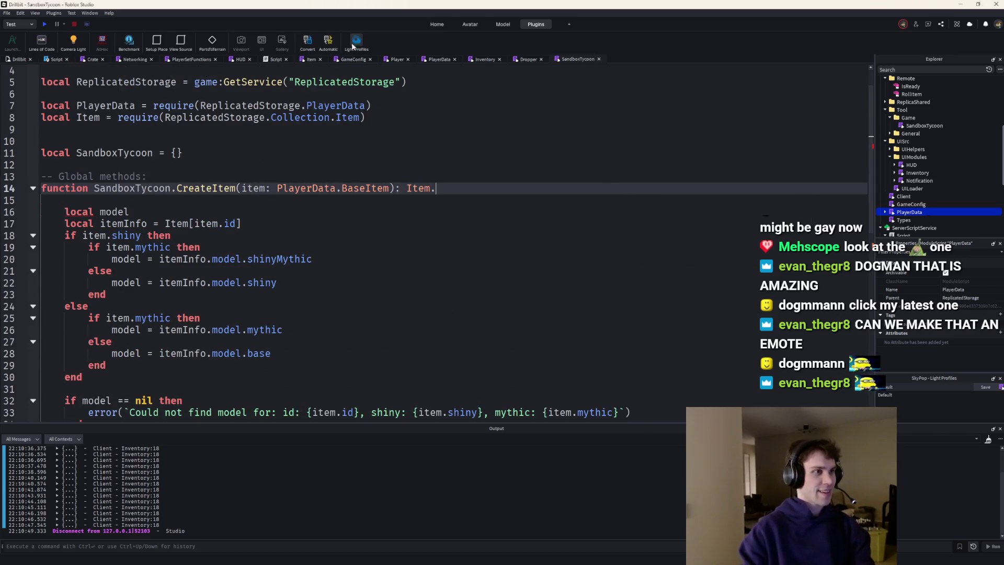
{"action": "scroll", "coordinate": [925, 157], "scroll_direction": "up", "scroll_amount": 3}
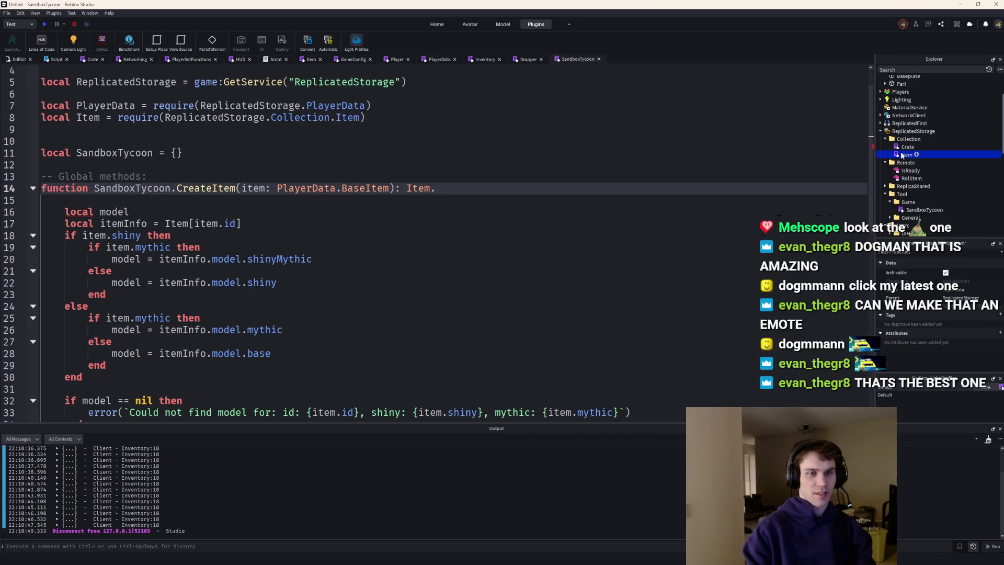
Prefix the Item module's ItemModel and ItemType lines with export, then return to SandboxTycoon
{"action": "double_click", "coordinate": [906, 155]}
{"action": "scroll", "coordinate": [164, 121], "scroll_direction": "up", "scroll_amount": 8}
{"action": "scroll", "coordinate": [119, 114], "scroll_direction": "up", "scroll_amount": 5}
{"action": "scroll", "coordinate": [60, 105], "scroll_direction": "up", "scroll_amount": 2}
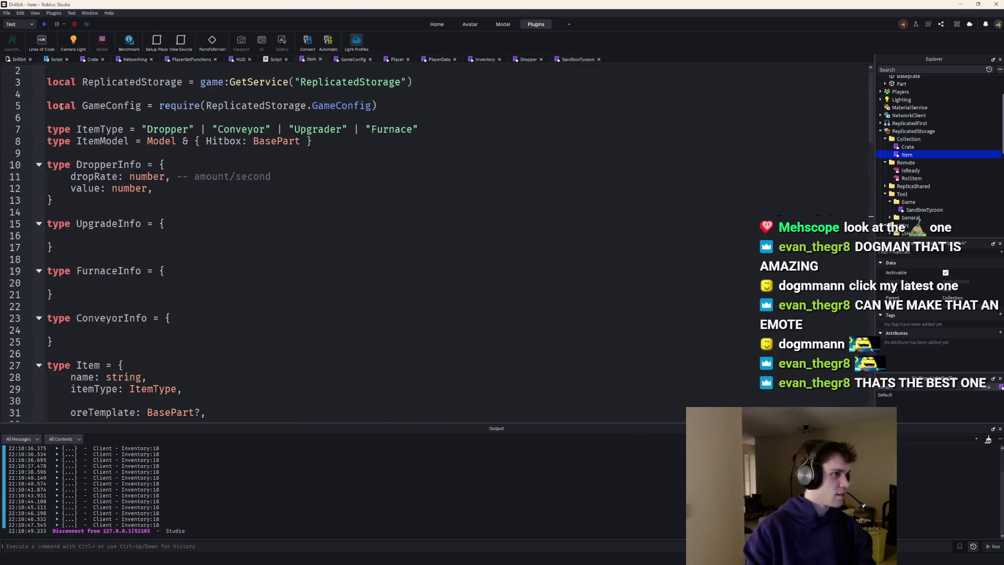
{"action": "left_click", "coordinate": [50, 139]}
{"action": "type", "text": "export"}
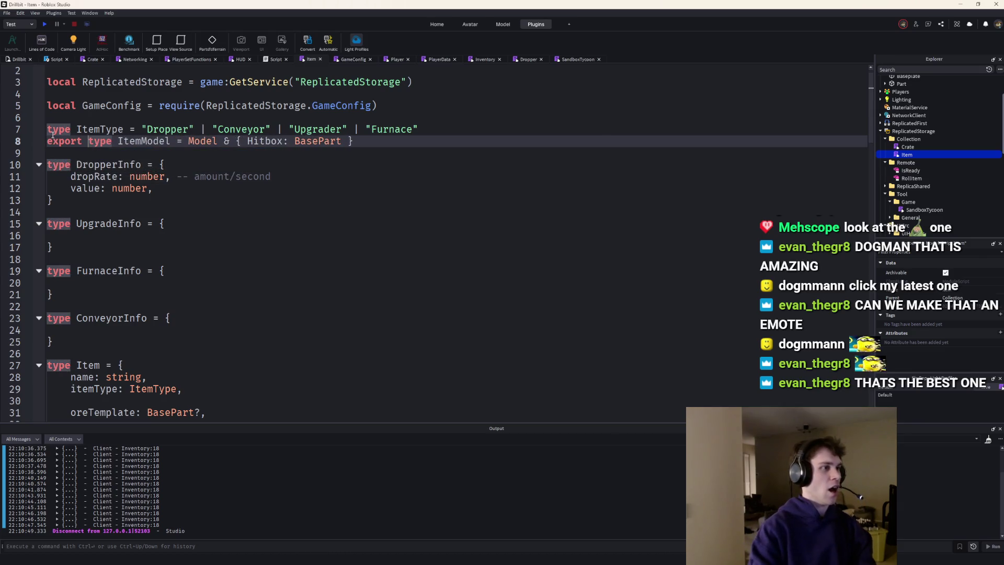
{"action": "left_click", "coordinate": [53, 134]}
{"action": "type", "text": "export"}
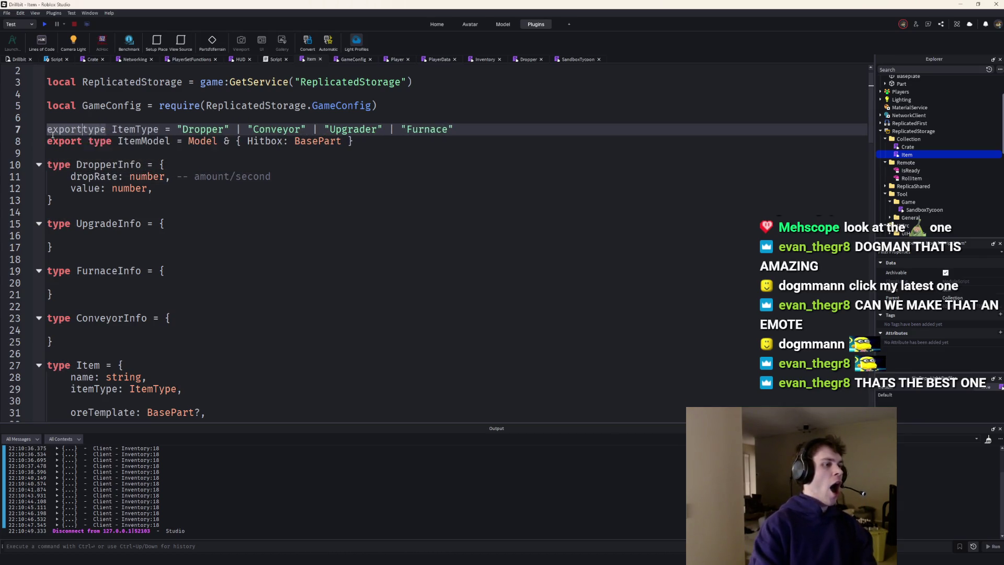
{"action": "scroll", "coordinate": [52, 136], "scroll_direction": "down", "scroll_amount": 1}
{"action": "scroll", "coordinate": [51, 136], "scroll_direction": "down", "scroll_amount": 1}
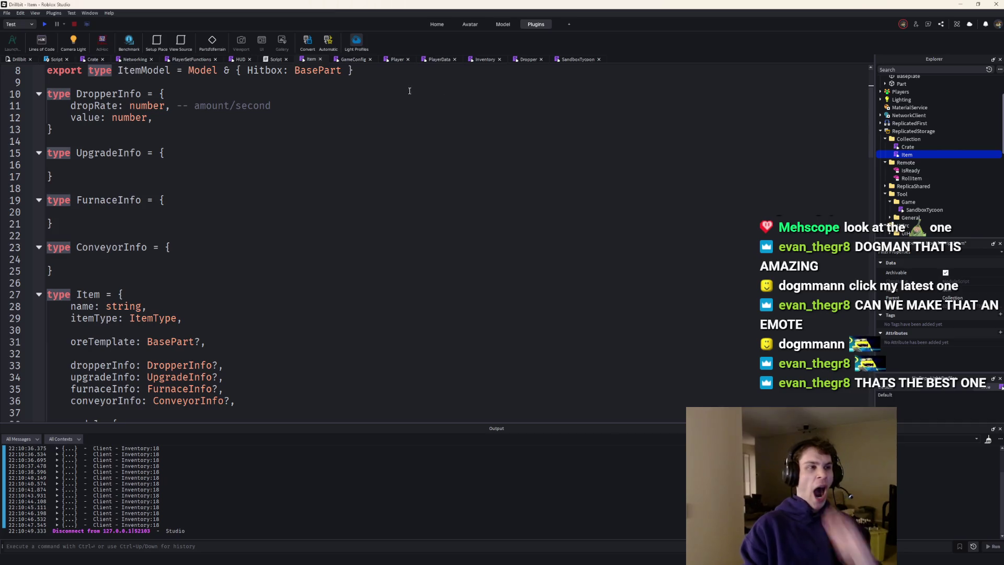
{"action": "left_click", "coordinate": [577, 59]}
{"action": "left_click", "coordinate": [152, 214]}
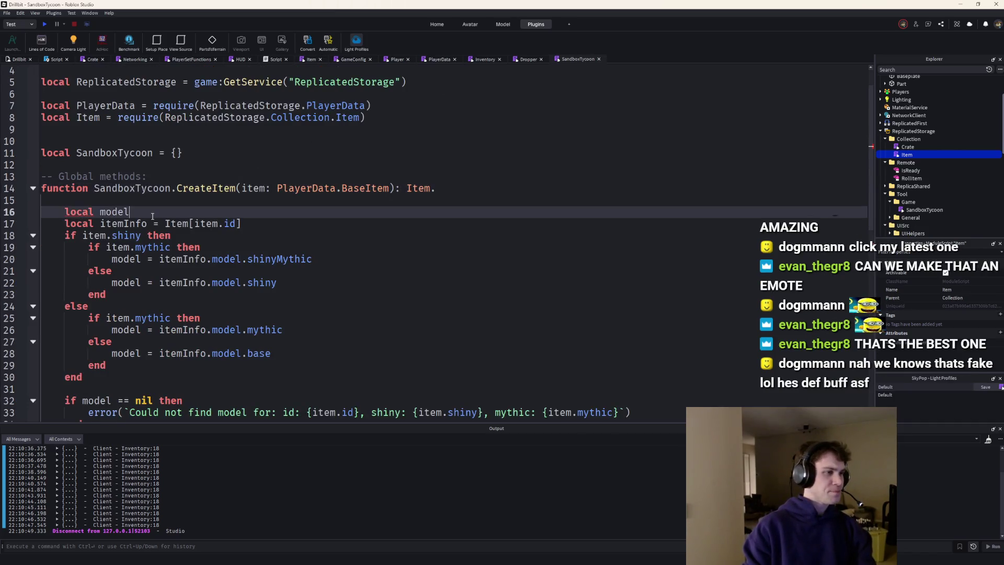
{"action": "type", "text": "model: Item."}
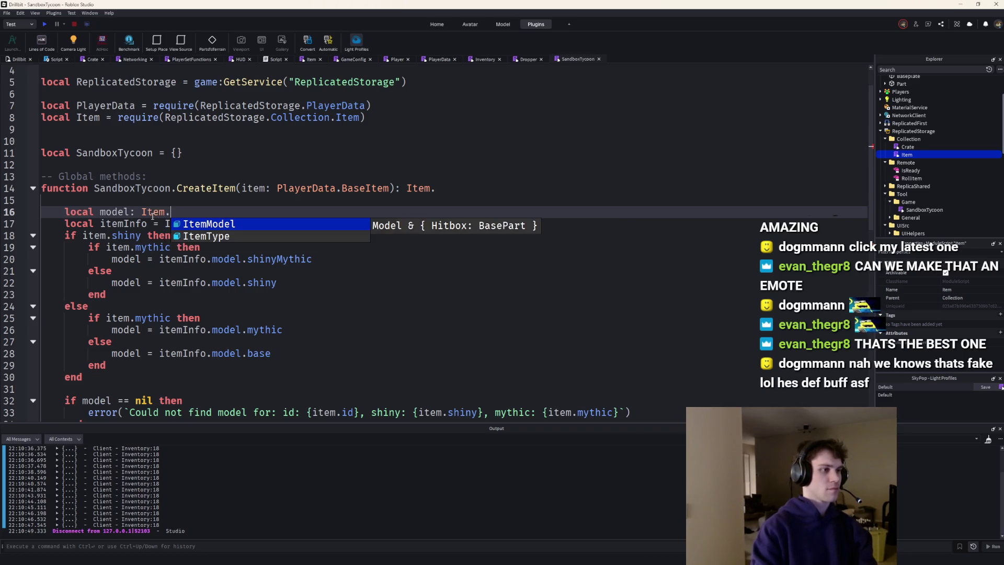
Type local model and CreateItem's return value as Item.ItemModel
{"action": "key", "text": "Tab"}
{"action": "key", "text": "Up"}
{"action": "key", "text": "BackSpace"}
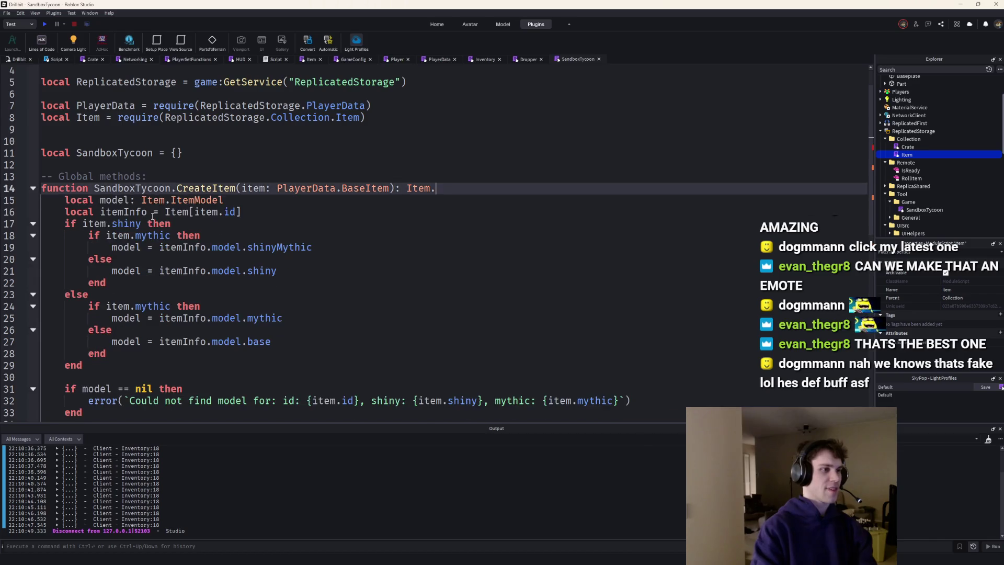
{"action": "key", "text": "Down"}
{"action": "key", "text": "Return"}
{"action": "left_click", "coordinate": [449, 188]}
{"action": "type", "text": "ItemModel"}
{"action": "scroll", "coordinate": [243, 224], "scroll_direction": "down", "scroll_amount": 2}
{"action": "scroll", "coordinate": [243, 224], "scroll_direction": "down", "scroll_amount": 2}
{"action": "scroll", "coordinate": [243, 224], "scroll_direction": "up", "scroll_amount": 3}
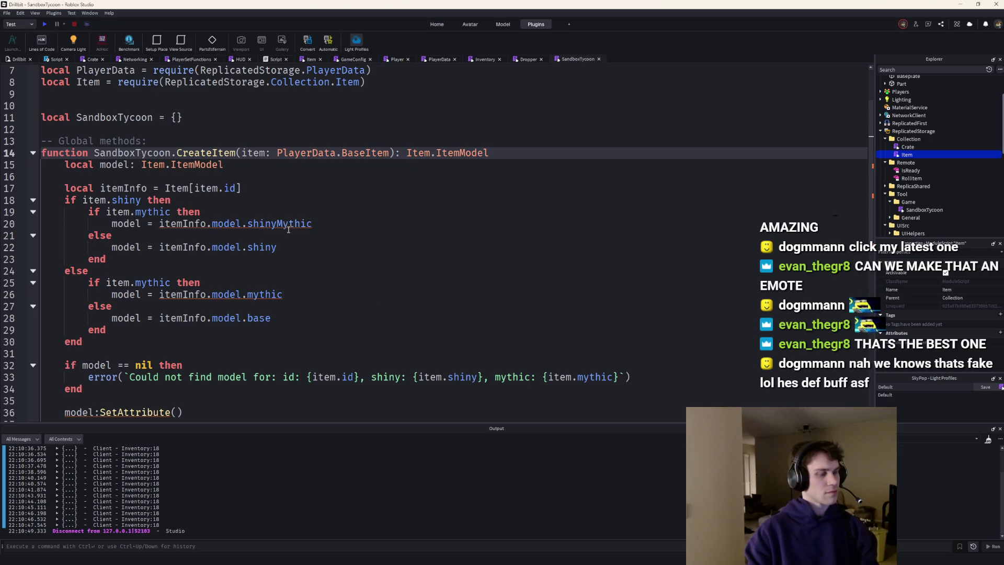
{"action": "left_click", "coordinate": [239, 165]}
{"action": "scroll", "coordinate": [187, 352], "scroll_direction": "down", "scroll_amount": 3}
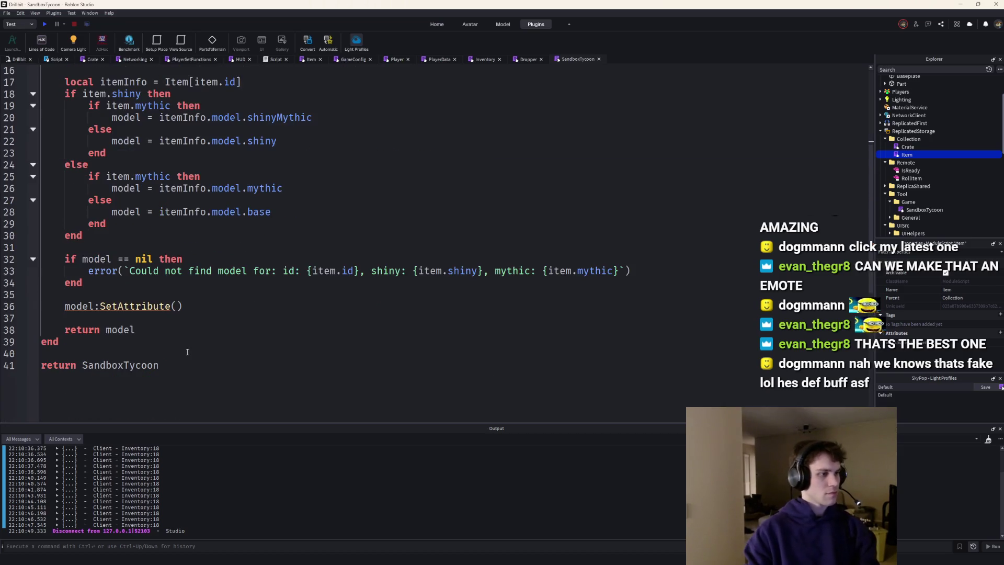
{"action": "left_click", "coordinate": [185, 306]}
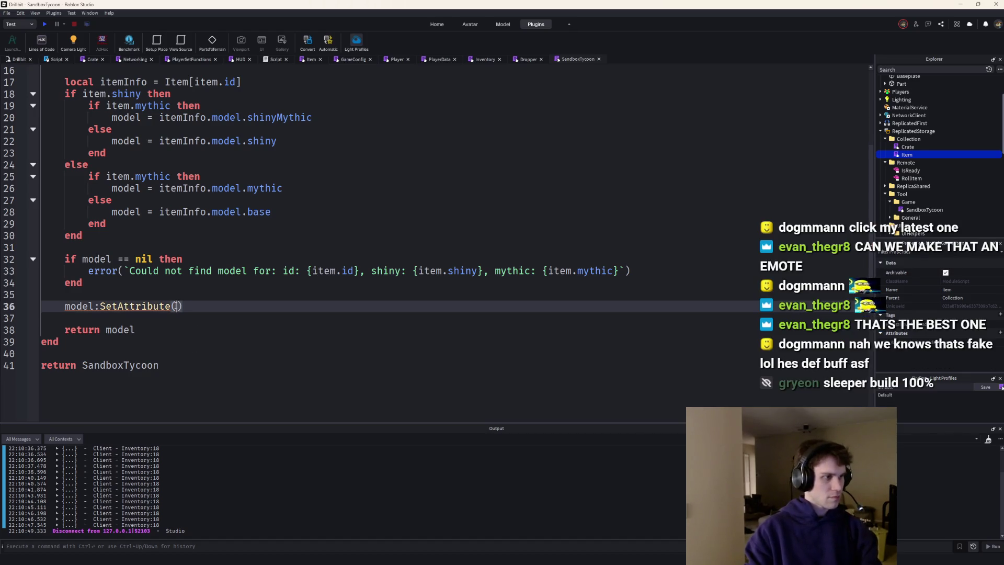
{"action": "type", "text": "\"shiny\", intem."}
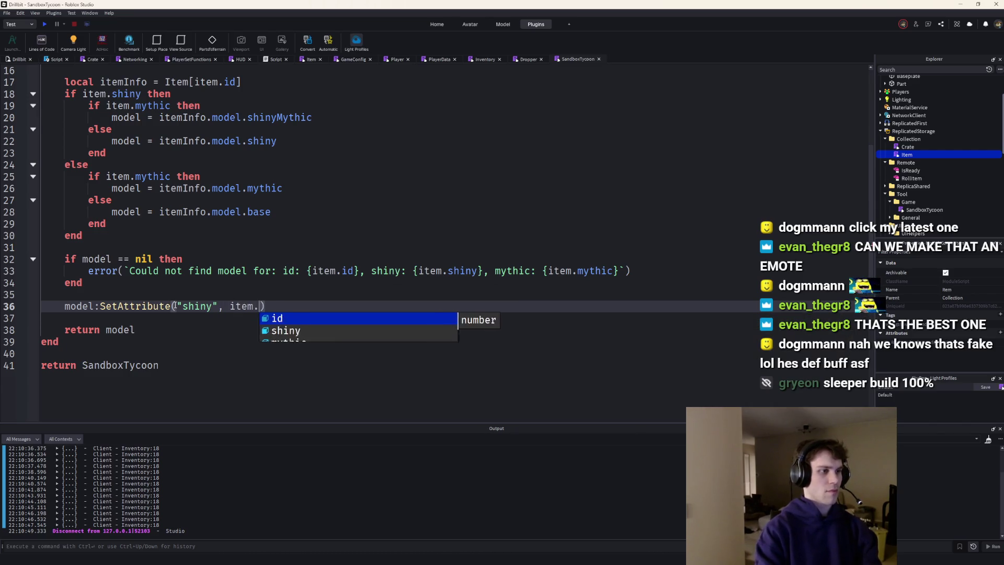
{"action": "type", "text": "shiny)"}
Add model:SetAttribute calls for the shiny and mythic attributes using autocomplete
{"action": "key", "text": "Return"}
{"action": "type", "text": "model:Set"}
{"action": "key", "text": "Tab"}
{"action": "type", "text": "(\""}
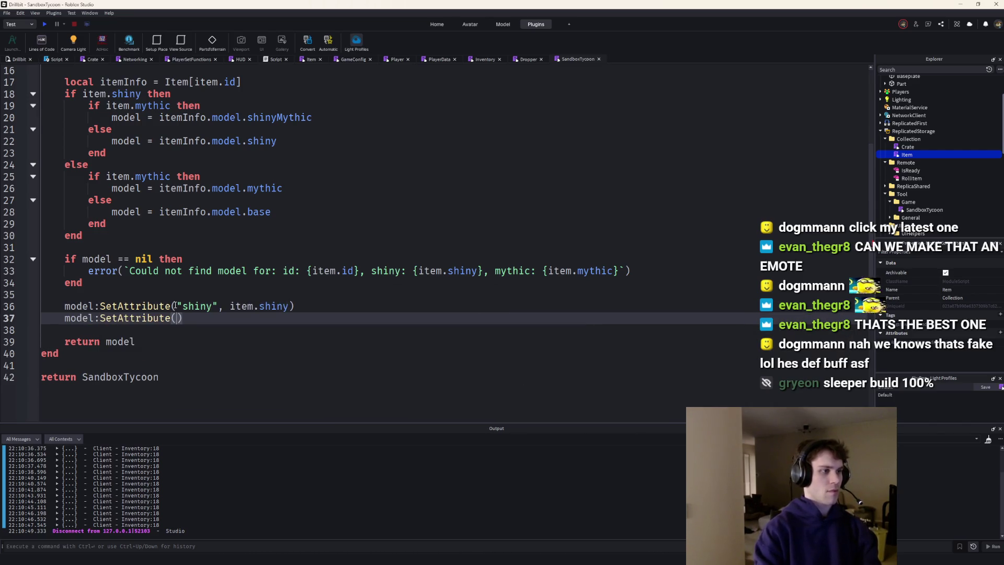
{"action": "type", "text": "mythic\", item.my"}
{"action": "key", "text": "Tab"}
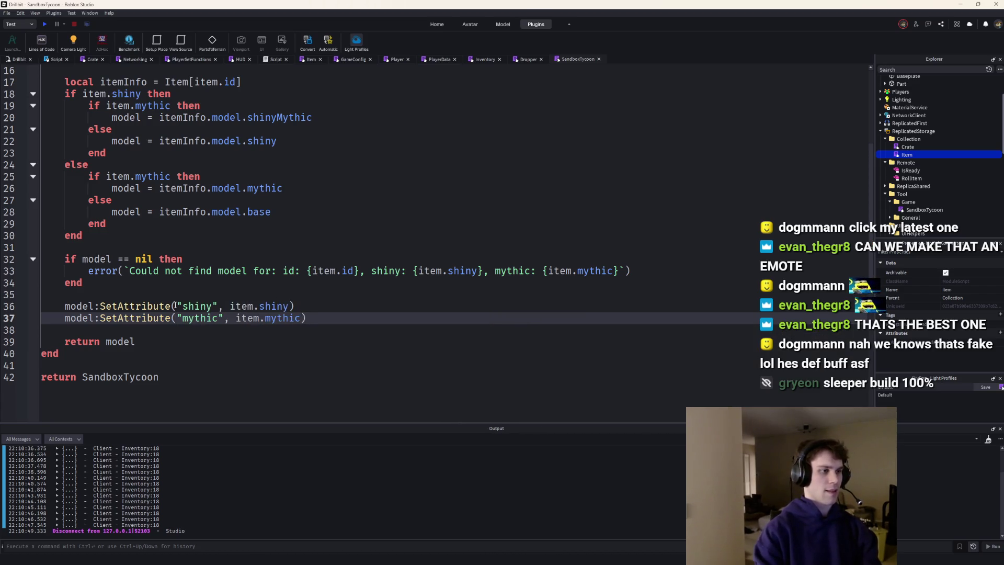
{"action": "key", "text": "Return"}
Insert a model:SetAttribute("serial", serial) line above the shiny and mythic attributes
{"action": "key", "text": "Up"}
{"action": "key", "text": "Up"}
{"action": "key", "text": "Return"}
{"action": "key", "text": "Up"}
{"action": "type", "text": "model:S"}
{"action": "key", "text": "Tab"}
{"action": "type", "text": "(\"serial\", item.shi"}
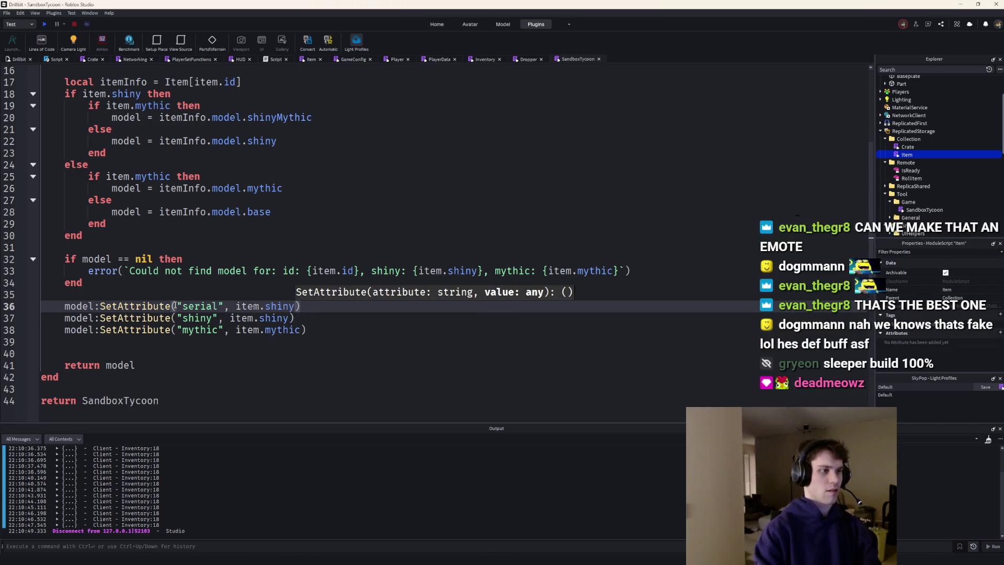
{"action": "key", "text": "BackSpace"}
{"action": "key", "text": "BackSpace"}
{"action": "key", "text": "Tab"}
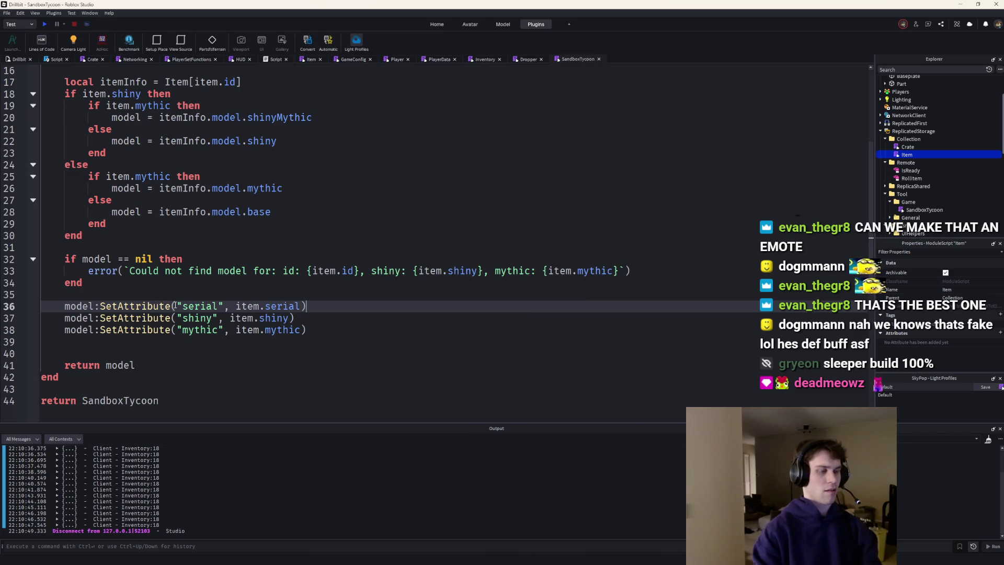
Add model:SetAttribute("item", HttpService:JSONEncode(Item)) at the top of the attribute block
{"action": "key", "text": "Up"}
{"action": "key", "text": "Return"}
{"action": "key", "text": "Return"}
{"action": "type", "text": "mo"}
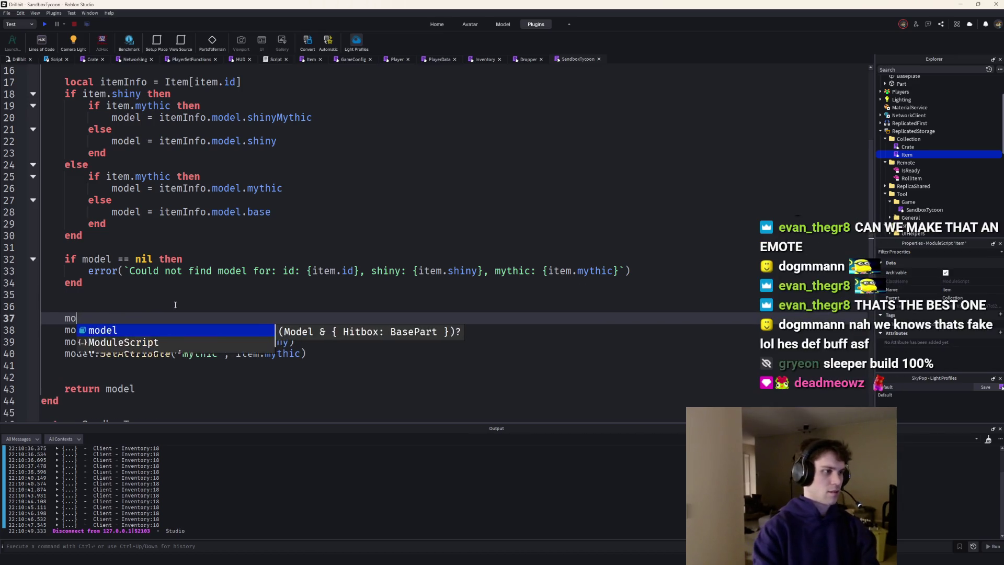
{"action": "type", "text": "del:Se"}
{"action": "key", "text": "Tab"}
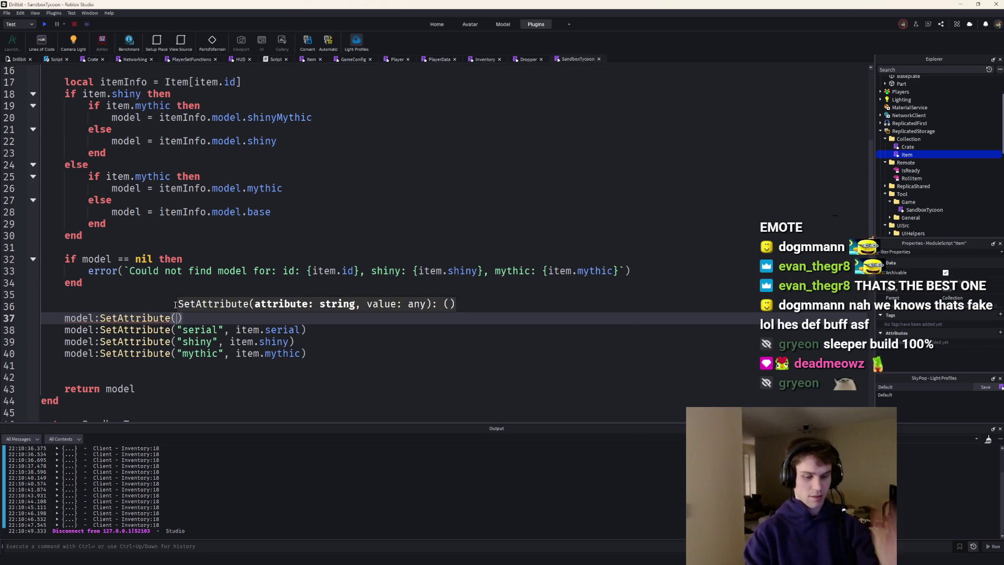
{"action": "type", "text": "\"item\", Htp"}
{"action": "key", "text": "BackSpace"}
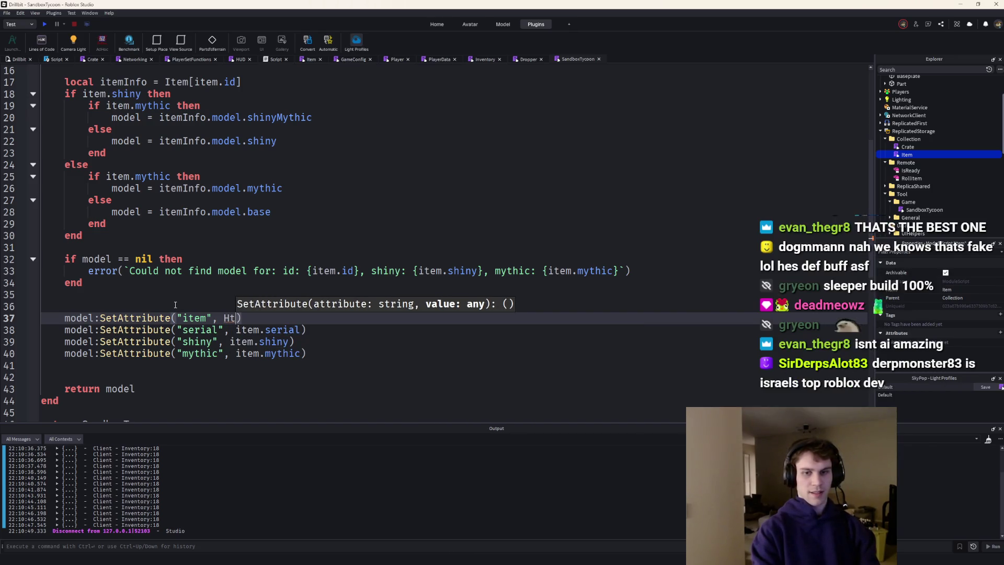
{"action": "type", "text": "t"}
{"action": "key", "text": "Tab"}
{"action": "type", "text": ":JS"}
{"action": "key", "text": "Down"}
{"action": "key", "text": "Tab"}
{"action": "type", "text": "(Item"}
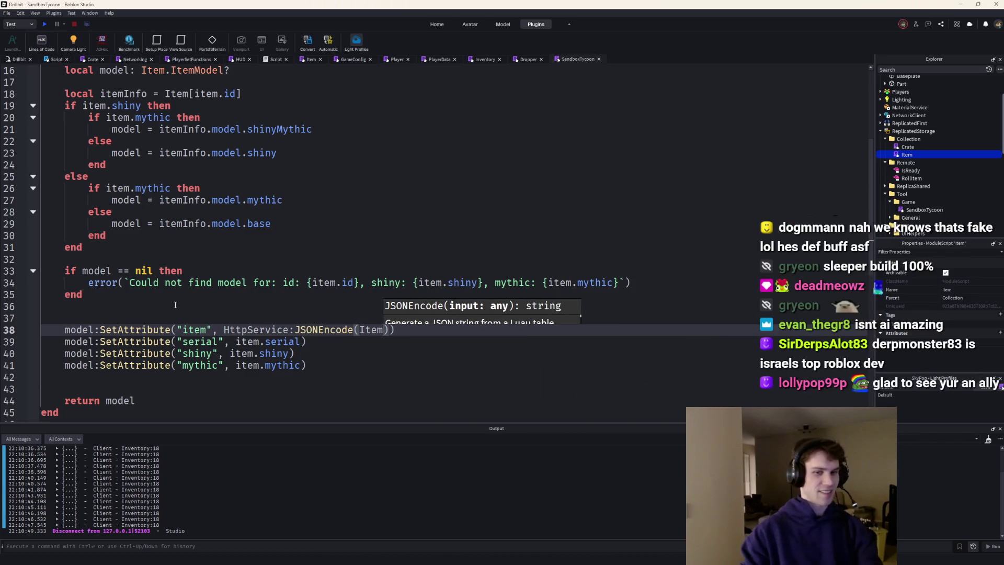
{"action": "left_click", "coordinate": [266, 265]}
Pass item to JSONEncode and delete the serial, shiny and mythic SetAttribute lines
{"action": "left_click_drag", "start_coordinate": [314, 366], "coordinate": [430, 324]}
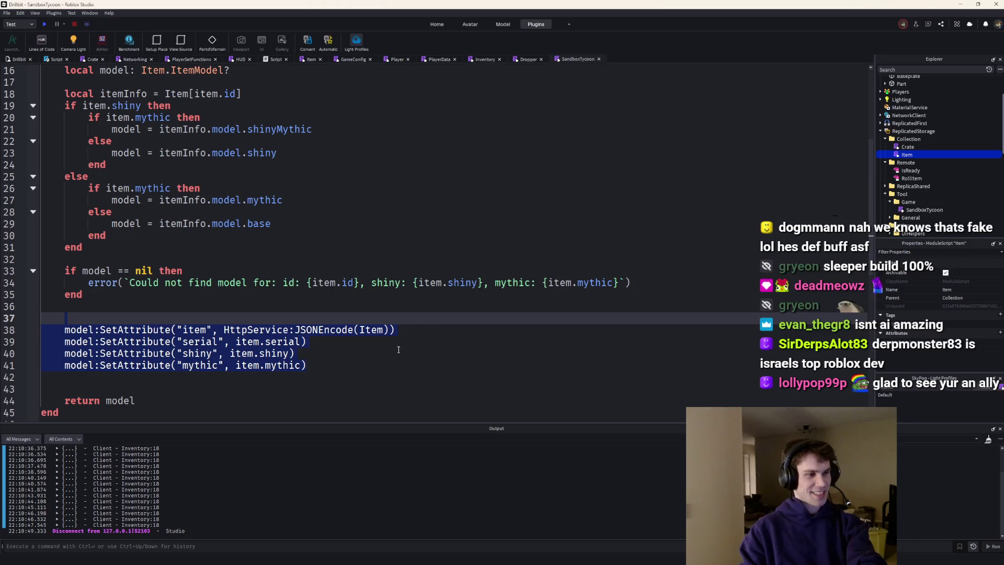
{"action": "left_click", "coordinate": [370, 331]}
{"action": "type", "text": "item"}
{"action": "key", "text": "End"}
{"action": "key", "text": "shift+Down"}
{"action": "key", "text": "shift+Down"}
{"action": "key", "text": "shift+Down"}
{"action": "key", "text": "BackSpace"}
Tidy the blank lines so only the item attribute line remains before the return
{"action": "left_click", "coordinate": [318, 320]}
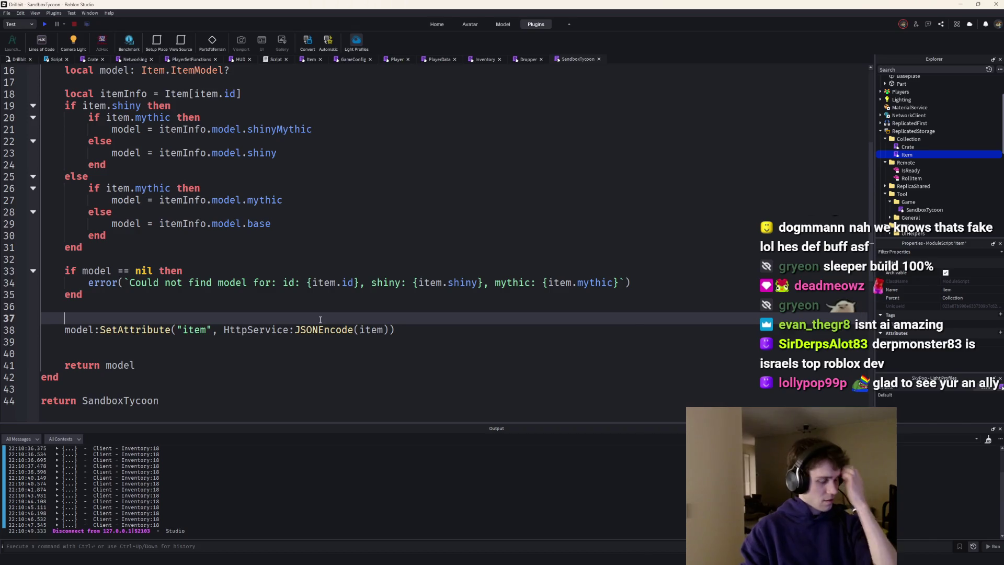
{"action": "key", "text": "Return"}
{"action": "type", "text": "moid"}
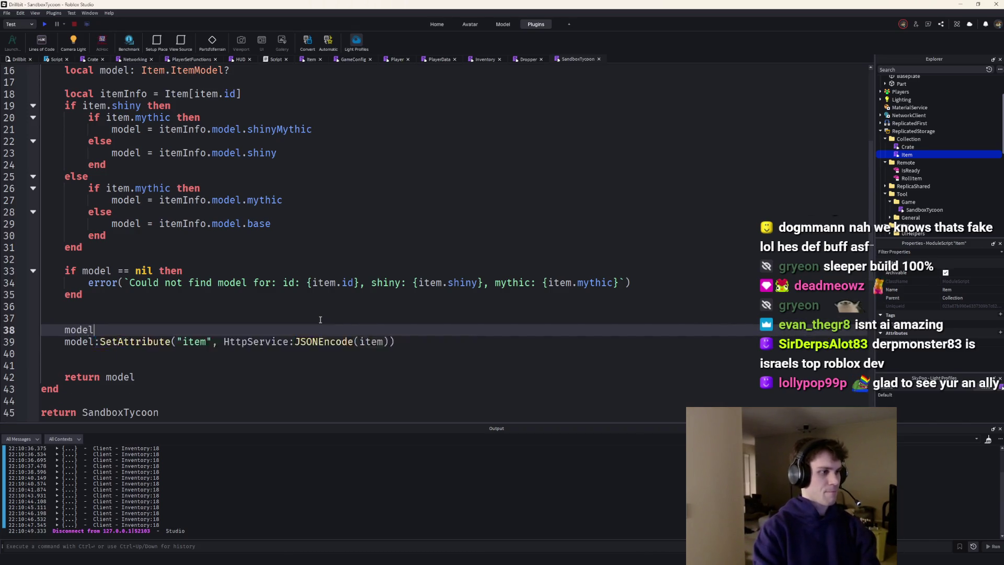
{"action": "type", "text": ":SetAttribute()"}
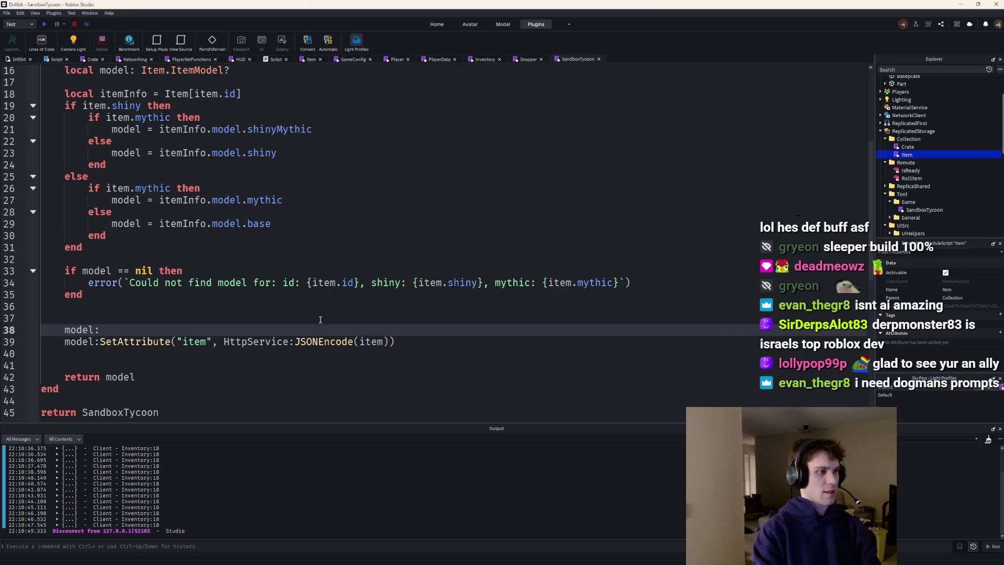
{"action": "key", "text": "BackSpace"}
{"action": "key", "text": "BackSpace"}
{"action": "key", "text": "Down"}
{"action": "key", "text": "Down"}
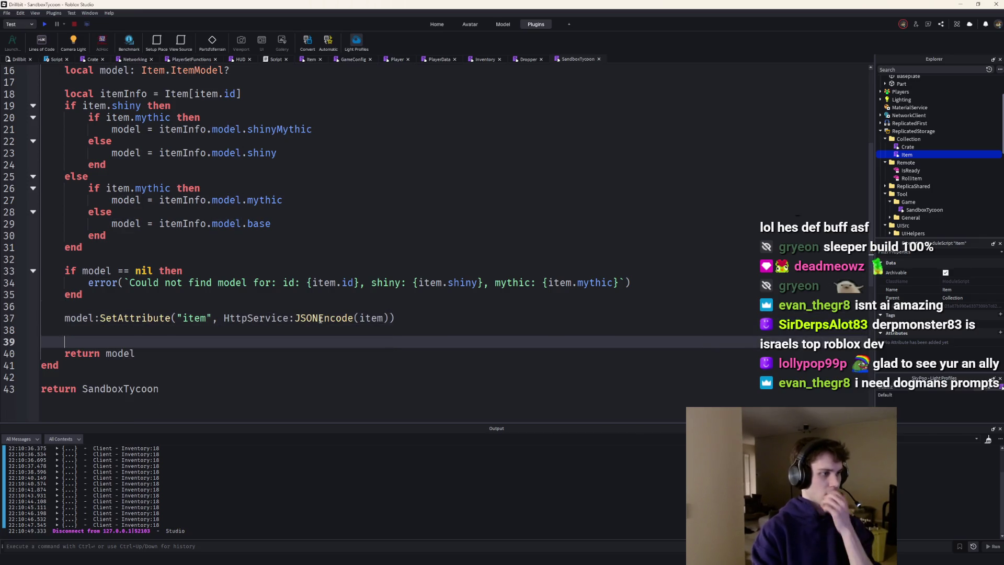
{"action": "key", "text": "Delete"}
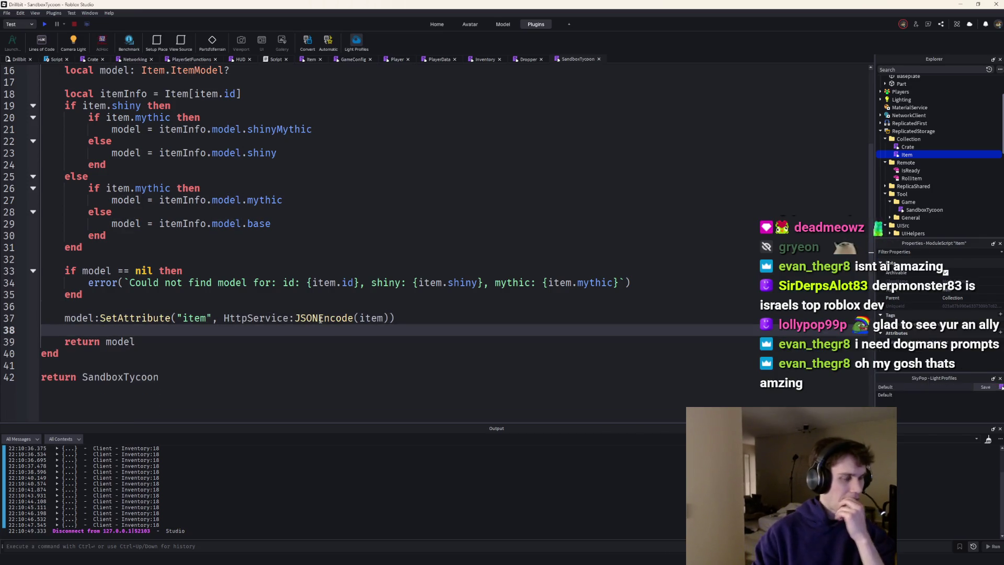
{"action": "scroll", "coordinate": [249, 291], "scroll_direction": "up", "scroll_amount": 3}
{"action": "scroll", "coordinate": [249, 267], "scroll_direction": "down", "scroll_amount": 2}
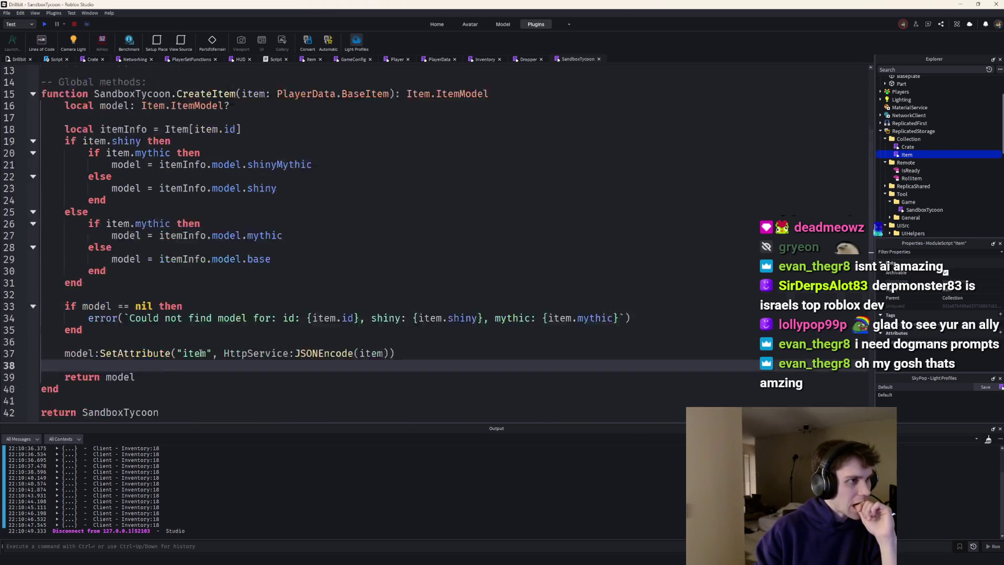
{"action": "scroll", "coordinate": [202, 353], "scroll_direction": "down", "scroll_amount": 2}
{"action": "scroll", "coordinate": [196, 337], "scroll_direction": "up", "scroll_amount": 3}
Declare function SandboxTycoon.GetItemDataFromModel(model: Item.ItemModel) with an auto-closed end
{"action": "key", "text": "Down"}
{"action": "key", "text": "Down"}
{"action": "key", "text": "Down"}
{"action": "key", "text": "Return"}
{"action": "type", "text": "func"}
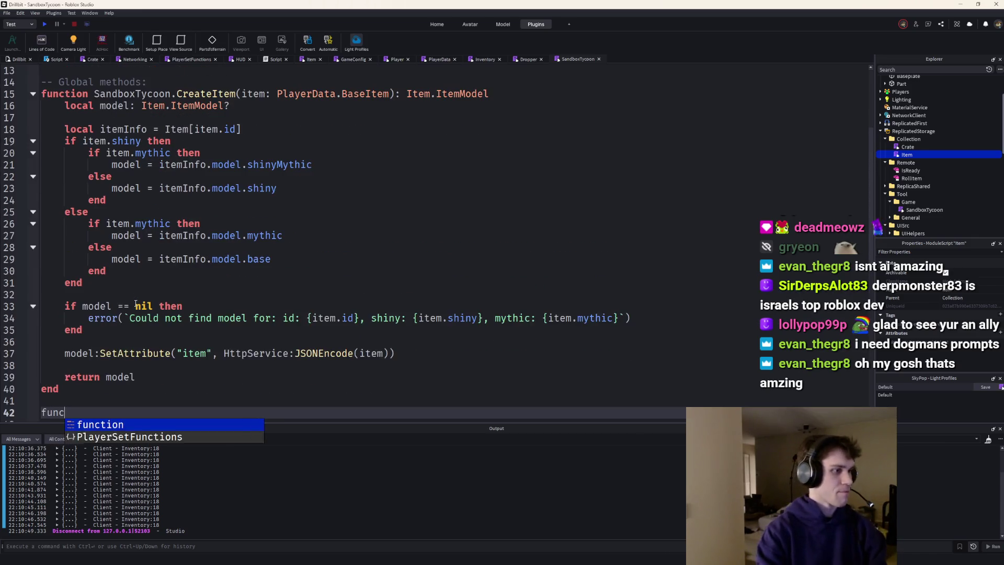
{"action": "type", "text": "tion SandboxTycoon.GetItemDataFrom"}
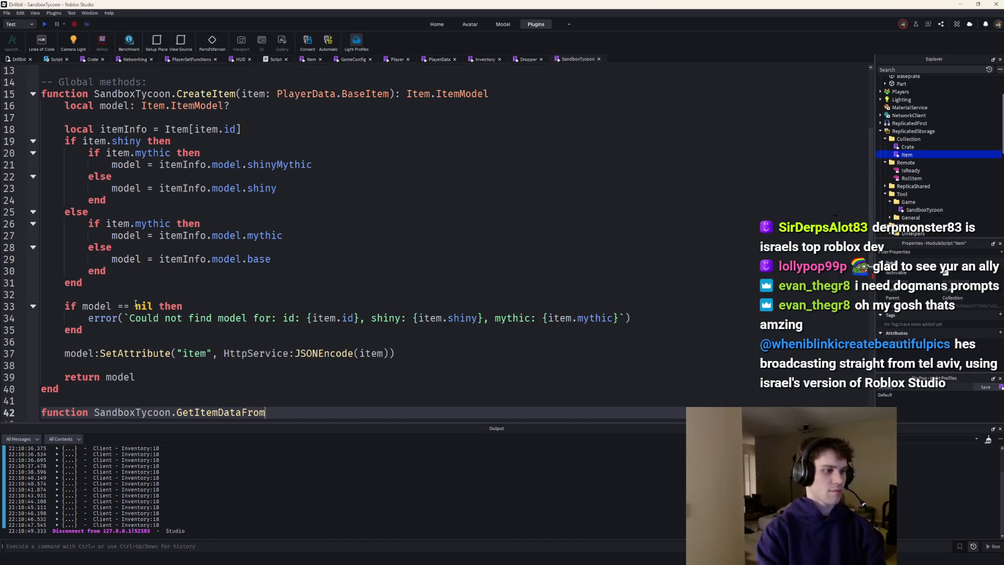
{"action": "type", "text": "odel: "}
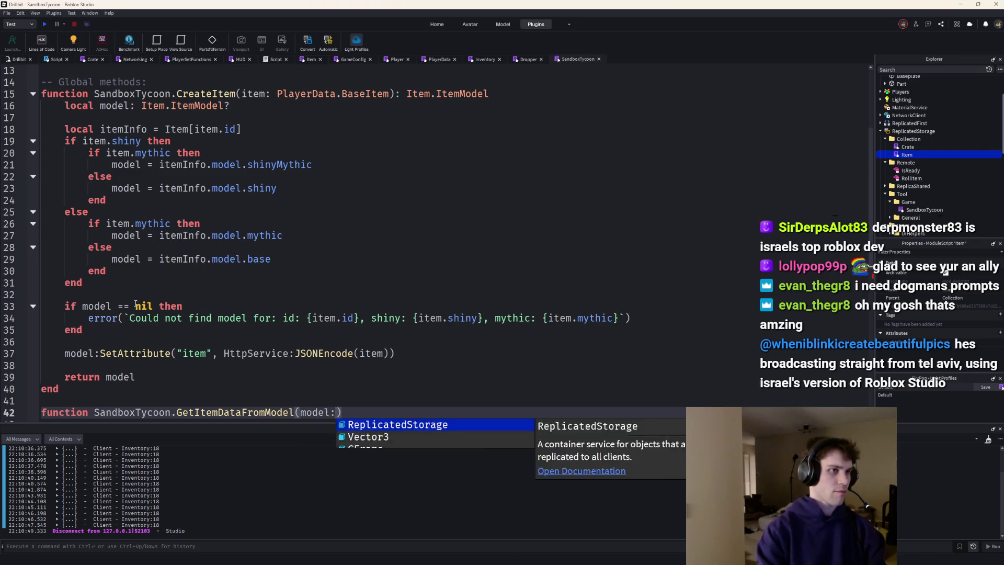
{"action": "type", "text": "Item."}
{"action": "key", "text": "Tab"}
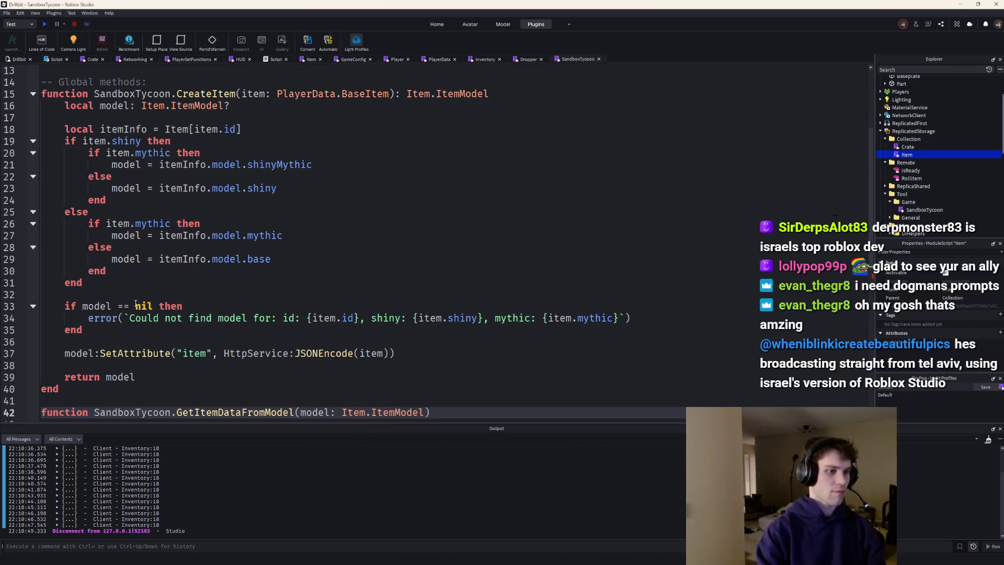
{"action": "key", "text": "Return"}
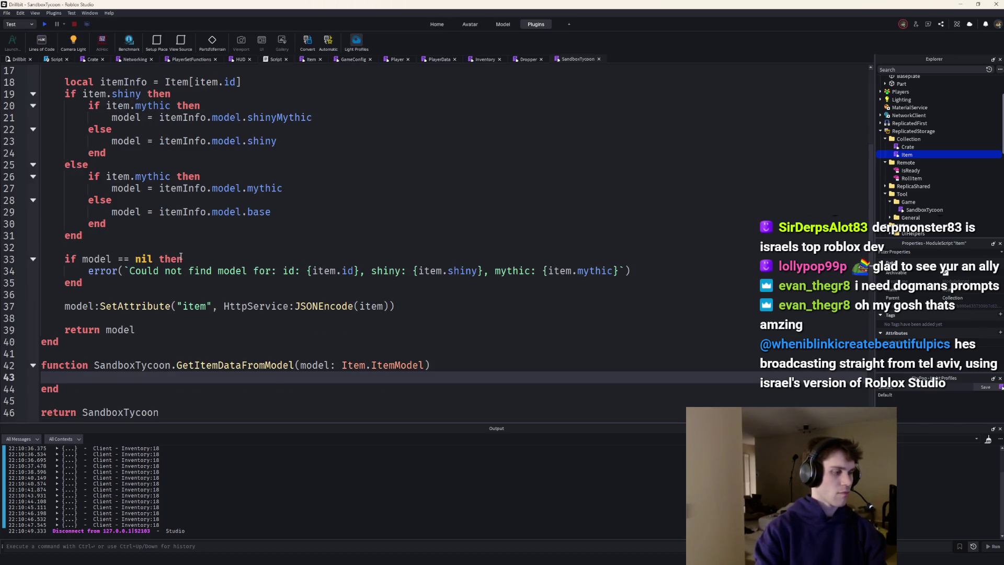
{"action": "type", "text": "returnmodel"}
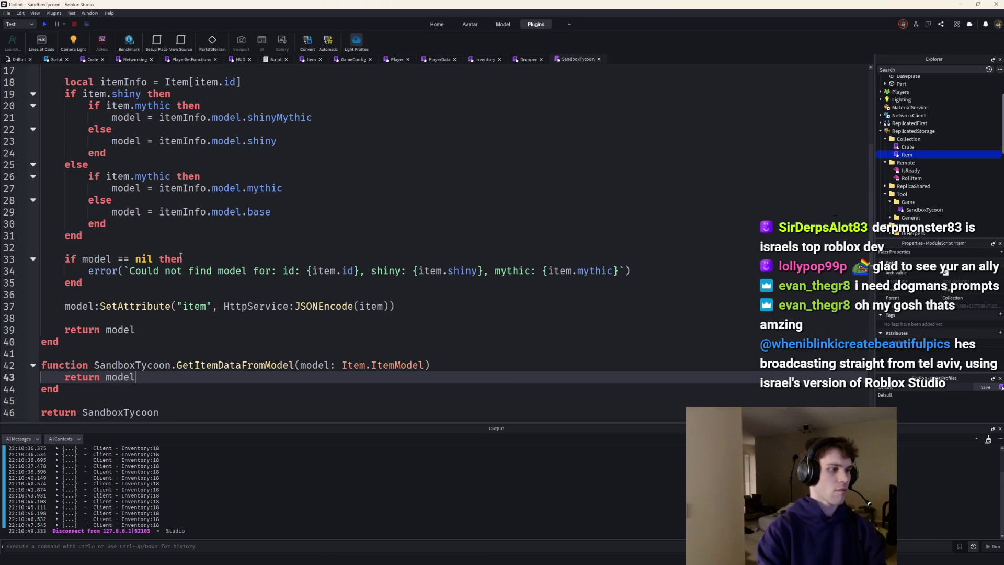
{"action": "type", "text": ":Get"}
Return HttpService:JSONDecode(model:GetAttribute("item")) from the function body
{"action": "key", "text": "Tab"}
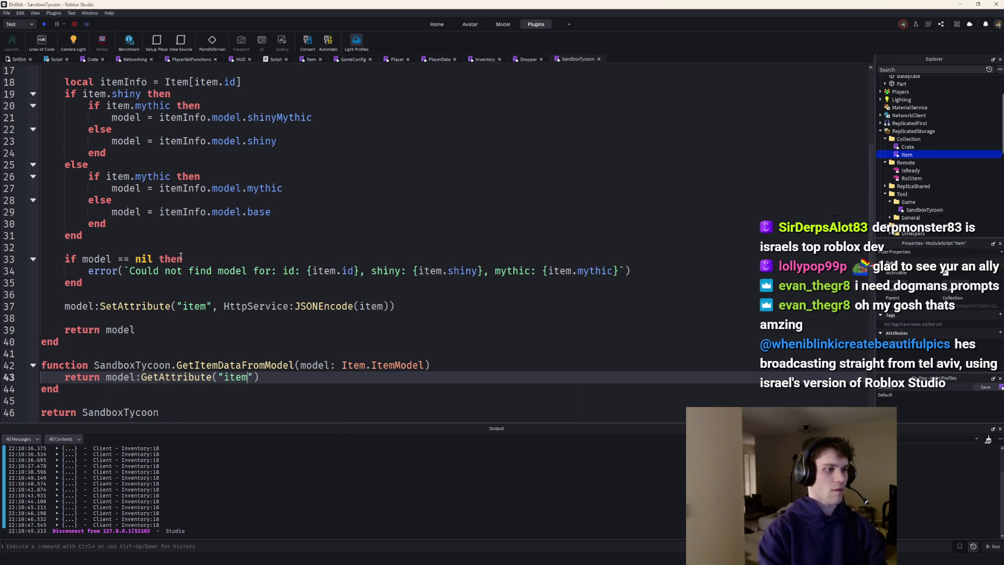
{"action": "type", "text": ")"}
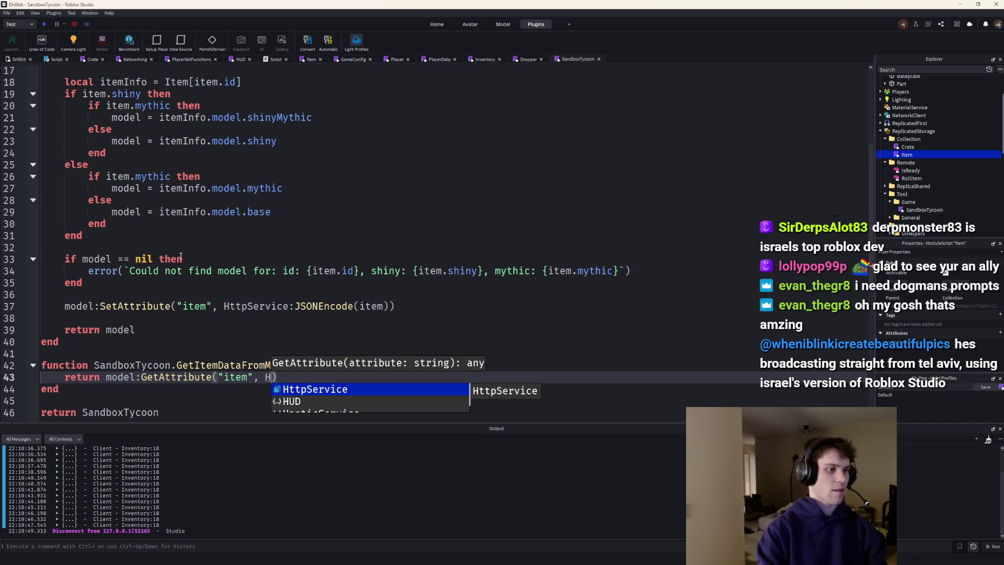
{"action": "key", "text": "BackSpace"}
{"action": "key", "text": "ctrl+Left"}
{"action": "key", "text": "ctrl+Left"}
{"action": "type", "text": "Http"}
{"action": "key", "text": "Tab"}
{"action": "type", "text": "JSOND"}
{"action": "key", "text": "Tab"}
{"action": "type", "text": "("}
{"action": "key", "text": "ctrl+Right"}
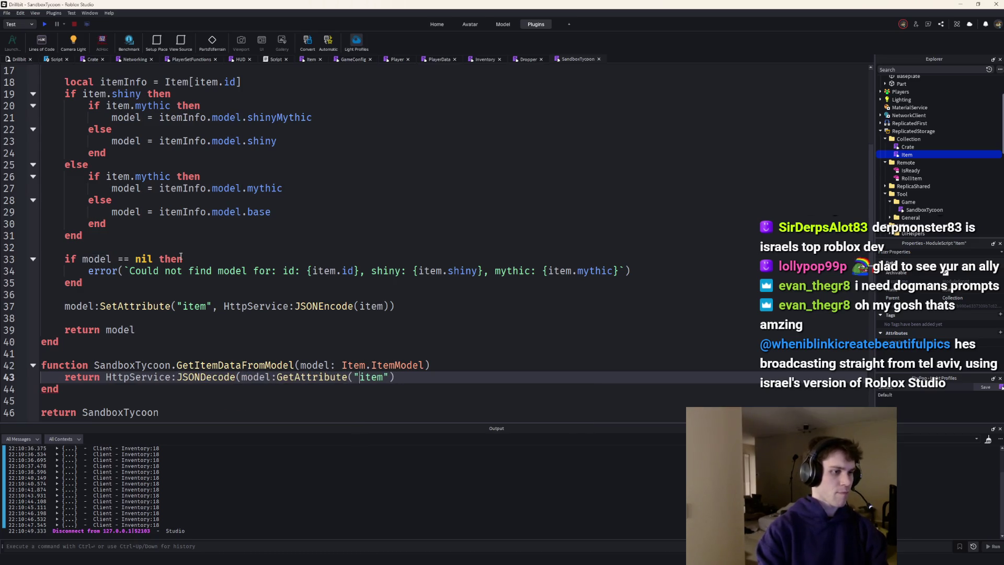
{"action": "type", "text": ") Item."}
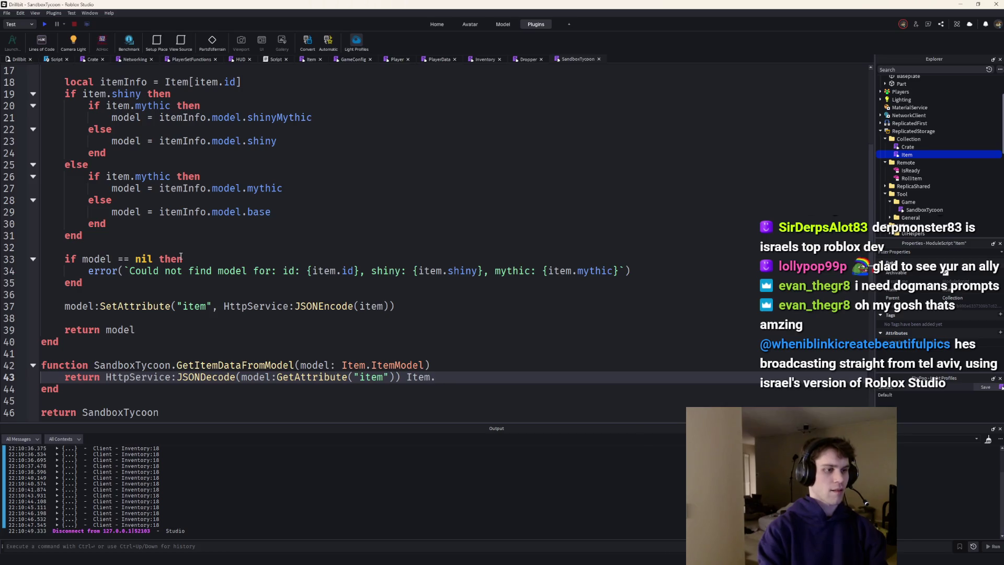
{"action": "key", "text": "BackSpace"}
{"action": "key", "text": "BackSpace"}
{"action": "key", "text": "BackSpace"}
{"action": "key", "text": "BackSpace"}
{"action": "key", "text": "BackSpace"}
{"action": "type", "text": ":: Item."}
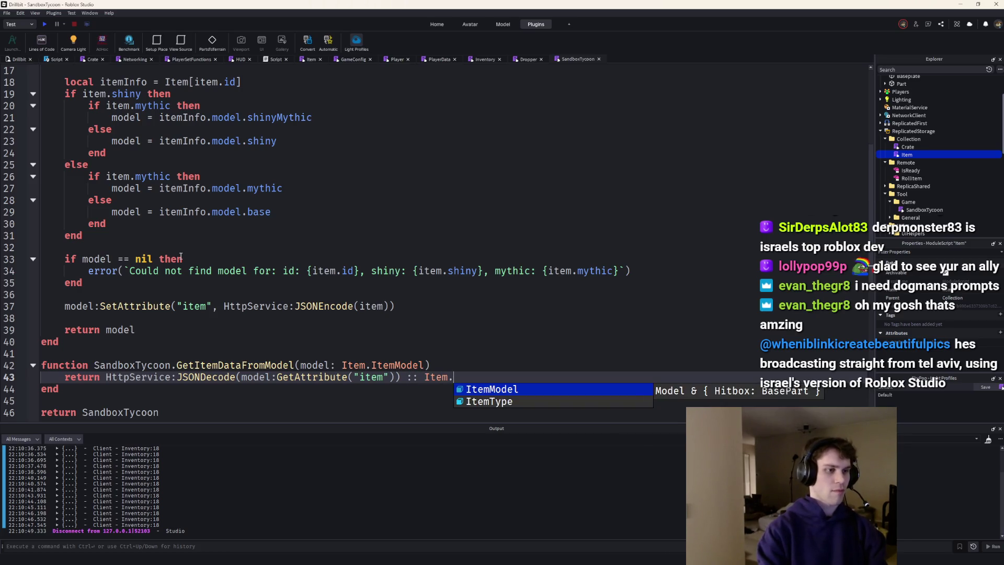
Cast the decoded result as PlayerData.BaseItem instead of an Item type
{"action": "key", "text": "BackSpace"}
{"action": "key", "text": "BackSpace"}
{"action": "key", "text": "BackSpace"}
{"action": "type", "text": "PlayerData."}
{"action": "key", "text": "Down"}
{"action": "key", "text": "Down"}
{"action": "key", "text": "Tab"}
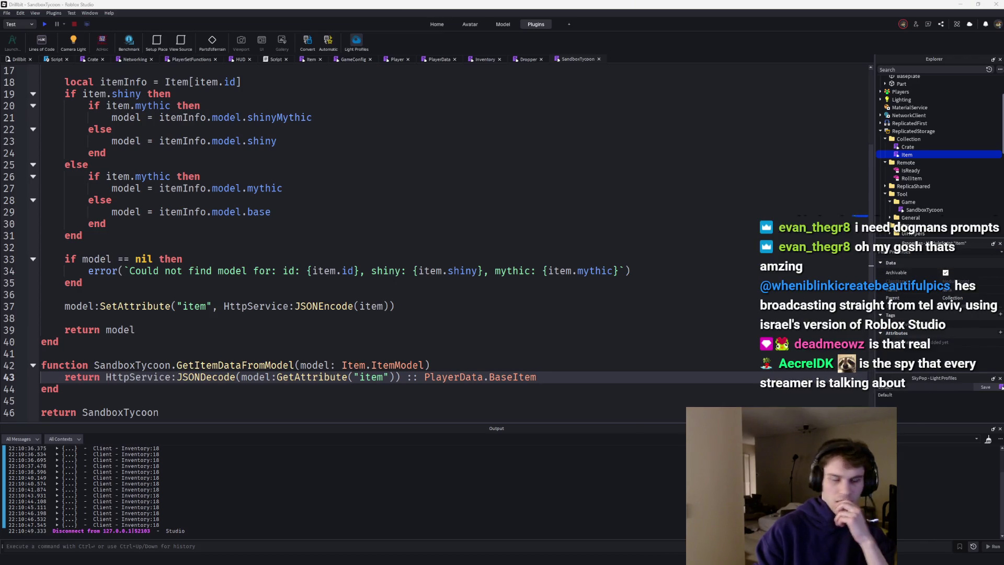
{"action": "scroll", "coordinate": [285, 166], "scroll_direction": "up", "scroll_amount": 4}
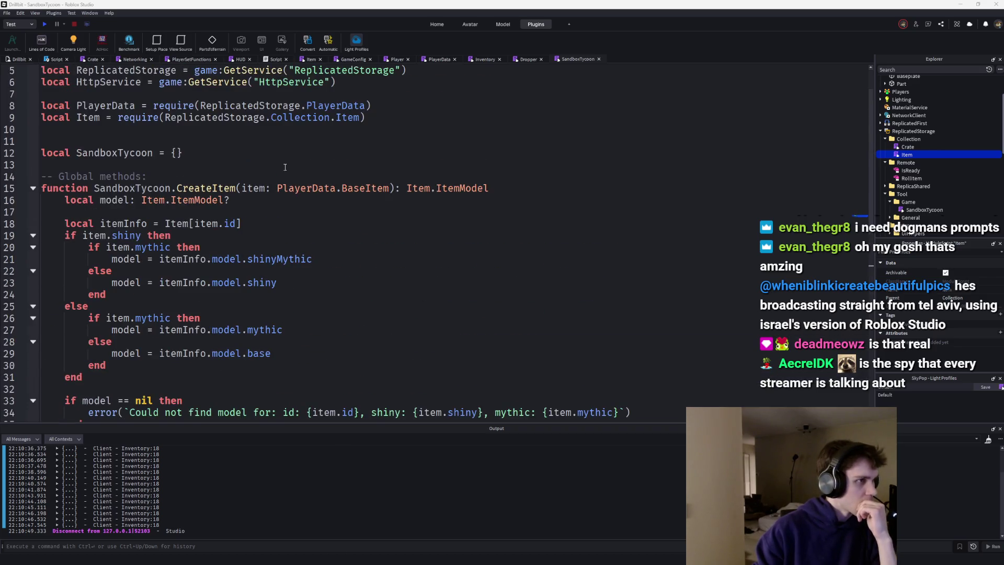
In the Dropper script, clear the partly typed local line inside the added handler
{"action": "left_click", "coordinate": [535, 60]}
{"action": "key", "text": "Return"}
{"action": "type", "text": "local it"}
{"action": "key", "text": "ctrl+BackSpace"}
{"action": "key", "text": "ctrl+BackSpace"}
{"action": "key", "text": "Return"}
{"action": "key", "text": "BackSpace"}
{"action": "type", "text": "local itemData"}
Annotate the handler parameter as model: Item.ItemModel, auto-requiring the Item module
{"action": "key", "text": "Up"}
{"action": "key", "text": "Up"}
{"action": "key", "text": "Left"}
{"action": "type", "text": "model: "}
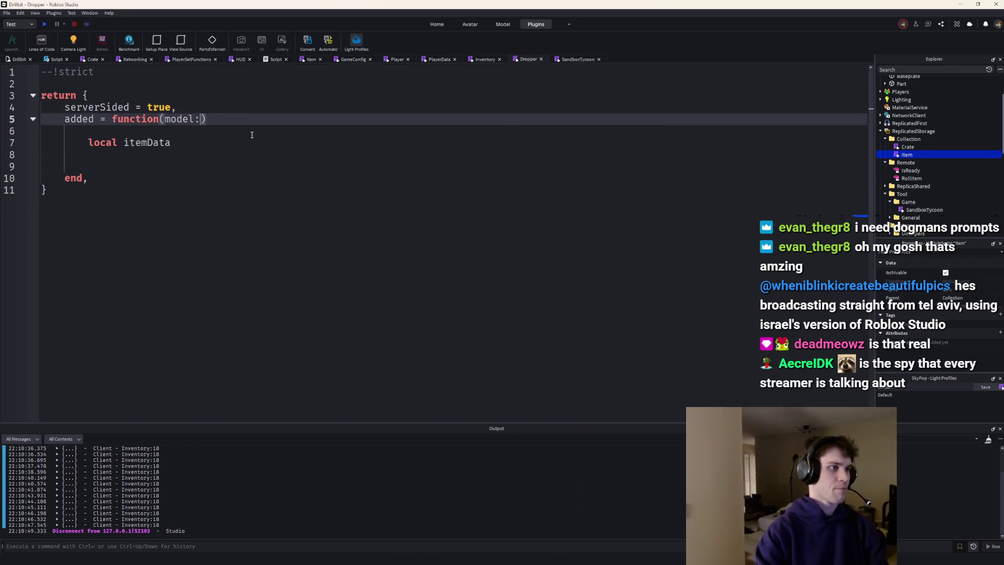
{"action": "type", "text": "Mo"}
{"action": "key", "text": "BackSpace"}
{"action": "key", "text": "BackSpace"}
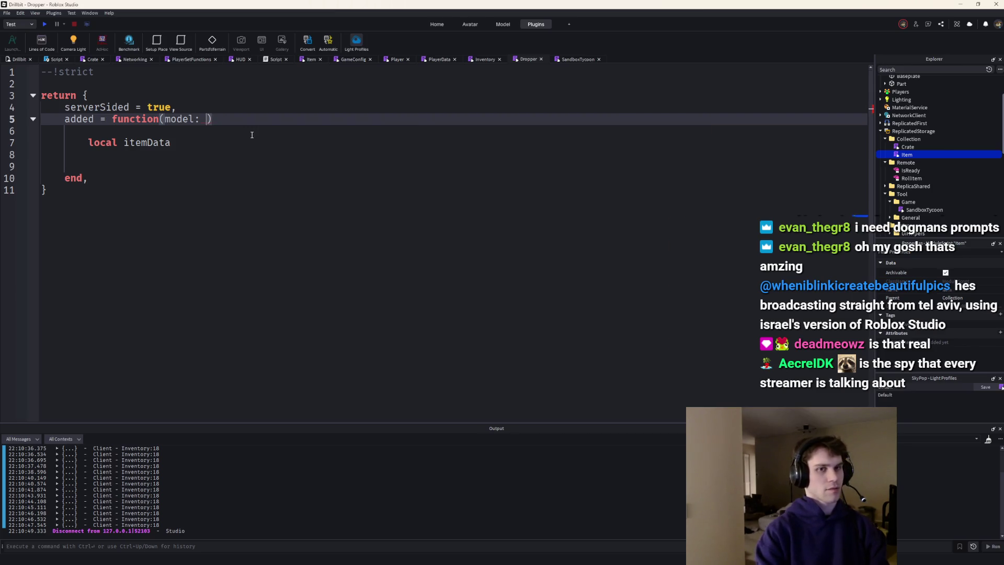
{"action": "type", "text": "Item"}
{"action": "key", "text": "Return"}
{"action": "type", "text": ".I"}
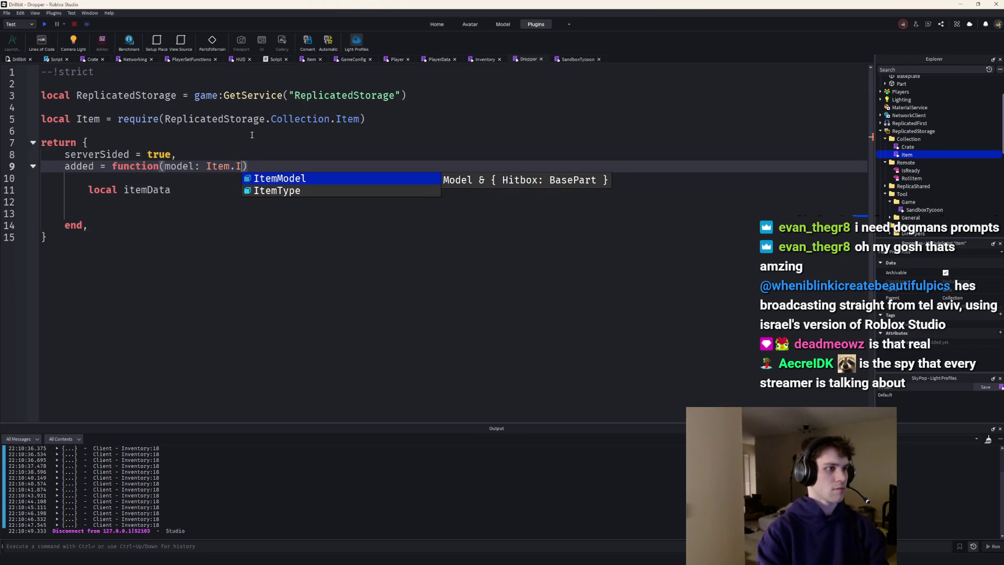
{"action": "key", "text": "Tab"}
Add local itemData = SandboxTycoon.GetItemDataFromModel(model) with SandboxTycoon auto-required
{"action": "key", "text": "Down"}
{"action": "key", "text": "Down"}
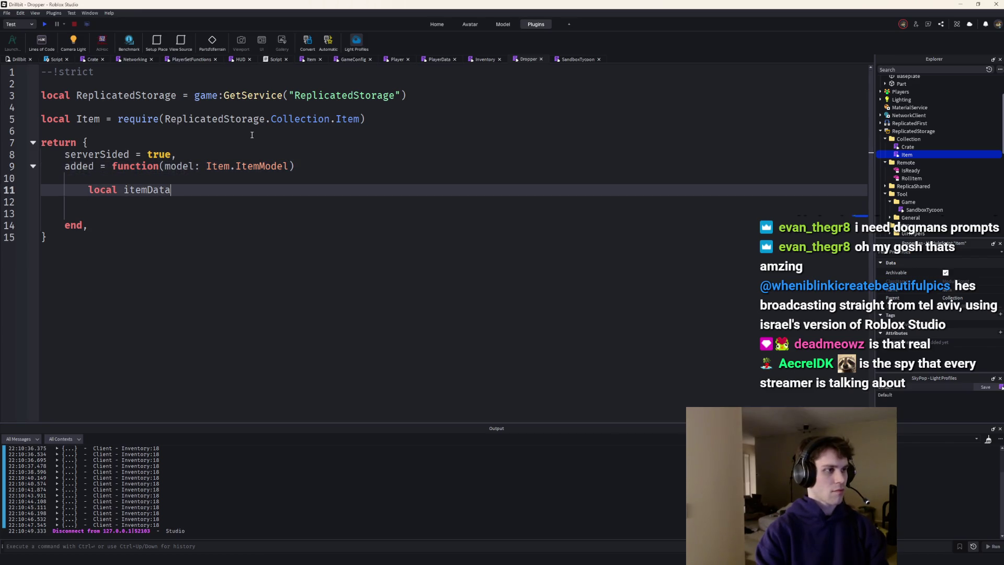
{"action": "type", "text": "= SandboxTycoon."}
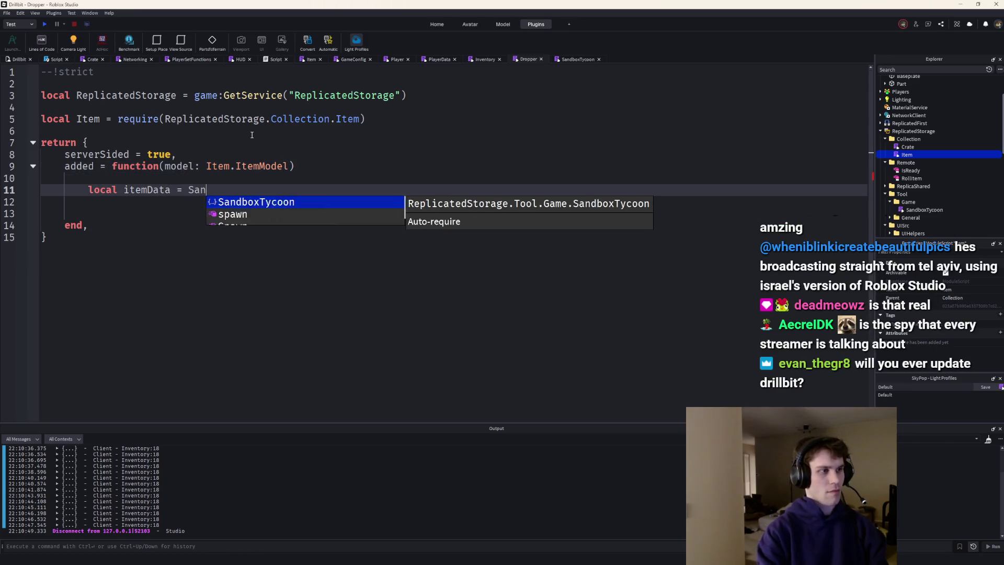
{"action": "key", "text": "Tab"}
{"action": "type", "text": "."}
{"action": "key", "text": "Down"}
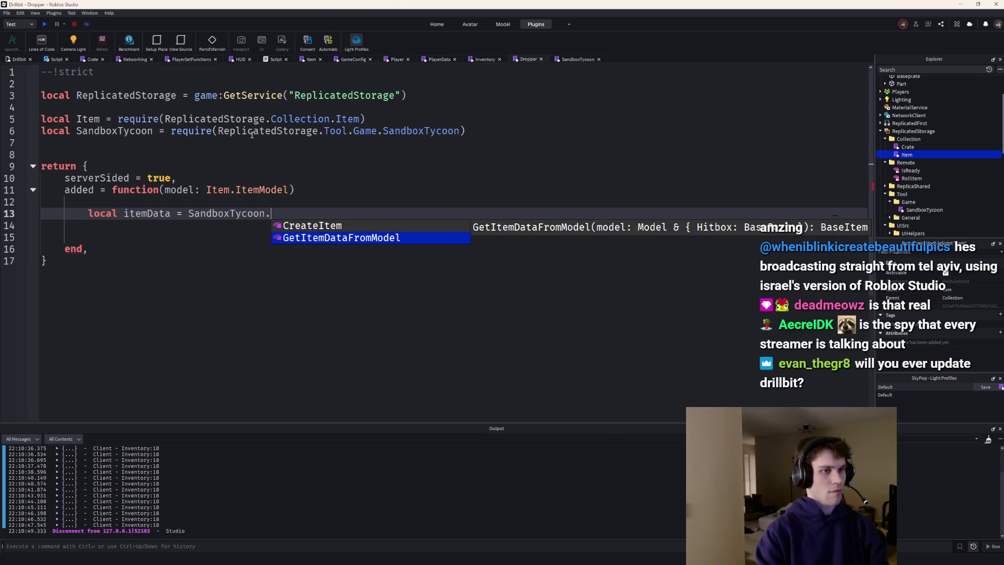
{"action": "key", "text": "Tab"}
{"action": "type", "text": "mod"}
{"action": "key", "text": "Tab"}
{"action": "key", "text": "Home"}
{"action": "key", "text": "BackSpace"}
{"action": "key", "text": "Down"}
{"action": "key", "text": "Return"}
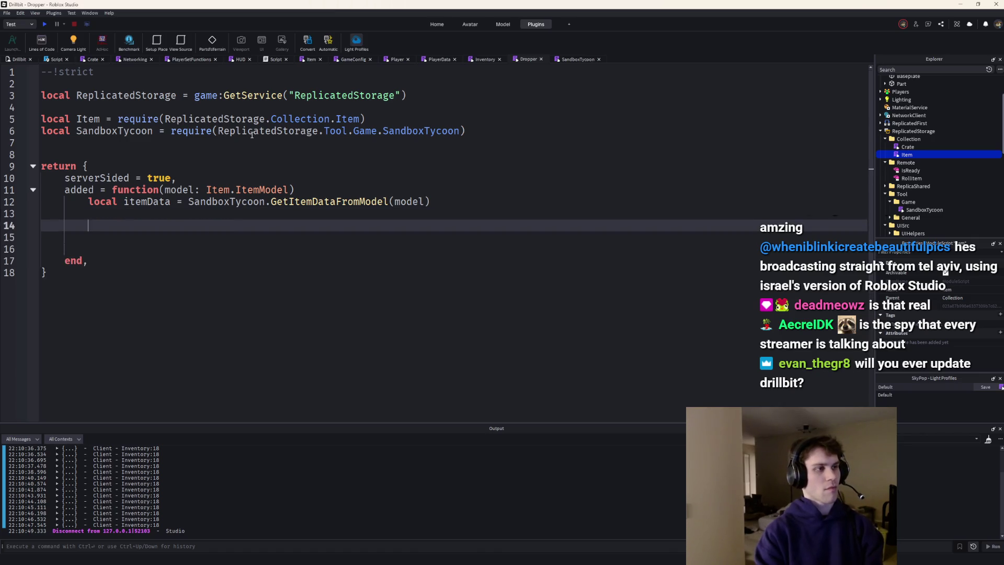
{"action": "type", "text": "print"}
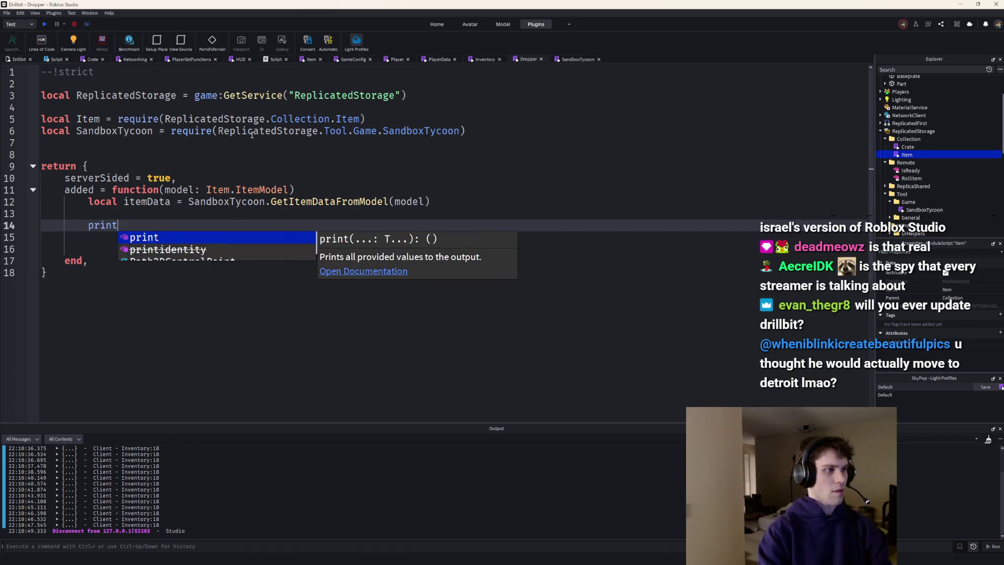
{"action": "type", "text": "(i"}
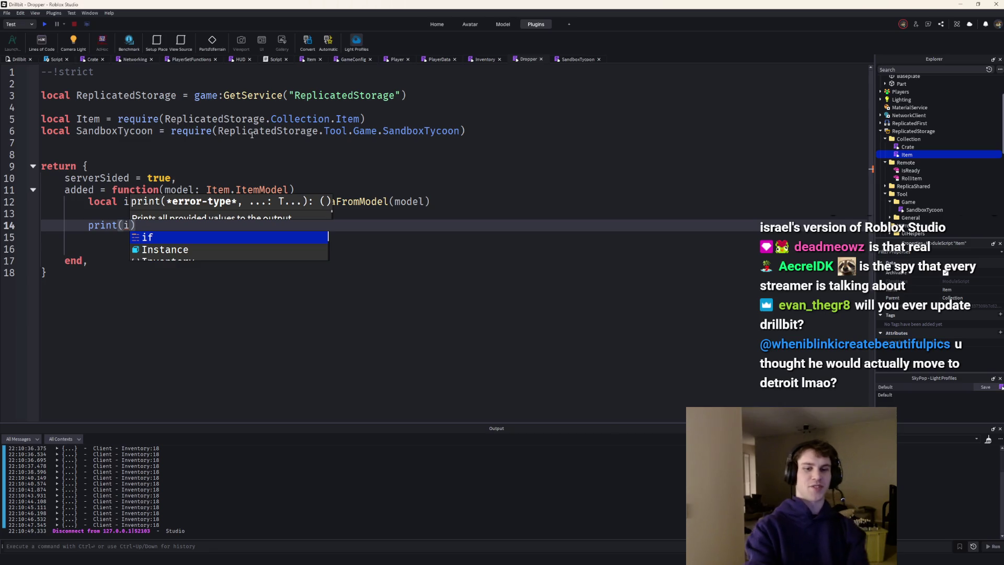
Finish print(itemData) and add a return function() end below it
{"action": "key", "text": "BackSpace"}
{"action": "type", "text": "i"}
{"action": "type", "text": "tremDa"}
{"action": "key", "text": "Tab"}
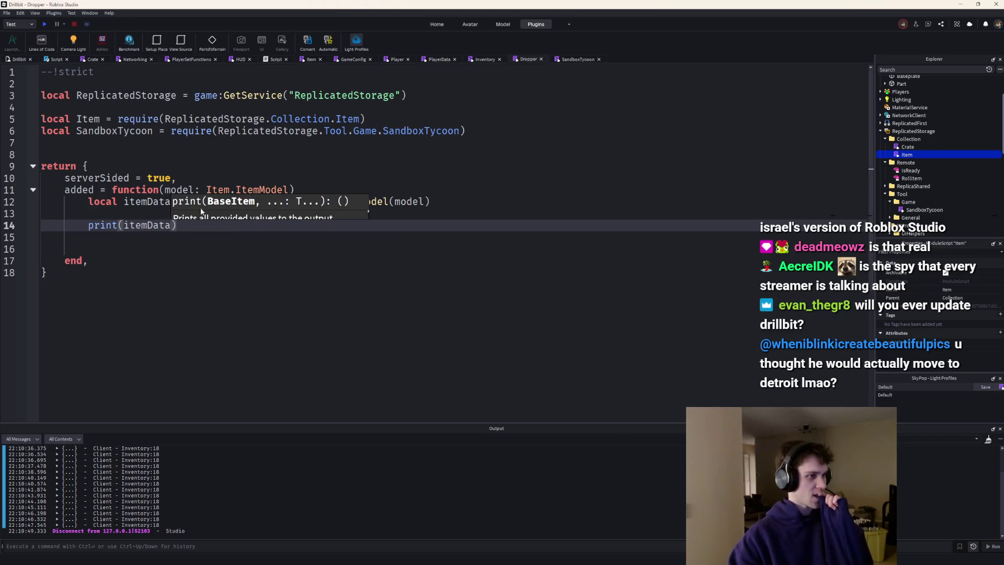
{"action": "left_click", "coordinate": [196, 233]}
{"action": "key", "text": "Return"}
{"action": "type", "text": "return function("}
{"action": "key", "text": "Return"}
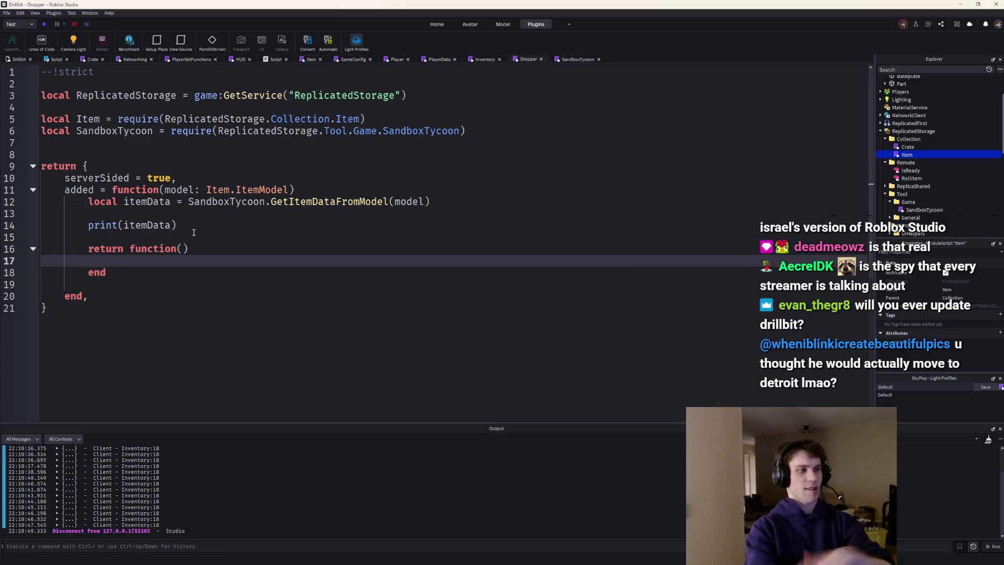
Replace the print with task.spawn(function() while true do task.wait(1/) end end)
{"action": "left_click", "coordinate": [191, 227]}
{"action": "key", "text": "shift+Home"}
{"action": "key", "text": "BackSpace"}
{"action": "type", "text": "taks"}
{"action": "type", "text": "sk.s"}
{"action": "key", "text": "Tab"}
{"action": "type", "text": "(function("}
{"action": "key", "text": "Return"}
{"action": "type", "text": "while true do"}
{"action": "key", "text": "Return"}
{"action": "type", "text": "task.wait(1/"}
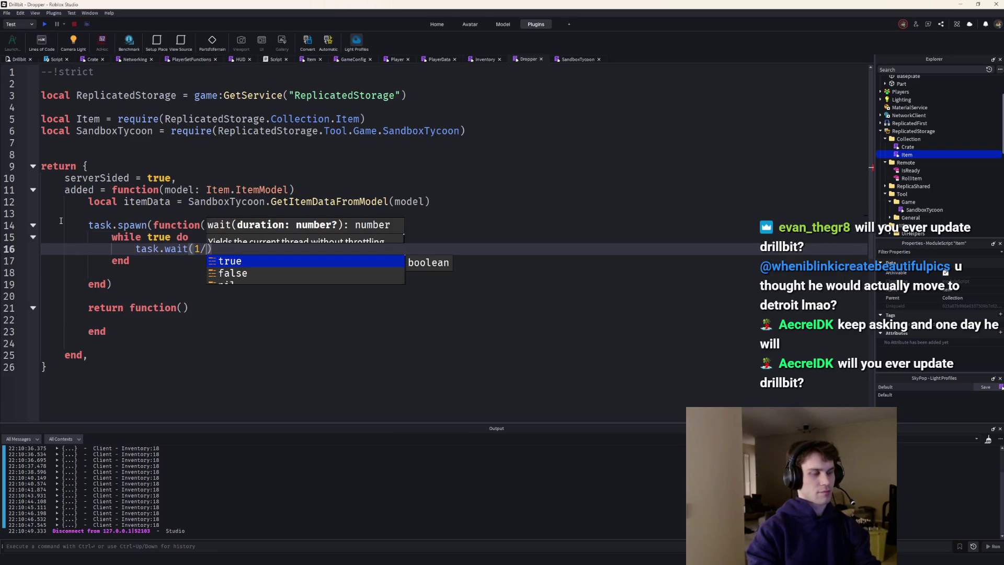
{"action": "key", "text": "Escape"}
{"action": "left_click", "coordinate": [60, 221]}
{"action": "key", "text": "Return"}
{"action": "key", "text": "Up"}
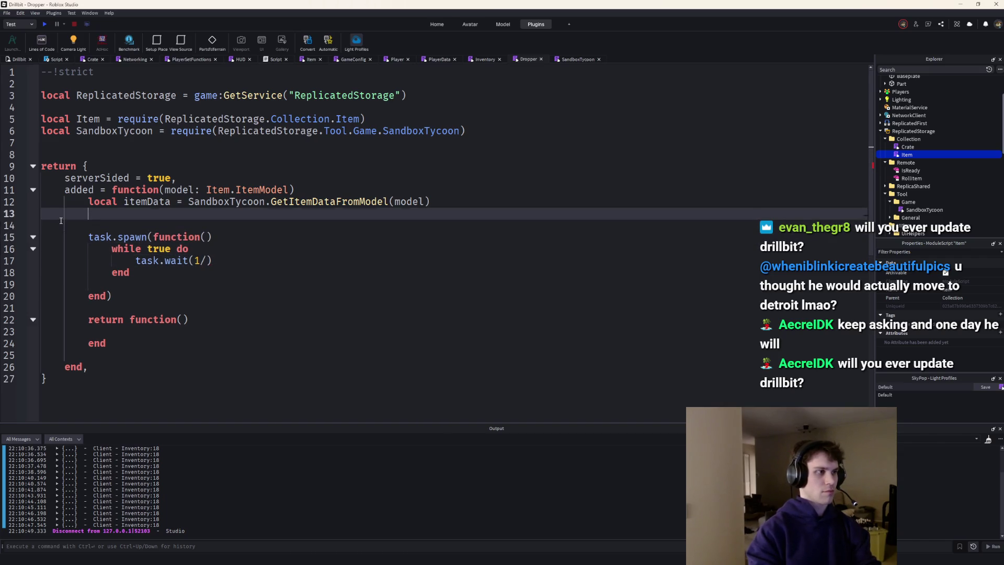
{"action": "type", "text": "local itemInfo = Item"}
Look up itemInfo by id below itemData and start an if check on its fields
{"action": "key", "text": "Escape"}
{"action": "type", "text": "["}
{"action": "key", "text": "Escape"}
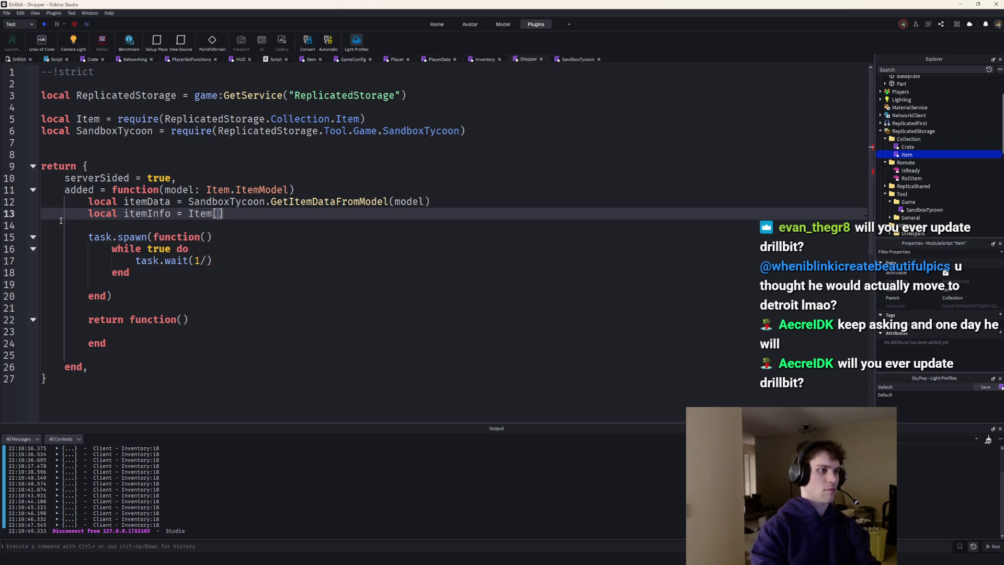
{"action": "type", "text": "itemData.id"}
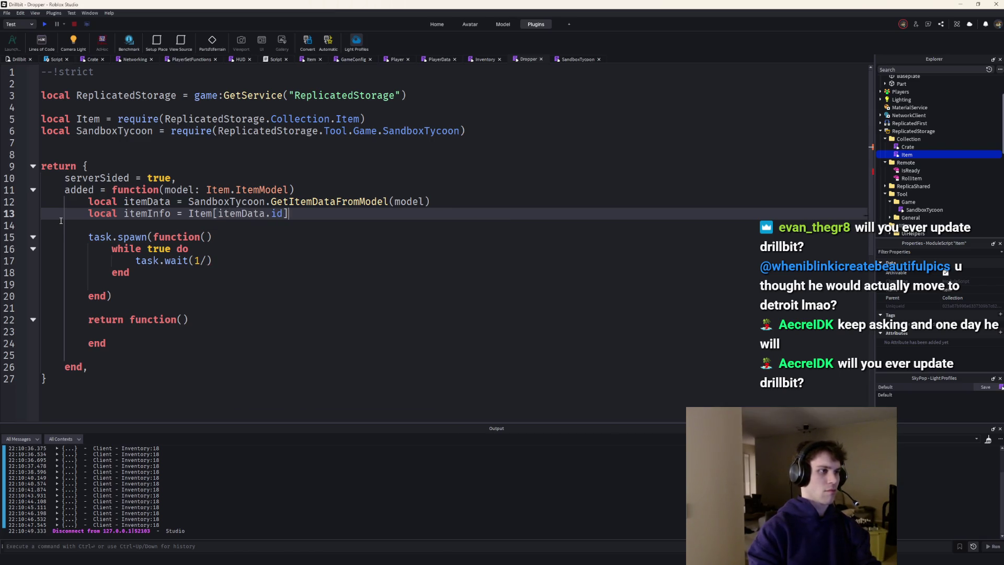
{"action": "key", "text": "Return"}
{"action": "key", "text": "Return"}
{"action": "type", "text": "if itemData."}
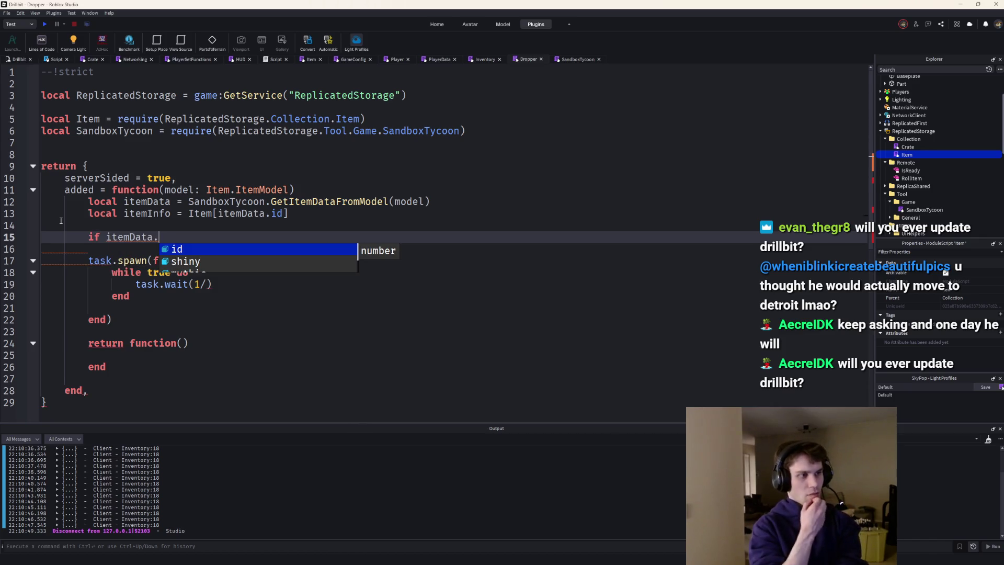
{"action": "key", "text": "BackSpace"}
{"action": "type", "text": ".i"}
{"action": "key", "text": "Escape"}
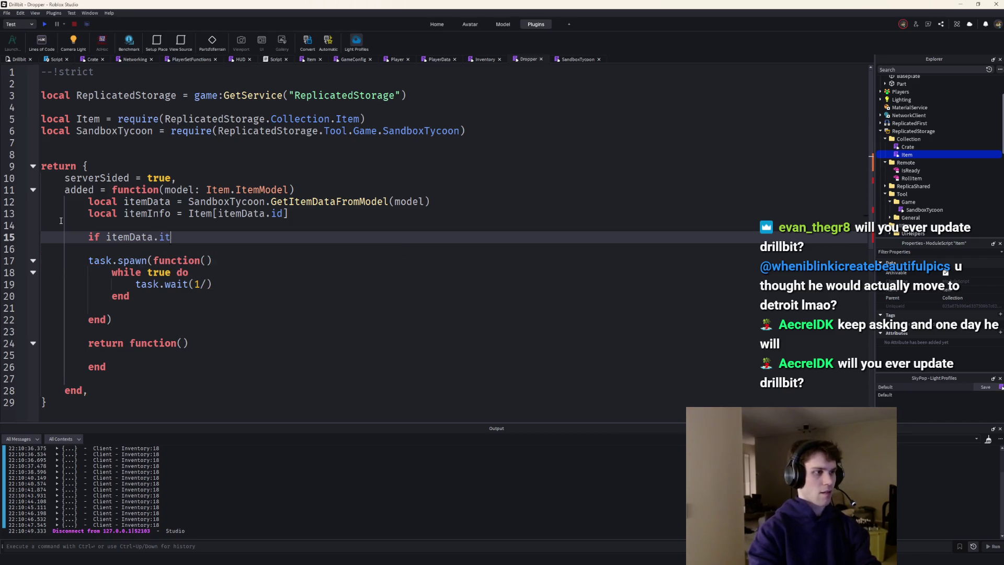
{"action": "key", "text": "BackSpace"}
{"action": "type", "text": "i"}
{"action": "key", "text": "BackSpace"}
{"action": "key", "text": "BackSpace"}
{"action": "key", "text": "BackSpace"}
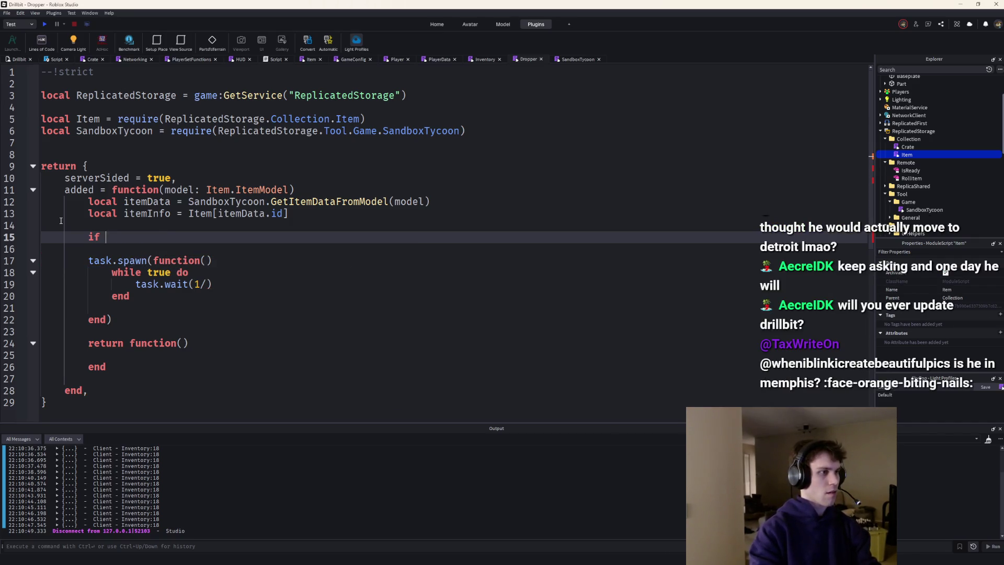
{"action": "type", "text": "itemI"}
{"action": "key", "text": "Tab"}
{"action": "type", "text": "."}
{"action": "key", "text": "Tab"}
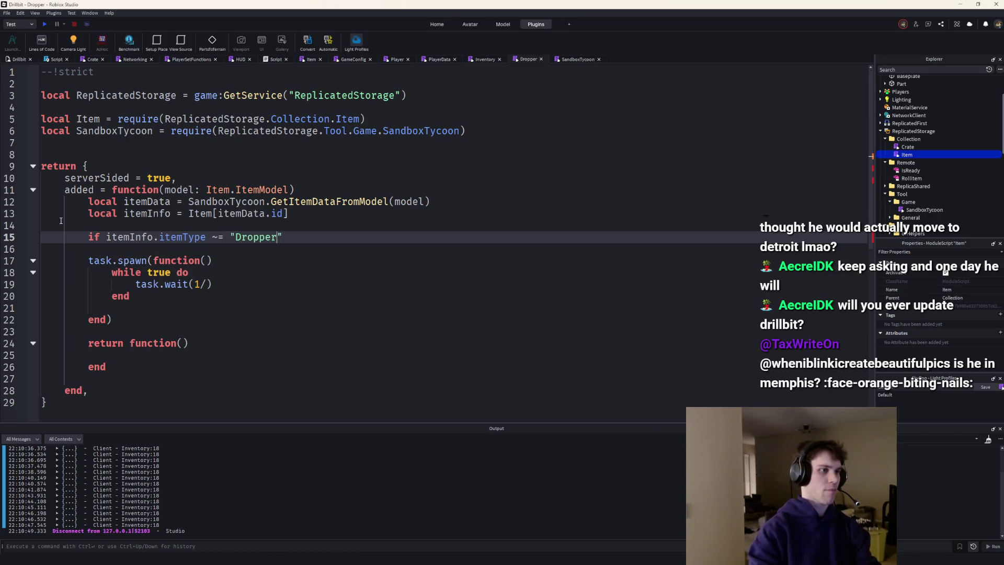
{"action": "type", "text": "\"Dropper\" then e"}
Make the condition itemInfo.dropperInfo == nil or itemInfo.oreTemplate == nil then
{"action": "key", "text": "BackSpace"}
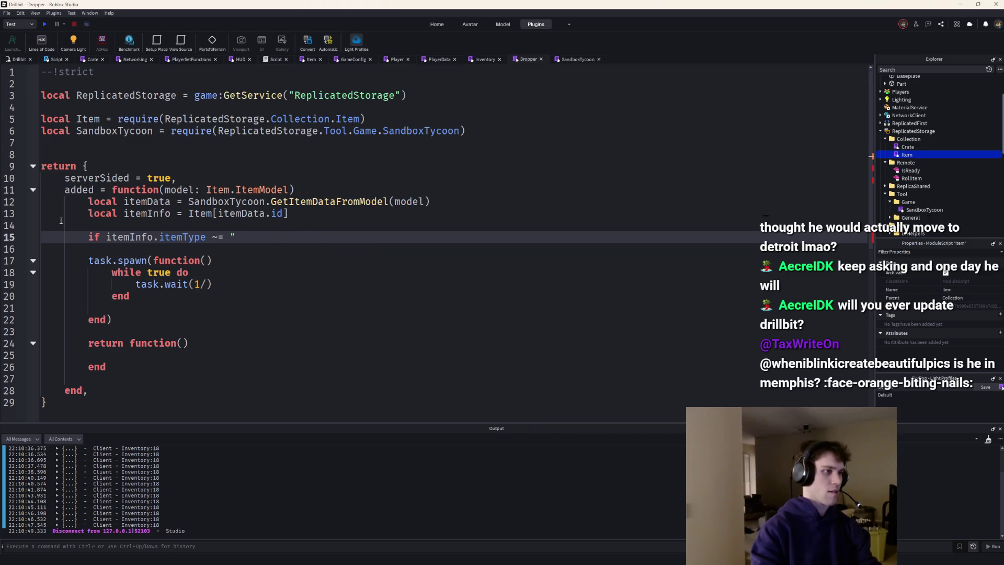
{"action": "type", "text": "dr"}
{"action": "key", "text": "Tab"}
{"action": "type", "text": "nil th"}
{"action": "key", "text": "Tab"}
{"action": "key", "text": "Return"}
{"action": "type", "text": "error(\"C"}
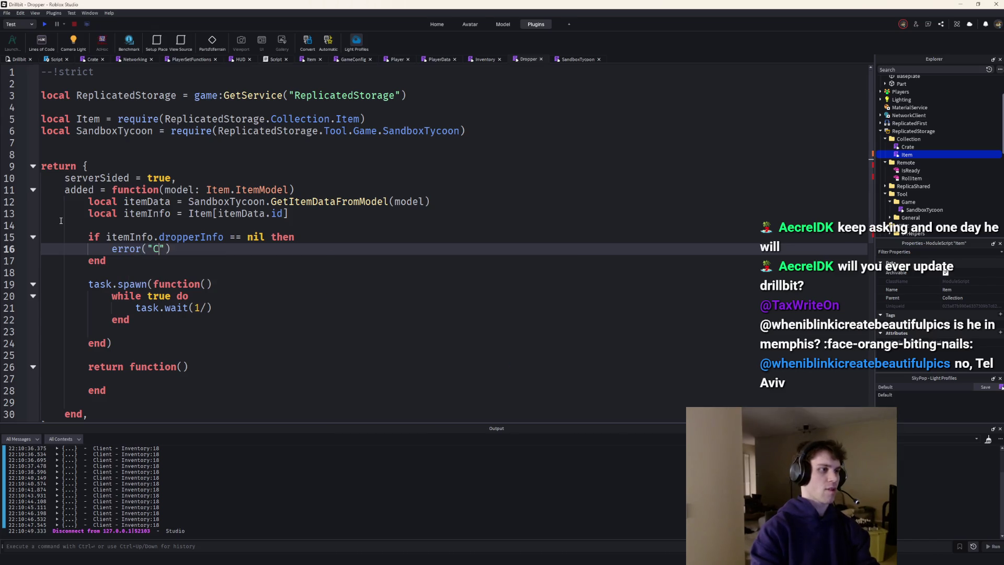
{"action": "key", "text": "Up"}
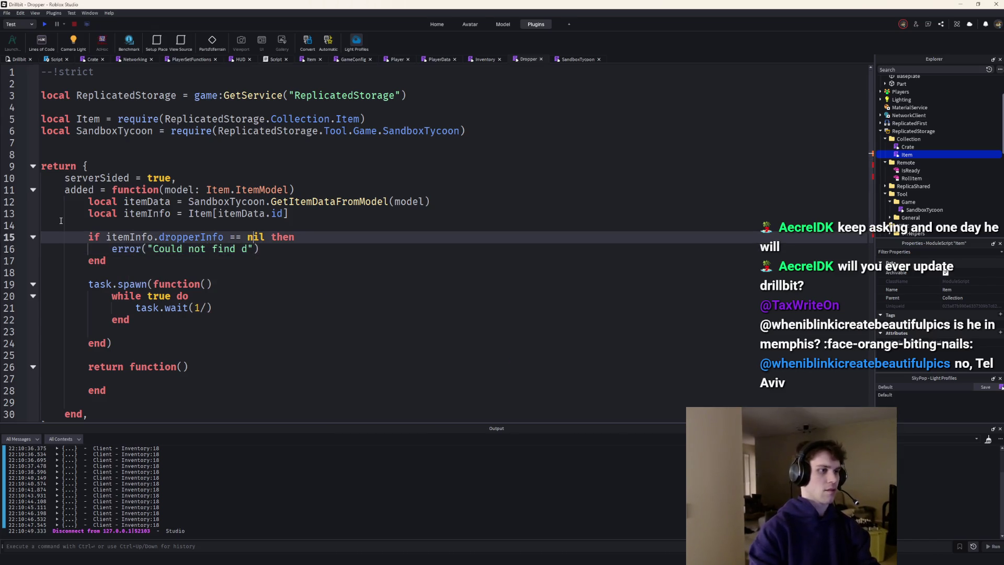
{"action": "type", "text": "i"}
{"action": "key", "text": "Tab"}
{"action": "type", "text": ".ore"}
{"action": "key", "text": "Tab"}
{"action": "type", "text": "== ni"}
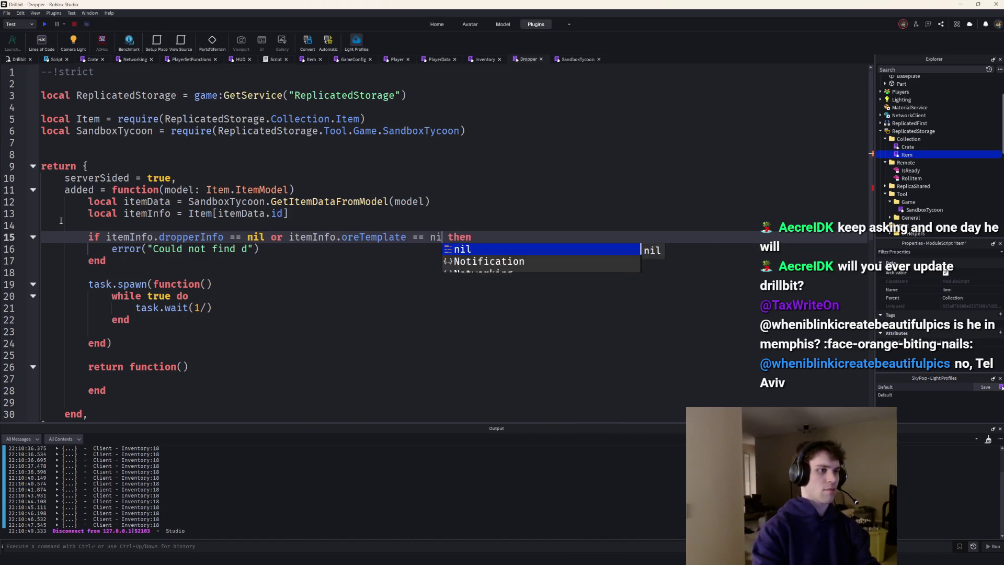
{"action": "key", "text": "Tab"}
Write the error() call with a 'Missing either dropperInfo or oreTemplate' message
{"action": "key", "text": "Down"}
{"action": "key", "text": "Left"}
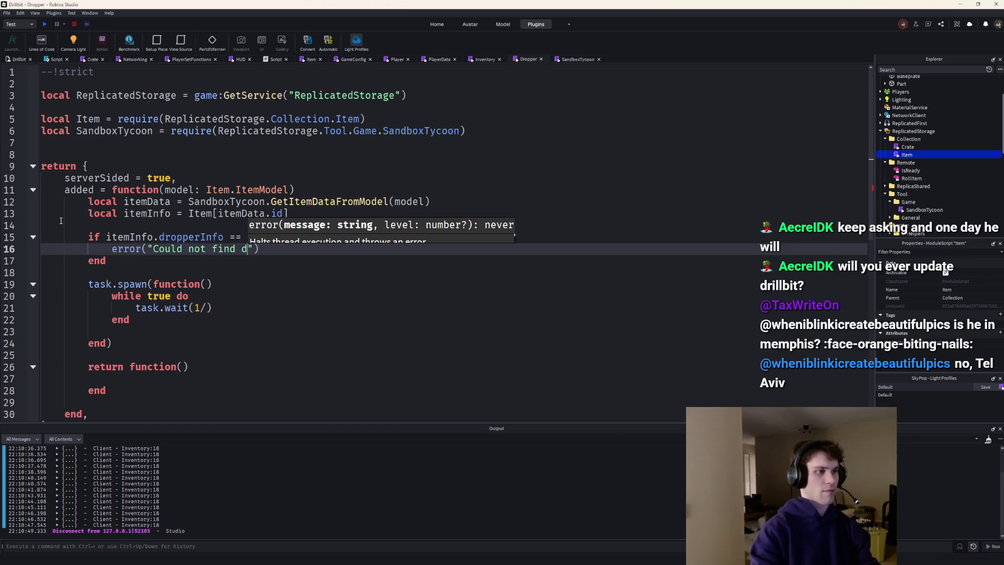
{"action": "key", "text": "BackSpace"}
{"action": "key", "text": "BackSpace"}
{"action": "key", "text": "BackSpace"}
{"action": "key", "text": "BackSpace"}
{"action": "key", "text": "BackSpace"}
{"action": "key", "text": "BackSpace"}
{"action": "type", "text": "Missing either dropperInfo or oreTemplate from dr"}
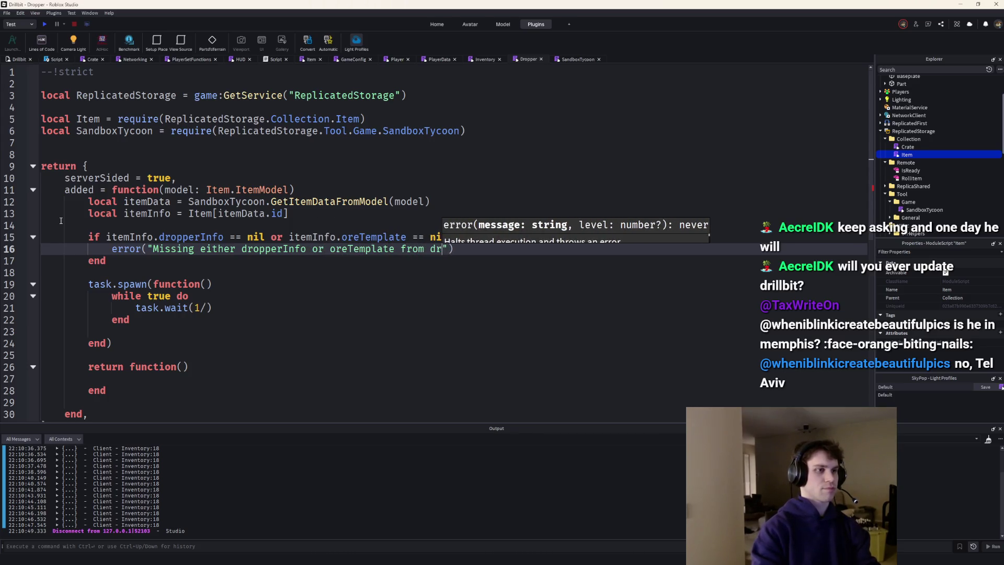
{"action": "type", "text": "opperIf"}
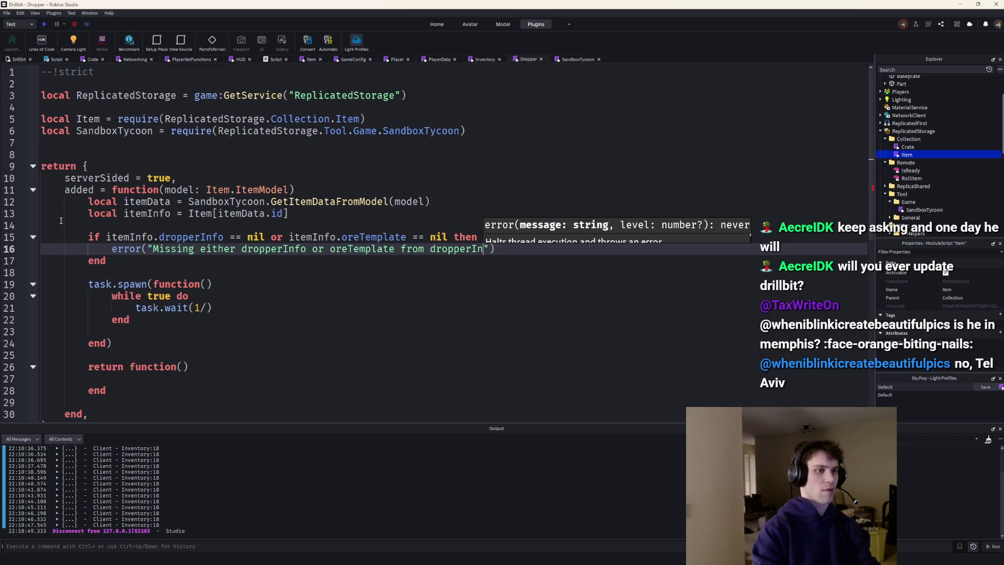
{"action": "type", "text": "fo"}
{"action": "key", "text": "ctrl+BackSpace"}
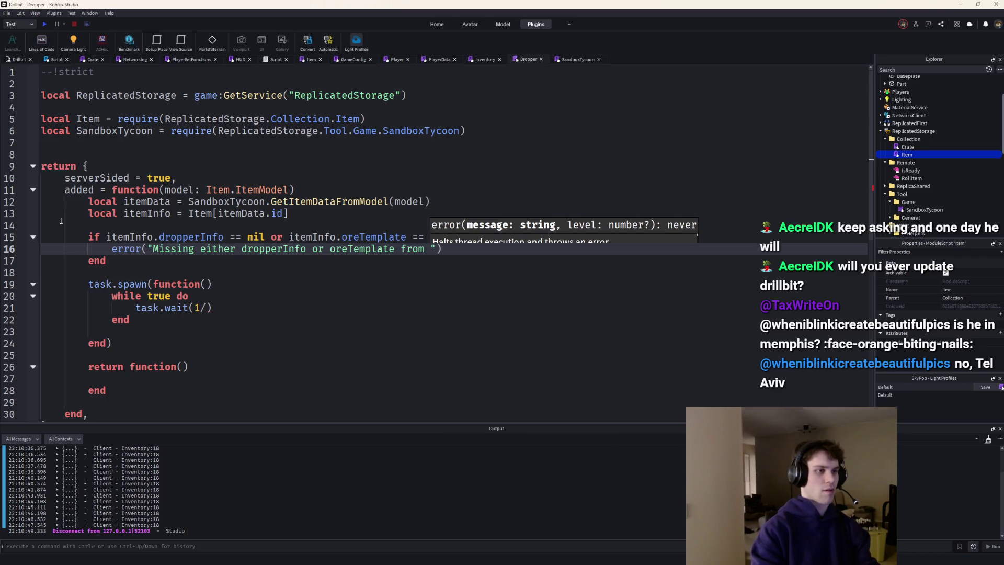
{"action": "type", "text": "dropper"}
{"action": "key", "text": "Return"}
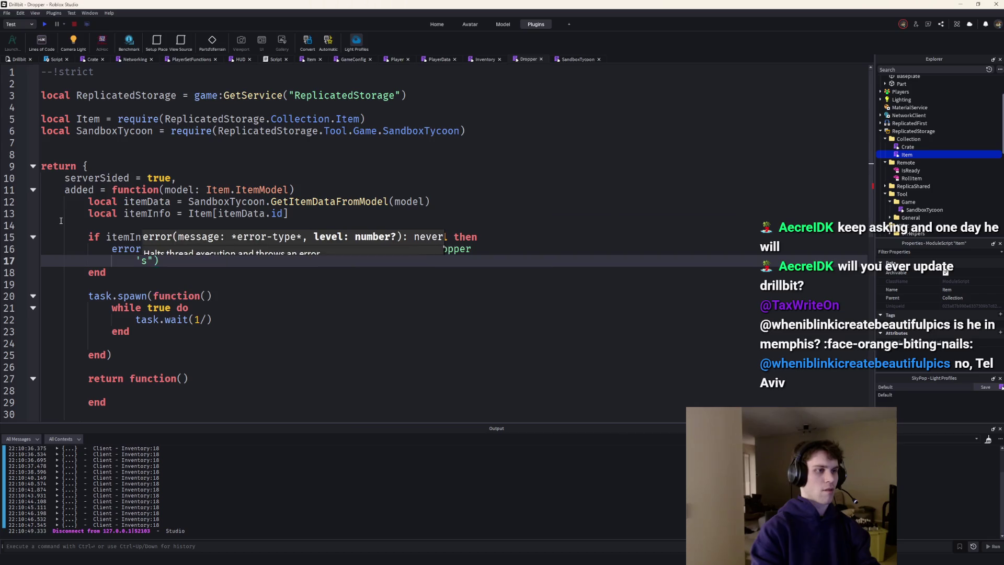
{"action": "key", "text": "BackSpace"}
{"action": "type", "text": "'s infoi."}
{"action": "key", "text": "Left"}
{"action": "key", "text": "BackSpace"}
{"action": "key", "text": "ctrl+Left"}
{"action": "key", "text": "ctrl+Left"}
{"action": "key", "text": "ctrl+Left"}
{"action": "key", "text": "ctrl+Left"}
{"action": "key", "text": "Escape"}
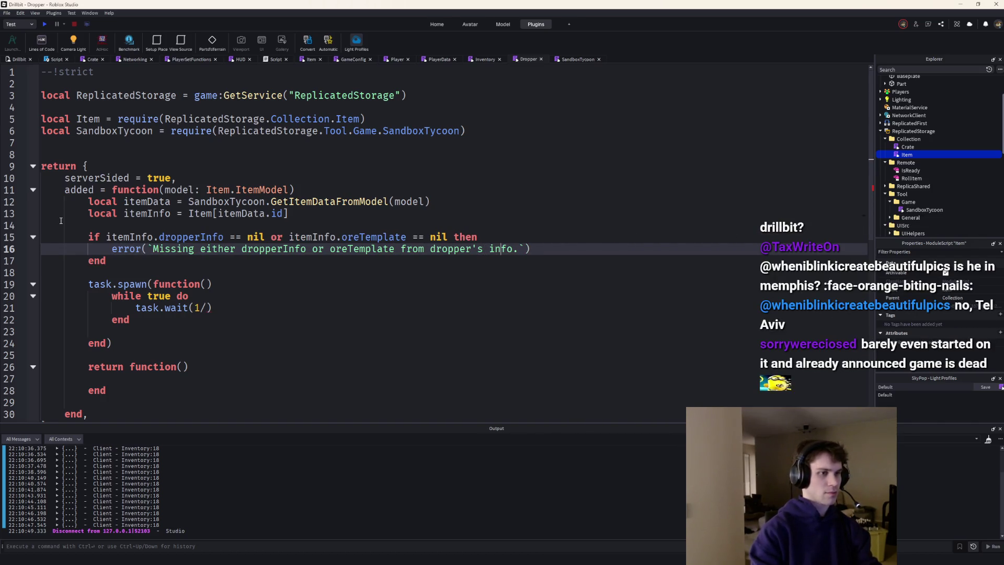
{"action": "type", "text": "item"}
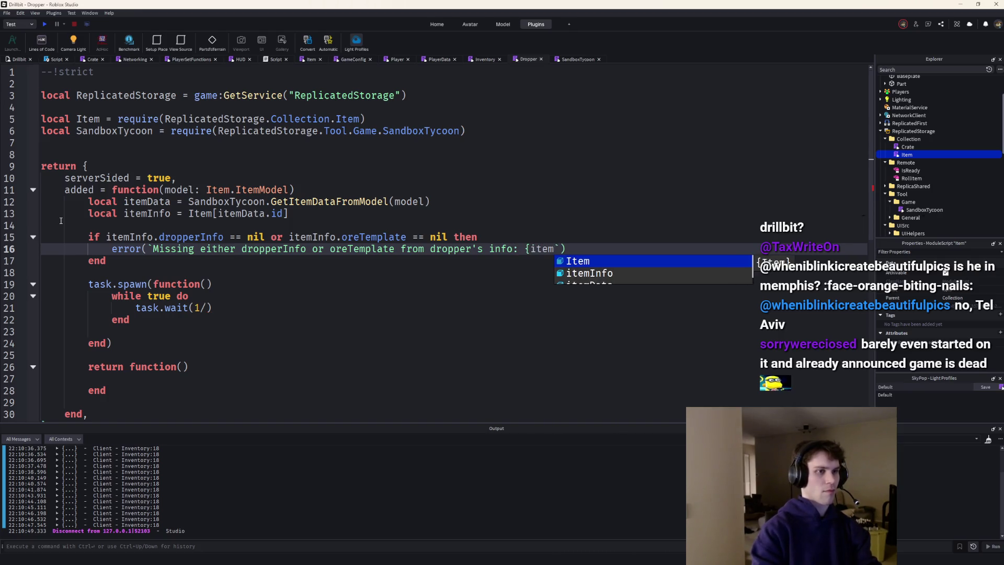
{"action": "type", "text": "Info.name}"}
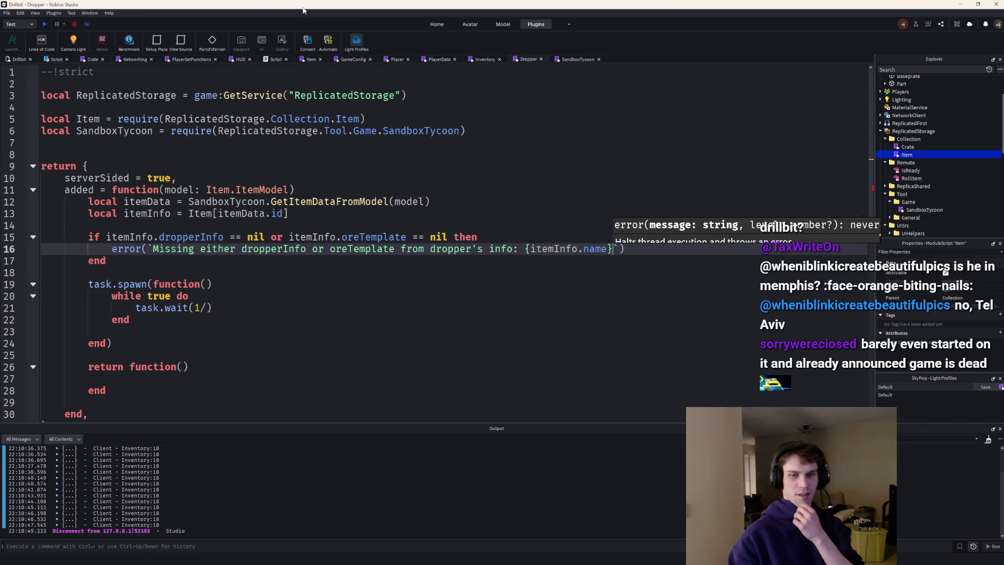
Interpolate itemInfo.name into the error and set task.wait to 1/itemInfo.dropperInfo.dropRate
{"action": "key", "text": "Escape"}
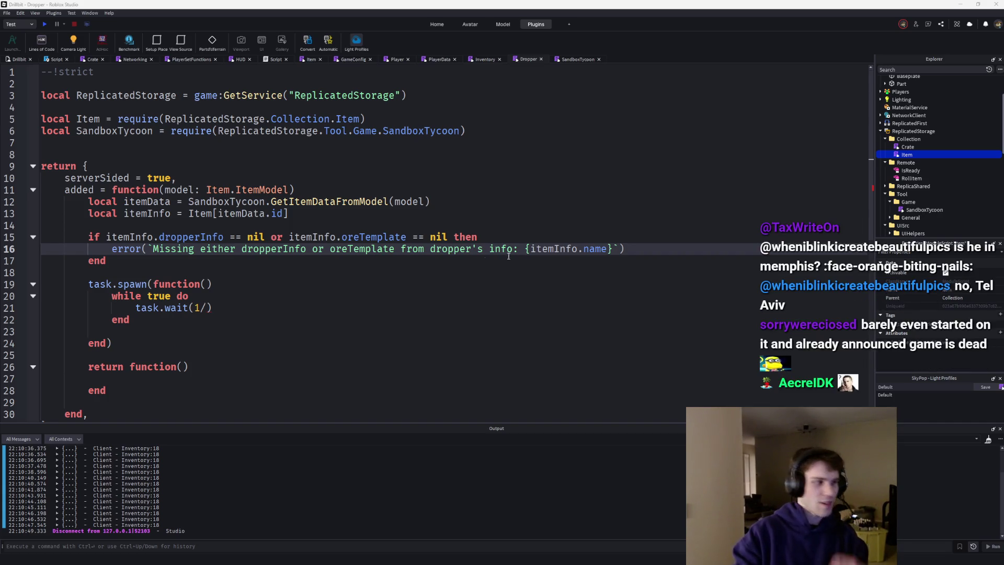
{"action": "left_click", "coordinate": [208, 308]}
{"action": "type", "text": "o"}
{"action": "key", "text": "BackSpace"}
{"action": "type", "text": "itemInfo.dropperInfo."}
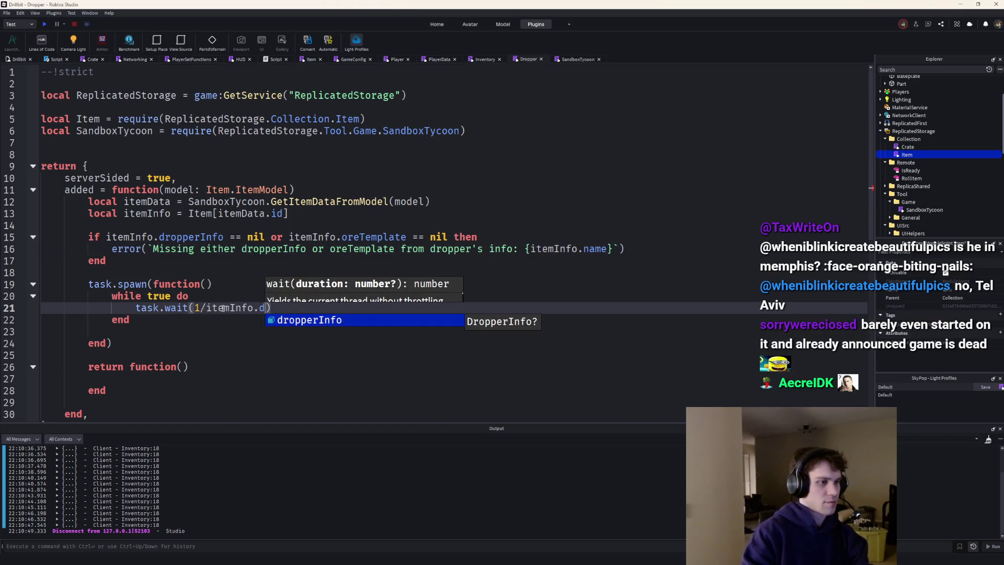
{"action": "key", "text": "Tab"}
{"action": "type", "text": "."}
{"action": "key", "text": "Down"}
{"action": "key", "text": "Tab"}
{"action": "key", "text": "End"}
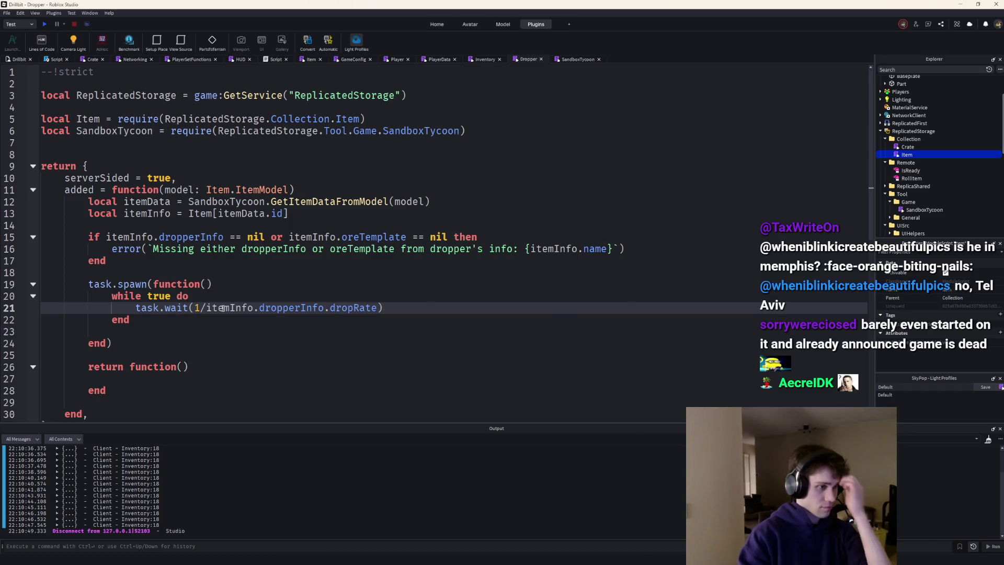
{"action": "key", "text": "Return"}
{"action": "key", "text": "Return"}
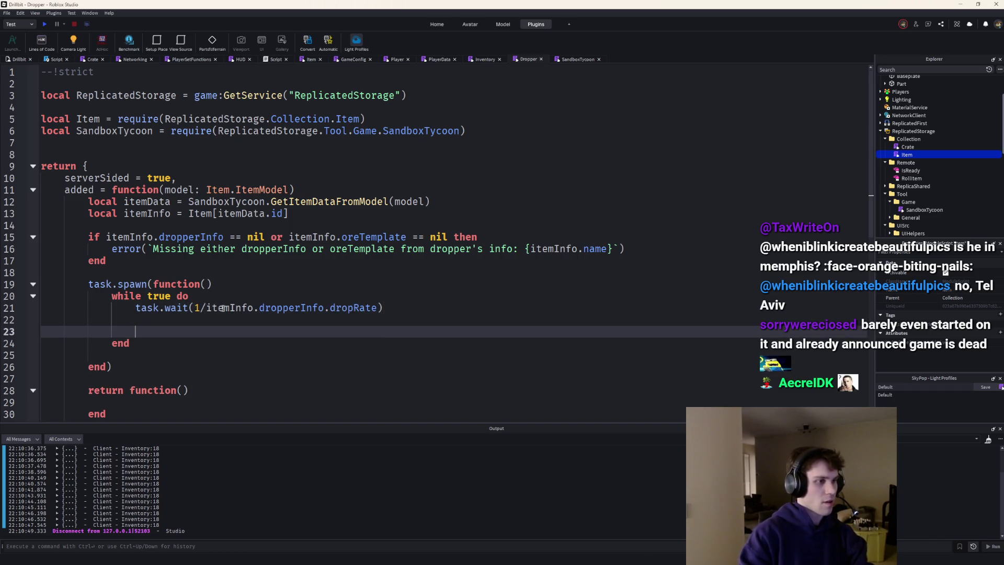
{"action": "type", "text": "local ore ="}
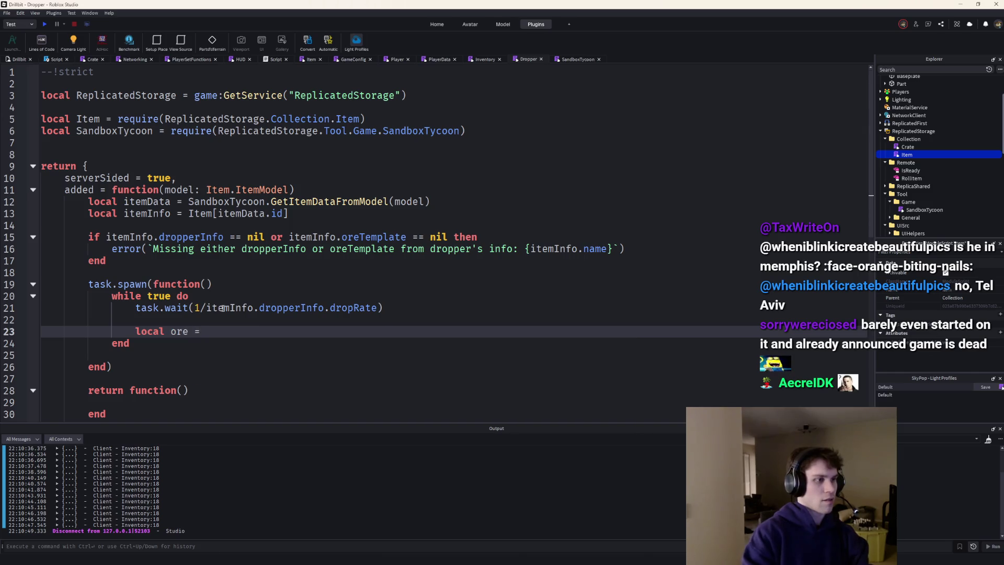
{"action": "type", "text": "for _, "}
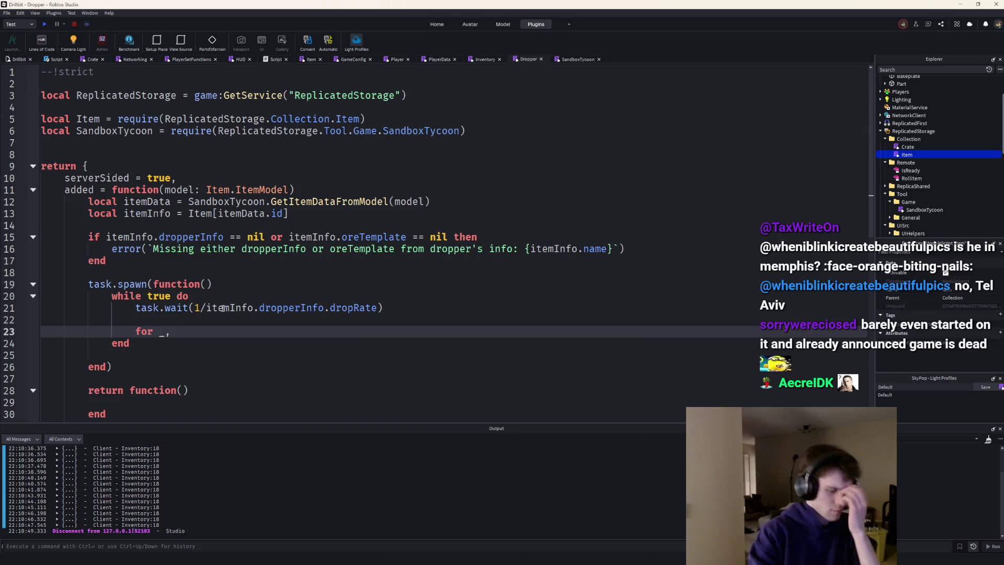
{"action": "type", "text": " do"}
Discard an unfinished for loop in the drop body and store task.spawn as local dropThread
{"action": "key", "text": "Return"}
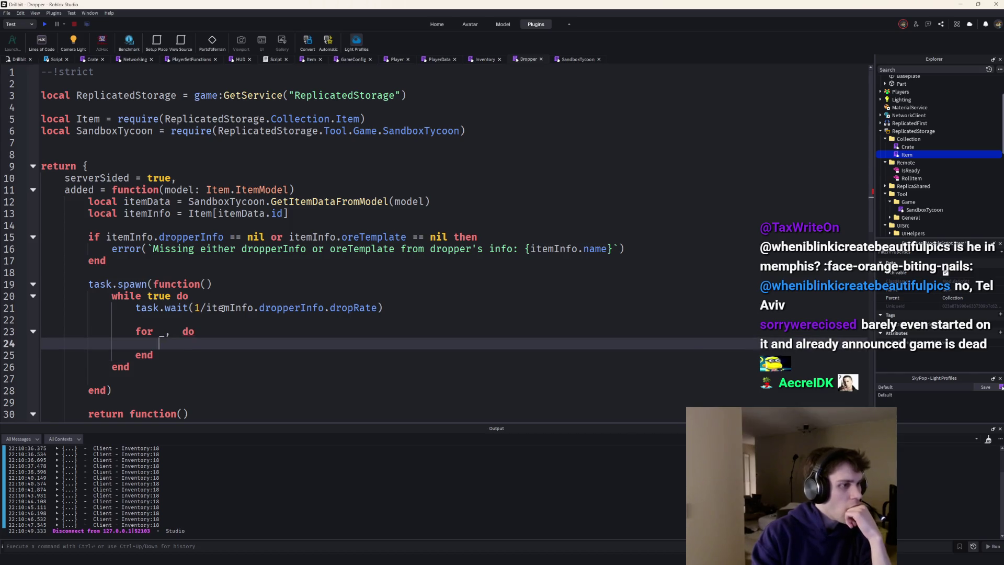
{"action": "key", "text": "Up"}
{"action": "key", "text": "Down"}
{"action": "key", "text": "Down"}
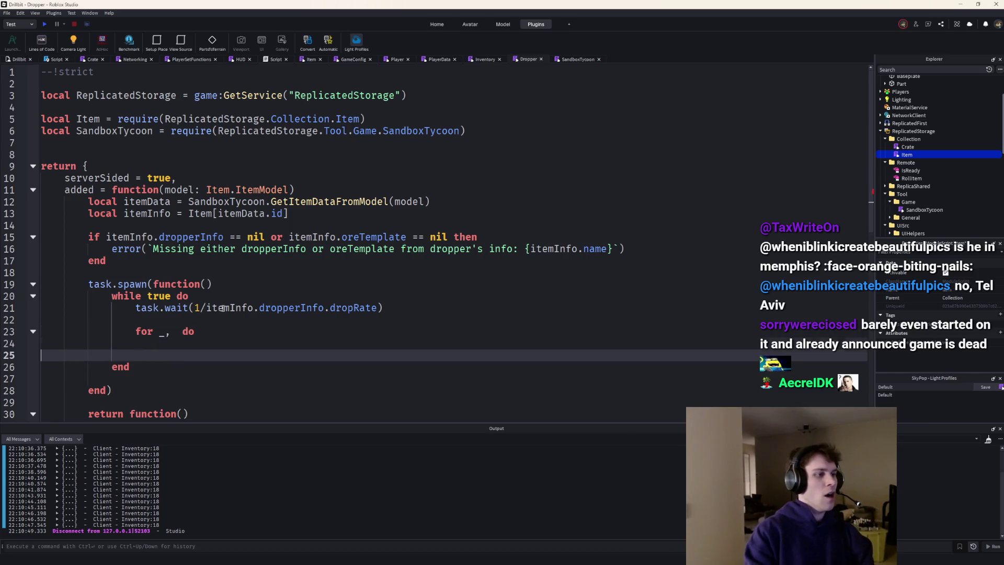
{"action": "key", "text": "BackSpace"}
{"action": "key", "text": "BackSpace"}
{"action": "key", "text": "BackSpace"}
{"action": "key", "text": "BackSpace"}
{"action": "key", "text": "Down"}
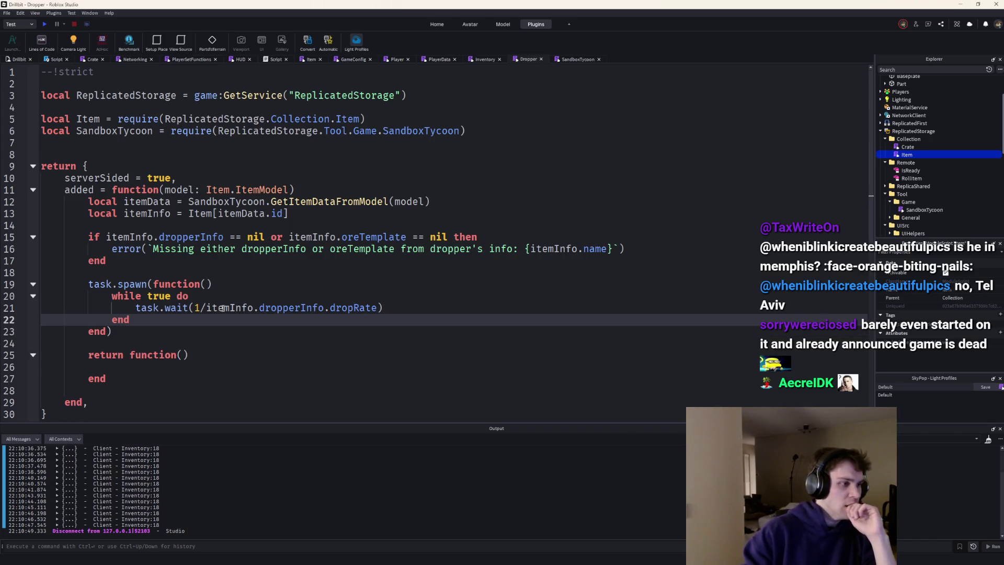
{"action": "left_click", "coordinate": [86, 284]}
{"action": "type", "text": "local dropThread ="}
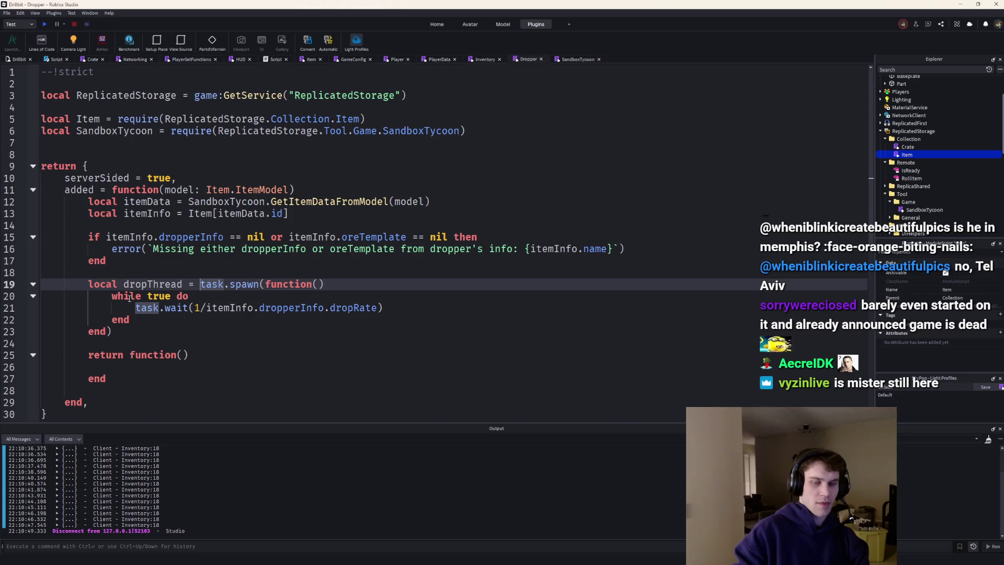
Have the returned cleanup function call task.cancel(dropThread), with a blank line above dropThread
{"action": "left_click", "coordinate": [129, 366]}
{"action": "type", "text": "task.ca"}
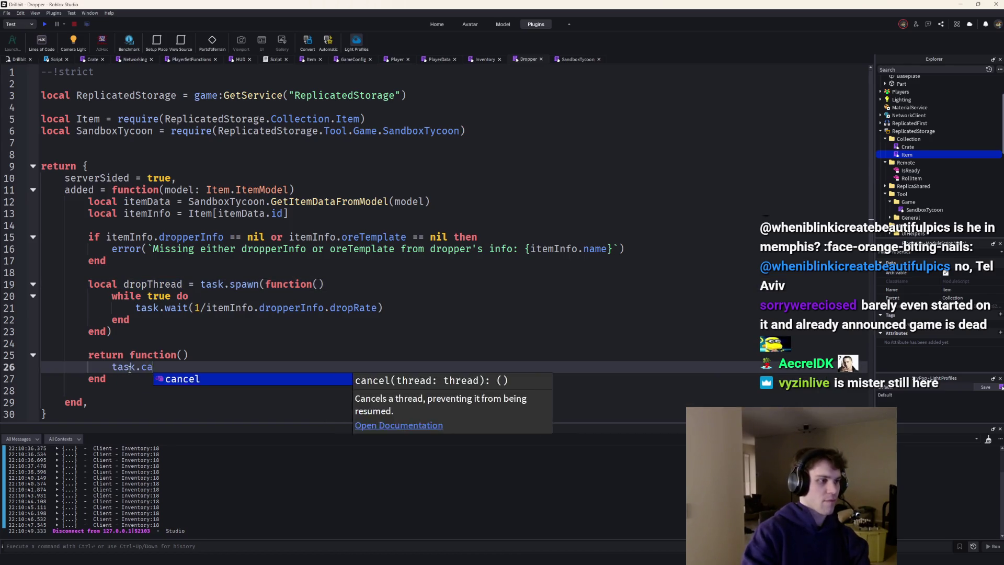
{"action": "key", "text": "Tab"}
{"action": "type", "text": "dropThread"}
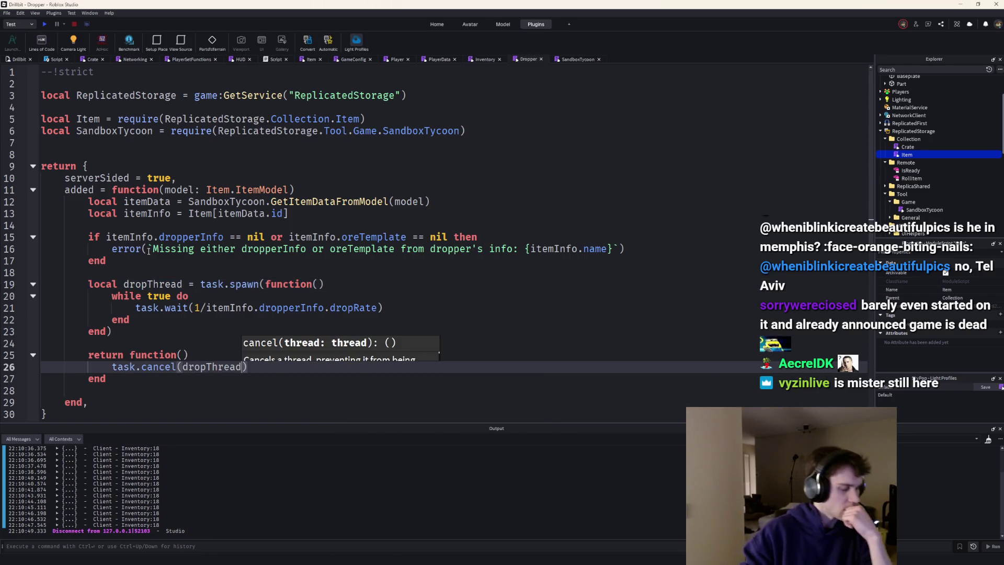
{"action": "key", "text": "Down"}
{"action": "key", "text": "Down"}
{"action": "key", "text": "BackSpace"}
{"action": "key", "text": "Up"}
{"action": "key", "text": "Up"}
{"action": "key", "text": "Up"}
{"action": "key", "text": "Up"}
{"action": "key", "text": "Up"}
{"action": "key", "text": "Up"}
{"action": "key", "text": "Up"}
{"action": "key", "text": "Up"}
{"action": "key", "text": "Up"}
{"action": "key", "text": "Return"}
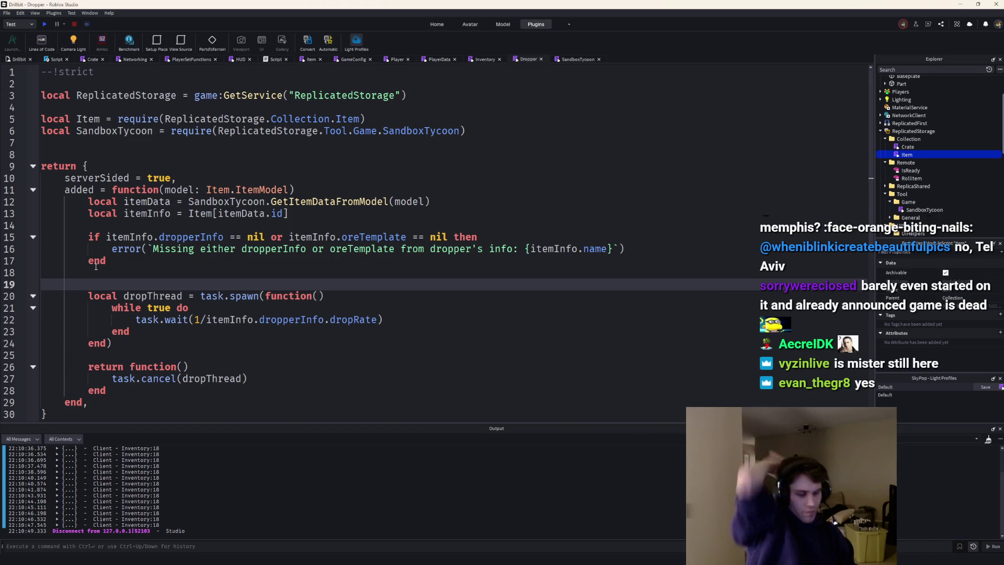
{"action": "type", "text": "local oreTemplate "}
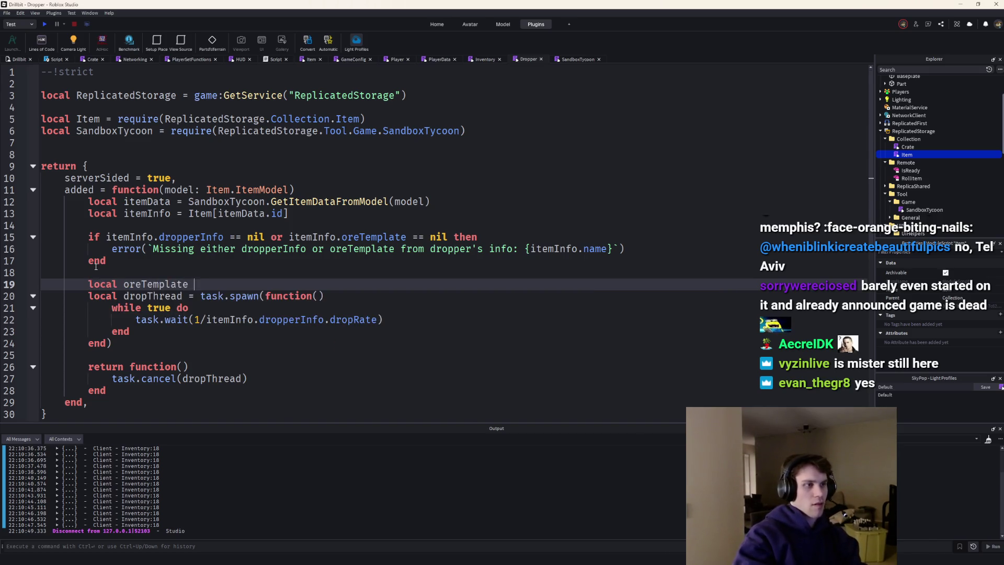
{"action": "type", "text": "= itemInfo.oreTemplate"}
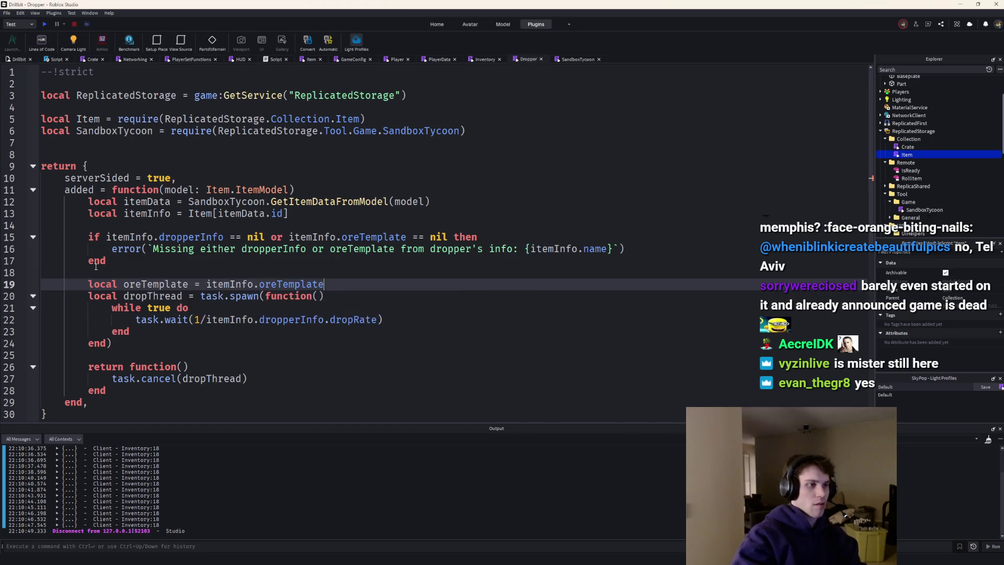
Store oreTemplate and begin a dropperParts line using FindFirstChild, checking the Stone Dropper model's parts
{"action": "key", "text": "Return"}
{"action": "type", "text": "local"}
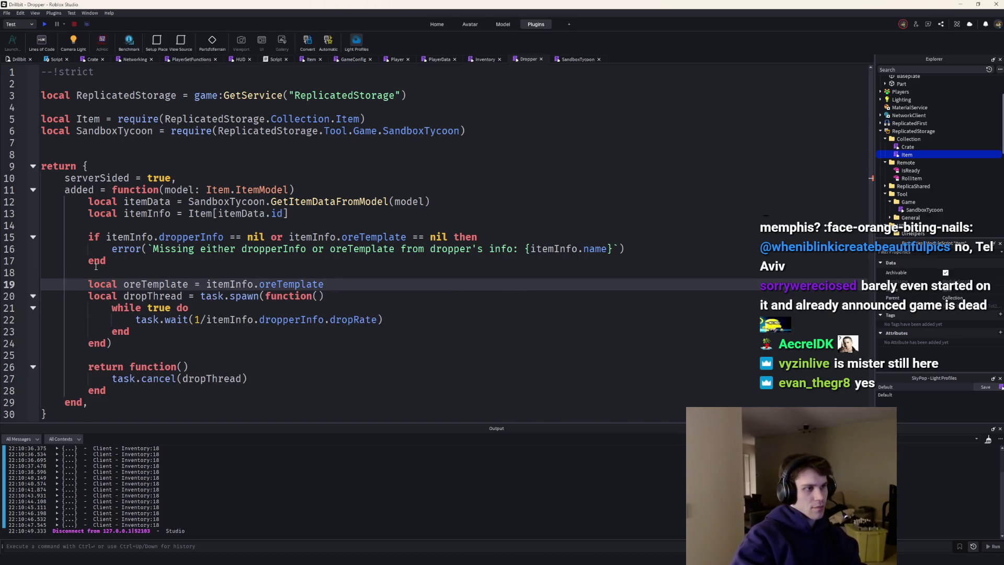
{"action": "key", "text": "Return"}
{"action": "type", "text": "local dropp"}
{"action": "type", "text": "erPa"}
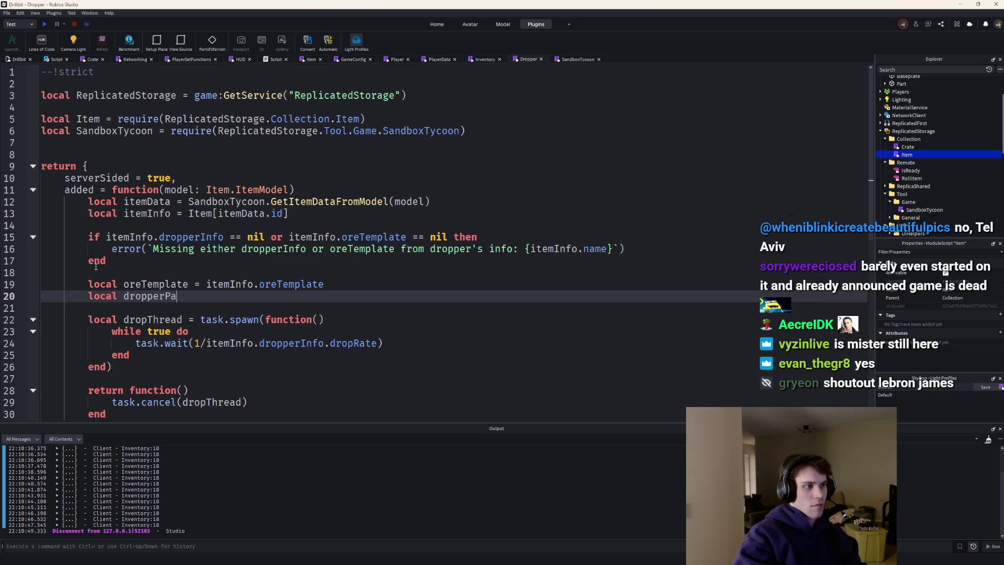
{"action": "type", "text": "model:Fi"}
{"action": "key", "text": "Tab"}
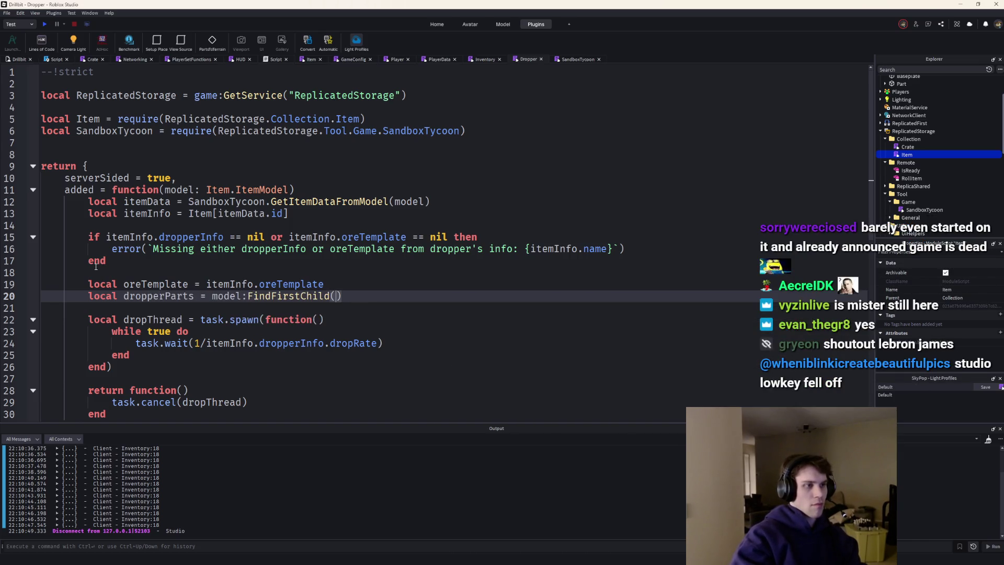
{"action": "type", "text": "t"}
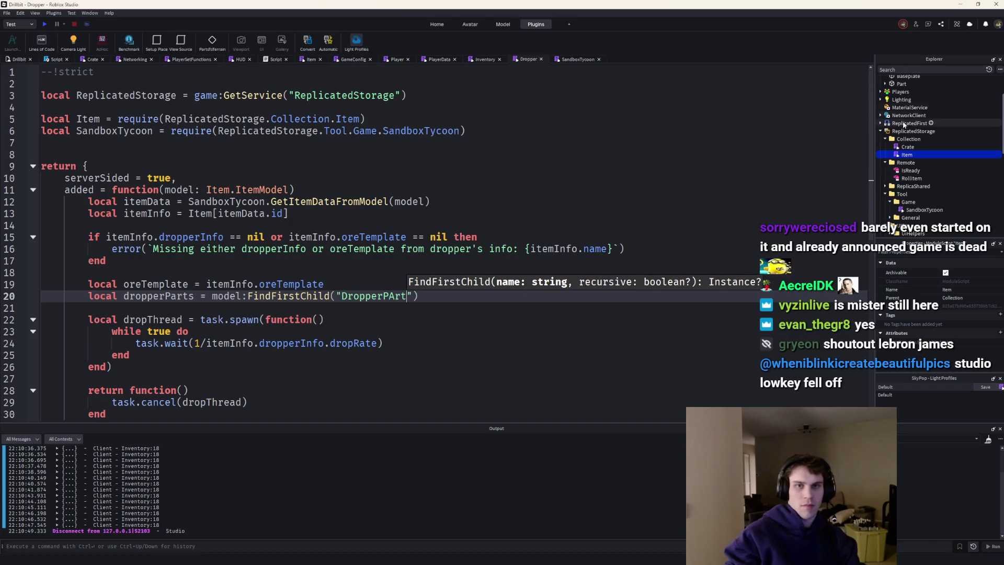
{"action": "scroll", "coordinate": [904, 102], "scroll_direction": "up", "scroll_amount": 2}
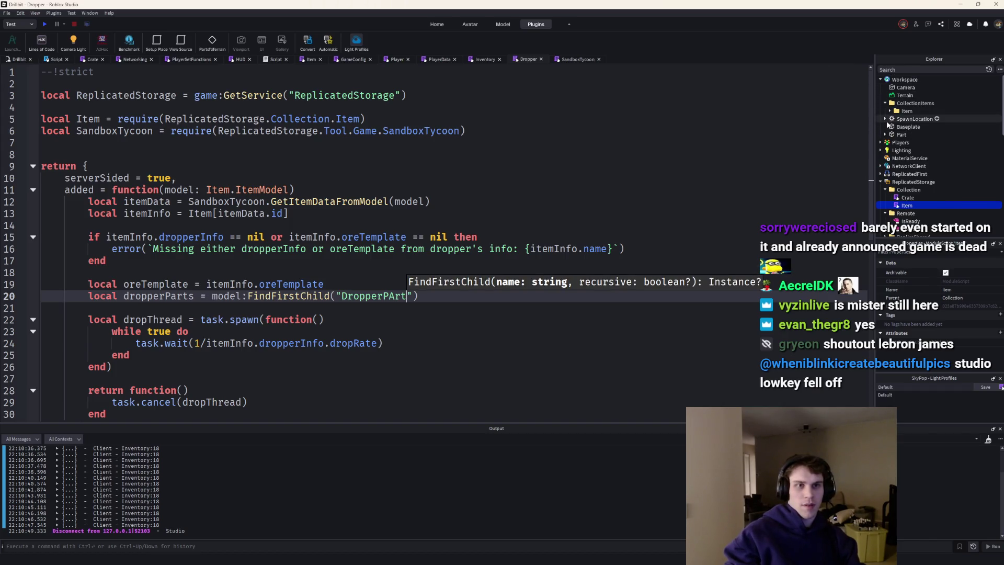
{"action": "left_click", "coordinate": [885, 110]}
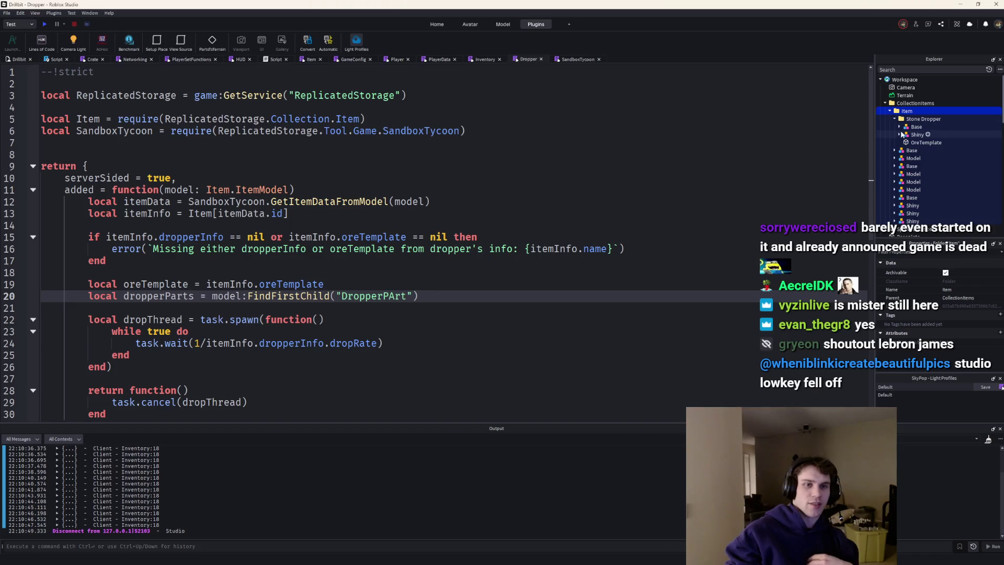
{"action": "left_click", "coordinate": [902, 135]}
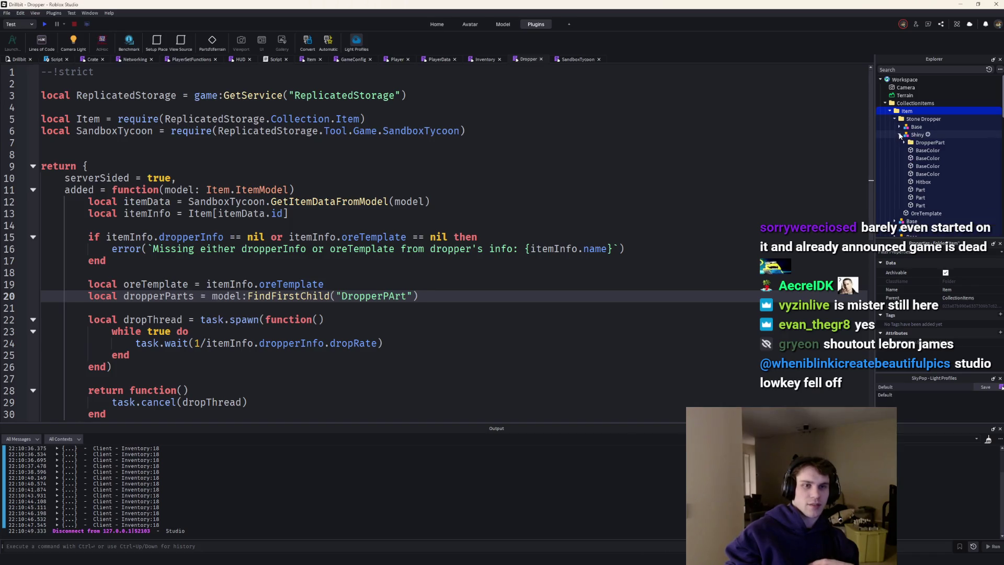
Correct DropperPArt to DropperPart and append :GetChildren() to the lookup
{"action": "left_click", "coordinate": [394, 296]}
{"action": "key", "text": "BackSpace"}
{"action": "type", "text": "a"}
{"action": "key", "text": "End"}
{"action": "key", "text": "Return"}
{"action": "key", "text": "Return"}
{"action": "type", "text": "i"}
{"action": "key", "text": "BackSpace"}
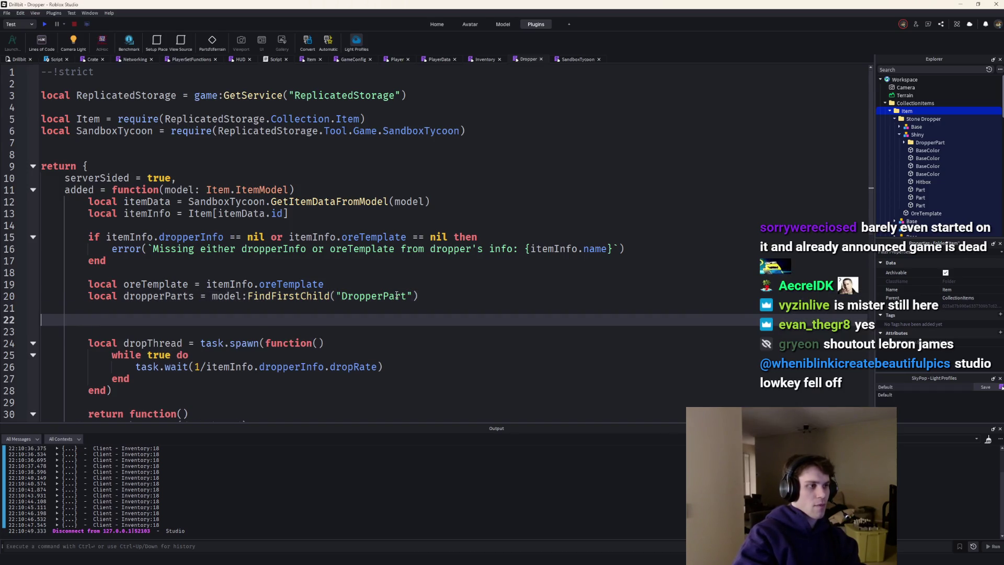
{"action": "key", "text": "BackSpace"}
{"action": "key", "text": "BackSpace"}
{"action": "type", "text": ":"}
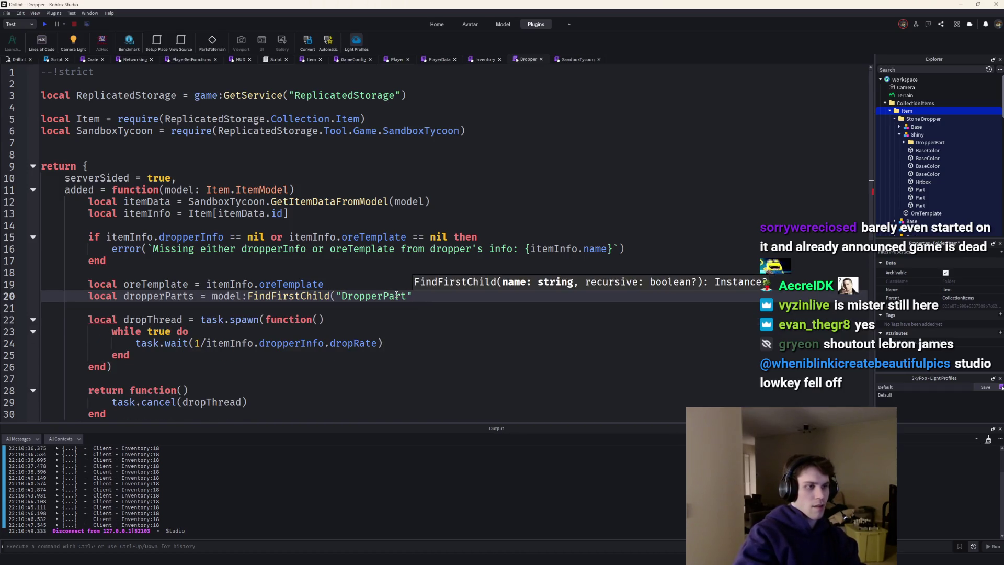
{"action": "type", "text": "Getchi"}
{"action": "key", "text": "Tab"}
{"action": "type", "text": ":: "}
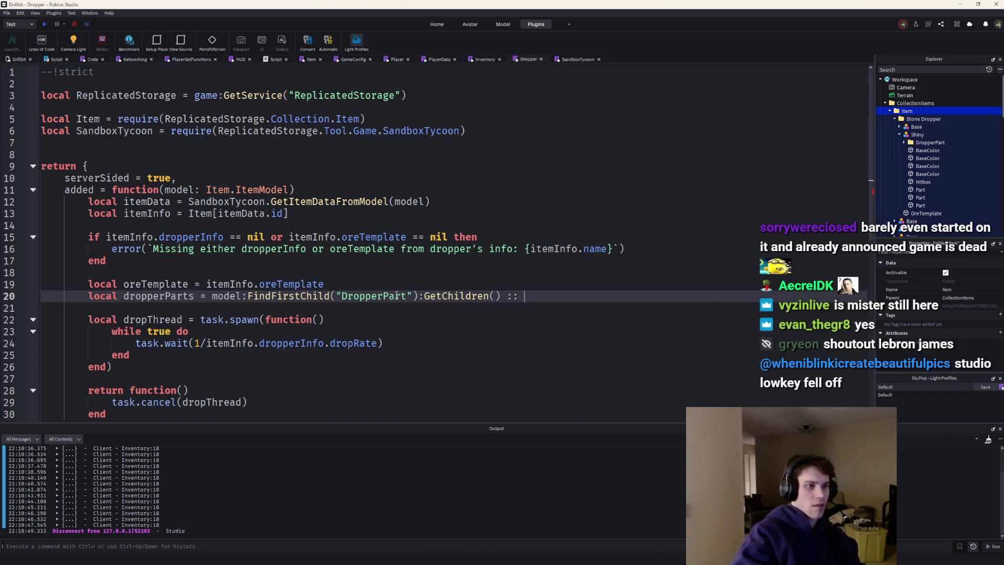
{"action": "type", "text": "BasePart"}
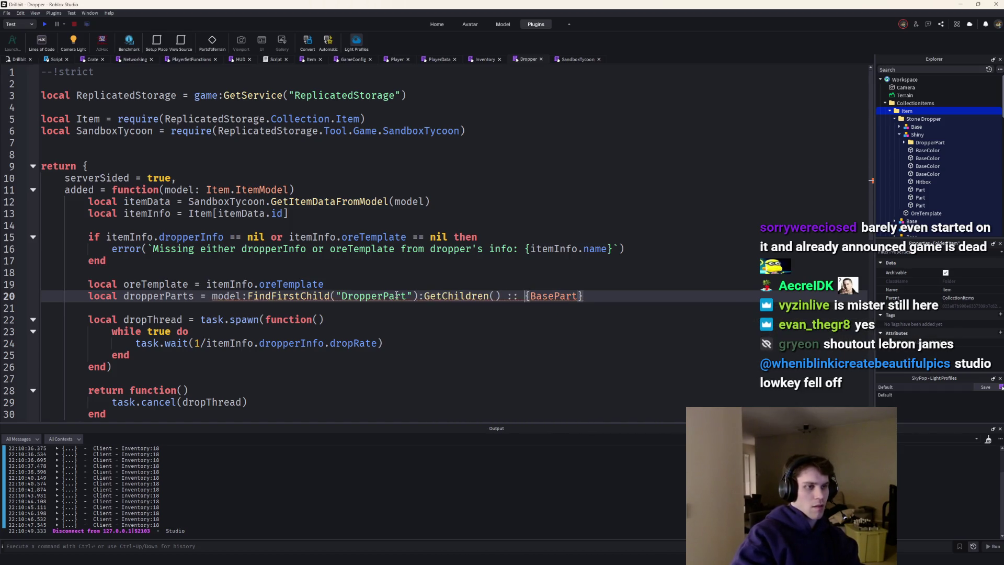
{"action": "type", "text": "any)"}
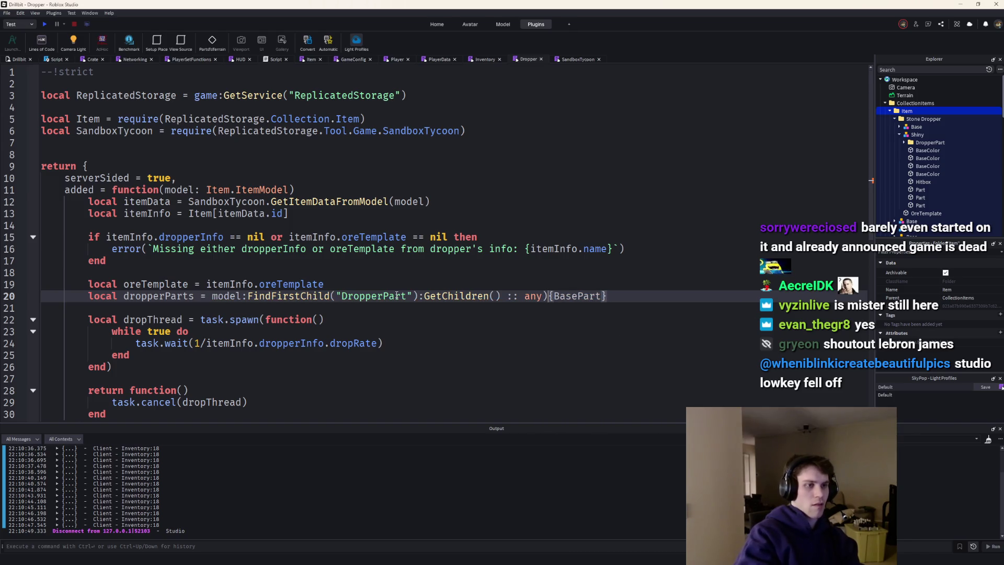
Wrap the FindFirstChild call in an (… :: any) cast and type dropperParts as {BasePart}
{"action": "left_click", "coordinate": [211, 298]}
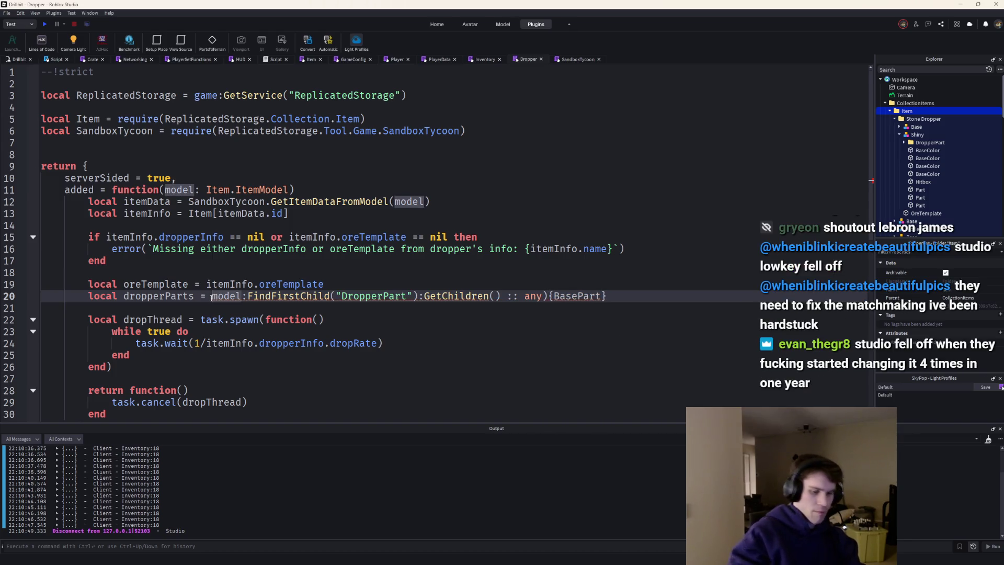
{"action": "type", "text": "("}
{"action": "left_click", "coordinate": [519, 250]}
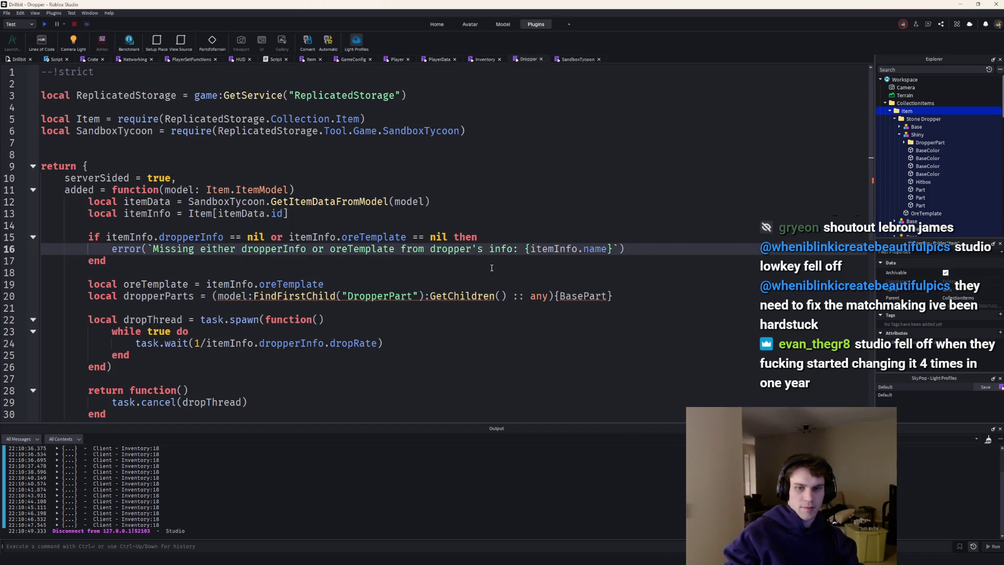
{"action": "left_click", "coordinate": [554, 297]}
{"action": "type", "text": "::"}
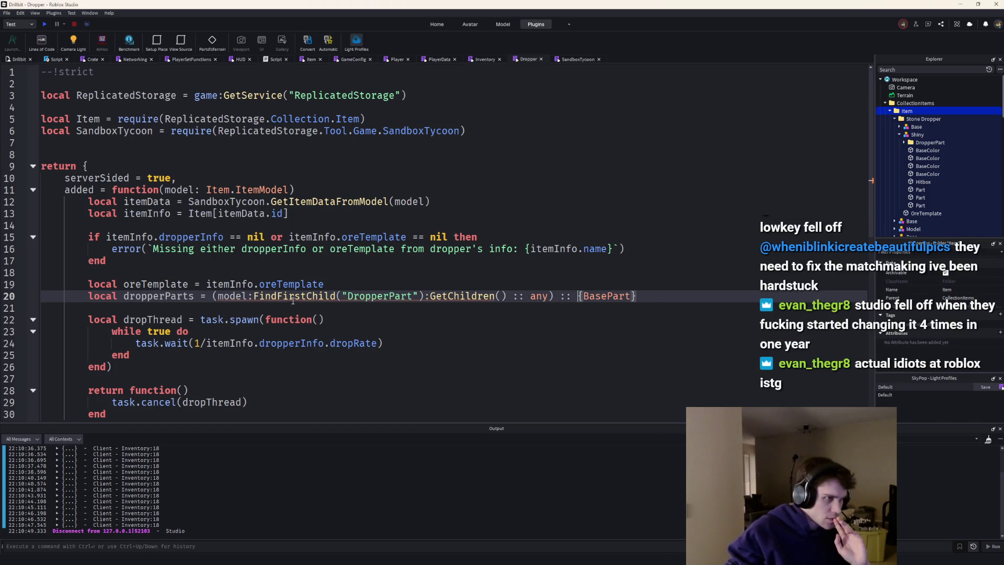
{"action": "mouse_move", "coordinate": [291, 296]}
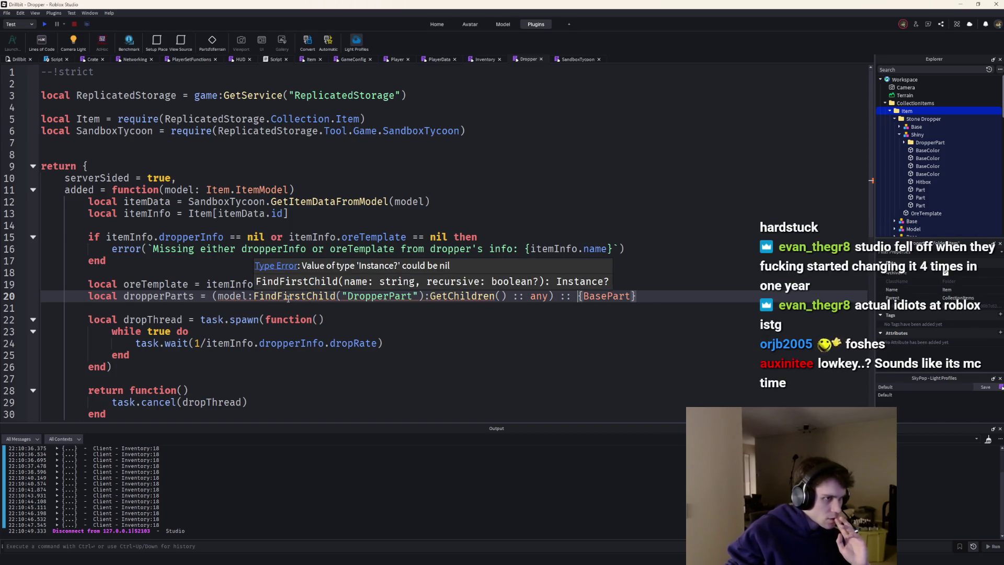
{"action": "left_click", "coordinate": [544, 296]}
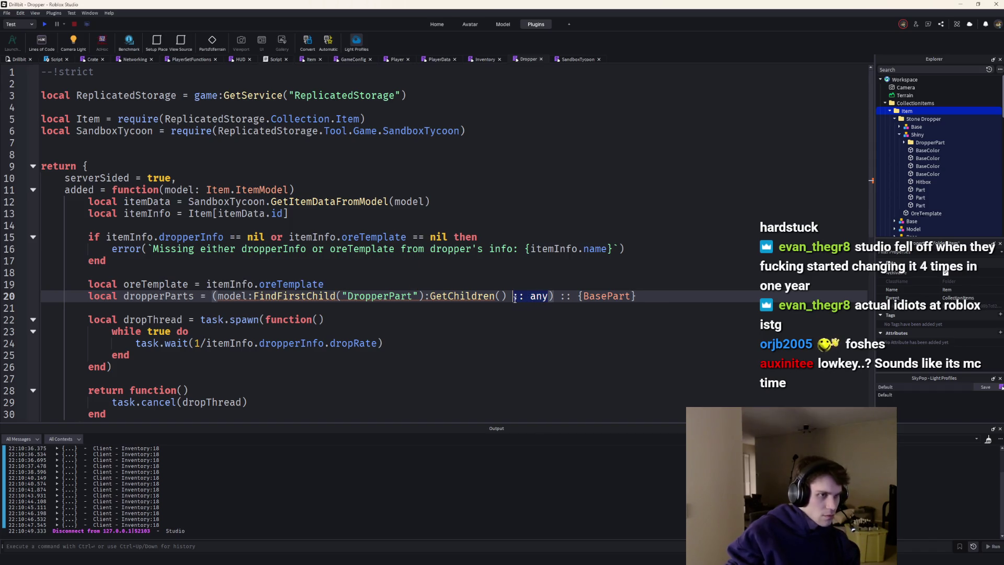
{"action": "key", "text": "Delete"}
{"action": "key", "text": "Delete"}
{"action": "key", "text": "Delete"}
{"action": "key", "text": "BackSpace"}
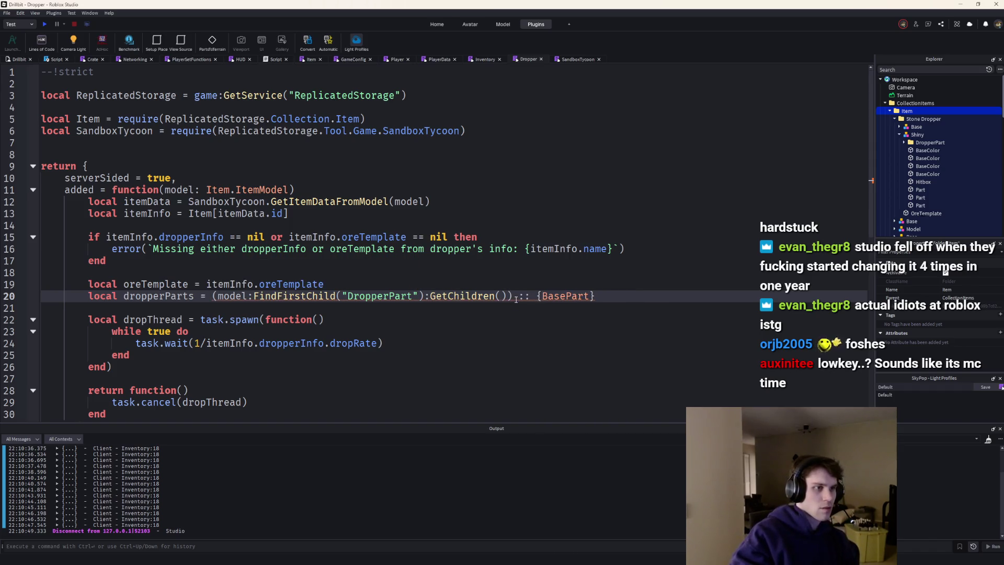
{"action": "key", "text": "ctrl+z"}
{"action": "type", "text": ")"}
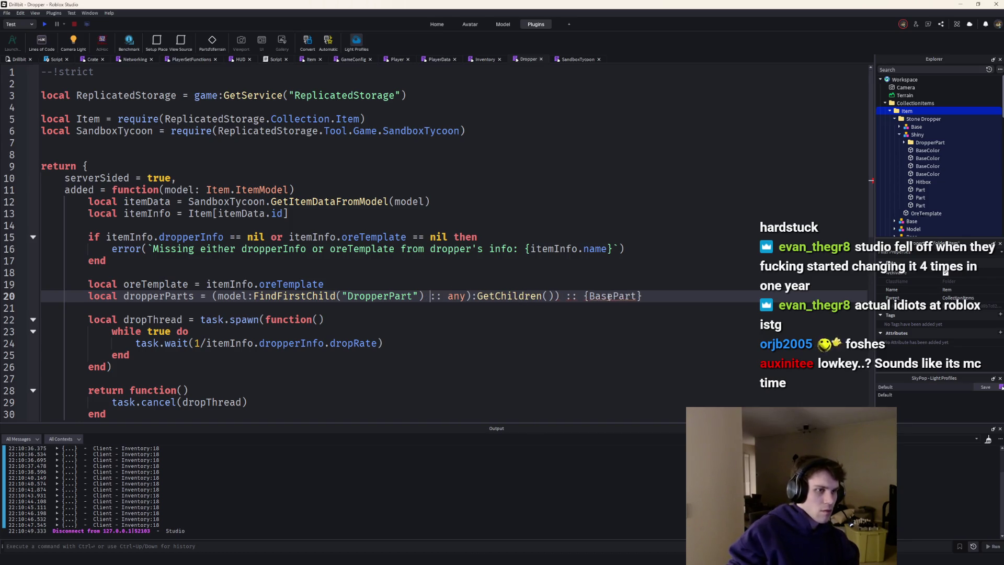
{"action": "key", "text": "BackSpace"}
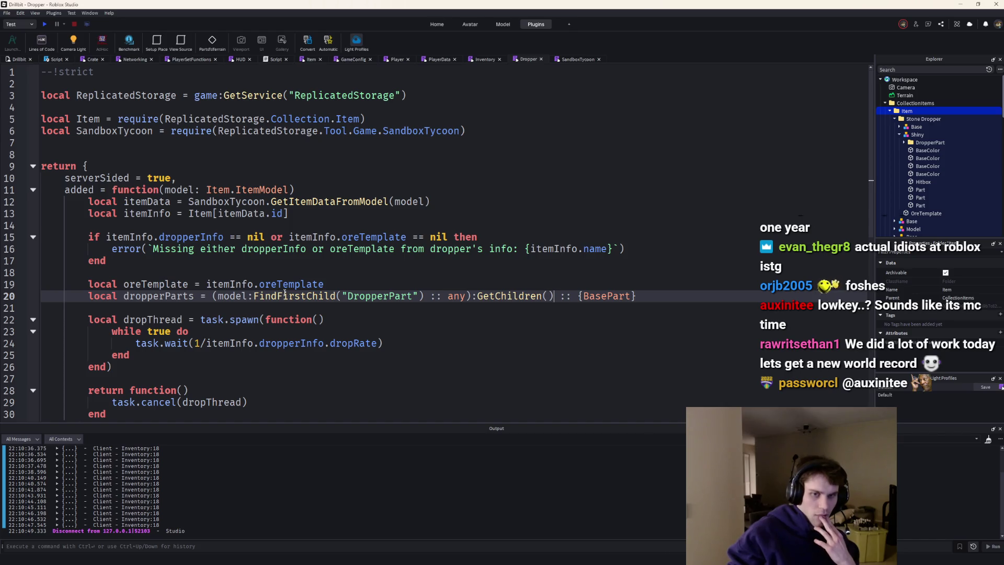
{"action": "mouse_move", "coordinate": [290, 283]}
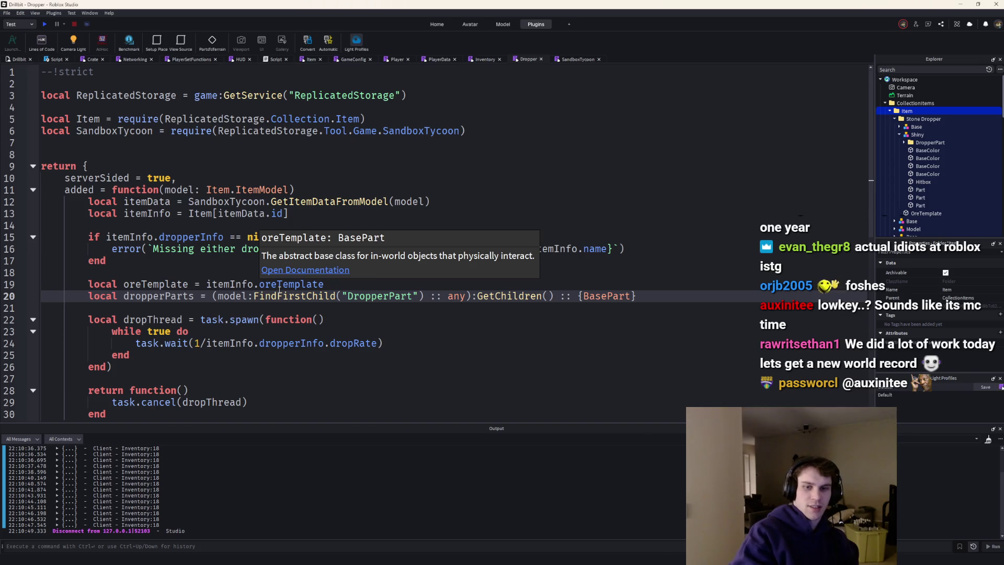
Inside the while loop, iterate dropperParts, clone oreTemplate and parent the clone to workspace
{"action": "double_click", "coordinate": [158, 296]}
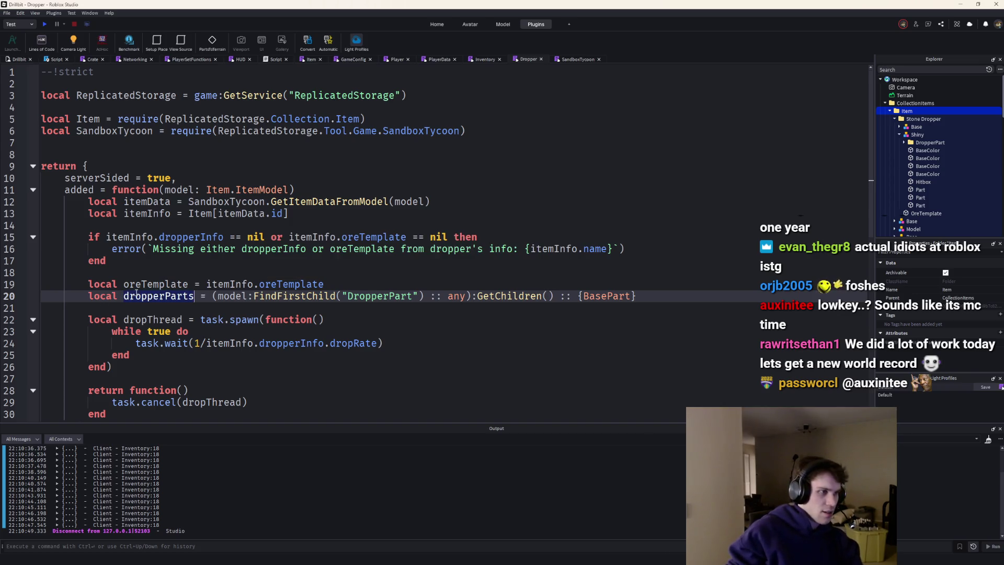
{"action": "left_click", "coordinate": [453, 340]}
{"action": "key", "text": "Return"}
{"action": "key", "text": "Return"}
{"action": "type", "text": "for _, v in"}
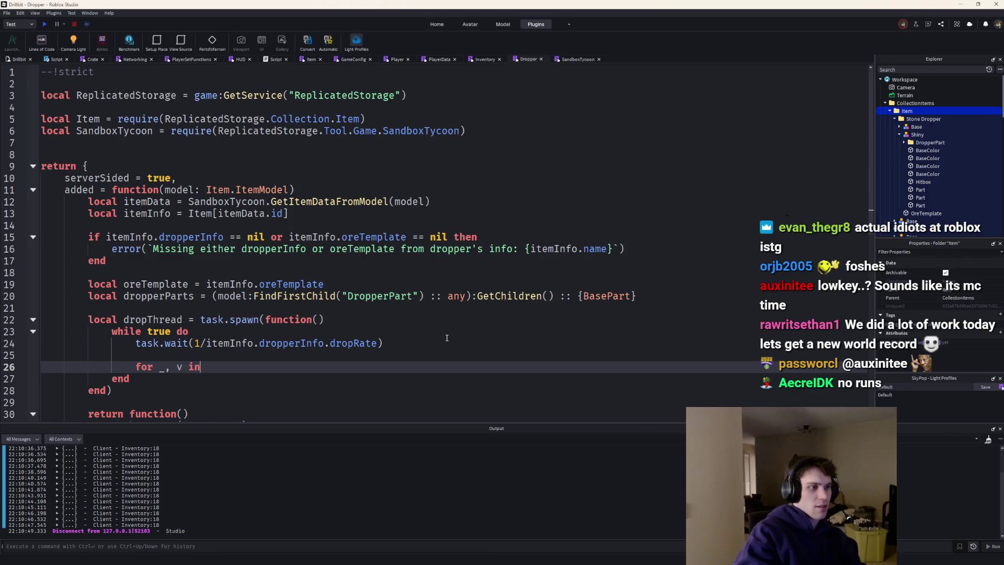
{"action": "type", "text": " dropperParts do"}
{"action": "key", "text": "Return"}
{"action": "type", "text": "local ore = o"}
{"action": "key", "text": "Tab"}
{"action": "type", "text": ":Clone()"}
{"action": "key", "text": "Return"}
{"action": "type", "text": "ore.Pa"}
{"action": "key", "text": "Tab"}
{"action": "type", "text": "= wor"}
{"action": "key", "text": "Tab"}
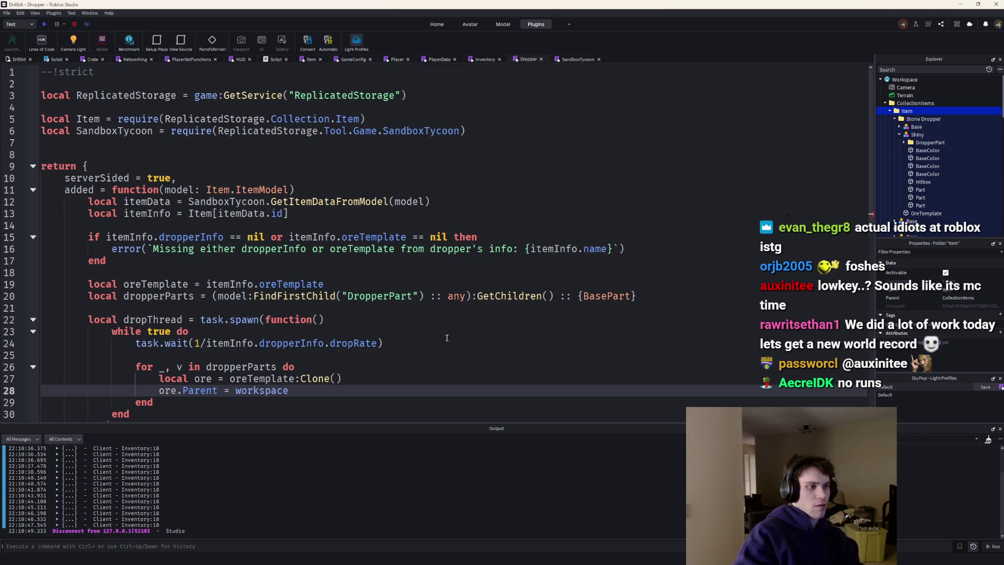
{"action": "scroll", "coordinate": [446, 338], "scroll_direction": "down", "scroll_amount": 2}
Pivot each ore clone to v:GetPivot() before parenting it
{"action": "left_click", "coordinate": [364, 307]}
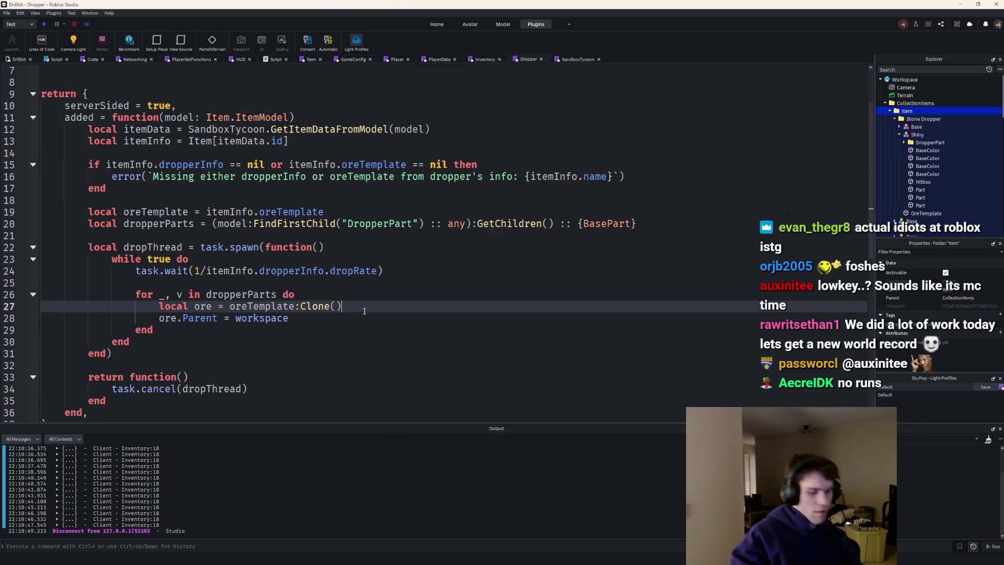
{"action": "key", "text": "Return"}
{"action": "type", "text": "ore:Piv"}
{"action": "key", "text": "Tab"}
{"action": "type", "text": "(v:GetP"}
{"action": "key", "text": "Tab"}
{"action": "type", "text": "()"}
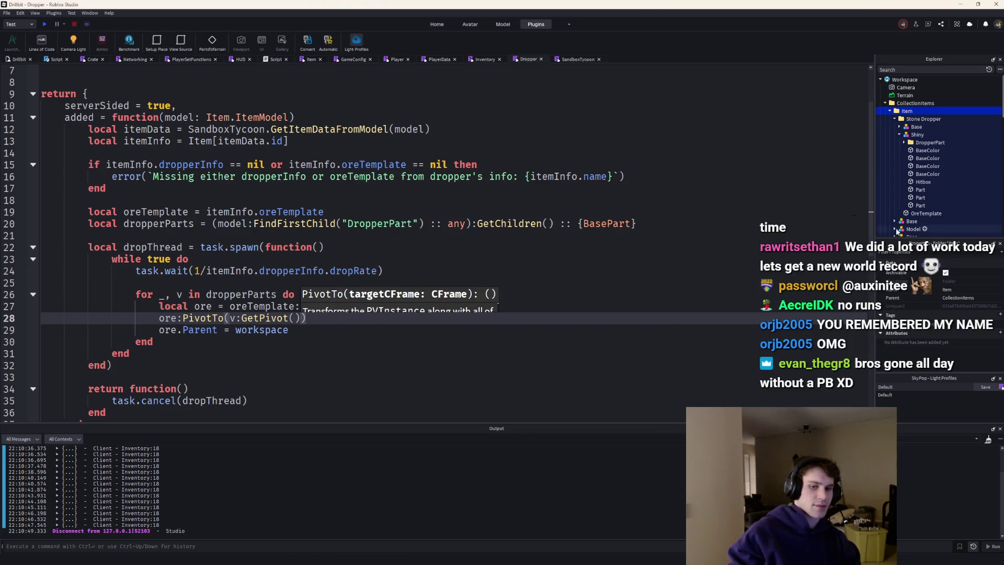
{"action": "type", "text": ")"}
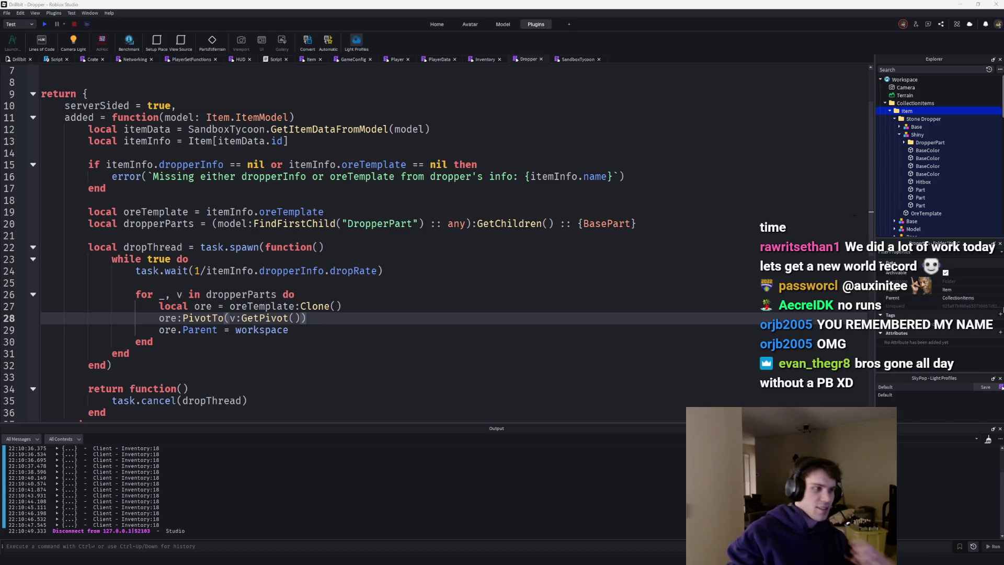
{"action": "scroll", "coordinate": [318, 325], "scroll_direction": "down", "scroll_amount": 2}
{"action": "scroll", "coordinate": [311, 329], "scroll_direction": "up", "scroll_amount": 2}
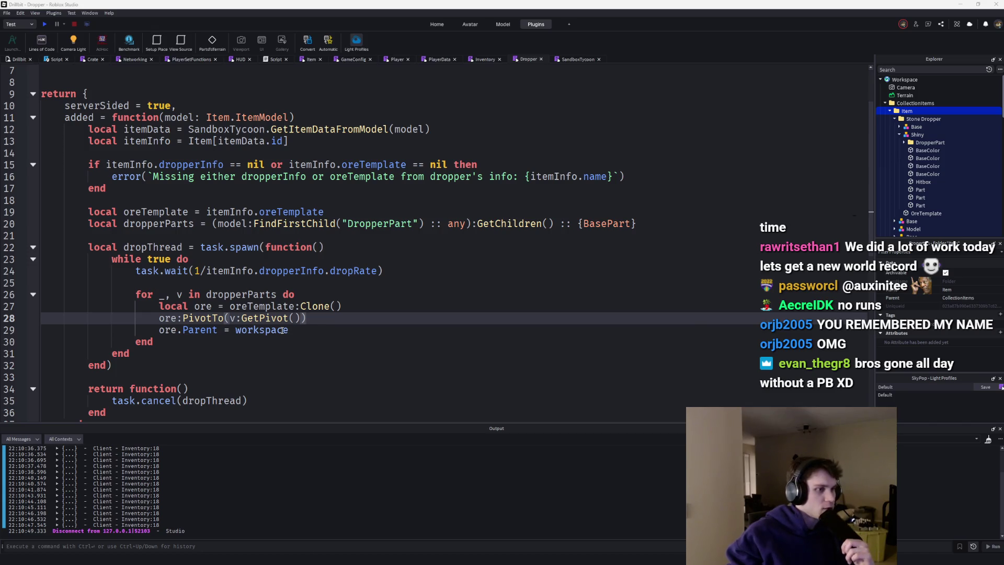
{"action": "scroll", "coordinate": [282, 330], "scroll_direction": "up", "scroll_amount": 2}
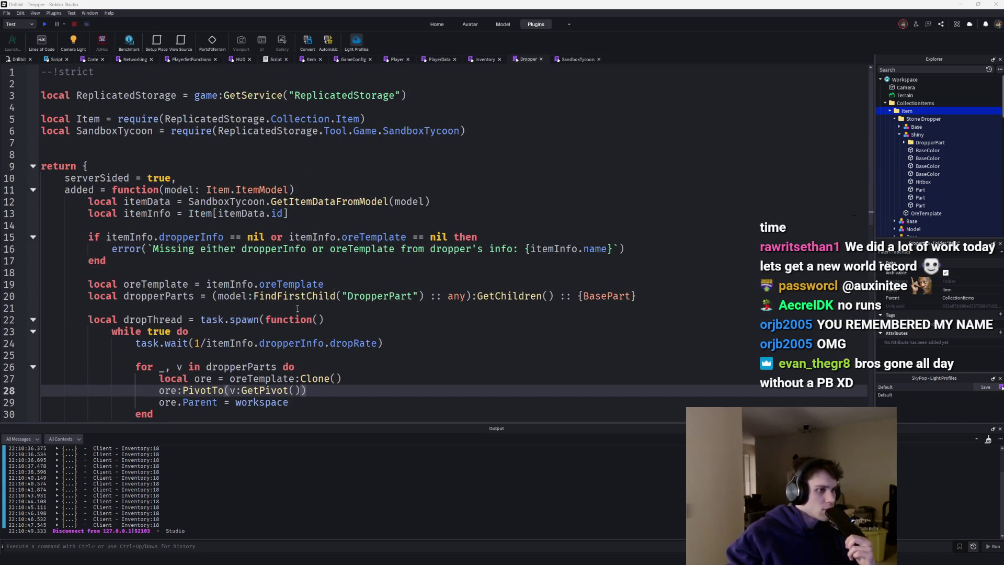
{"action": "left_click", "coordinate": [664, 295]}
{"action": "scroll", "coordinate": [449, 310], "scroll_direction": "down", "scroll_amount": 3}
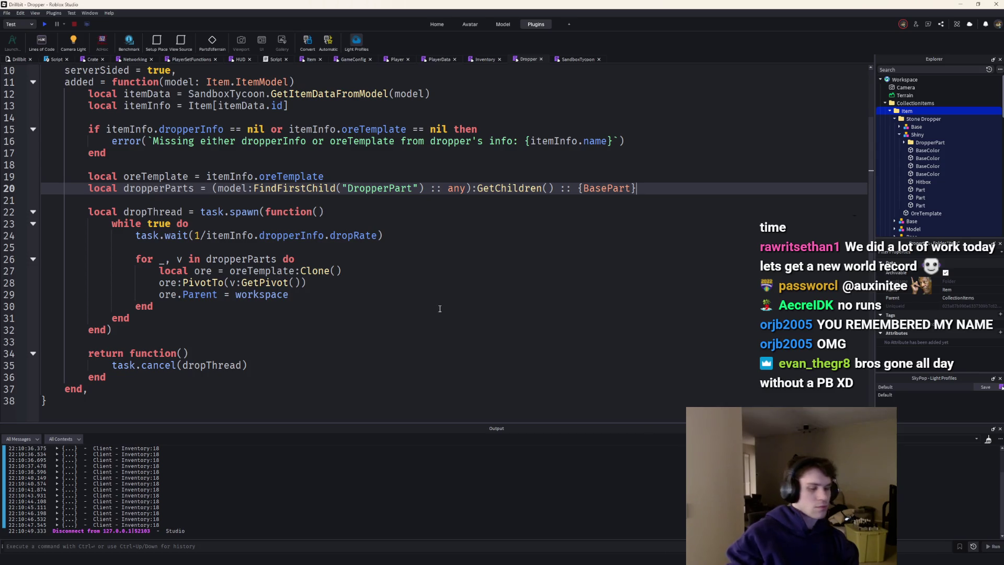
Error with `{itemInfo.name} does not have any DropperPart` when #dropperParts == 0
{"action": "key", "text": "Return"}
{"action": "key", "text": "Return"}
{"action": "type", "text": "if #dropperParts == 0 then"}
{"action": "key", "text": "Return"}
{"action": "type", "text": "error("}
{"action": "type", "text": "`"}
{"action": "key", "text": "BackSpace"}
{"action": "type", "text": "\""}
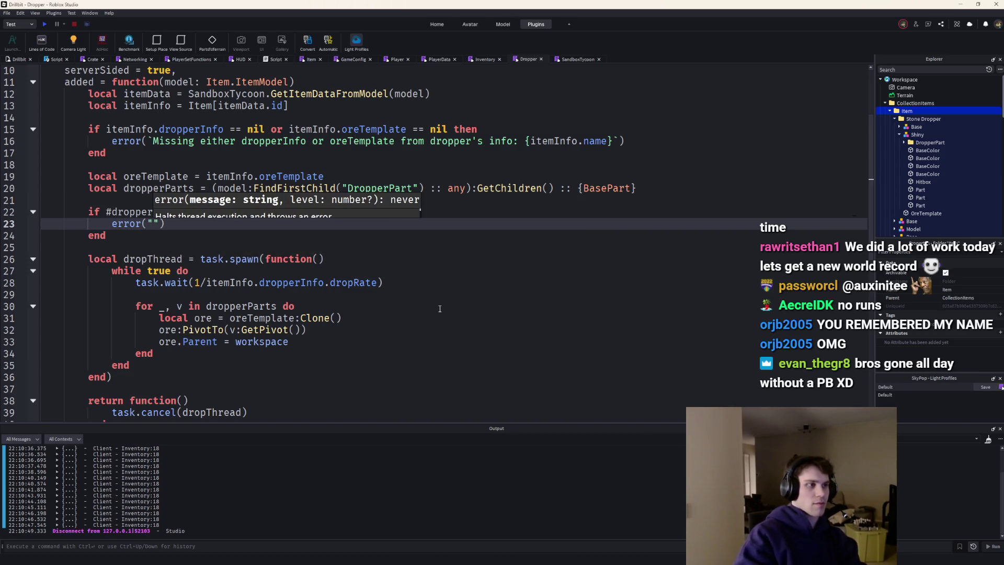
{"action": "key", "text": "BackSpace"}
{"action": "type", "text": "`"}
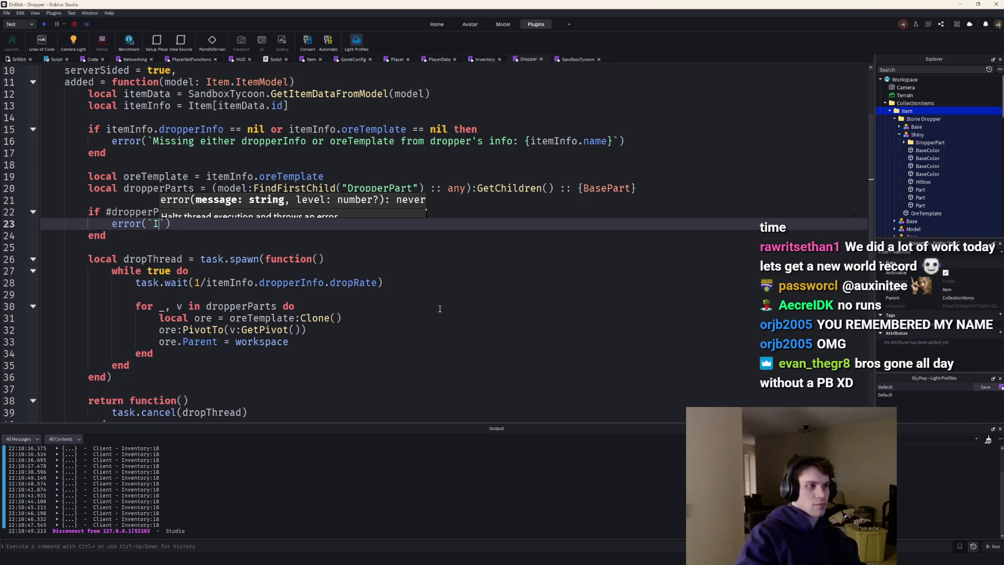
{"action": "type", "text": "Dropper"}
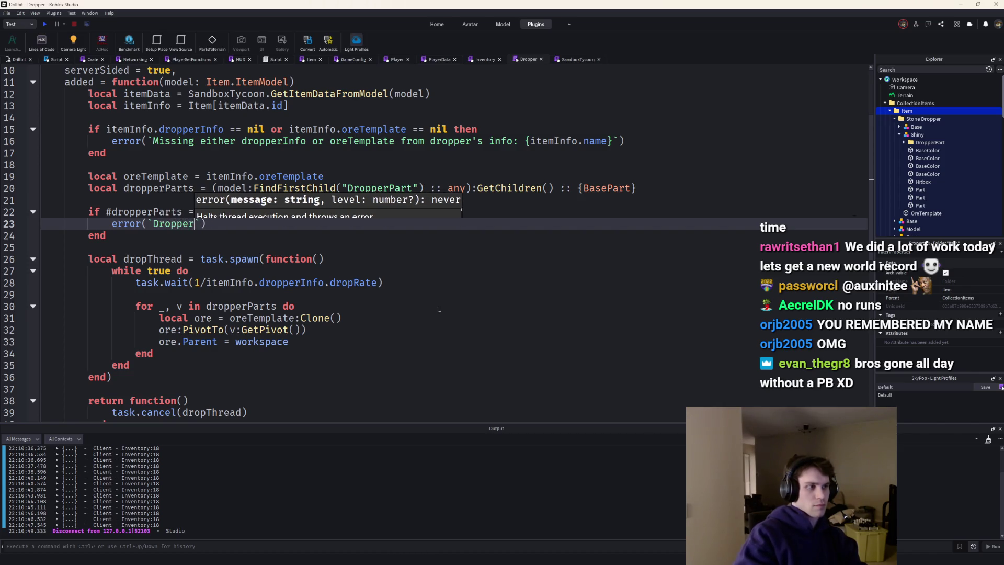
{"action": "key", "text": "ctrl+BackSpace"}
{"action": "type", "text": "{itemInfo.name} does not have any d"}
{"action": "key", "text": "BackSpace"}
{"action": "type", "text": "DropperPart"}
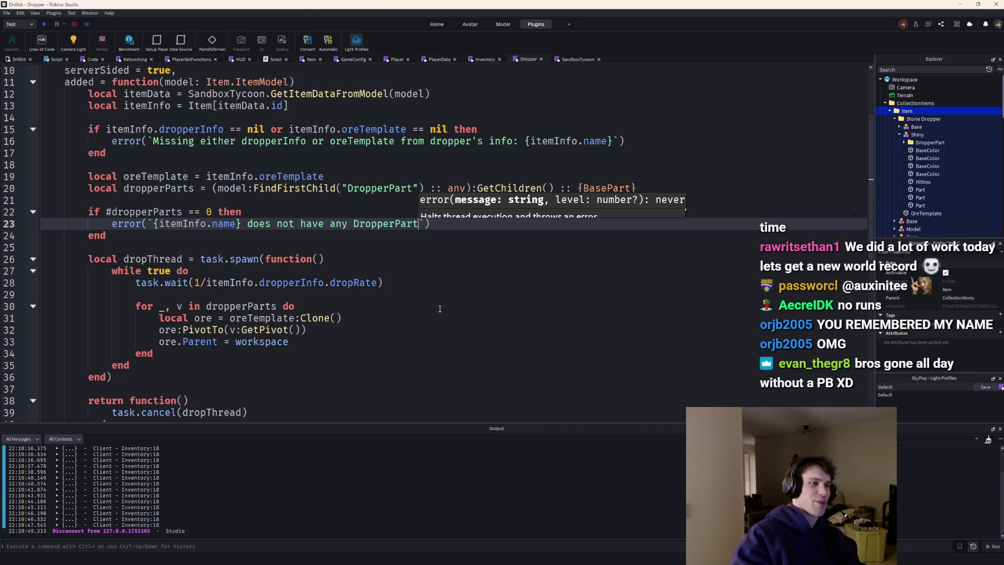
{"action": "key", "text": "Down"}
{"action": "key", "text": "Down"}
{"action": "scroll", "coordinate": [439, 308], "scroll_direction": "down", "scroll_amount": 3}
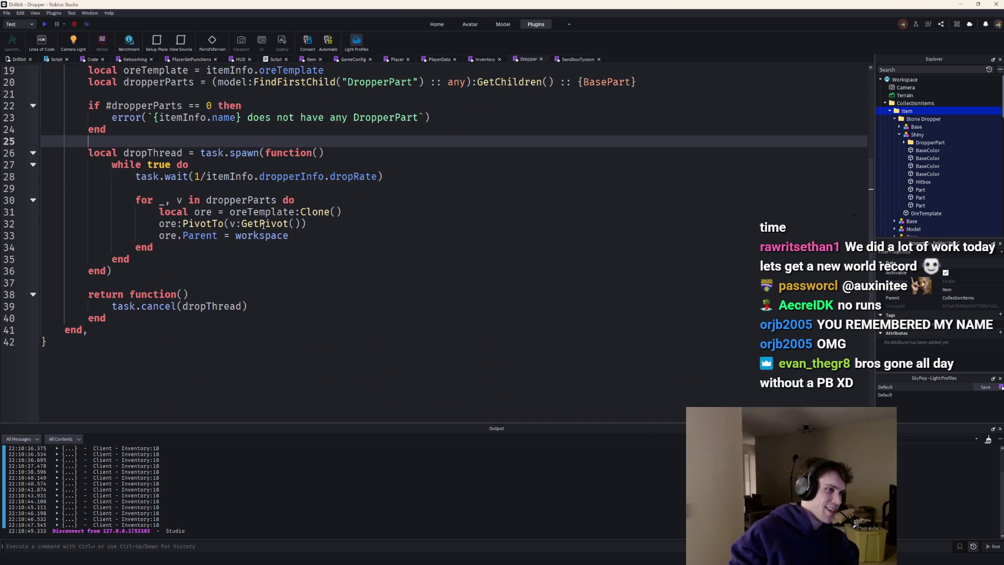
{"action": "scroll", "coordinate": [197, 210], "scroll_direction": "down", "scroll_amount": 1}
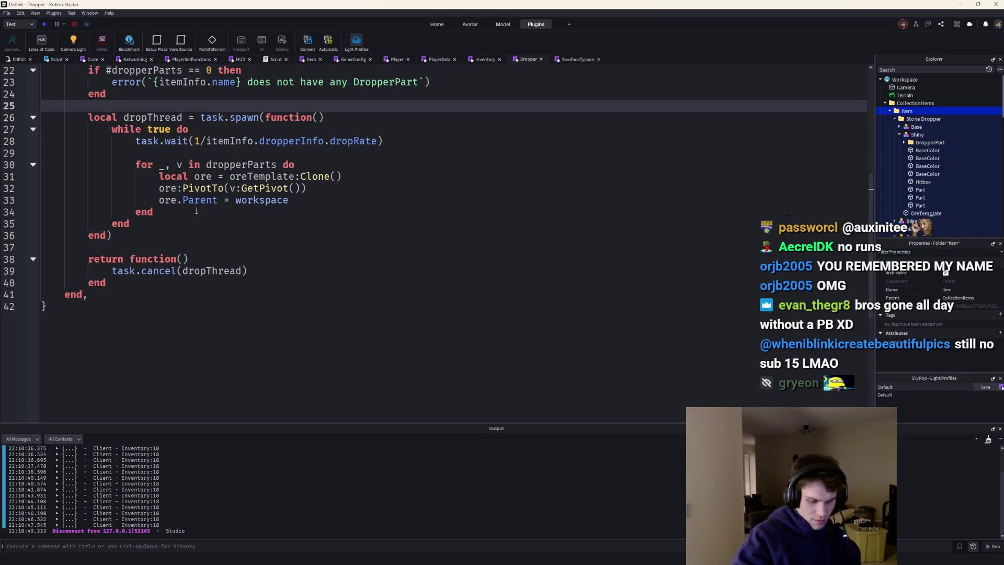
{"action": "scroll", "coordinate": [197, 210], "scroll_direction": "up", "scroll_amount": 1}
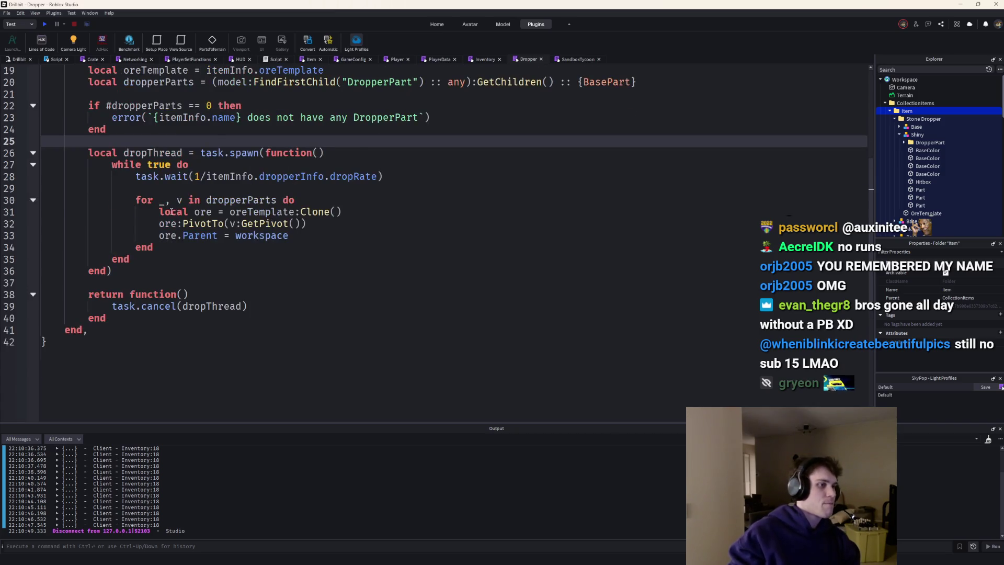
{"action": "scroll", "coordinate": [158, 208], "scroll_direction": "up", "scroll_amount": 2}
{"action": "scroll", "coordinate": [157, 210], "scroll_direction": "up", "scroll_amount": 1}
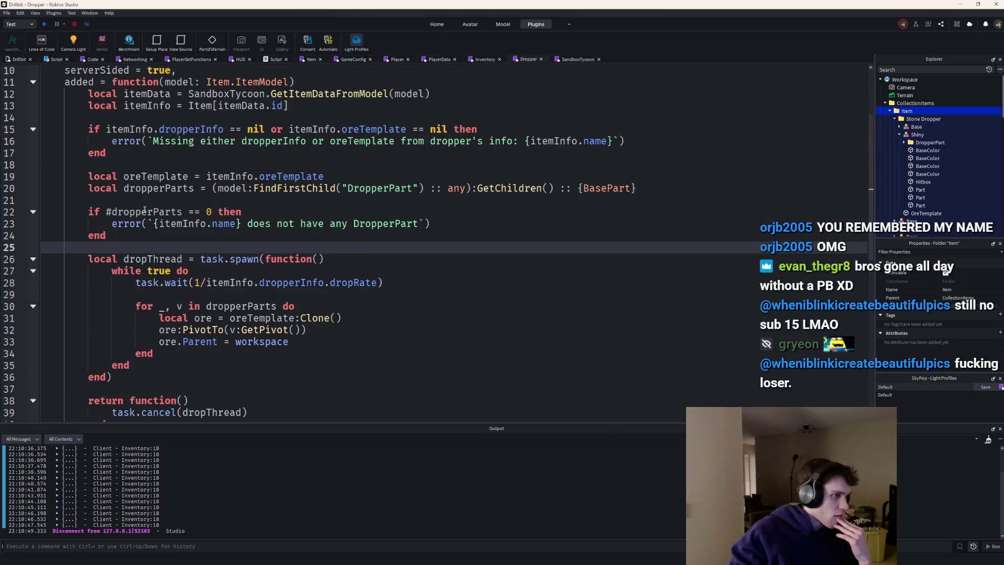
{"action": "scroll", "coordinate": [145, 210], "scroll_direction": "up", "scroll_amount": 2}
{"action": "left_click", "coordinate": [894, 115]}
{"action": "scroll", "coordinate": [918, 157], "scroll_direction": "down", "scroll_amount": 5}
{"action": "scroll", "coordinate": [931, 164], "scroll_direction": "down", "scroll_amount": 3}
{"action": "scroll", "coordinate": [931, 164], "scroll_direction": "down", "scroll_amount": 1}
In the Debug script, require SandboxTycoon and call SandboxTycoon.CreateItem before return nil
{"action": "double_click", "coordinate": [903, 134]}
{"action": "left_click", "coordinate": [159, 232]}
{"action": "key", "text": "Return"}
{"action": "key", "text": "Return"}
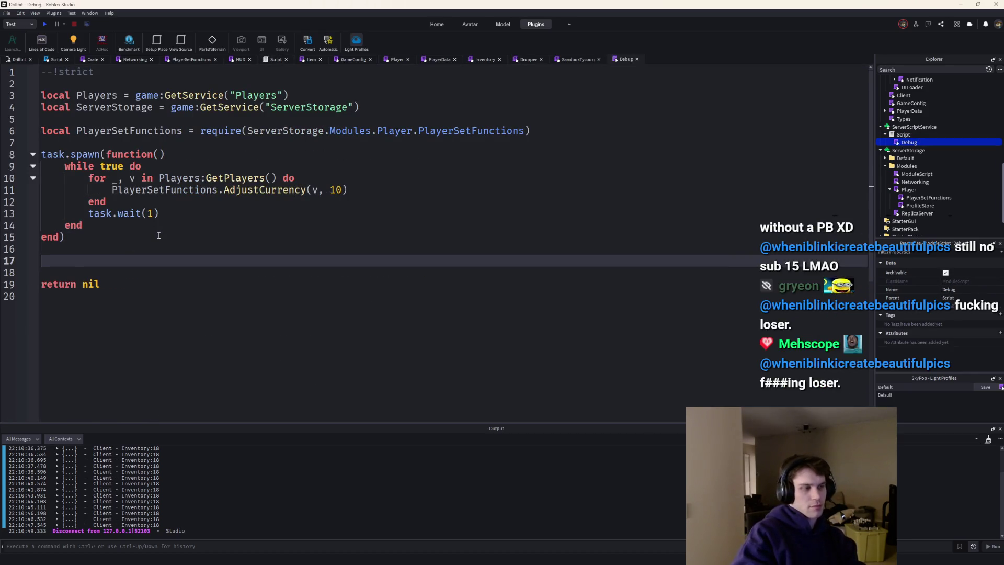
{"action": "type", "text": "Sa"}
{"action": "key", "text": "Tab"}
{"action": "type", "text": ".Cr"}
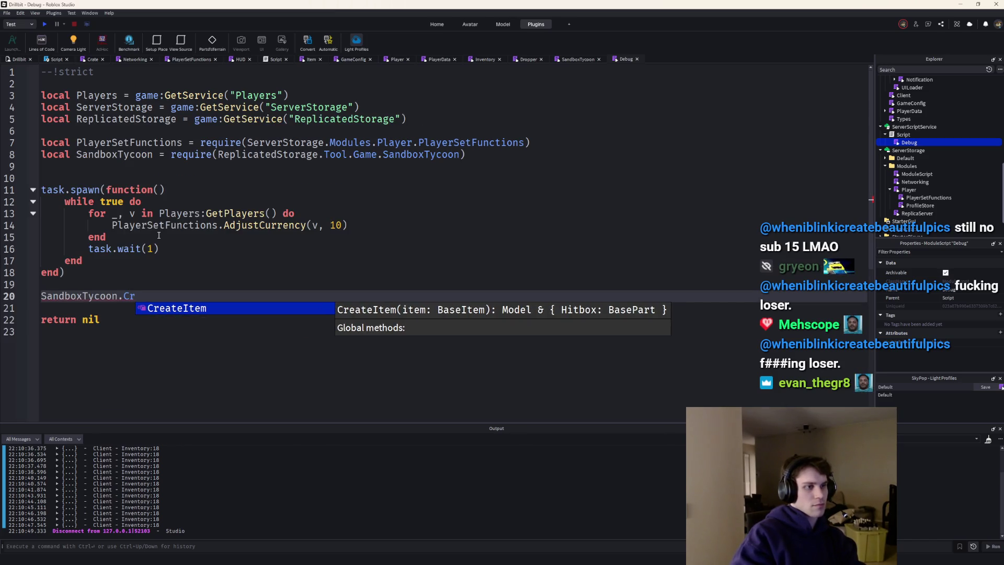
{"action": "key", "text": "Tab"}
{"action": "type", "text": "{ id = "}
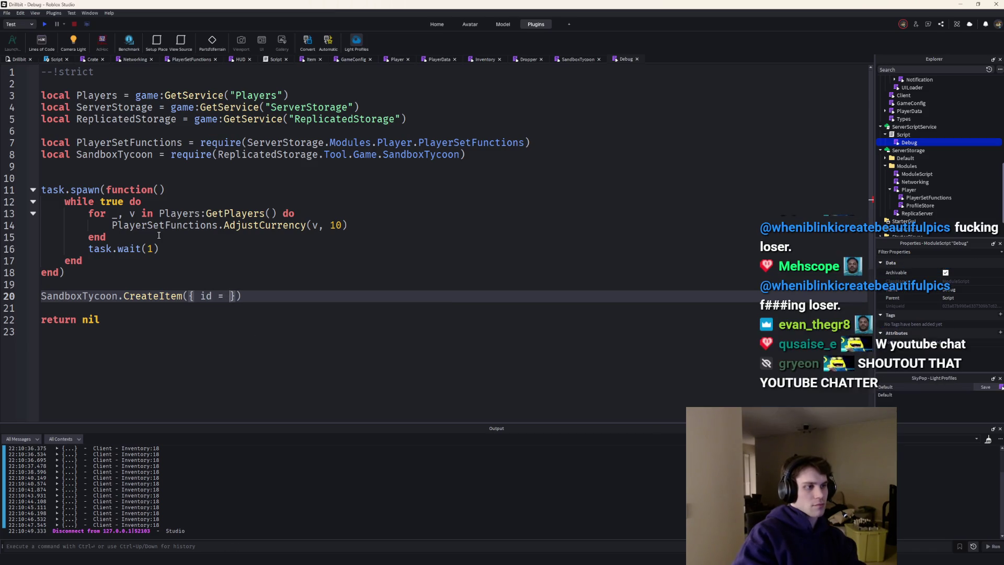
{"action": "type", "text": "1, shiny = true, "}
{"action": "type", "text": "h"}
Fill the CreateItem table with id 1, shiny true and mythic false
{"action": "key", "text": "BackSpace"}
{"action": "type", "text": "hi"}
{"action": "key", "text": "BackSpace"}
{"action": "key", "text": "BackSpace"}
{"action": "key", "text": "BackSpace"}
{"action": "key", "text": "BackSpace"}
{"action": "type", "text": ", mythic = false, "}
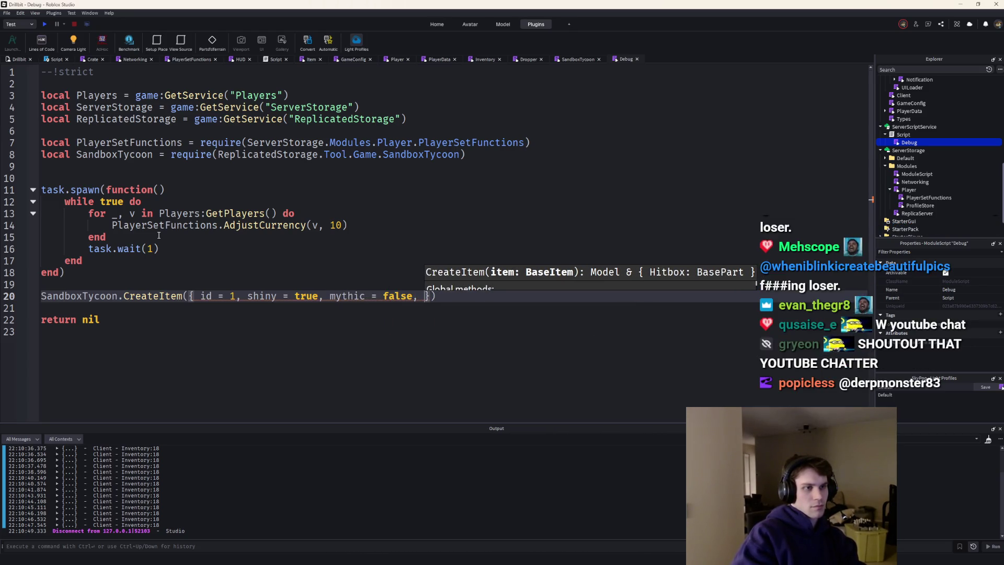
{"action": "type", "text": "serial = 0"}
{"action": "type", "text": "-1"}
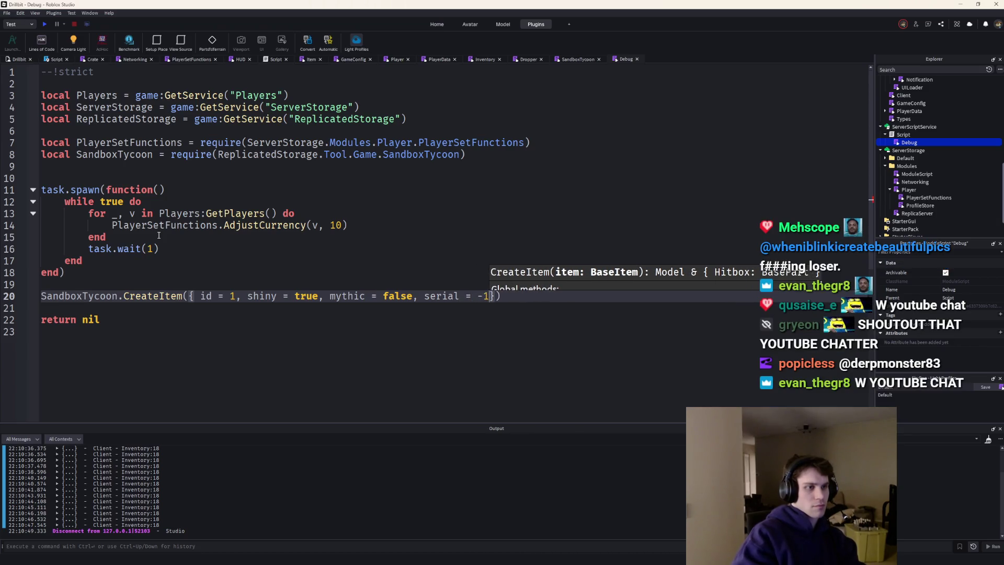
{"action": "key", "text": "End"}
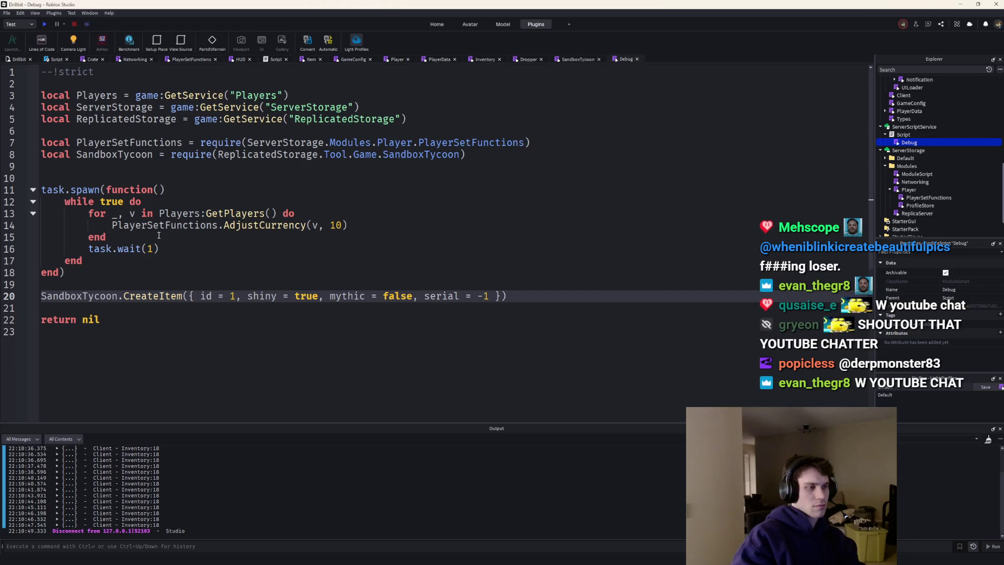
{"action": "type", "text": "."}
{"action": "key", "text": "BackSpace"}
{"action": "type", "text": ":PivotTo(CFrame.new(0,5,0"}
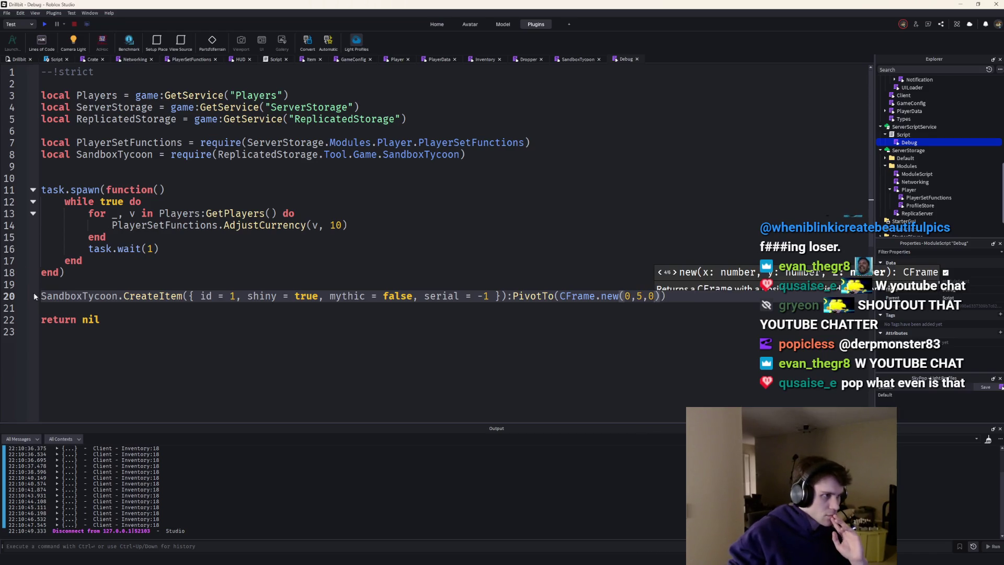
Chain :PivotTo(CFrame.new(0, 15, 0)) onto the created item
{"action": "left_click", "coordinate": [36, 295]}
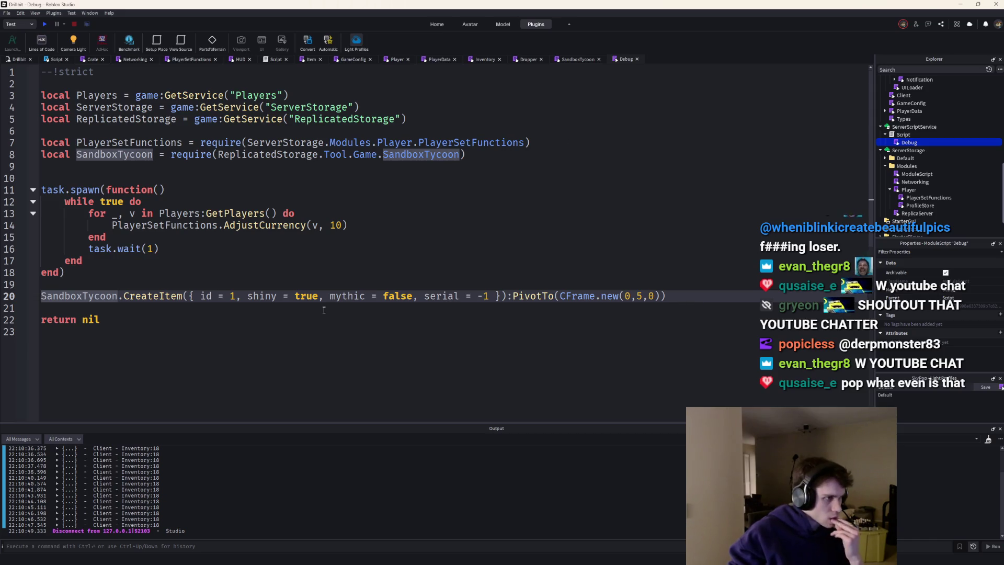
{"action": "left_click", "coordinate": [645, 296]}
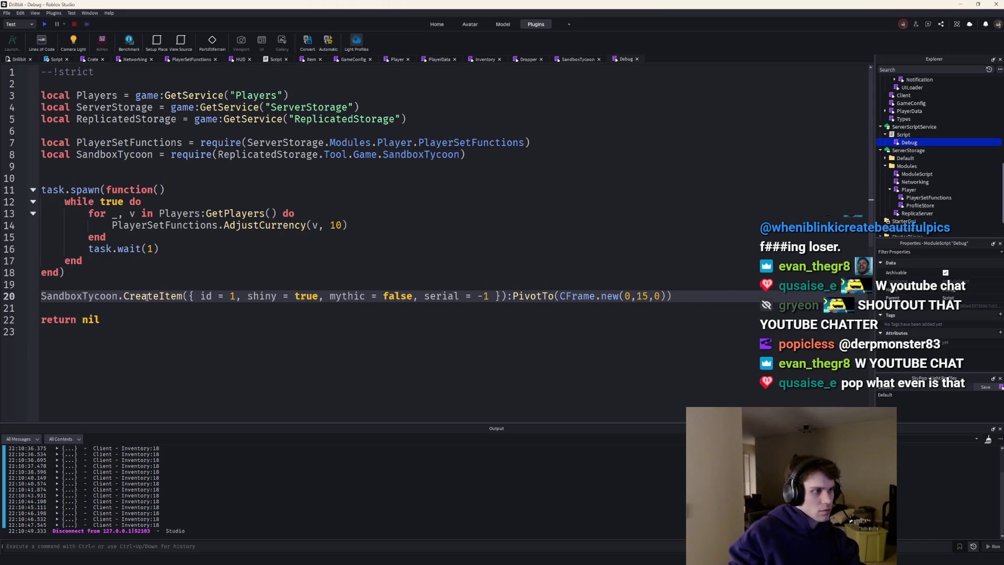
{"action": "left_click", "coordinate": [639, 296]}
{"action": "left_click", "coordinate": [578, 59]}
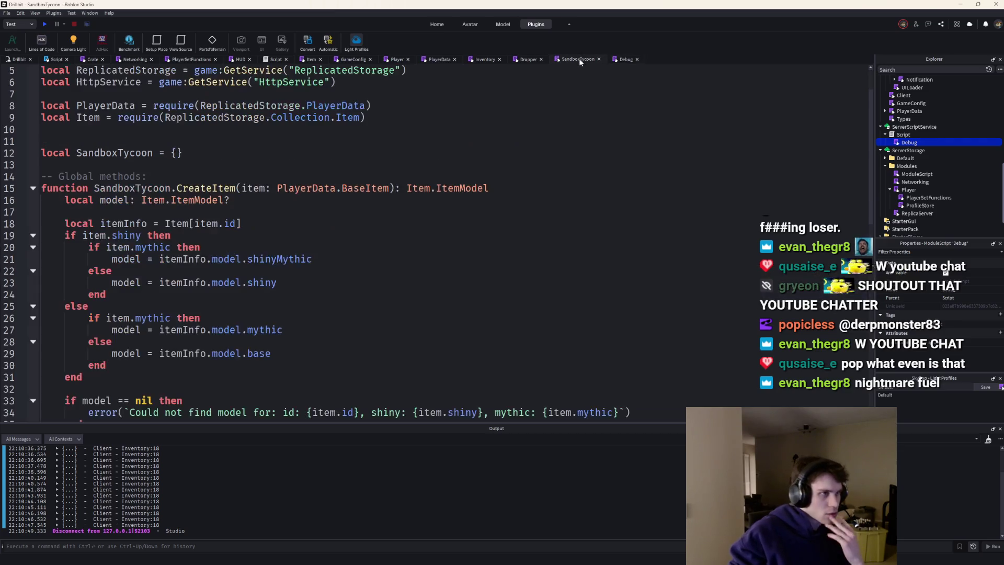
{"action": "scroll", "coordinate": [484, 201], "scroll_direction": "down", "scroll_amount": 4}
Remove the model.Parent = workspace line from CreateItem in SandboxTycoon
{"action": "left_click", "coordinate": [410, 309]}
{"action": "key", "text": "Return"}
{"action": "type", "text": "model.Parent = workspace"}
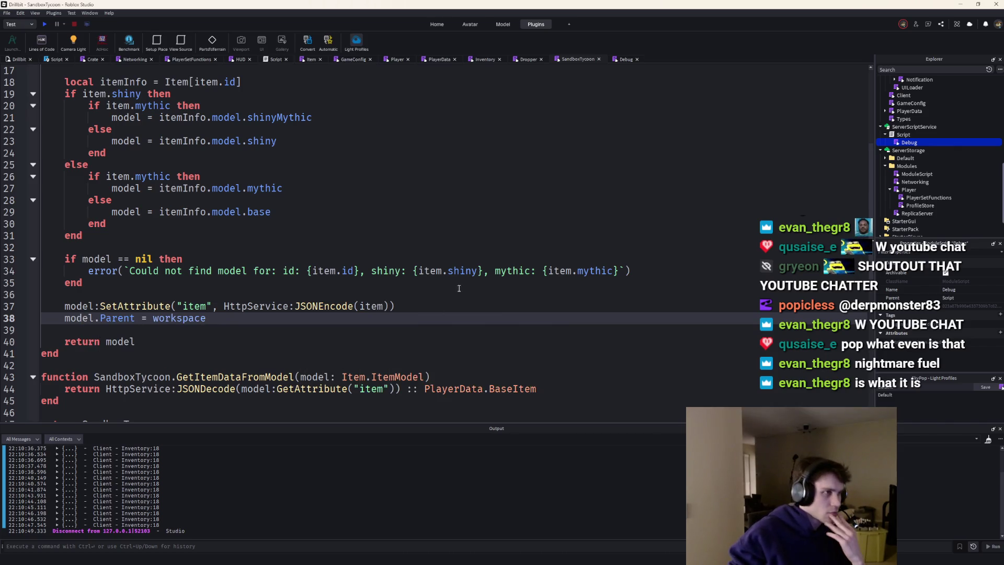
{"action": "left_click", "coordinate": [397, 309]}
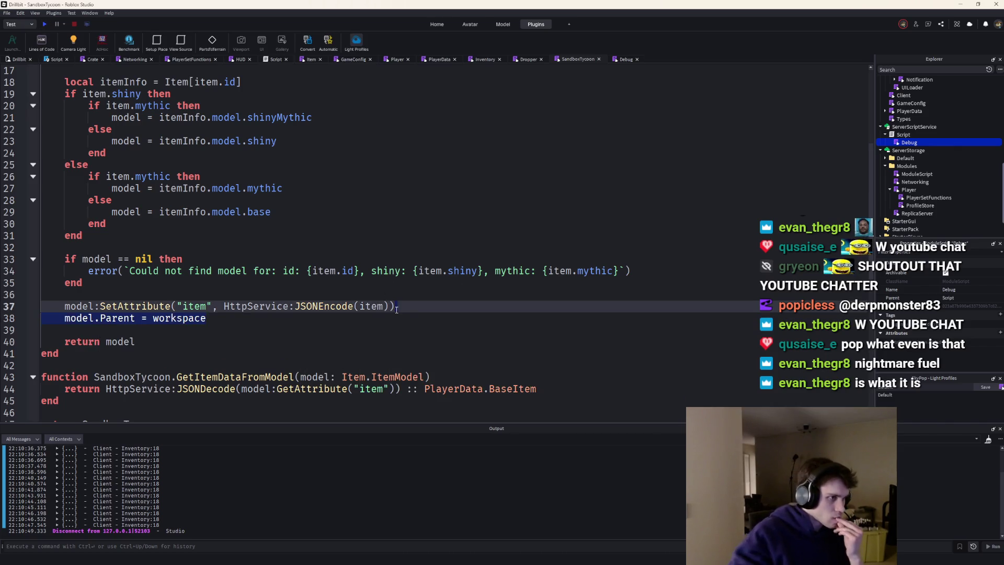
{"action": "key", "text": "shift+Down"}
{"action": "key", "text": "BackSpace"}
In Debug, assign CreateItem's result to local item instead of chaining PivotTo
{"action": "left_click", "coordinate": [617, 59]}
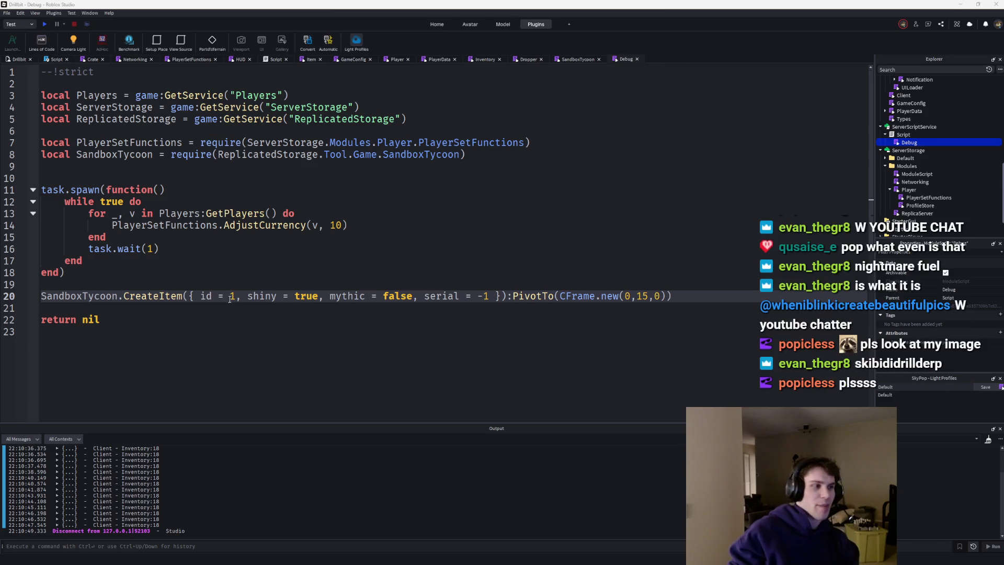
{"action": "left_click", "coordinate": [697, 297]}
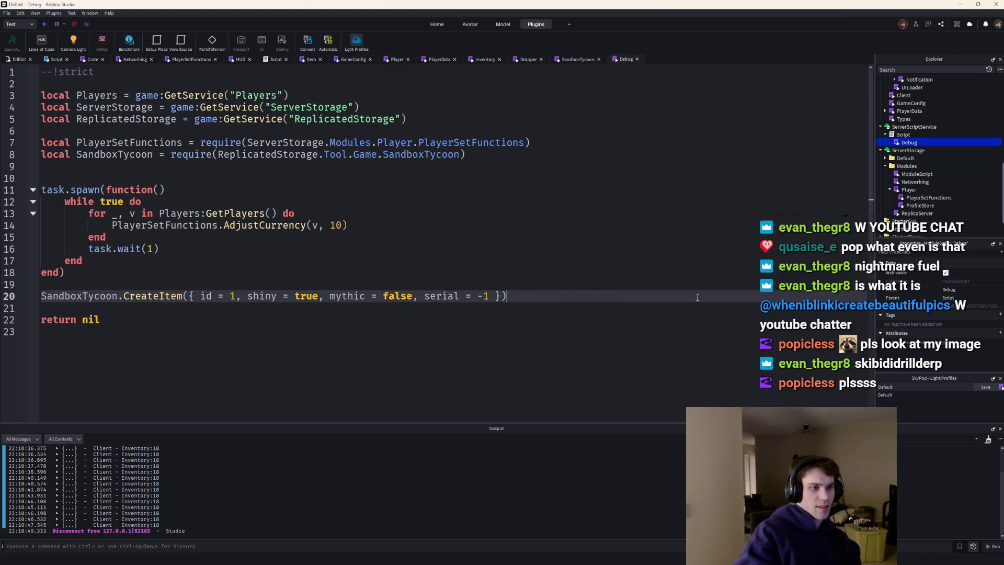
{"action": "left_click", "coordinate": [41, 295]}
{"action": "type", "text": "local i"}
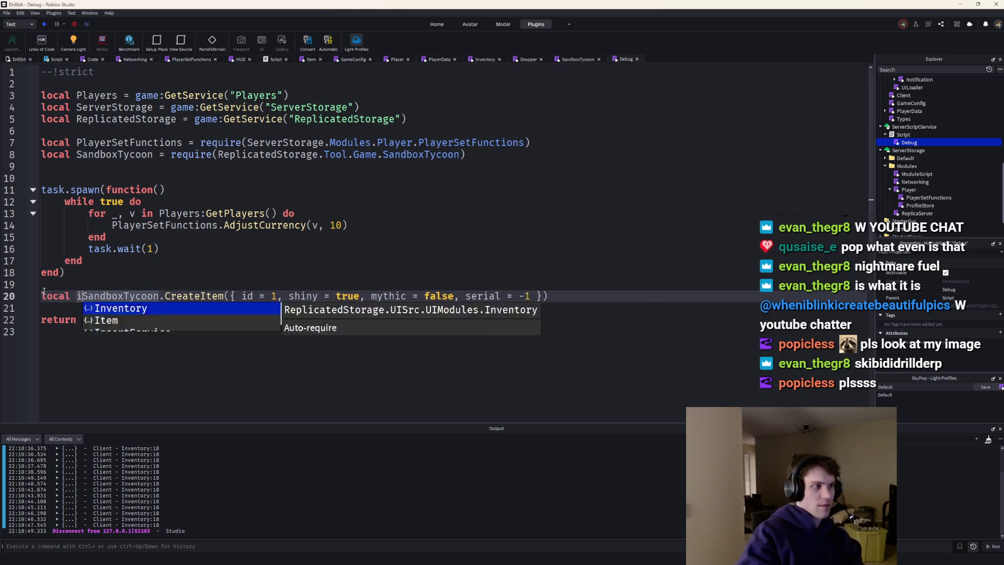
{"action": "type", "text": "tem ="}
{"action": "left_click", "coordinate": [606, 304]}
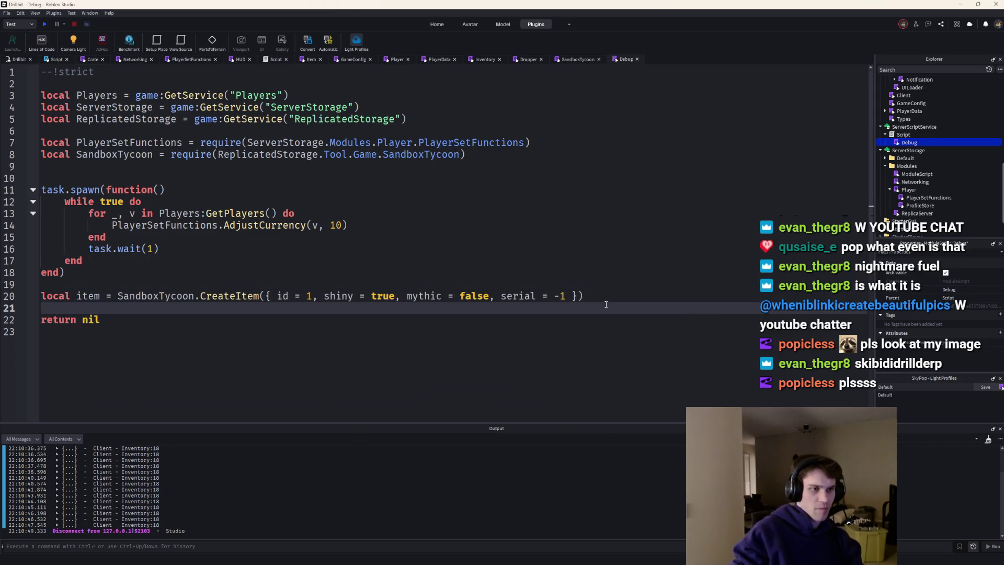
{"action": "left_click", "coordinate": [589, 295]}
Add item:PivotTo(CFrame.new(0,15,0)) and item.Parent = workspace, then launch a playtest
{"action": "key", "text": "Return"}
{"action": "type", "text": "item:"}
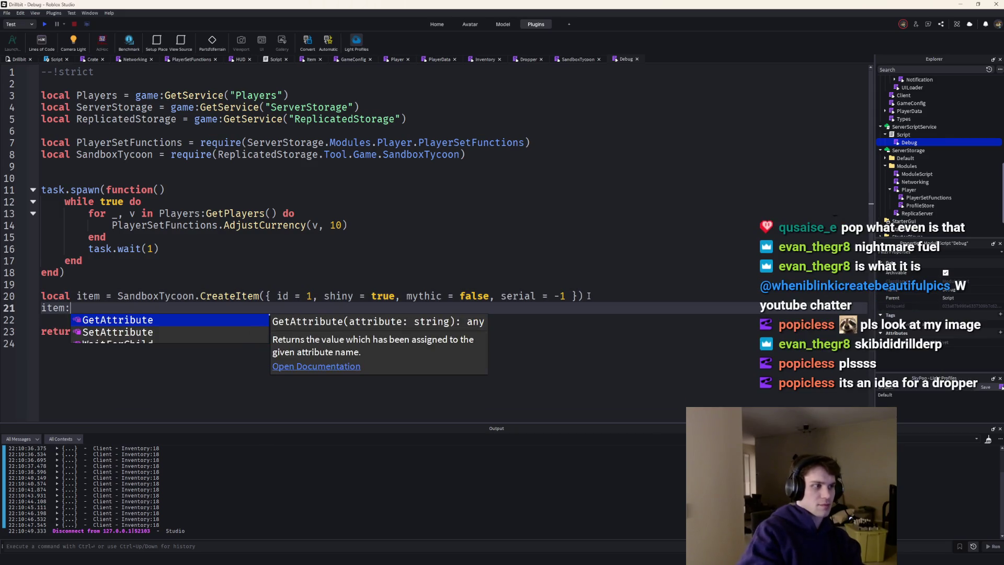
{"action": "type", "text": "PI"}
{"action": "key", "text": "Tab"}
{"action": "type", "text": "(CFrame.new"}
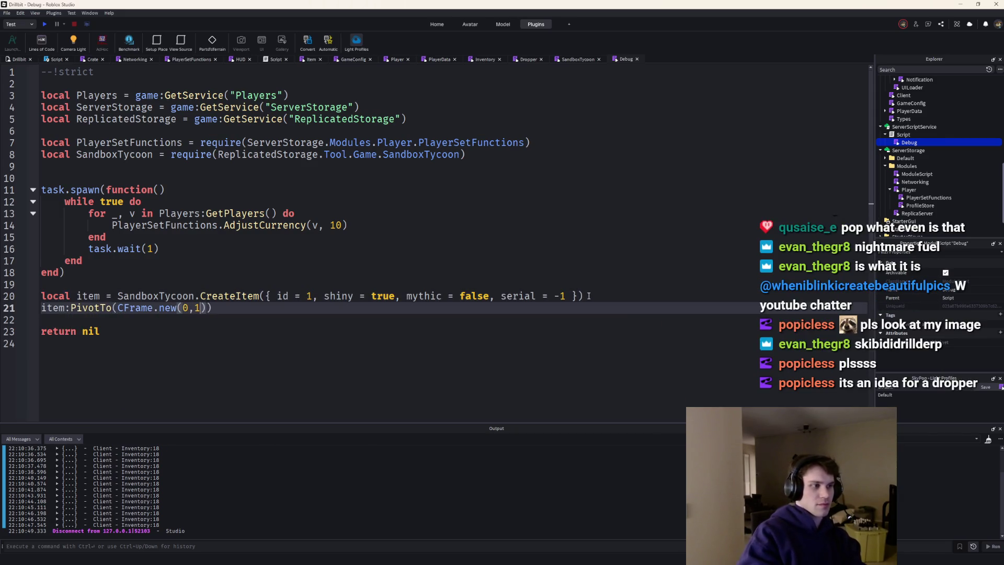
{"action": "type", "text": "5,0"}
{"action": "key", "text": "Return"}
{"action": "type", "text": "item.Parent = w"}
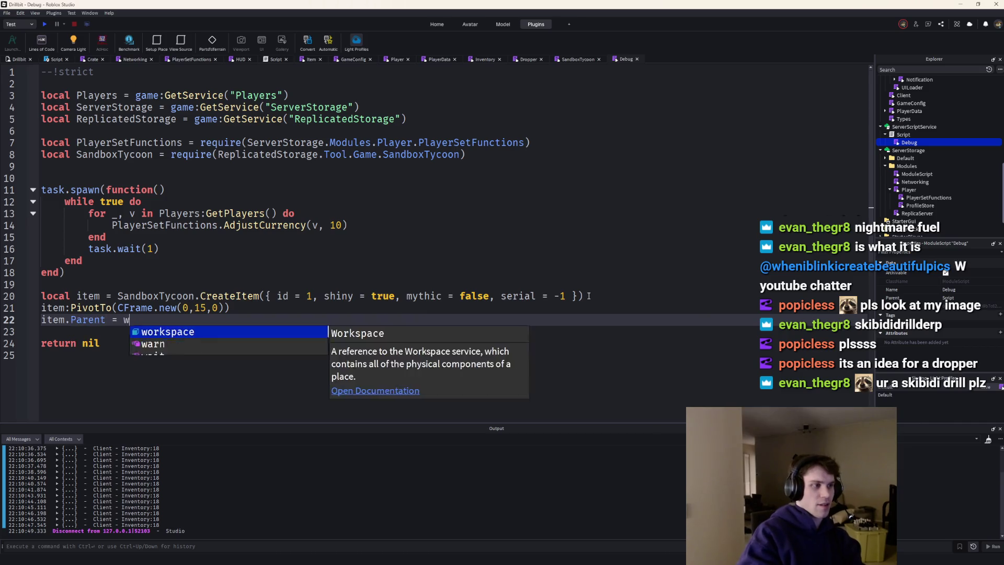
{"action": "key", "text": "Tab"}
{"action": "key", "text": "F5"}
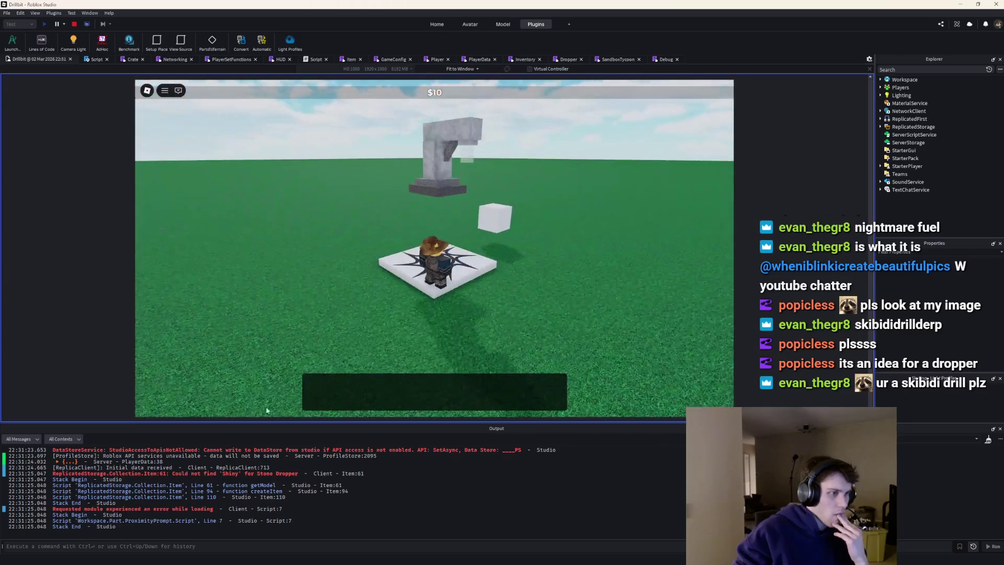
Stop play after the shiny-model error and add a model = model line above SetAttribute in CreateItem
{"action": "left_click", "coordinate": [215, 475]}
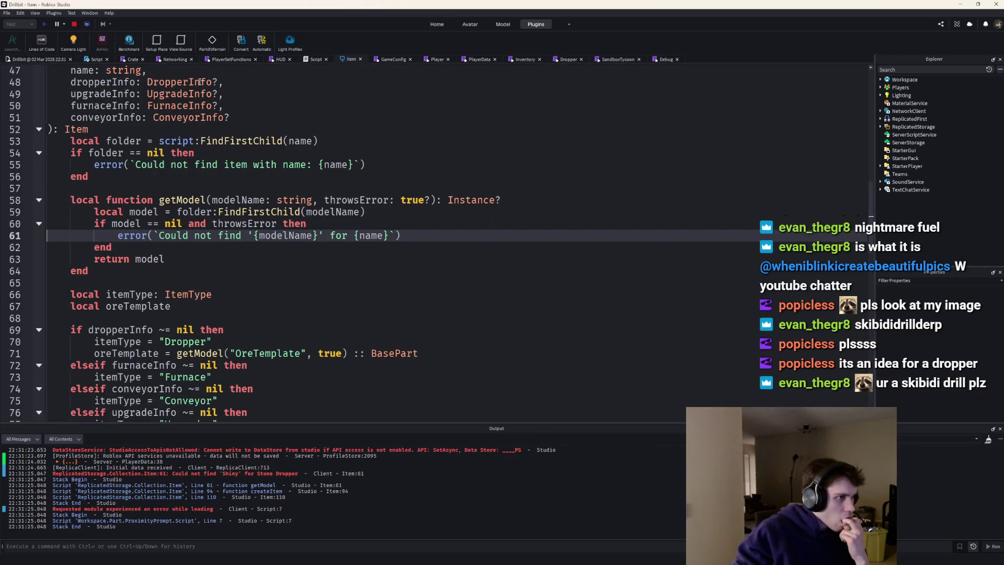
{"action": "left_click", "coordinate": [75, 25]}
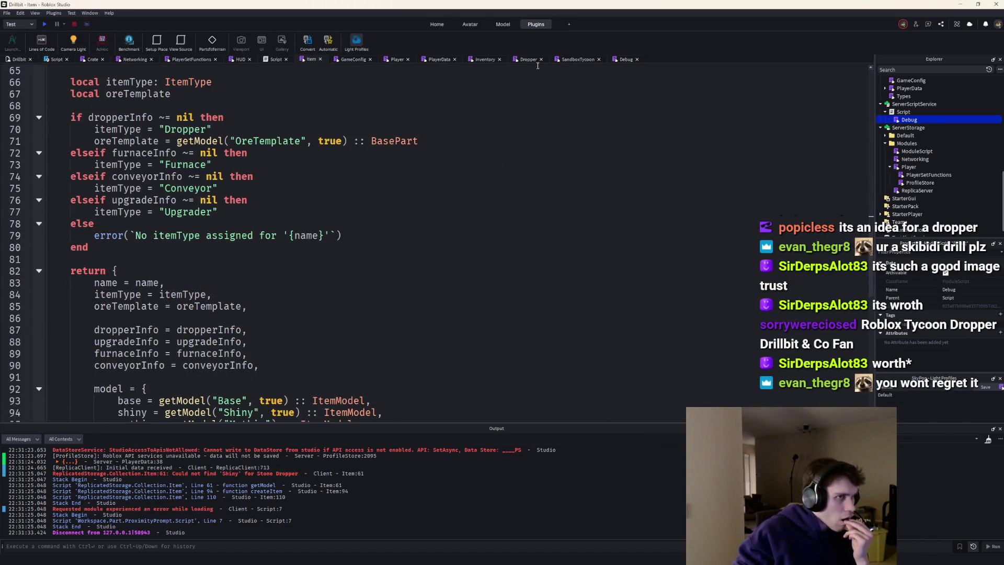
{"action": "left_click", "coordinate": [577, 58]}
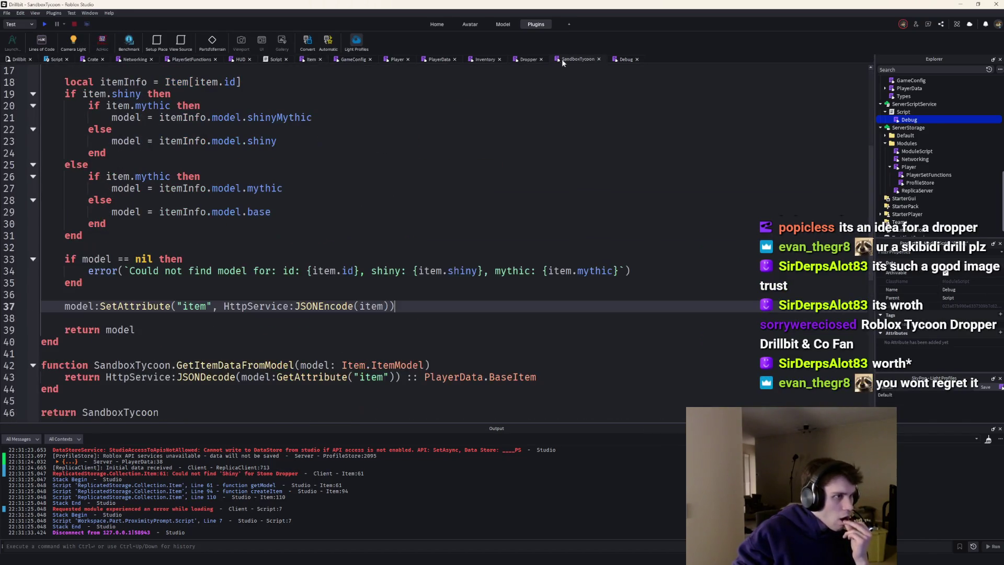
{"action": "scroll", "coordinate": [471, 124], "scroll_direction": "up", "scroll_amount": 3}
{"action": "scroll", "coordinate": [221, 200], "scroll_direction": "down", "scroll_amount": 3}
{"action": "key", "text": "Home"}
{"action": "key", "text": "Return"}
{"action": "key", "text": "Up"}
{"action": "type", "text": "model = model"}
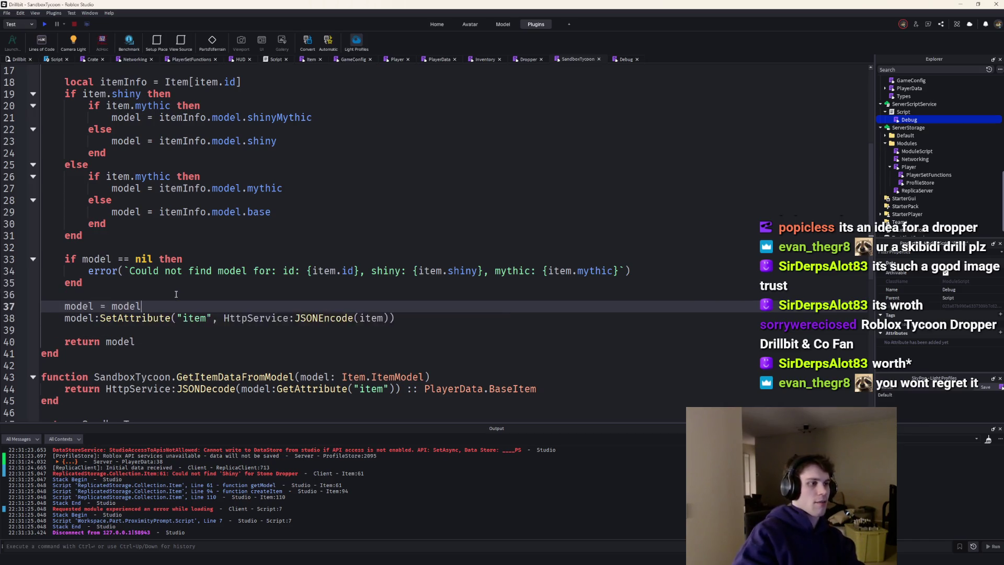
Playtest, walking to the dropper while money reaches $30, then stop
{"action": "left_click", "coordinate": [46, 24]}
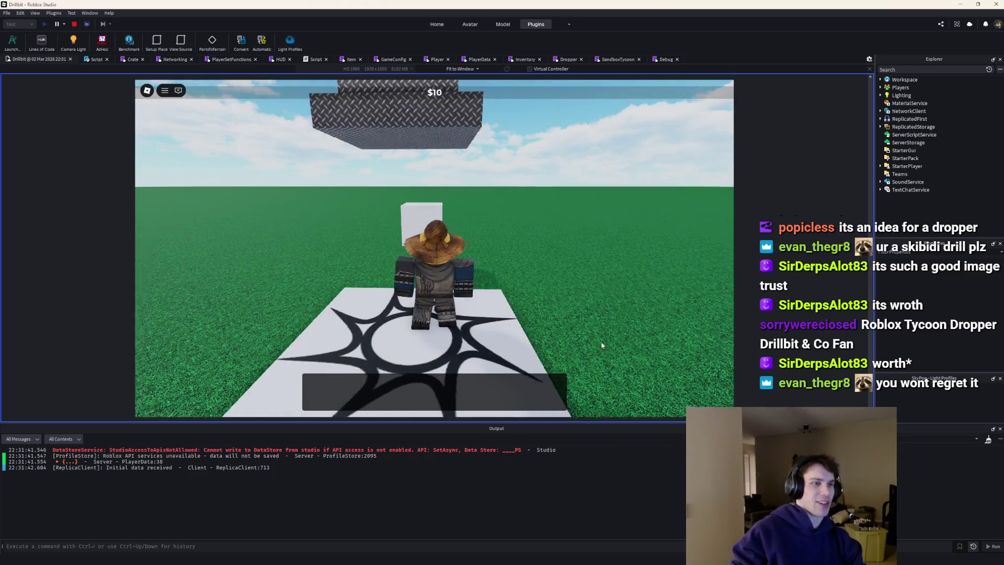
{"action": "key", "text": "w"}
{"action": "key", "text": "s"}
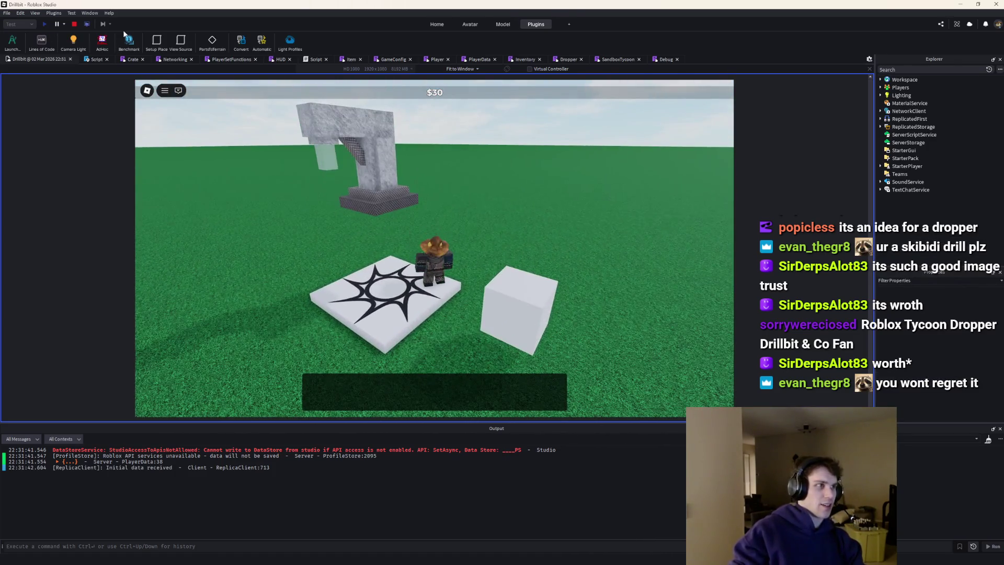
{"action": "key", "text": "shift+F5"}
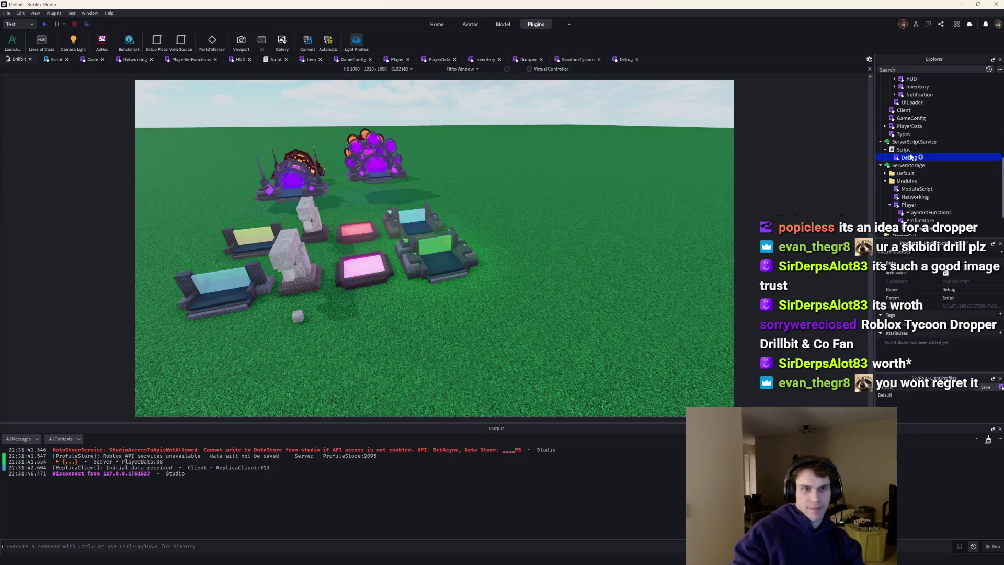
In the server Script, require ComponentLoader above the Debug require
{"action": "double_click", "coordinate": [905, 149]}
{"action": "left_click", "coordinate": [114, 249]}
{"action": "key", "text": "Return"}
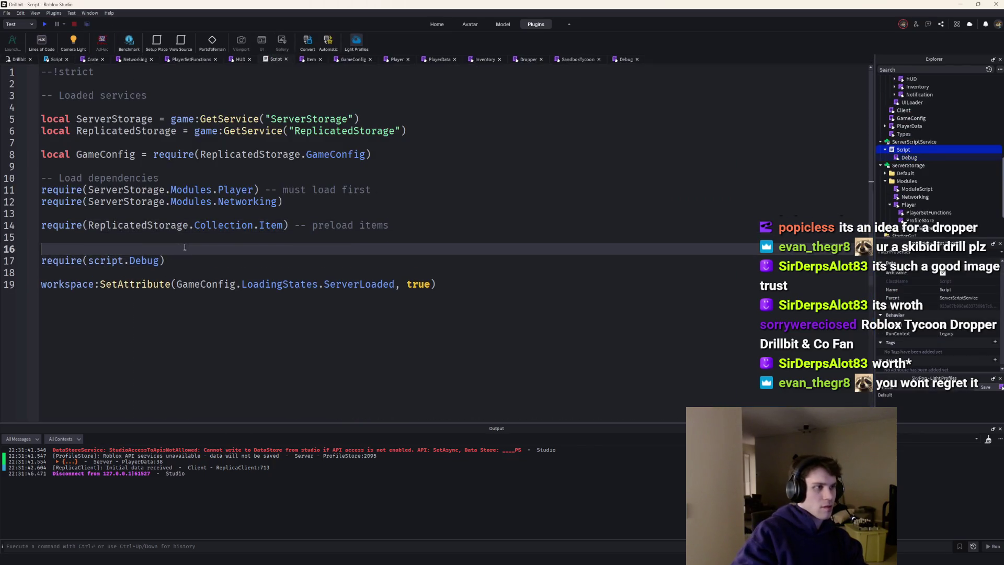
{"action": "type", "text": "require(ReplicatedStorage.Tool."}
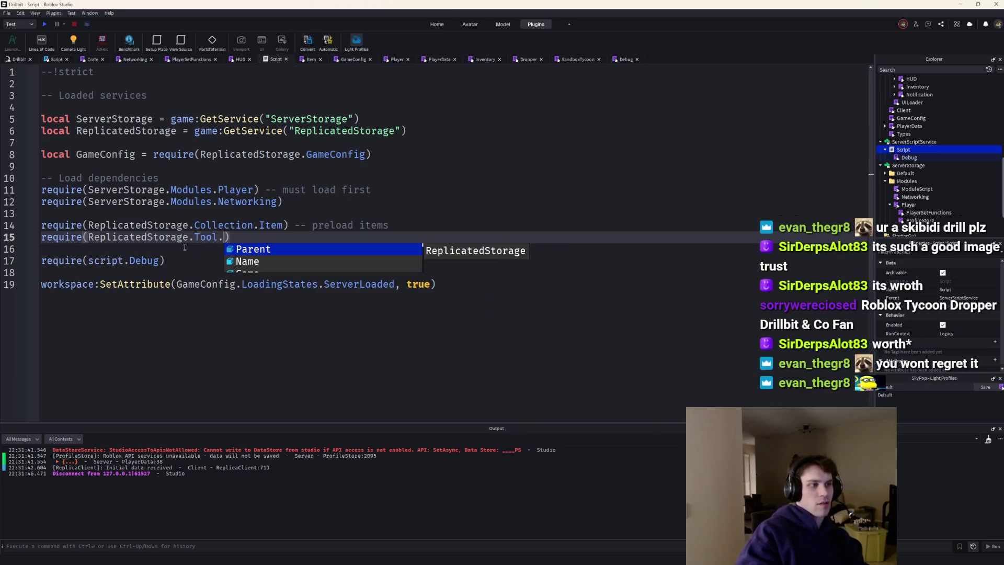
{"action": "key", "text": "Tab"}
{"action": "type", "text": "."}
{"action": "type", "text": "ChildR"}
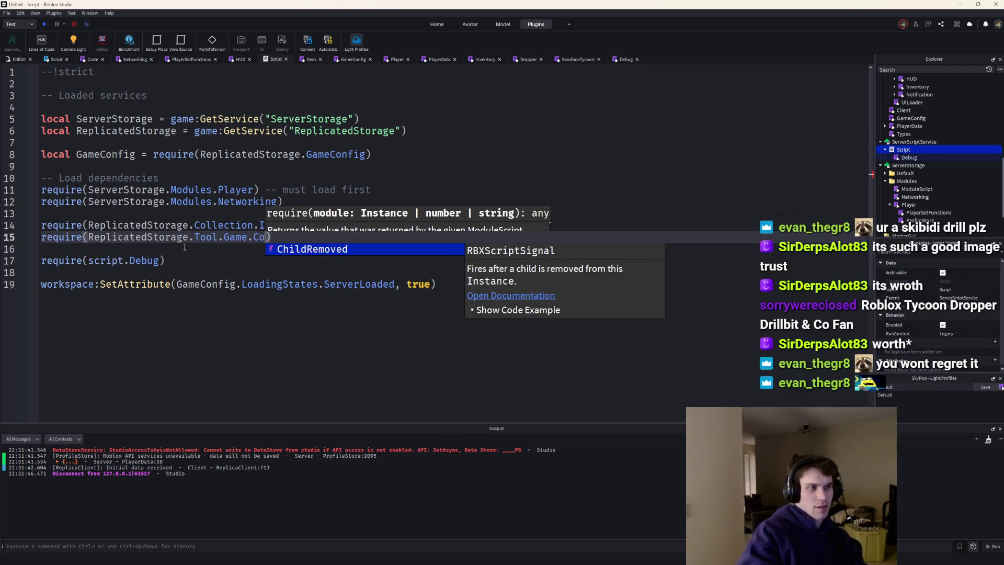
{"action": "key", "text": "Tab"}
{"action": "key", "text": "ctrl+BackSpace"}
{"action": "key", "text": "ctrl+BackSpace"}
{"action": "key", "text": "ctrl+BackSpace"}
{"action": "type", "text": "General."}
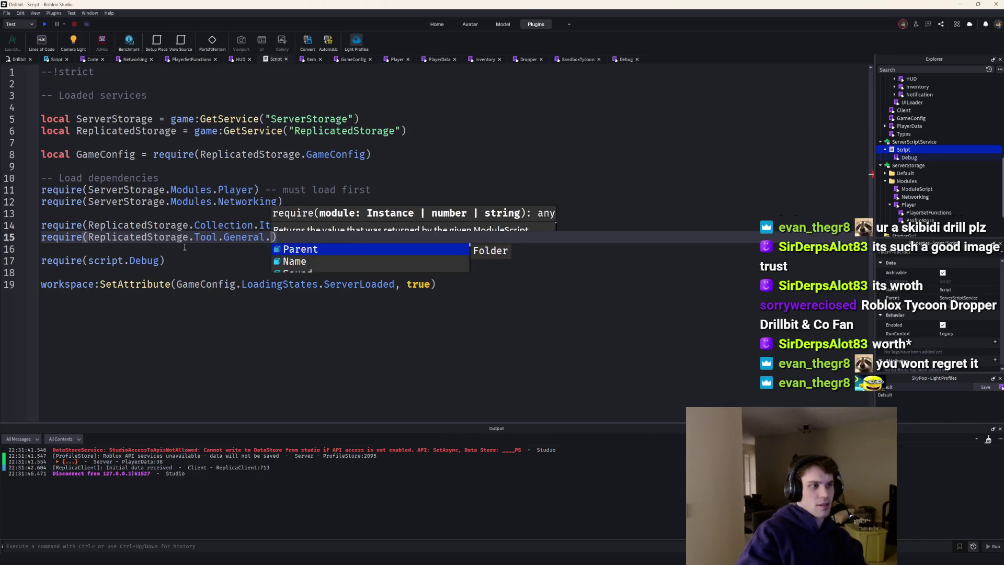
{"action": "type", "text": "ComponentLoader"}
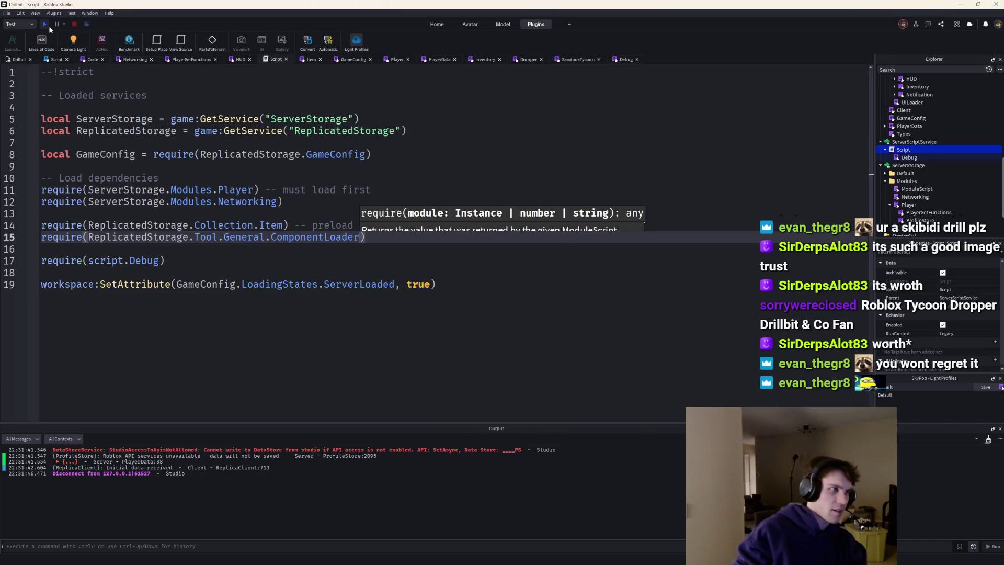
Playtest beside the dropper while money climbs to $60, then stop
{"action": "left_click", "coordinate": [49, 25]}
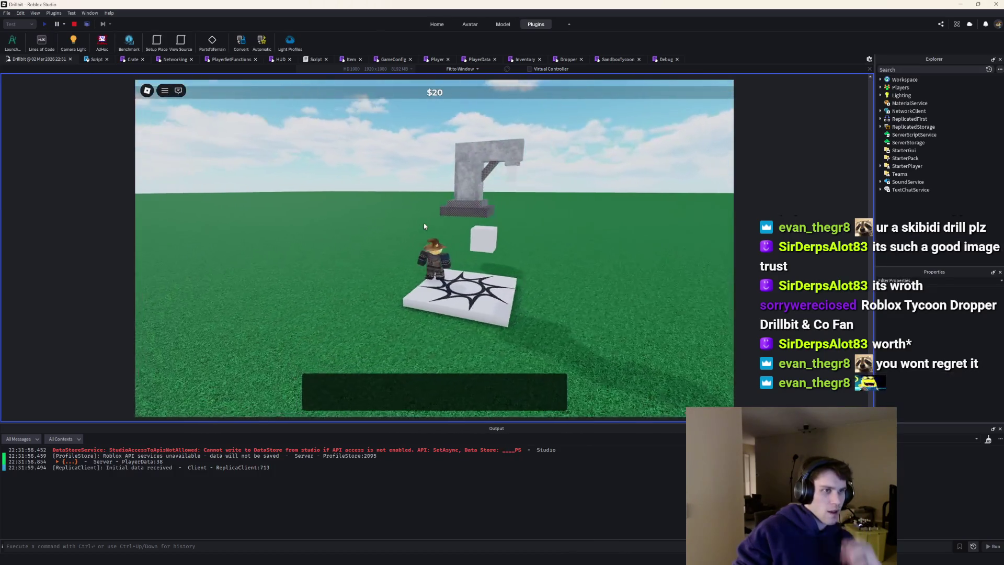
{"action": "right_click", "coordinate": [424, 226]}
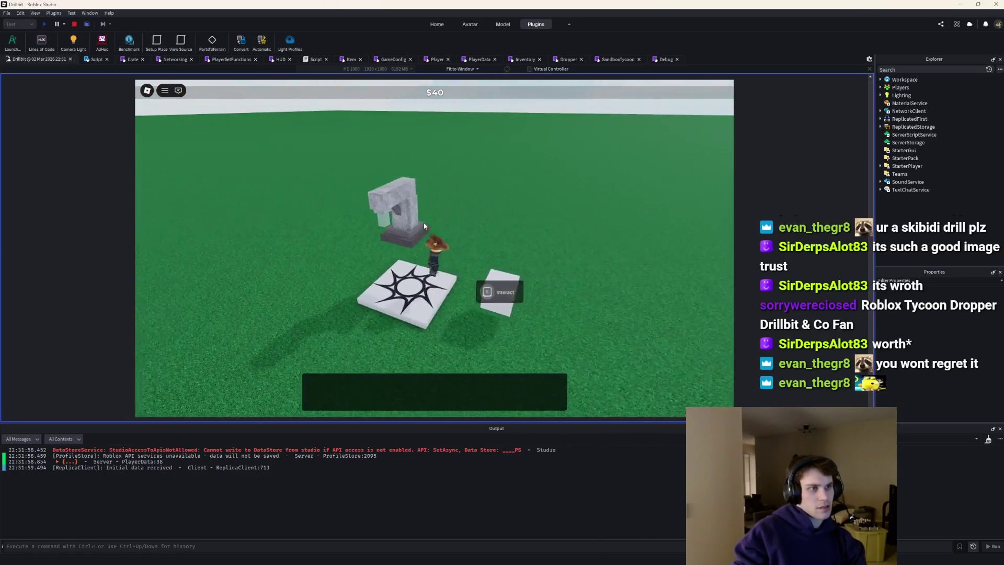
{"action": "key", "text": "w"}
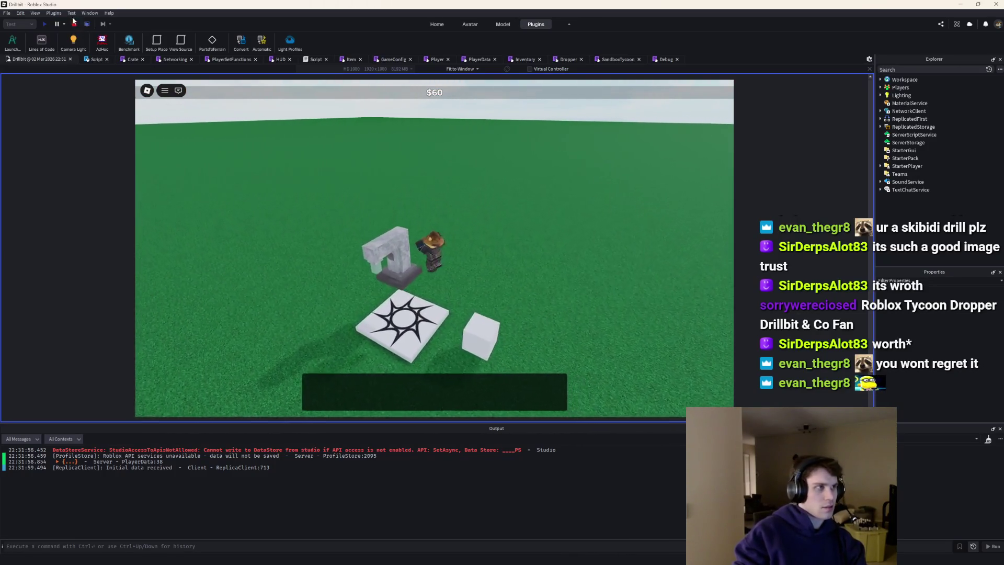
{"action": "left_click", "coordinate": [72, 23]}
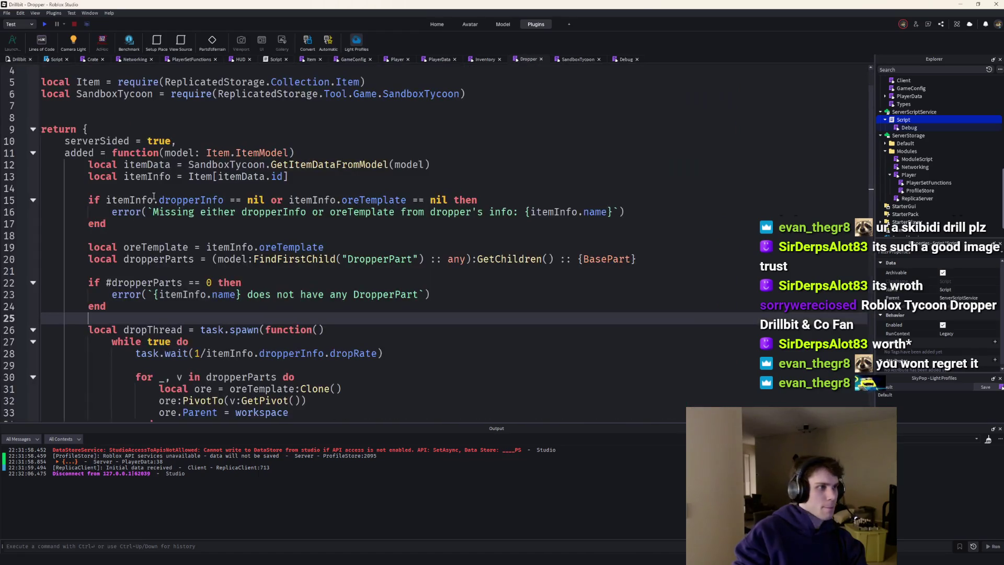
{"action": "scroll", "coordinate": [183, 169], "scroll_direction": "down", "scroll_amount": 2}
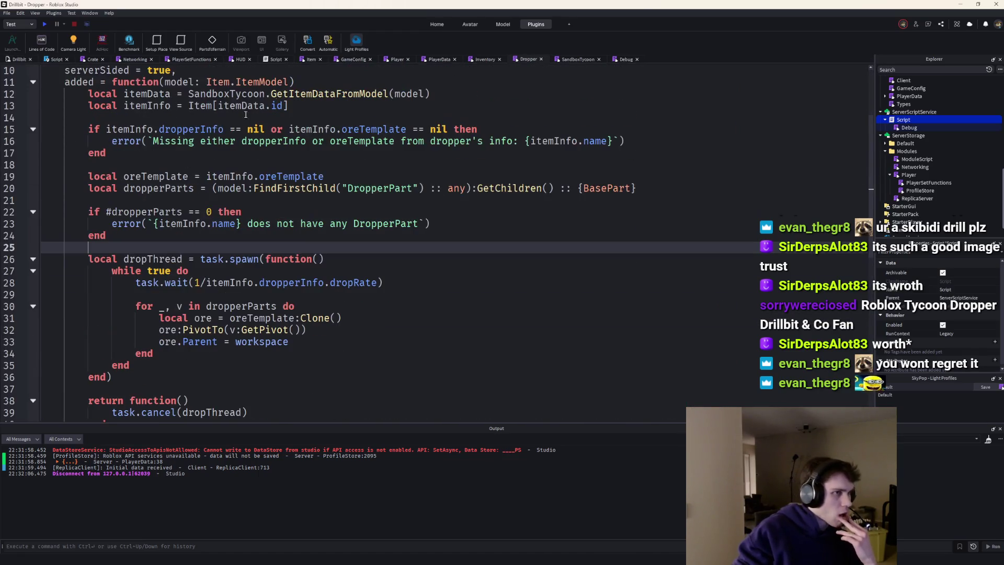
In CreateItem, add model:AddTag("Dropper") after the SetAttribute line
{"action": "left_click", "coordinate": [571, 59]}
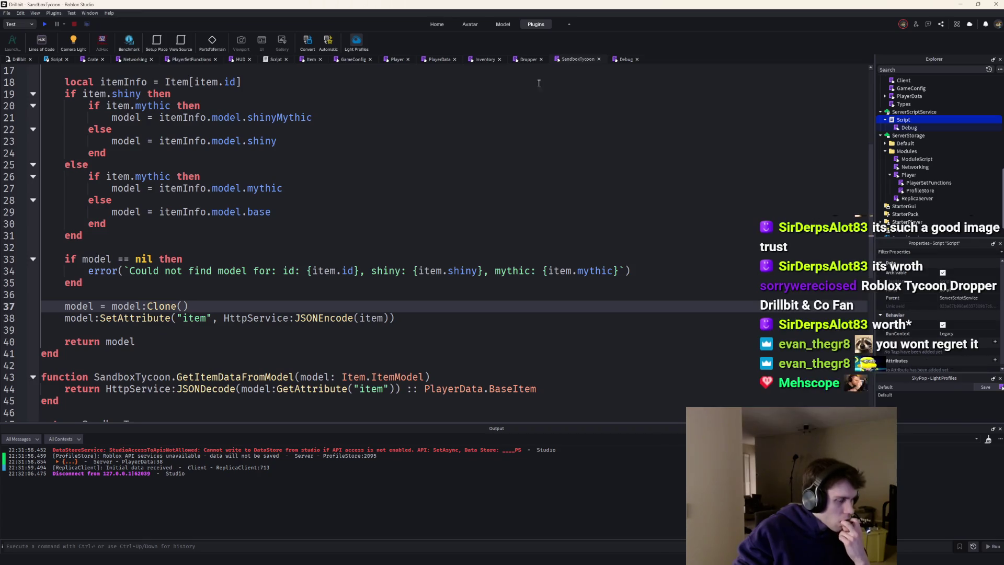
{"action": "left_click", "coordinate": [428, 317]}
{"action": "key", "text": "Return"}
{"action": "type", "text": "model:Add"}
{"action": "key", "text": "Tab"}
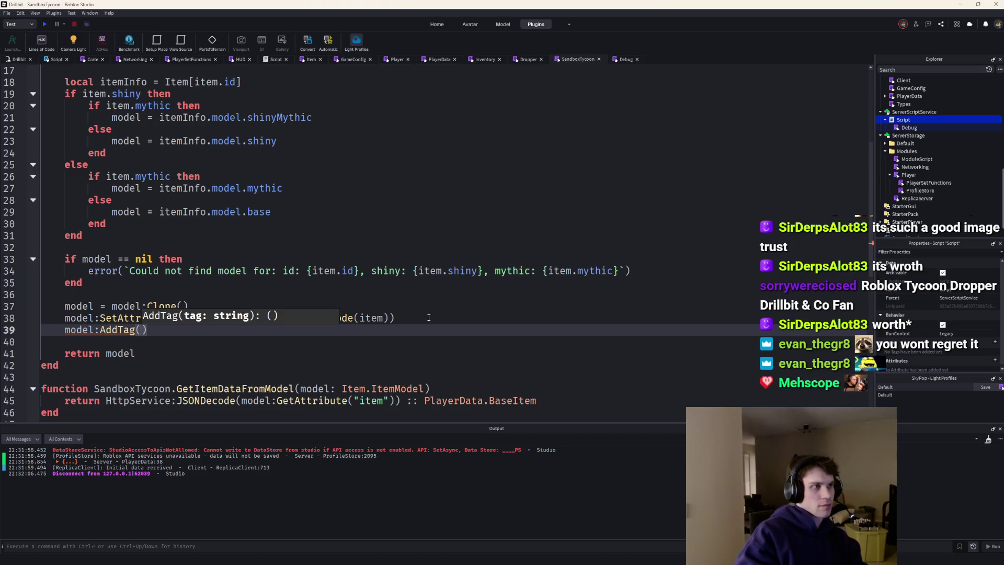
{"action": "type", "text": "itemInfo."}
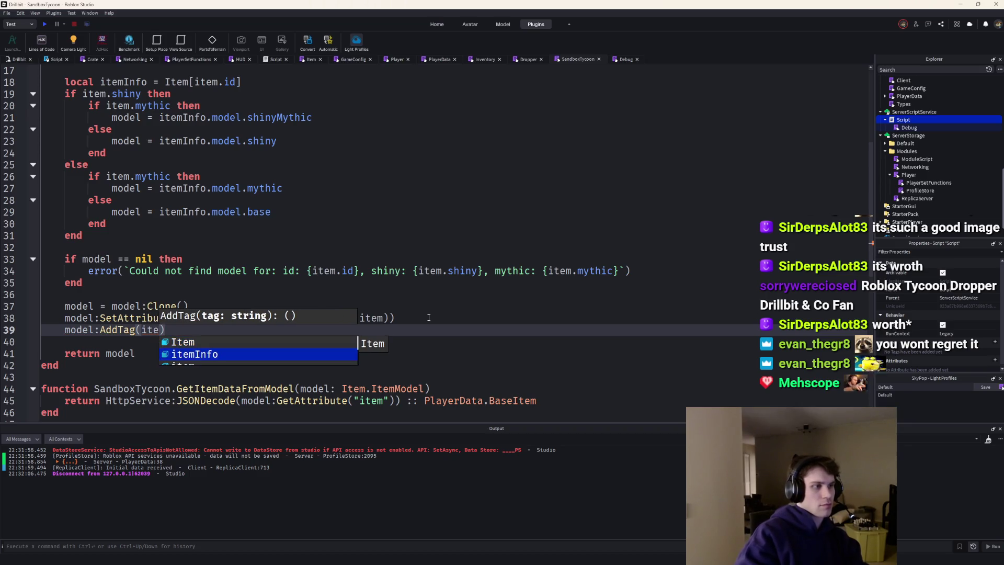
{"action": "key", "text": "Tab"}
{"action": "type", "text": ".itemType"}
{"action": "key", "text": "Tab"}
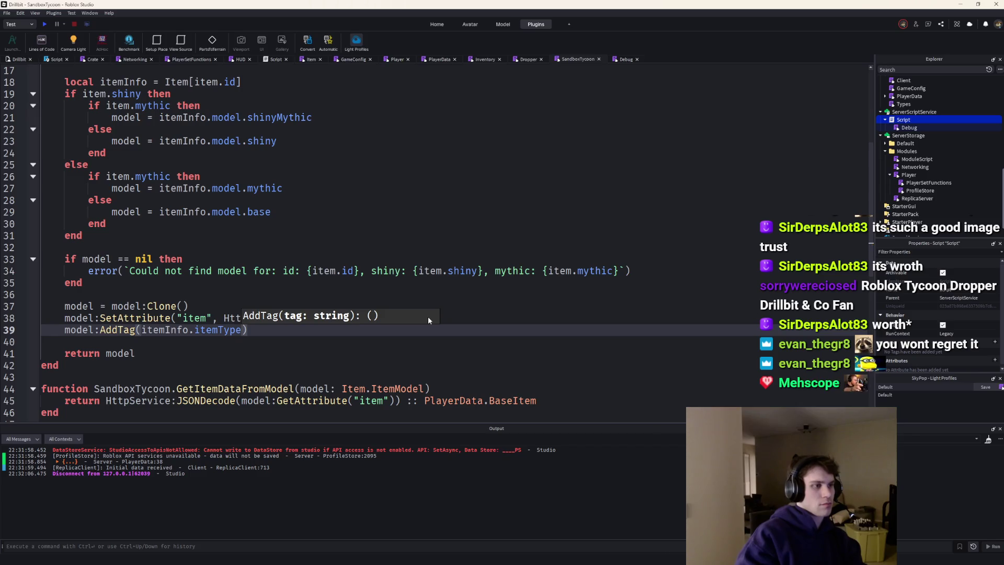
{"action": "key", "text": "ctrl+BackSpace"}
{"action": "key", "text": "ctrl+BackSpace"}
{"action": "key", "text": "ctrl+BackSpace"}
{"action": "key", "text": "Up"}
Wrap the AddTag call in if itemInfo.dropperInfo then … end
{"action": "key", "text": "End"}
{"action": "key", "text": "Return"}
{"action": "key", "text": "Return"}
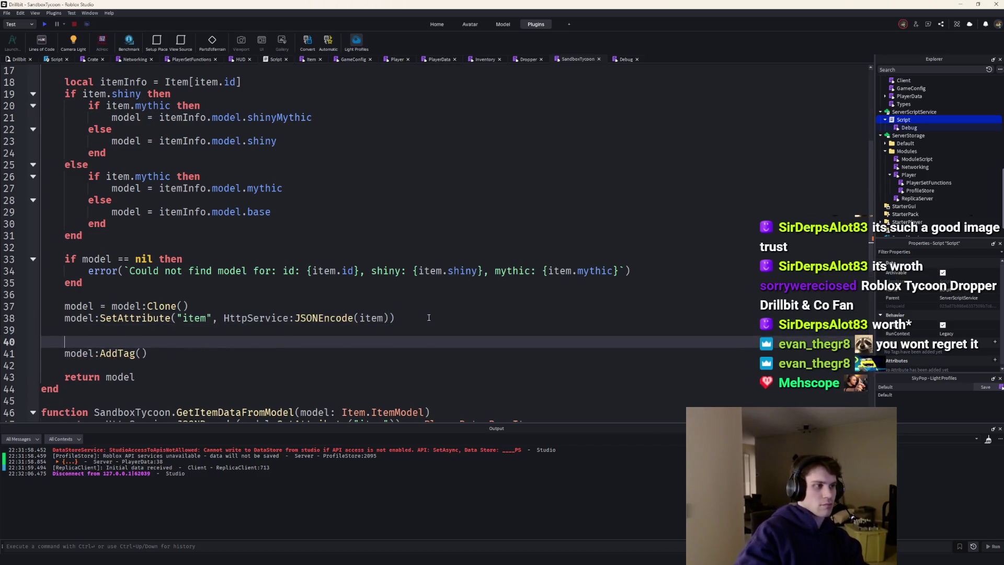
{"action": "key", "text": "BackSpace"}
{"action": "type", "text": "itemInfo."}
{"action": "key", "text": "Down"}
{"action": "key", "text": "Down"}
{"action": "type", "text": "d"}
{"action": "key", "text": "Tab"}
{"action": "type", "text": "t"}
{"action": "key", "text": "Tab"}
{"action": "key", "text": "Return"}
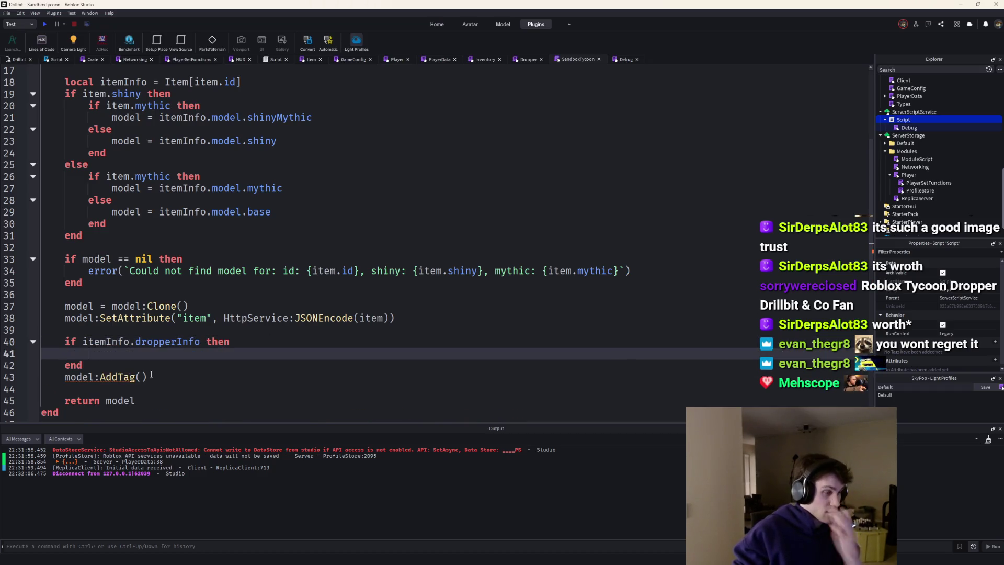
{"action": "left_click", "coordinate": [149, 376]}
{"action": "key", "text": "BackSpace"}
{"action": "key", "text": "Up"}
{"action": "type", "text": "model:AddTag()"}
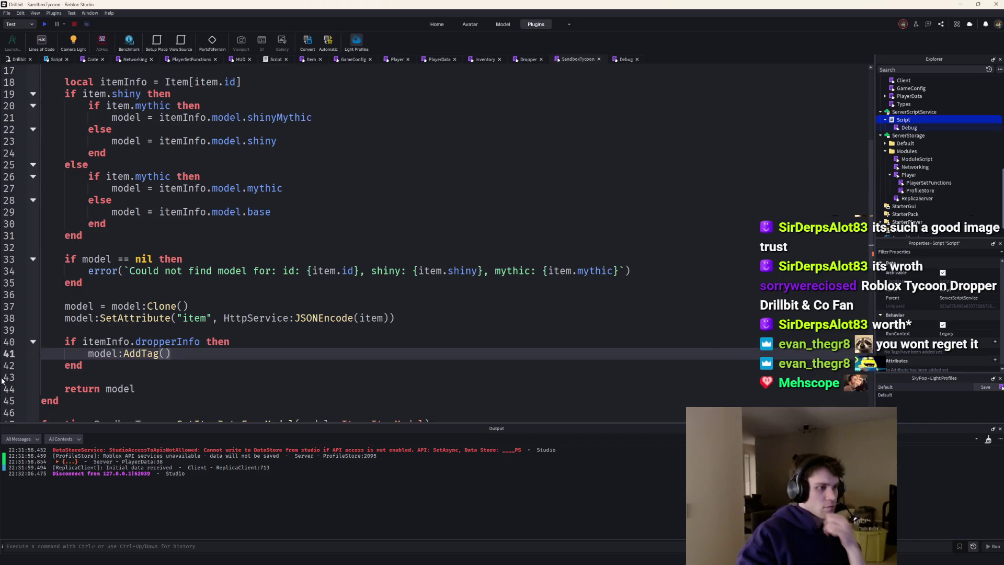
{"action": "type", "text": "\"Dropper"}
{"action": "key", "text": "Return"}
{"action": "type", "text": "el"}
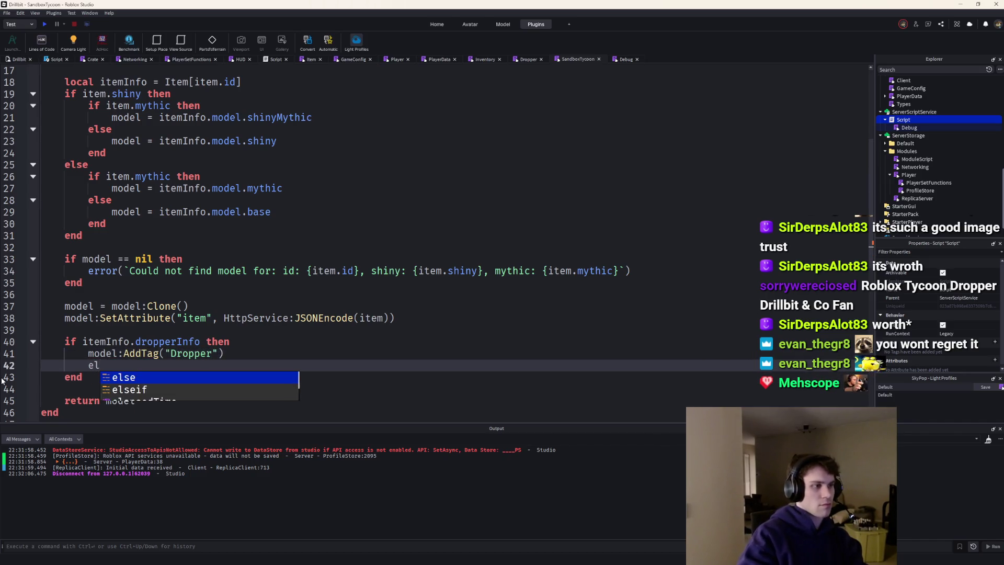
{"action": "type", "text": "seif ite"}
{"action": "key", "text": "Delete"}
{"action": "key", "text": "End"}
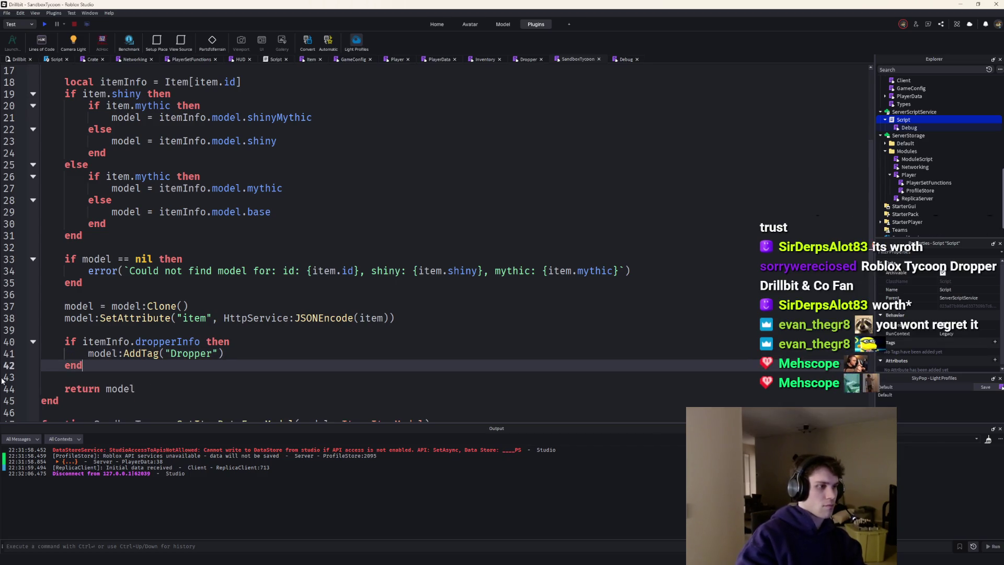
Playtest and walk around the pad while money rises to $50
{"action": "left_click", "coordinate": [48, 24]}
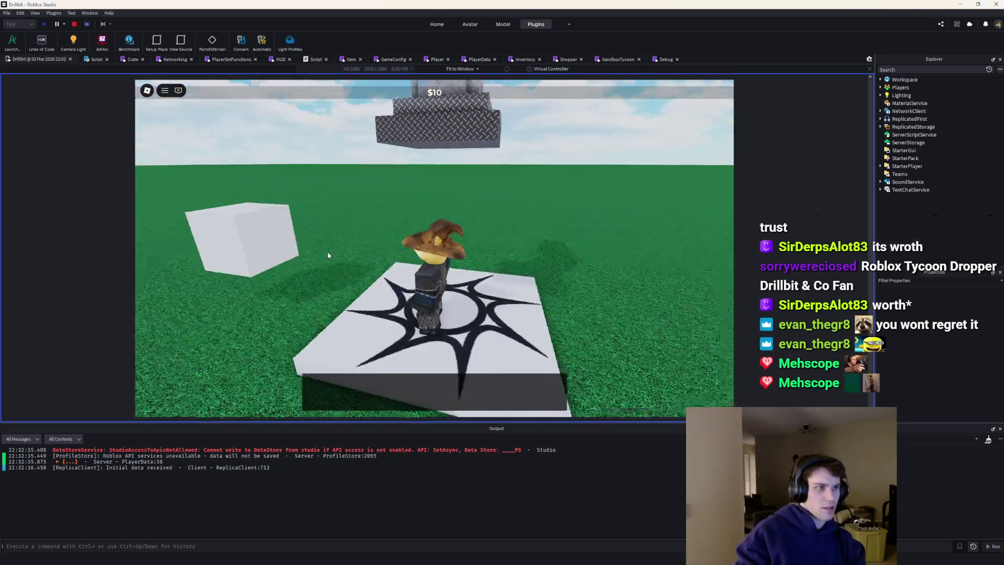
{"action": "scroll", "coordinate": [327, 255], "scroll_direction": "down", "scroll_amount": 5}
{"action": "key", "text": "a"}
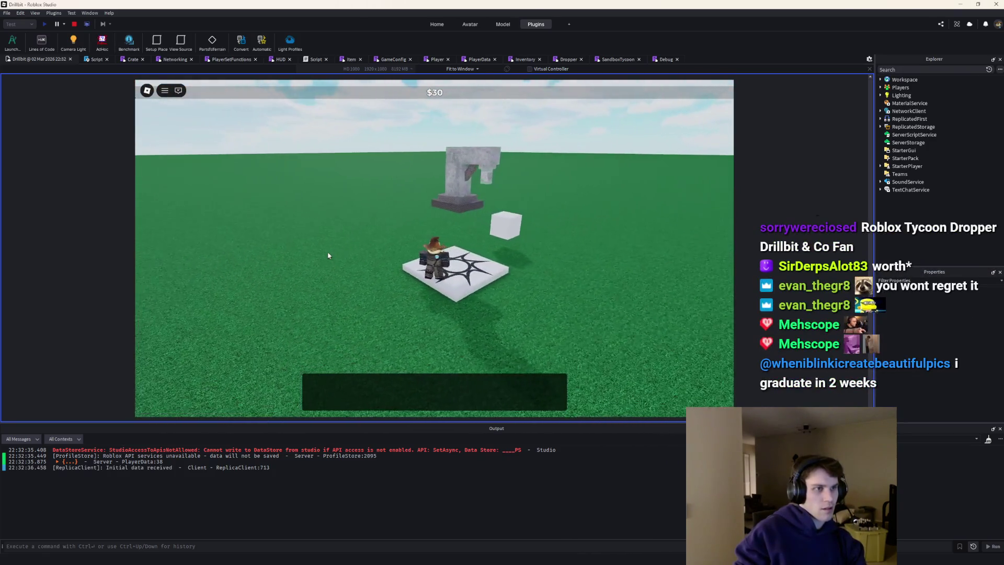
{"action": "key", "text": "d"}
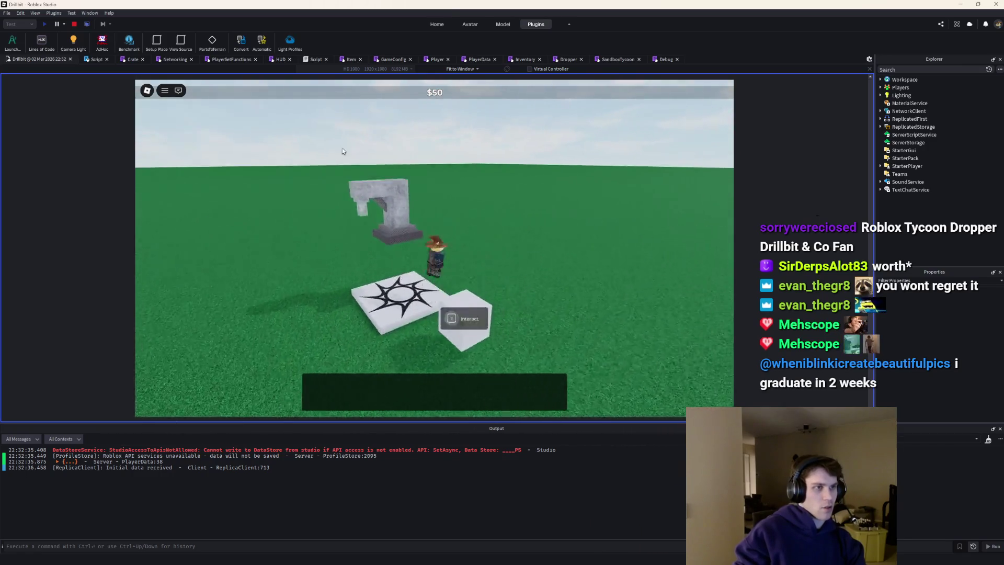
Stop, select the OreTemplate cube, replay to watch ore drop and money reach $80, then stop
{"action": "left_click", "coordinate": [74, 25]}
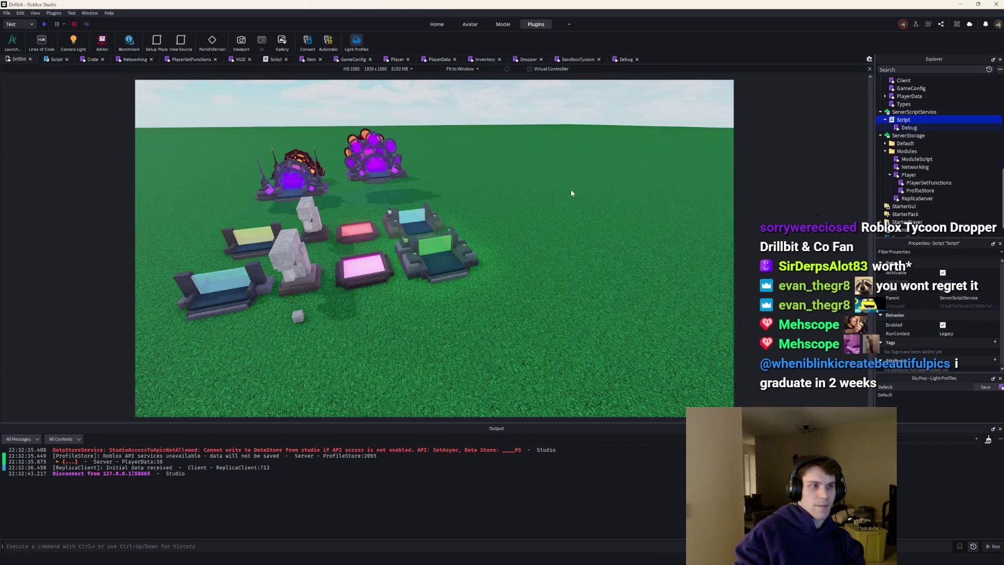
{"action": "left_click", "coordinate": [579, 360]}
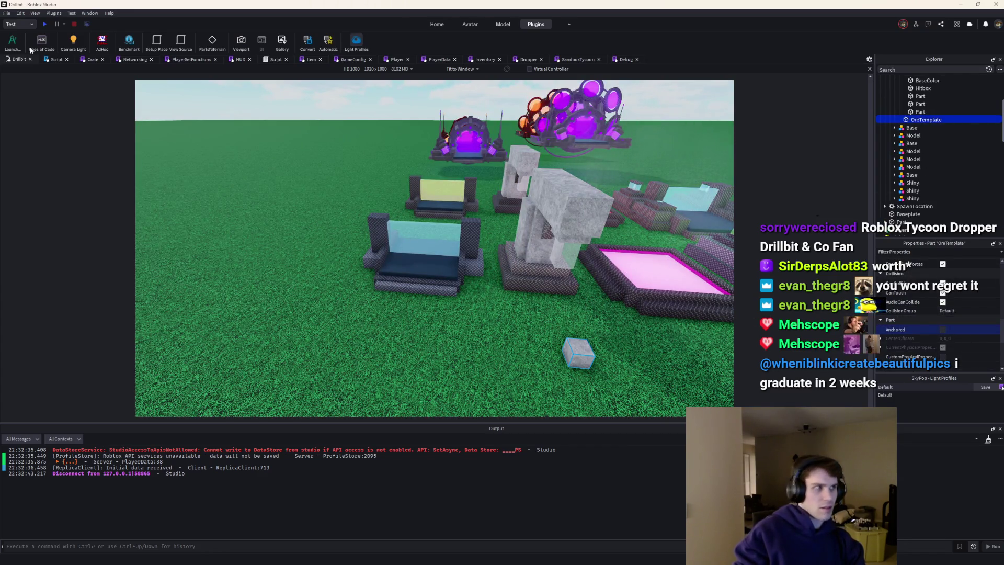
{"action": "left_click", "coordinate": [46, 24]}
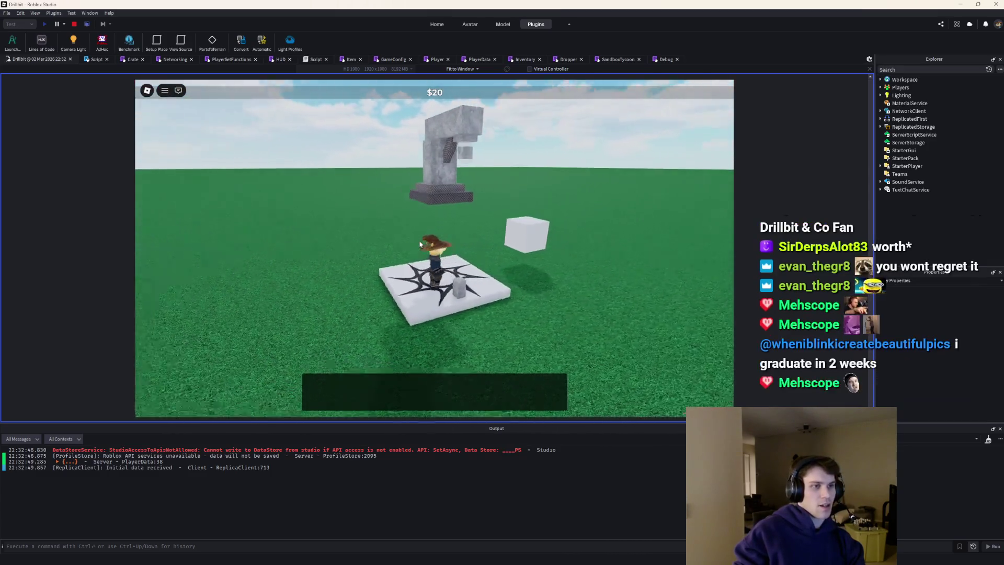
{"action": "key", "text": "w"}
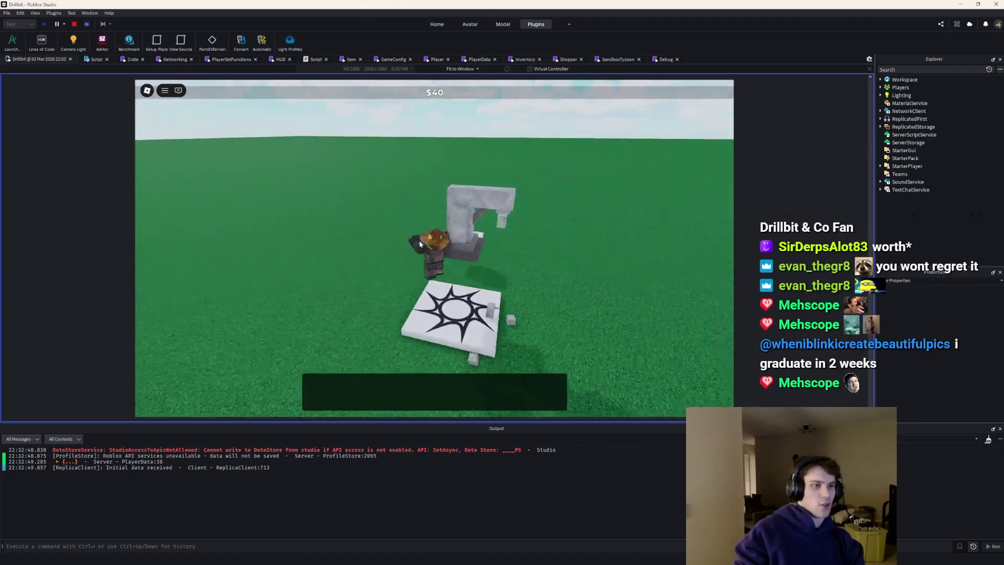
{"action": "key", "text": "d"}
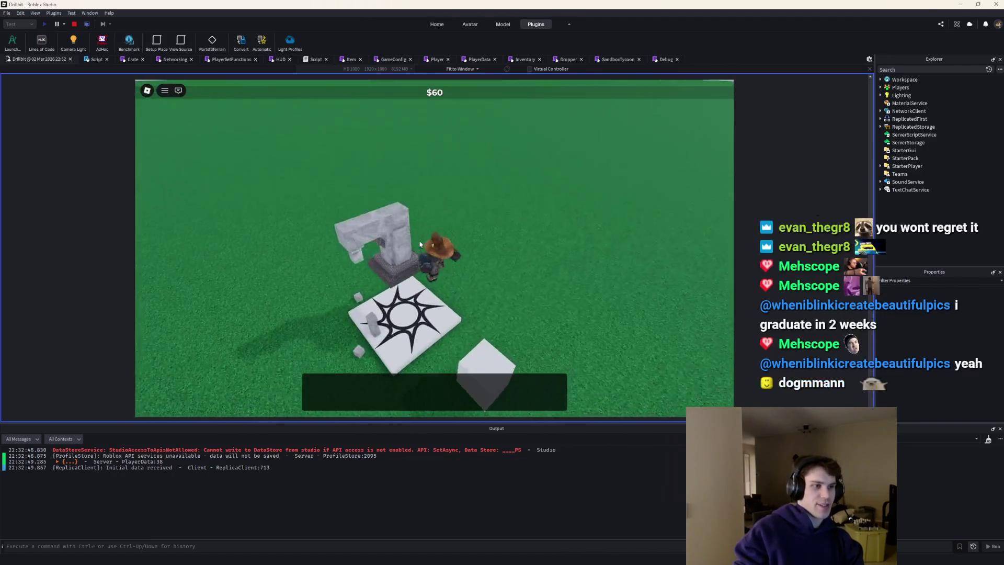
{"action": "key", "text": "a"}
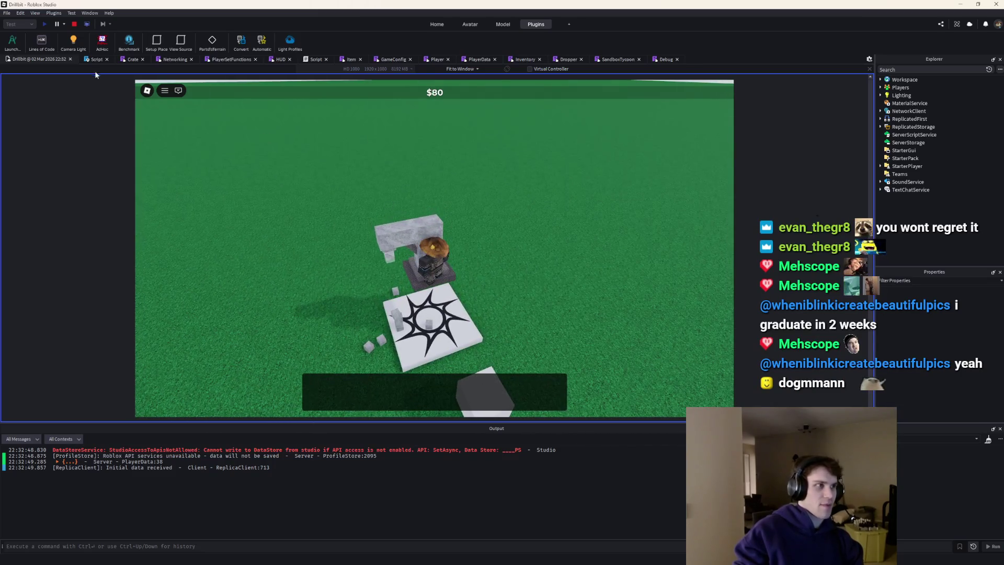
{"action": "left_click", "coordinate": [76, 24]}
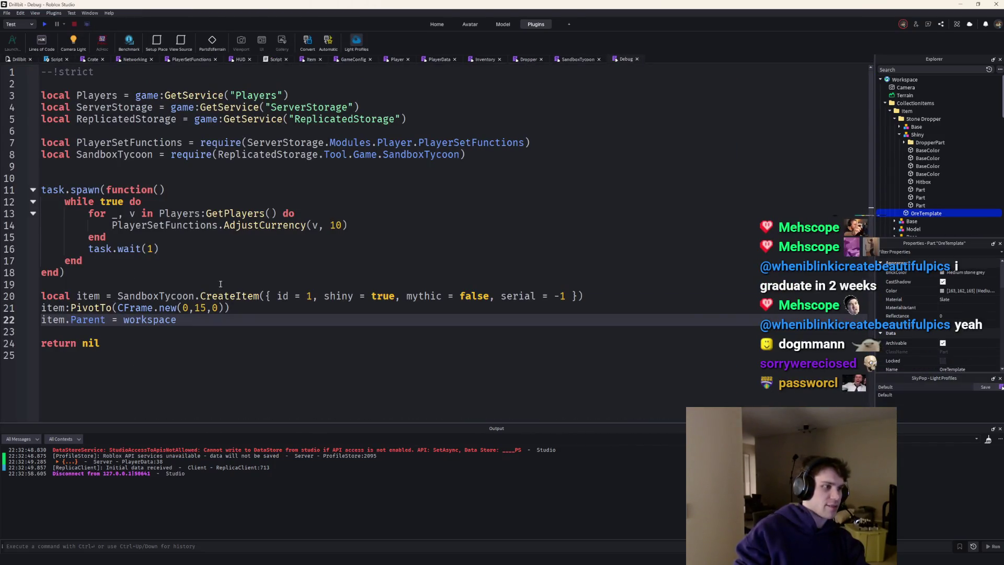
Wrap the three item-creation lines in a for i = 1, 10 do … end loop
{"action": "left_click", "coordinate": [220, 284]}
{"action": "key", "text": "Return"}
{"action": "type", "text": "for i = 1, 1"}
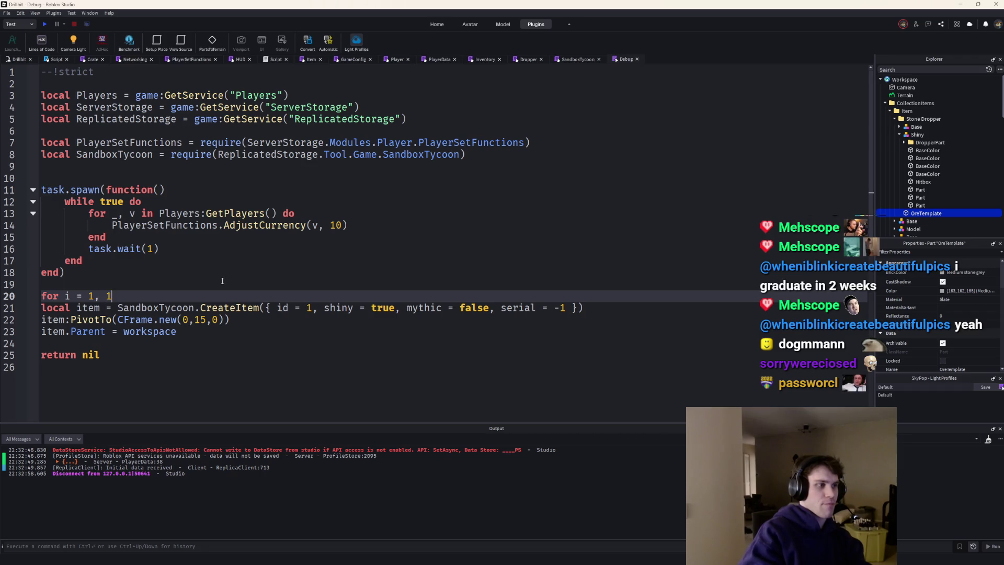
{"action": "key", "text": "Return"}
{"action": "left_click_drag", "start_coordinate": [188, 357], "coordinate": [26, 325]}
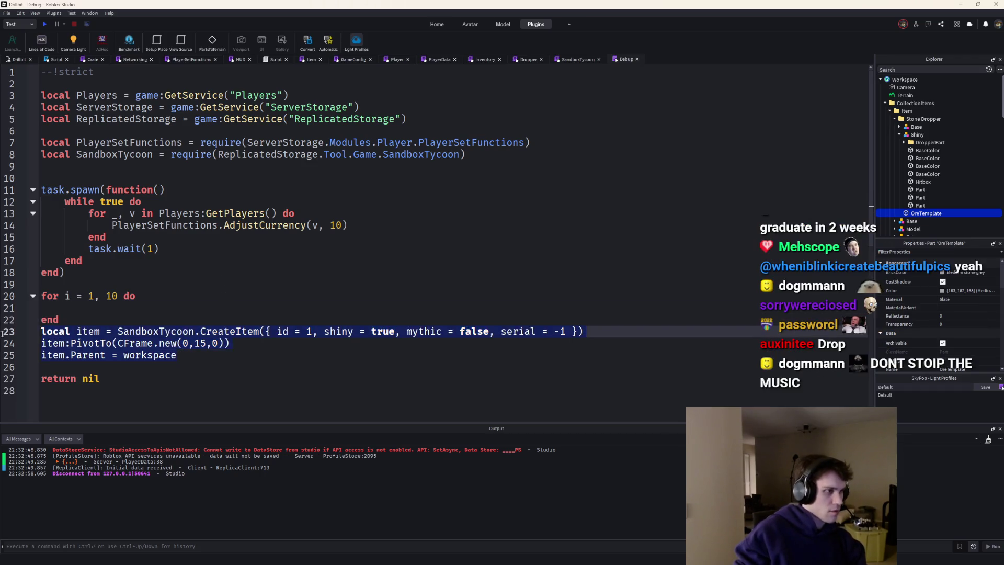
{"action": "key", "text": "ctrl+x"}
{"action": "key", "text": "BackSpace"}
{"action": "key", "text": "Up"}
{"action": "key", "text": "ctrl+v"}
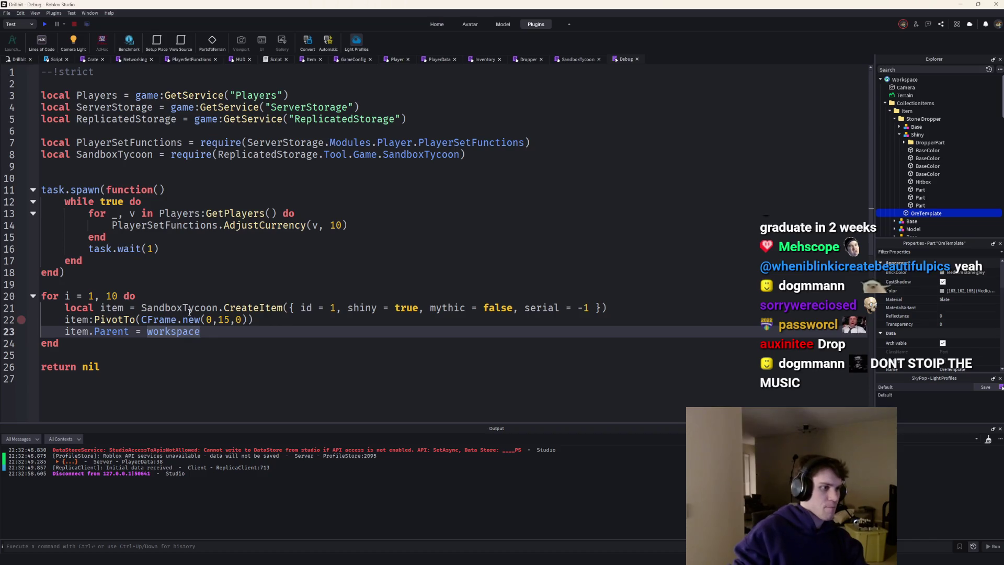
Use (i - 1) * 5 as the X position and playtest to see ten droppers in a row
{"action": "left_click", "coordinate": [211, 319]}
{"action": "type", "text": "i * 5"}
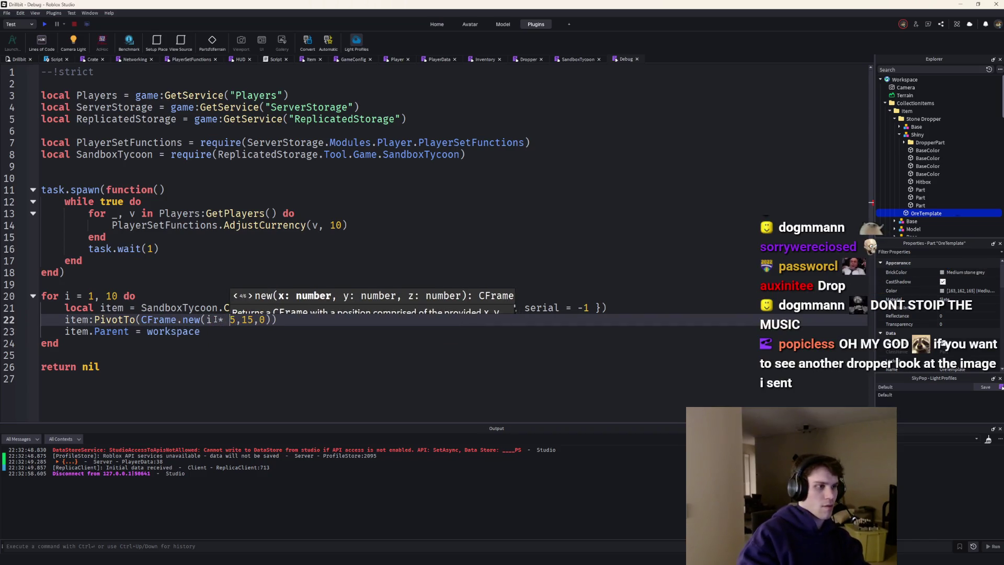
{"action": "left_click", "coordinate": [210, 319]}
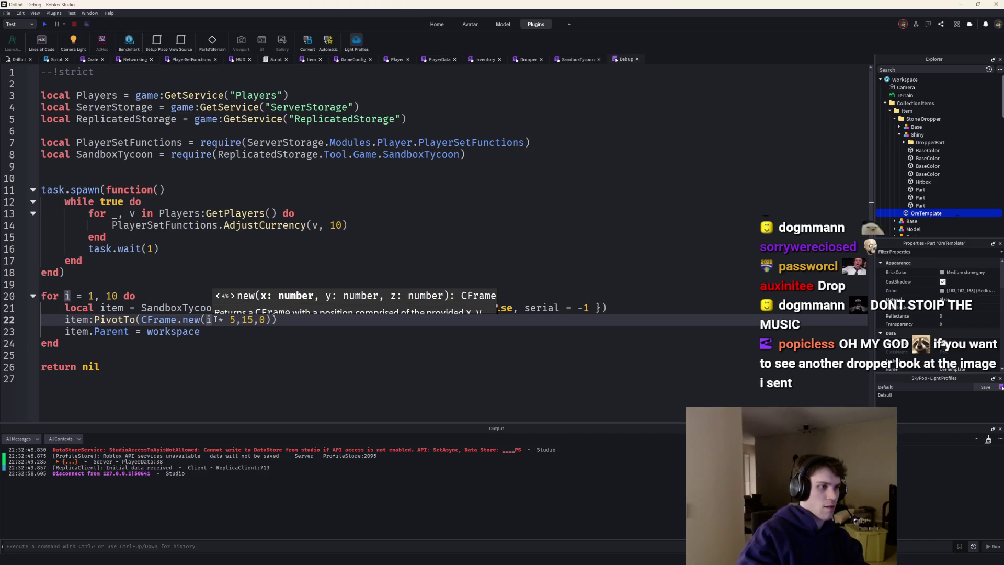
{"action": "type", "text": "(i - 1"}
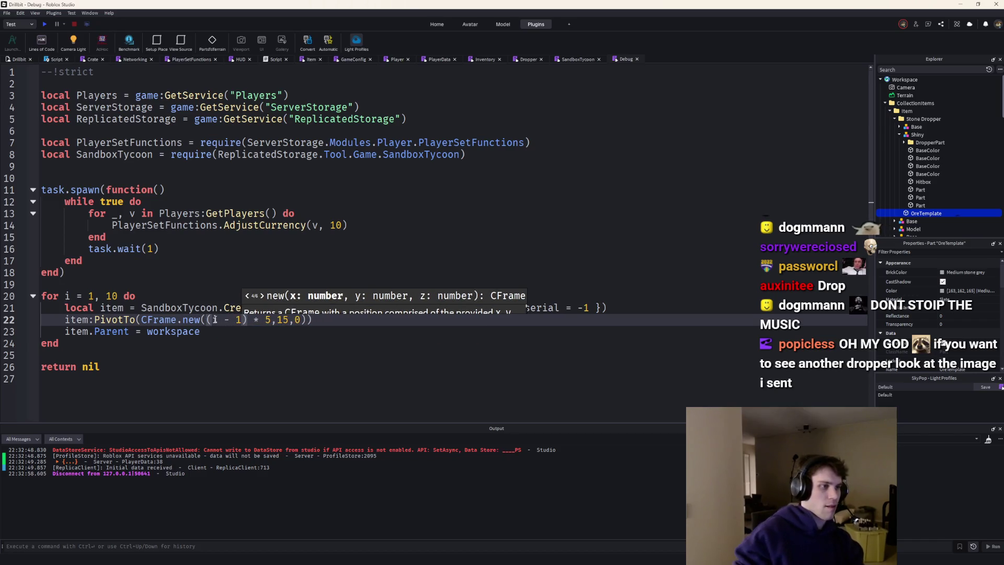
{"action": "left_click", "coordinate": [53, 23]}
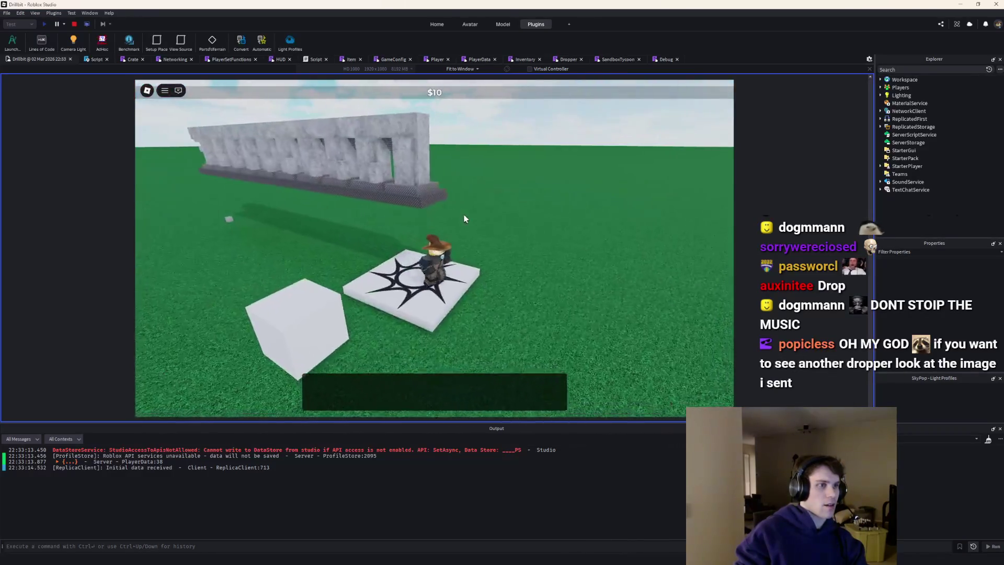
{"action": "left_click", "coordinate": [74, 24]}
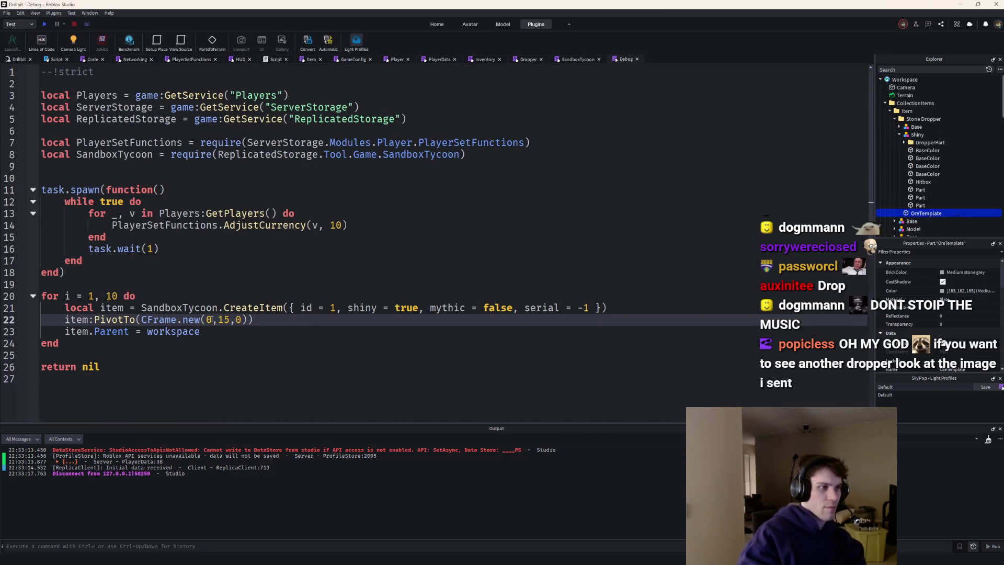
Start a playtest and walk onto the dropper pad and wall as ore begins to fall
{"action": "left_click", "coordinate": [47, 22]}
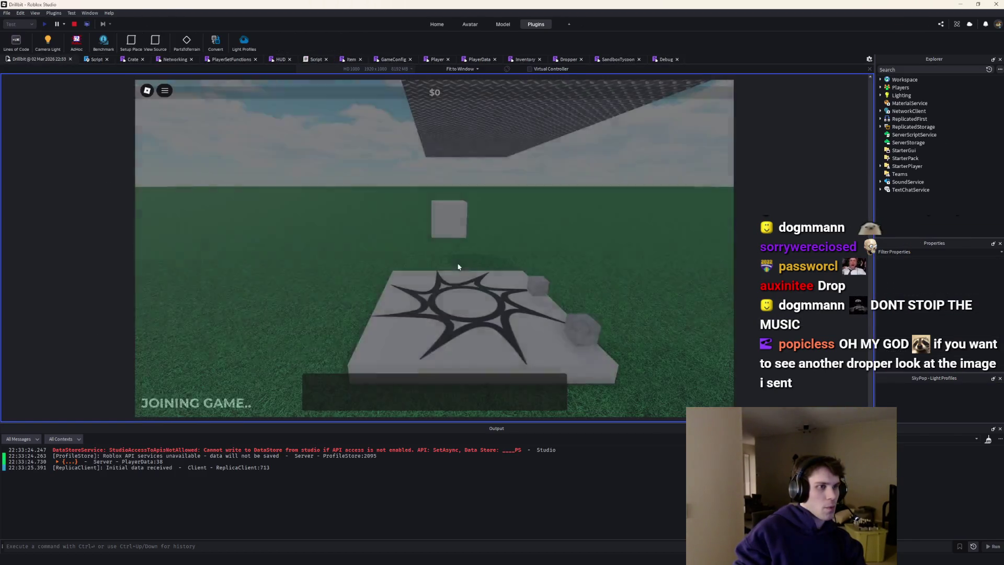
{"action": "key", "text": "w"}
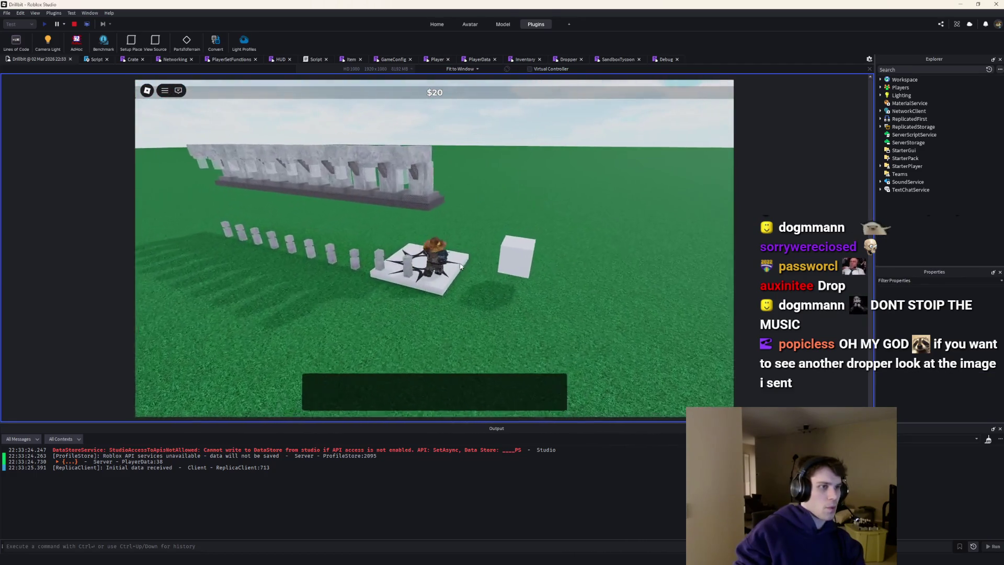
{"action": "key", "text": "w"}
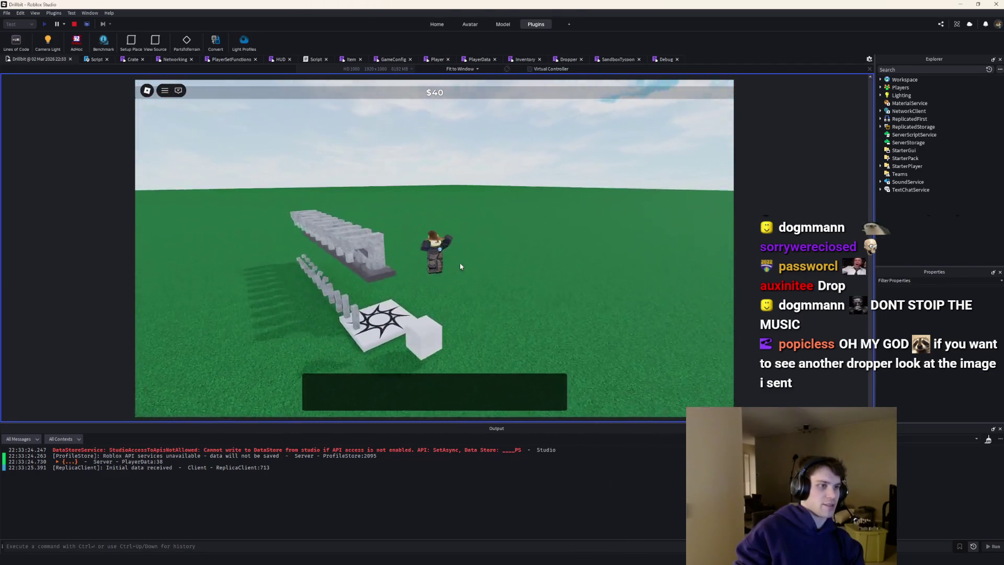
{"action": "key", "text": "w"}
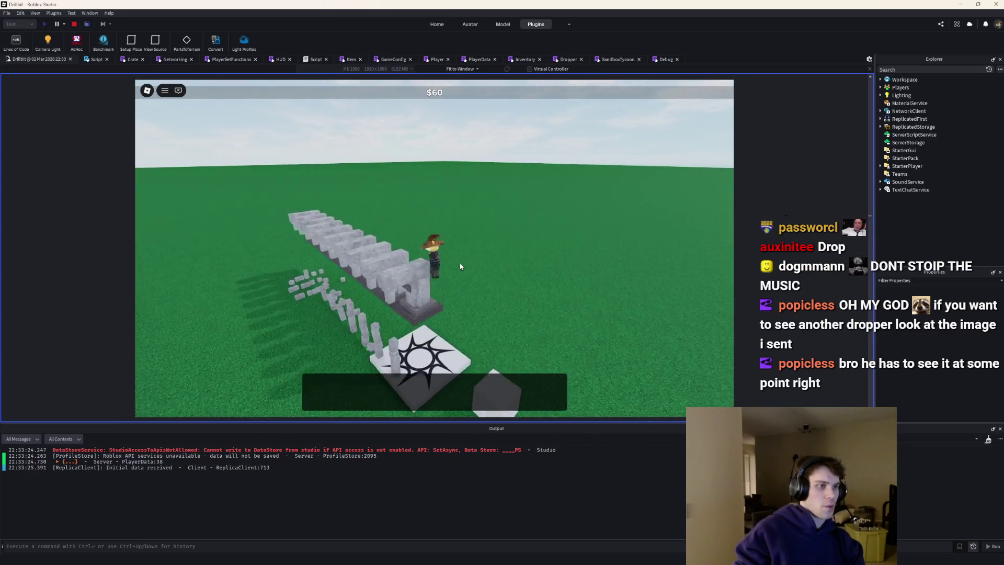
{"action": "key", "text": "w"}
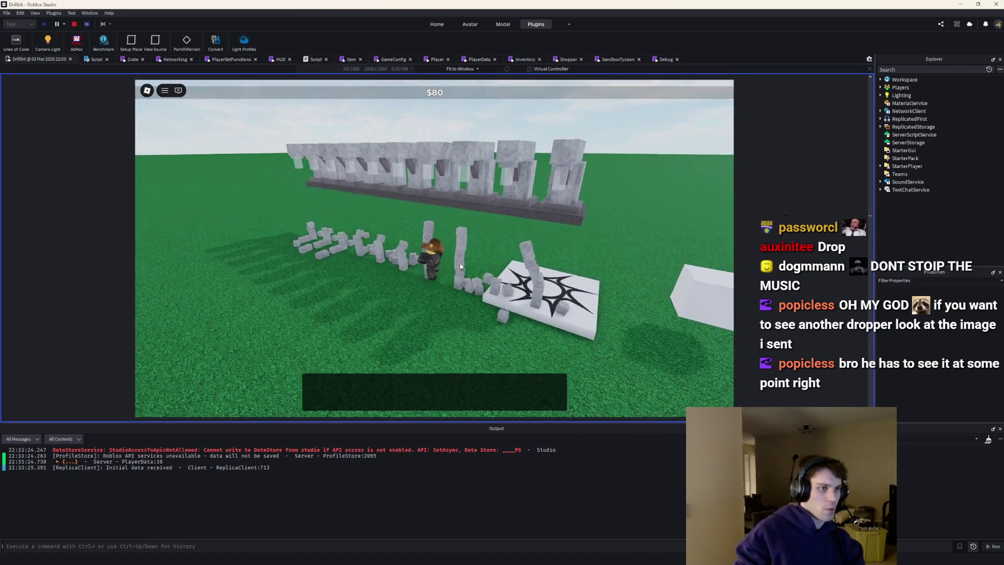
{"action": "key", "text": "d"}
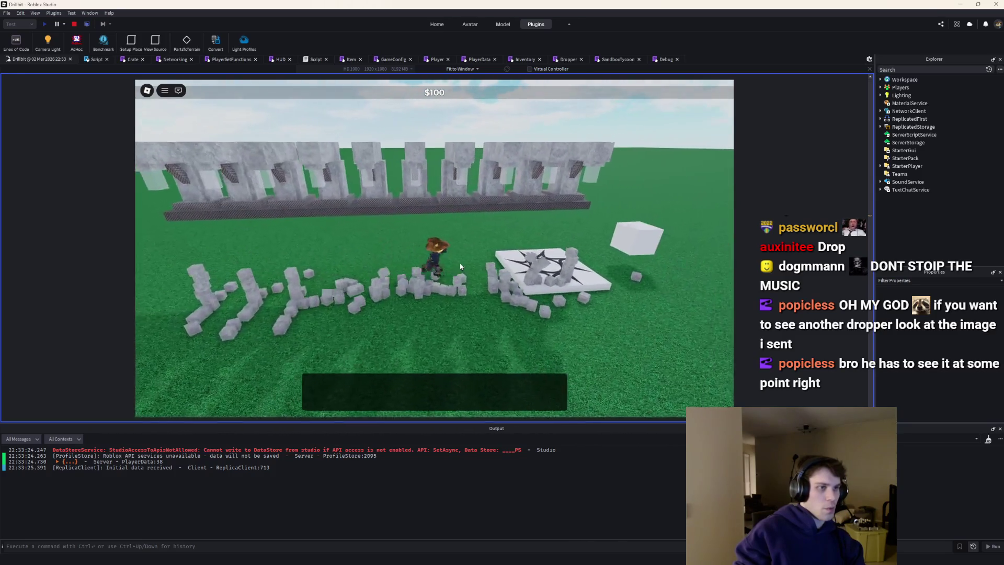
{"action": "key", "text": "w"}
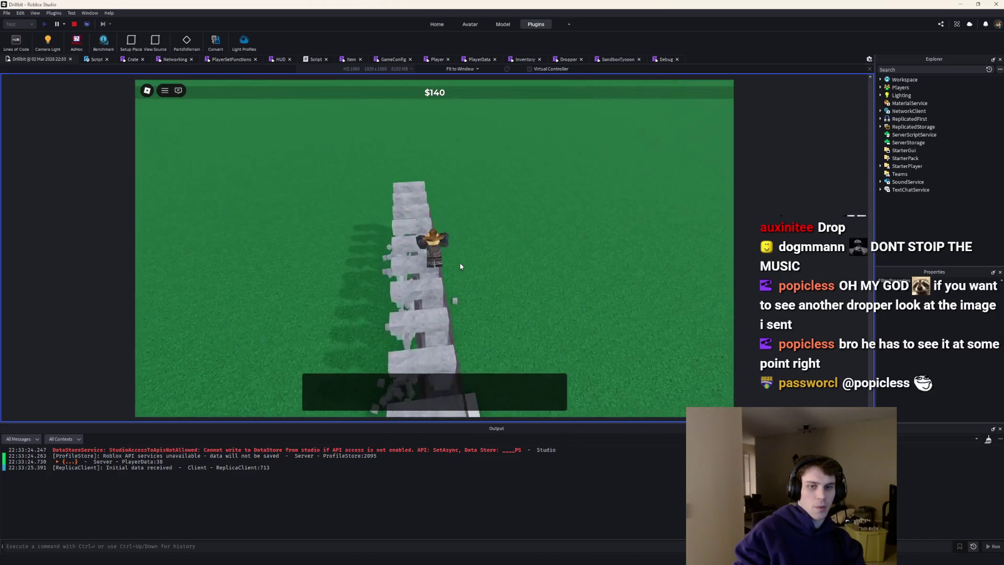
{"action": "key", "text": "d"}
{"action": "key", "text": "d"}
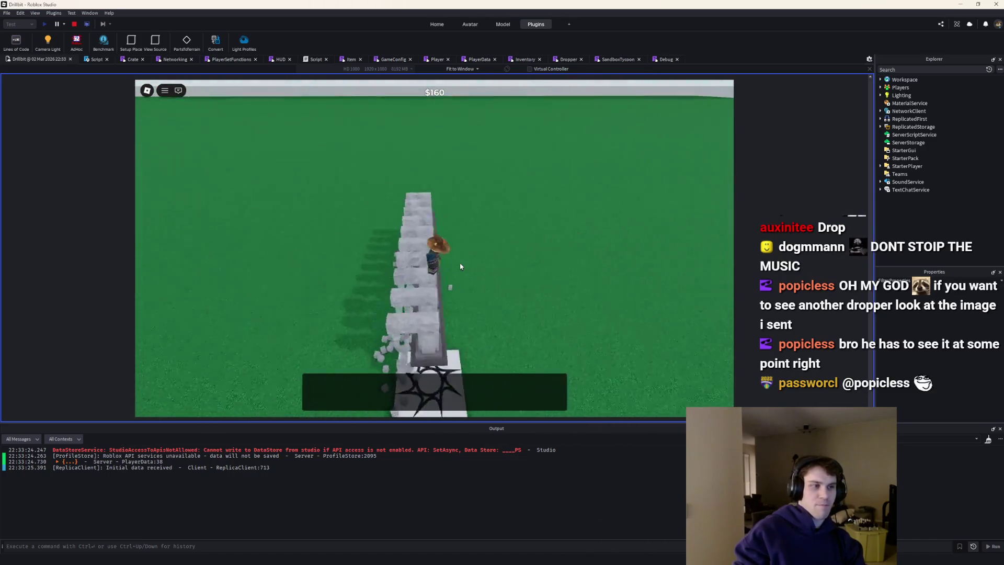
Roam along the dropper wall watching money climb past $300, then end the playtest
{"action": "key", "text": "w"}
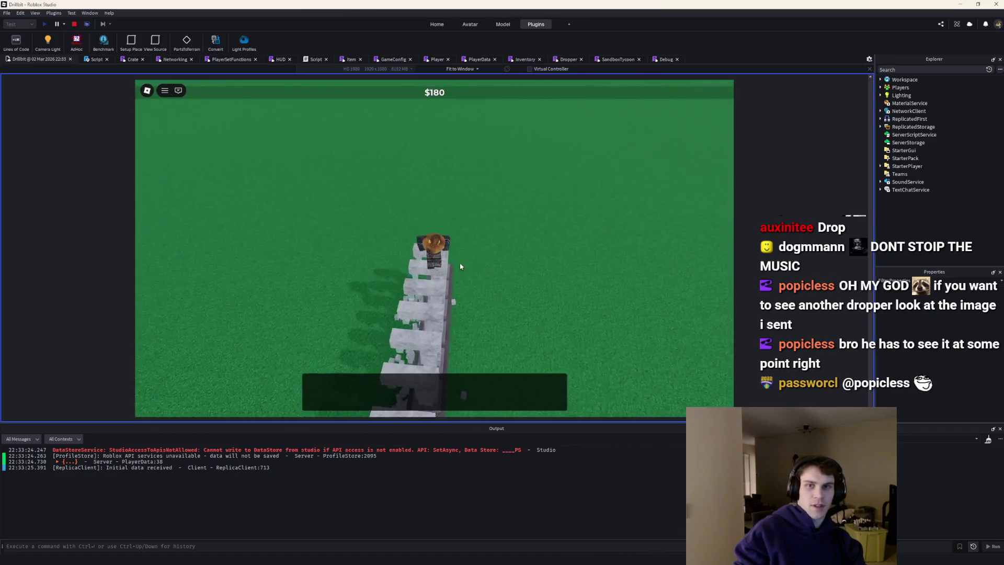
{"action": "key", "text": "d"}
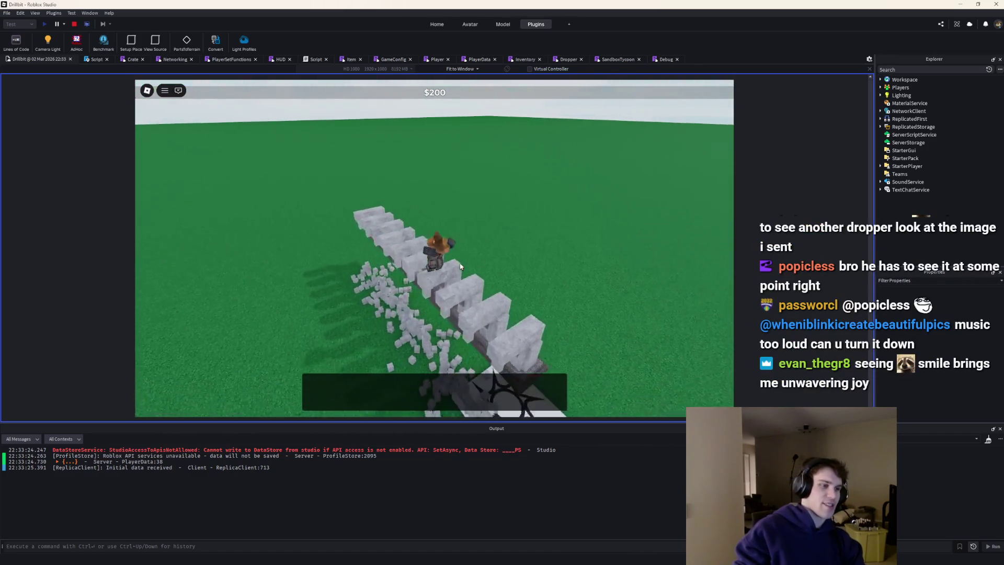
{"action": "key", "text": "d"}
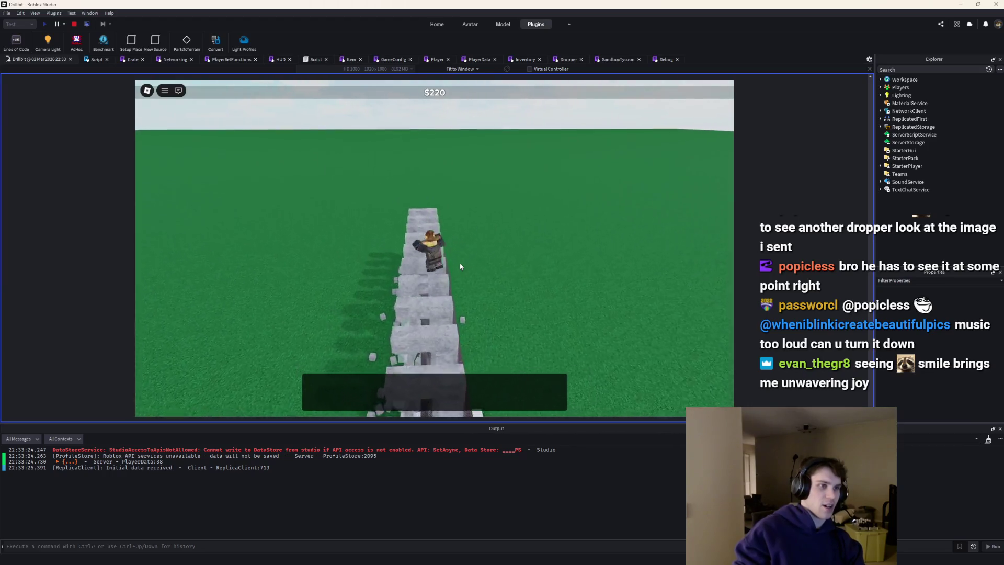
{"action": "key", "text": "a"}
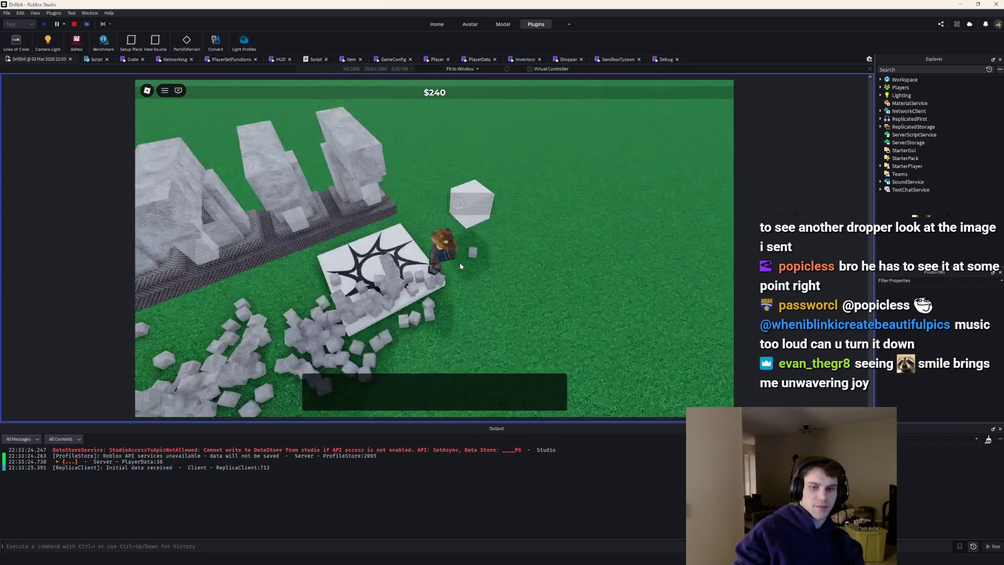
{"action": "key", "text": "a"}
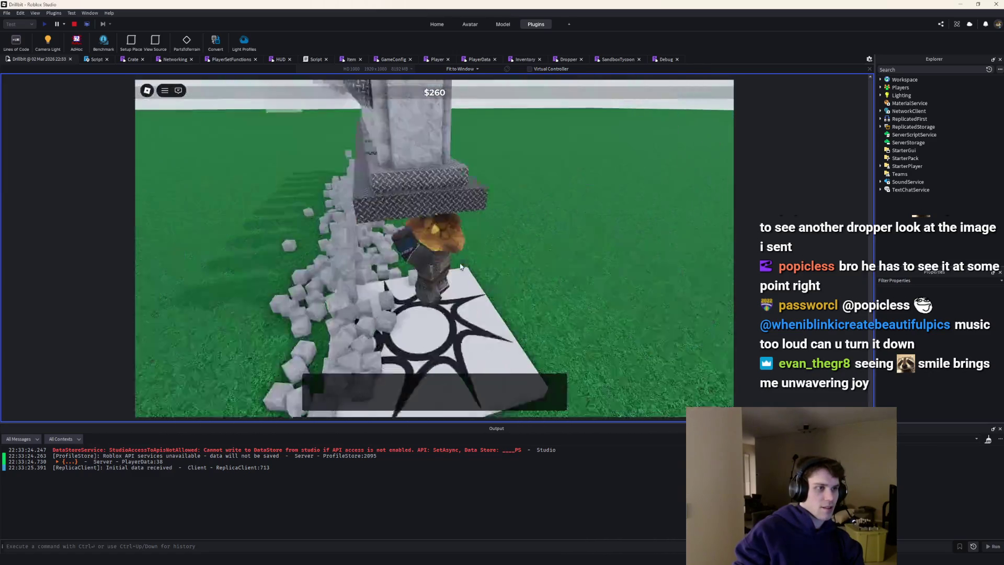
{"action": "key", "text": "w"}
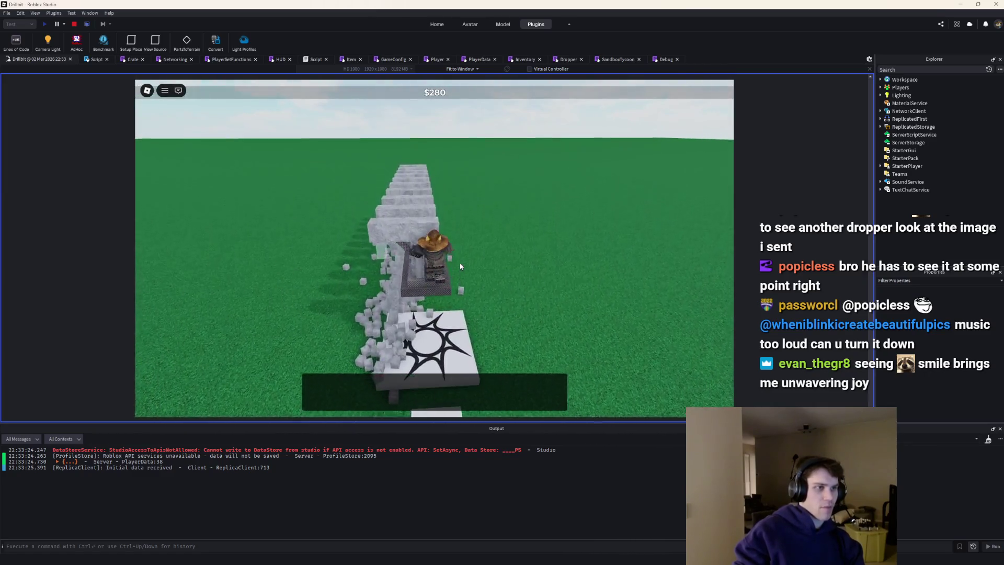
{"action": "key", "text": "a"}
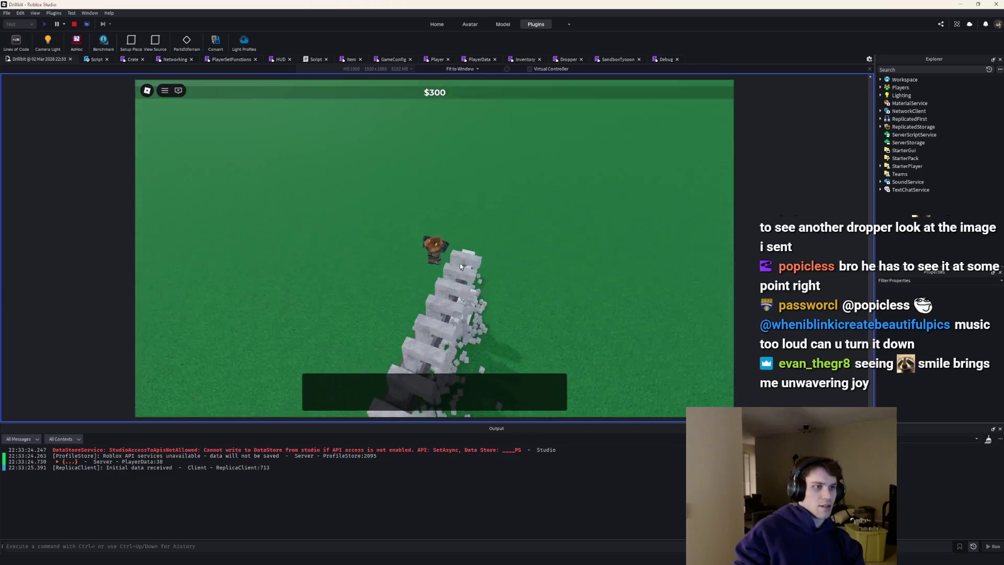
{"action": "key", "text": "a"}
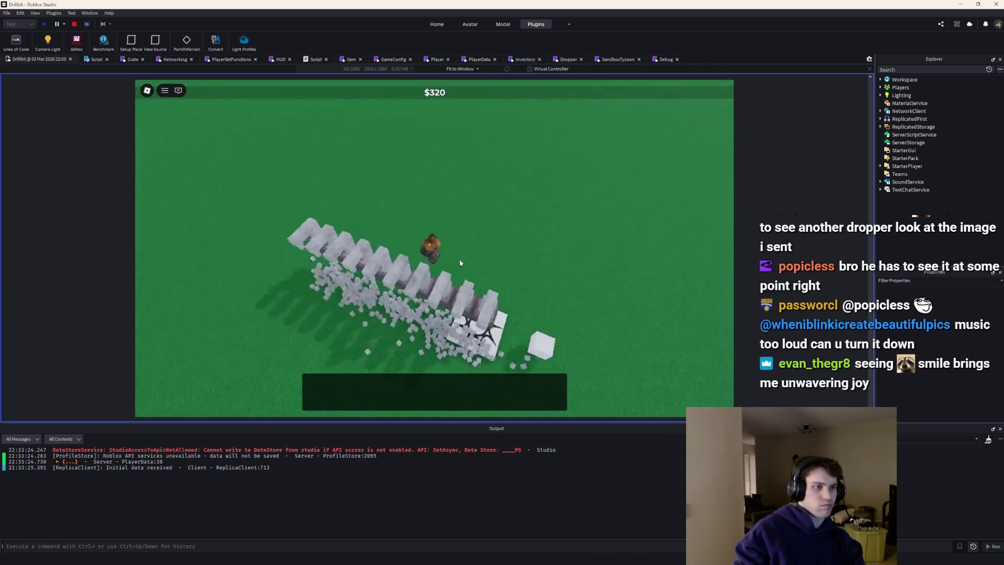
{"action": "key", "text": "shift+F5"}
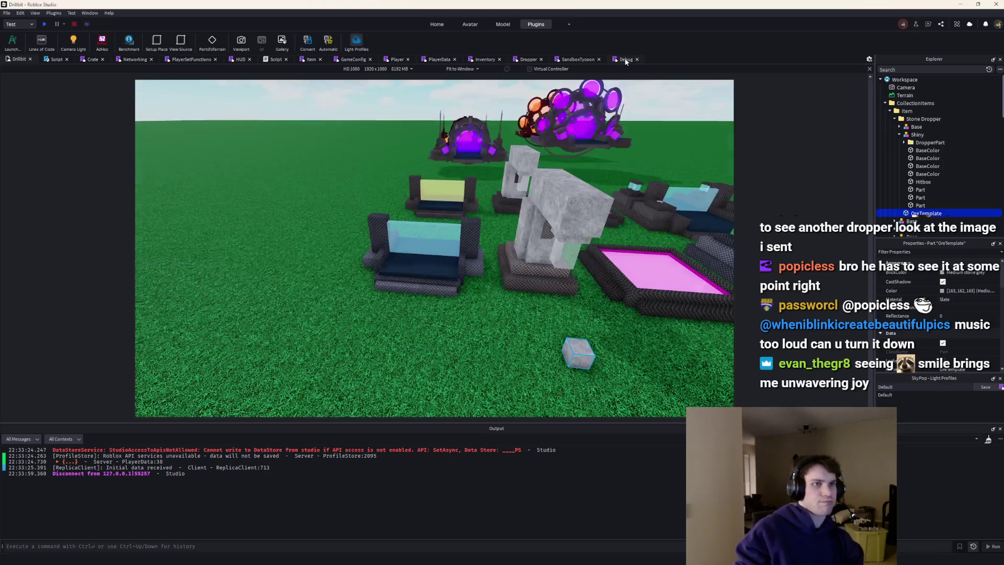
Unwrap the spawn code from the for-loop and replace the per-item spacing with 0
{"action": "key", "text": "shift+Up"}
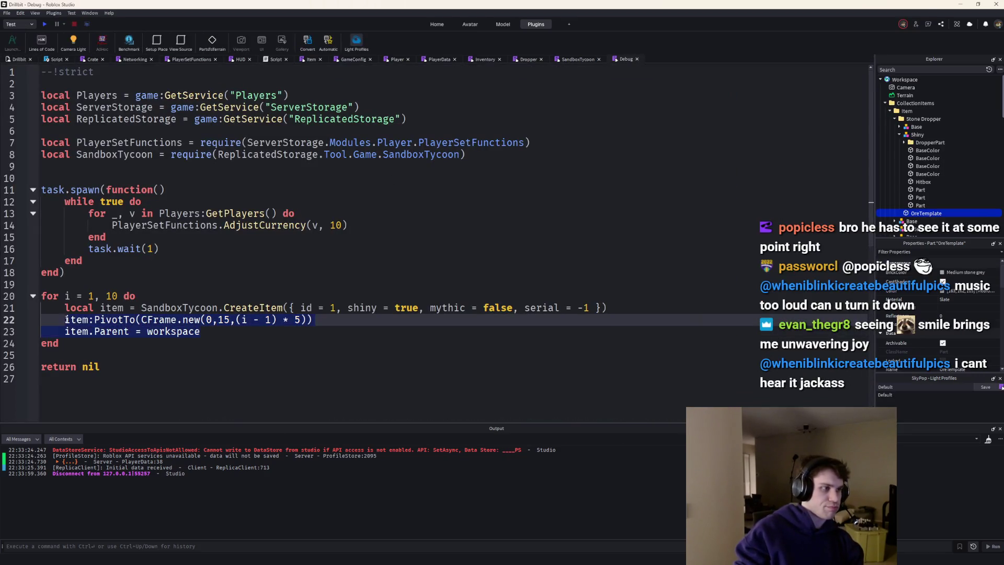
{"action": "key", "text": "shift+Up"}
{"action": "key", "text": "shift+Tab"}
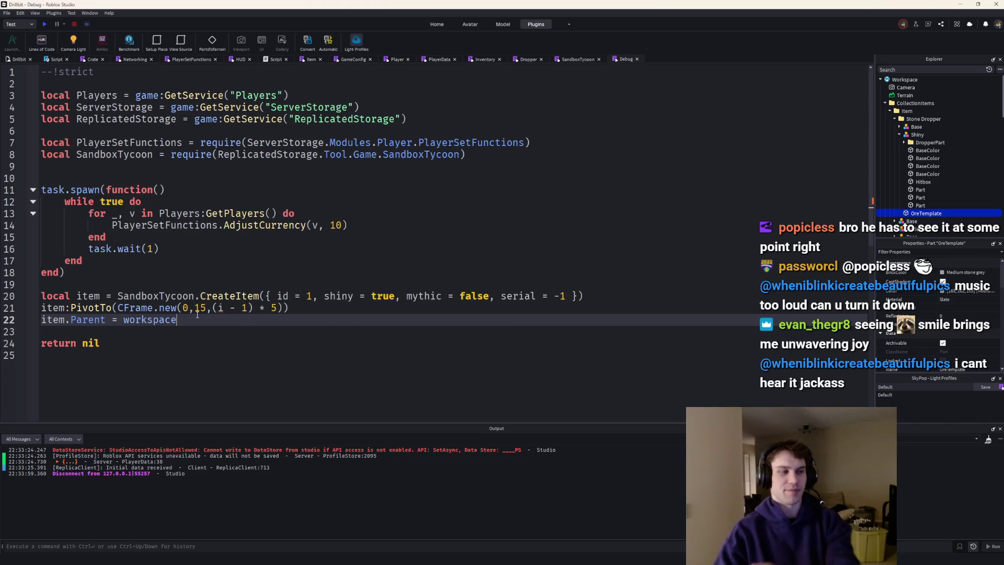
{"action": "key", "text": "Return"}
{"action": "key", "text": "Return"}
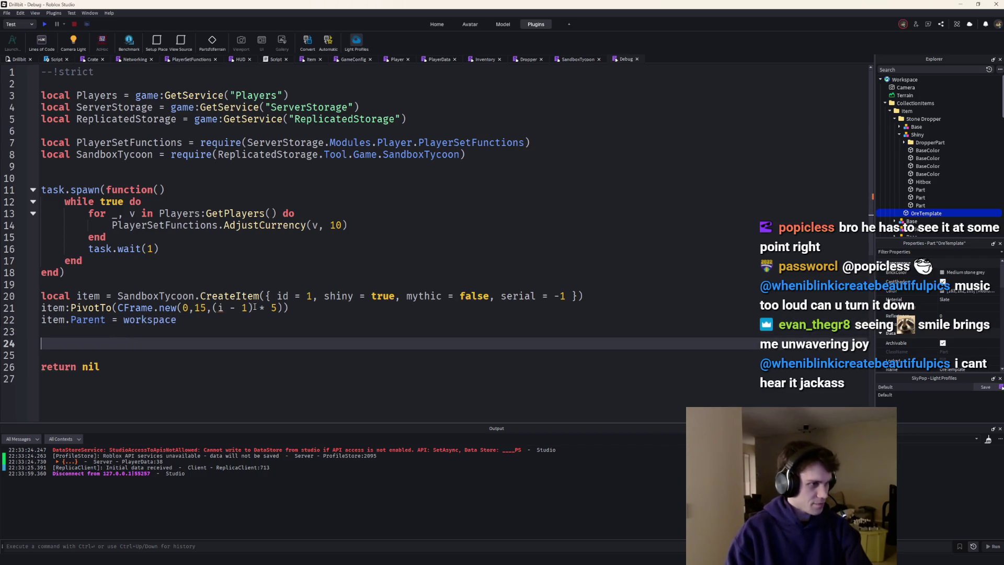
{"action": "left_click", "coordinate": [213, 308]}
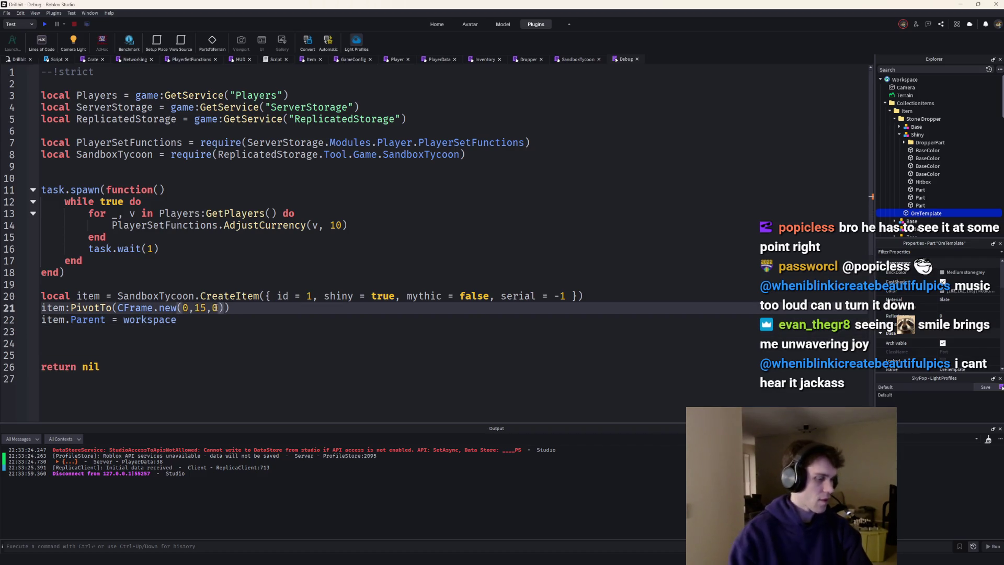
{"action": "left_click_drag", "start_coordinate": [177, 320], "coordinate": [32, 296]}
{"action": "key", "text": "ctrl+c"}
Duplicate the three spawn lines below and set the copy's item id to 2
{"action": "left_click", "coordinate": [189, 331]}
{"action": "key", "text": "Return"}
{"action": "key", "text": "ctrl+v"}
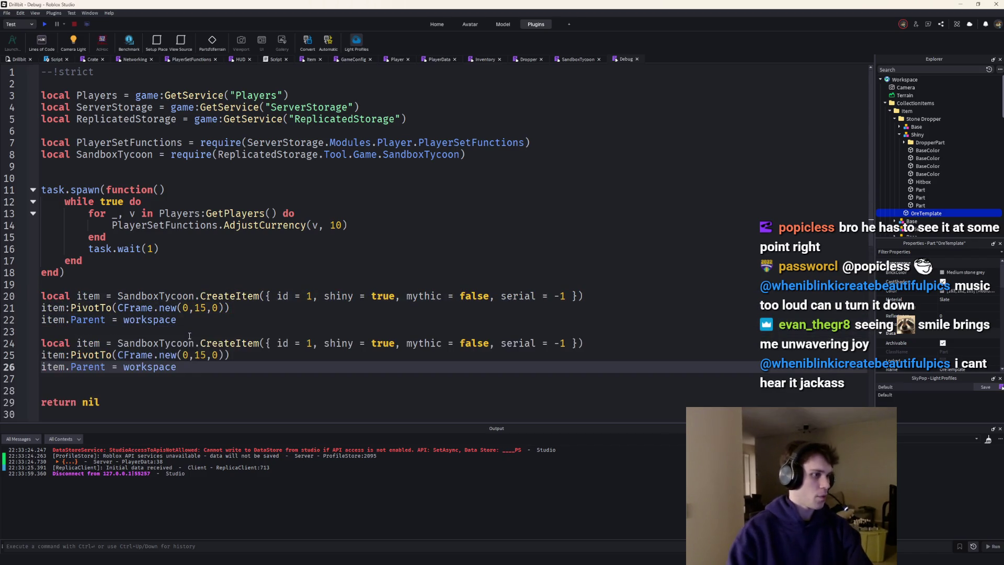
{"action": "left_click", "coordinate": [308, 342]}
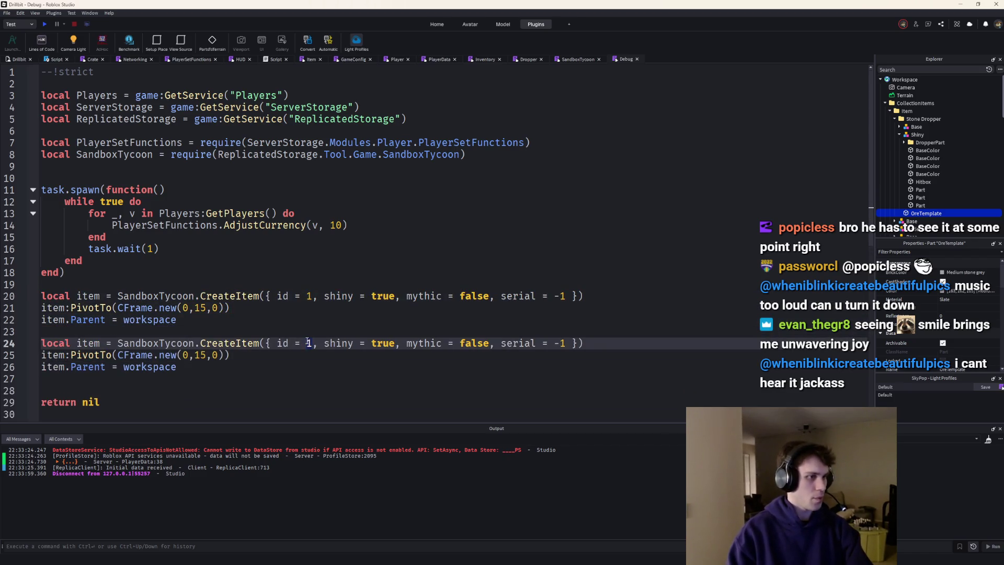
{"action": "left_click", "coordinate": [183, 355]}
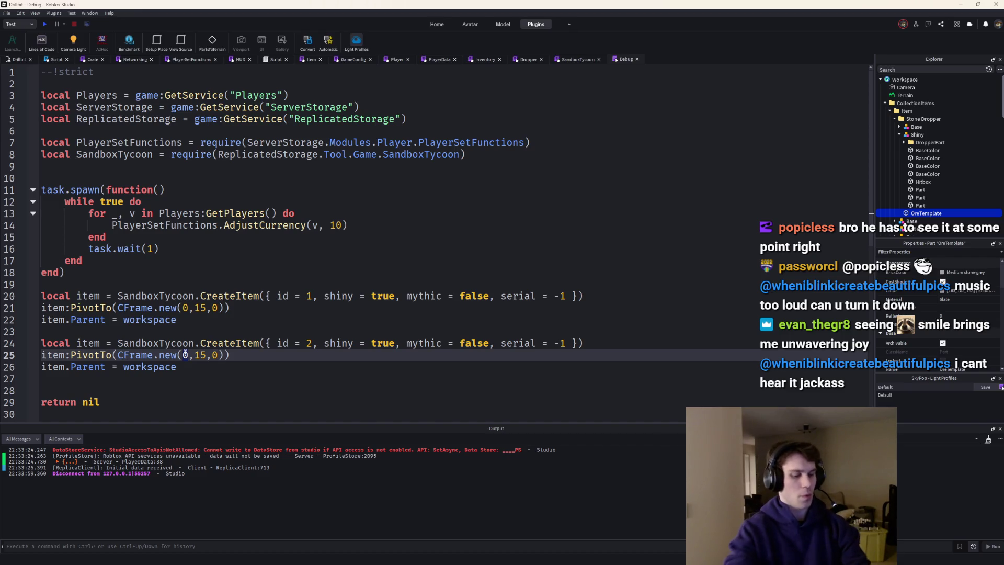
{"action": "left_click", "coordinate": [199, 320]}
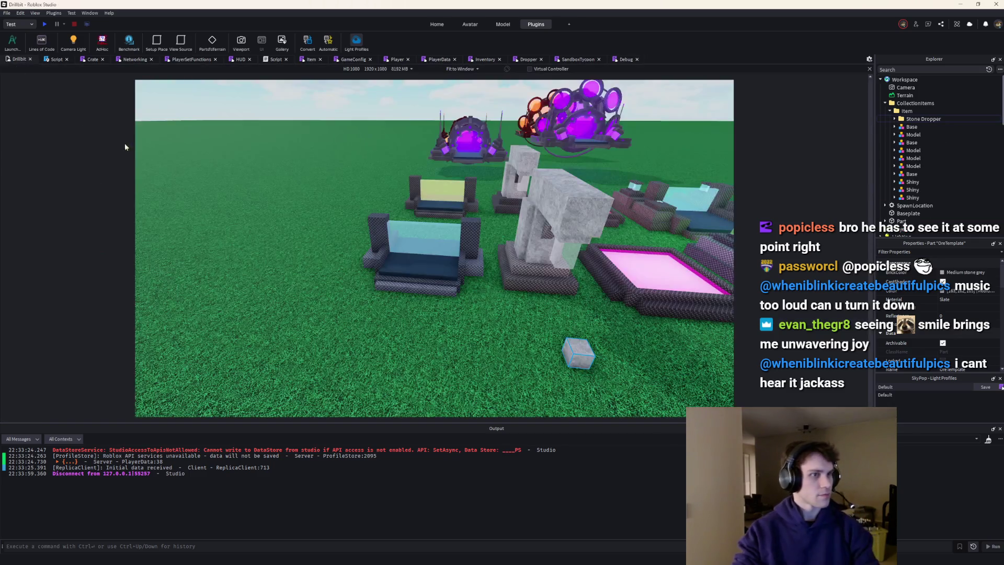
Group the two pink pad items into a new Folder with Ctrl+Alt+G
{"action": "left_click", "coordinate": [430, 309], "text": "ctrl"}
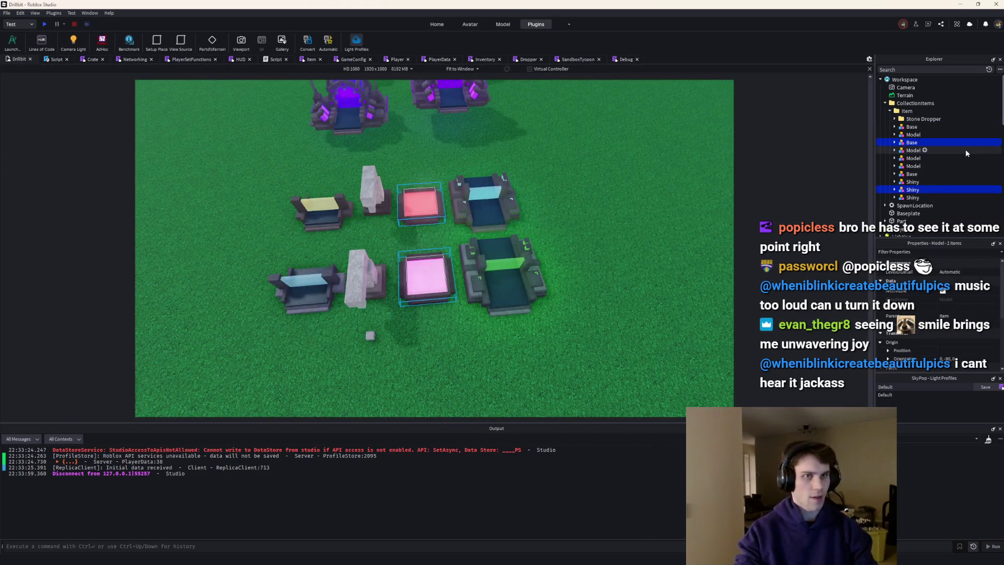
{"action": "key", "text": "ctrl+alt+g"}
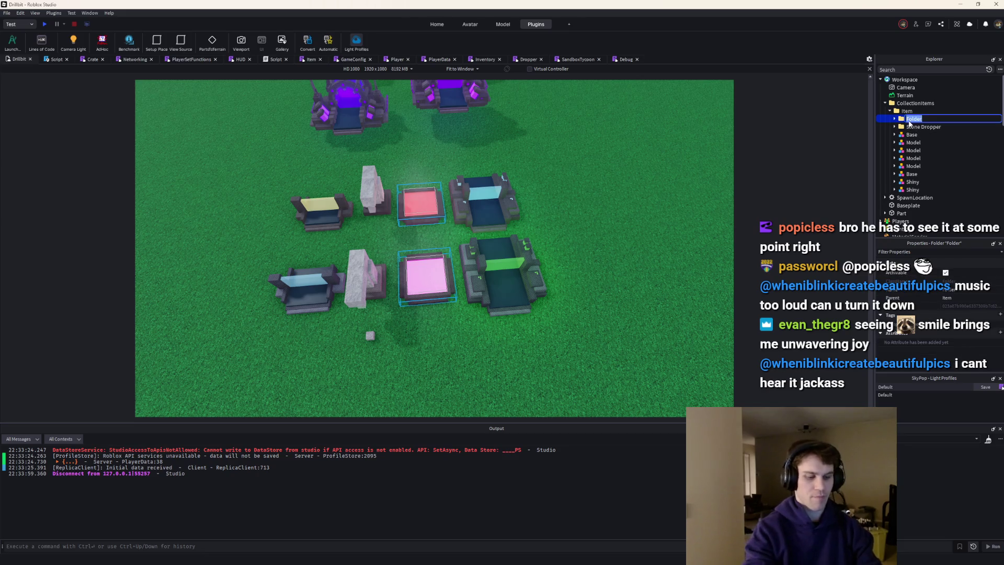
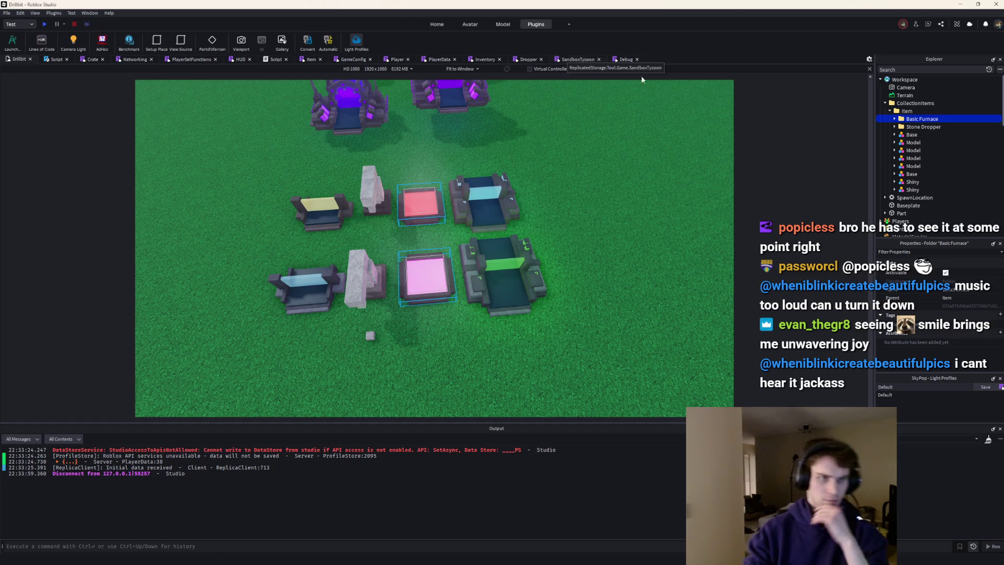
{"action": "scroll", "coordinate": [910, 123], "scroll_direction": "down", "scroll_amount": 5}
{"action": "scroll", "coordinate": [911, 133], "scroll_direction": "down", "scroll_amount": 3}
{"action": "scroll", "coordinate": [912, 149], "scroll_direction": "down", "scroll_amount": 3}
{"action": "scroll", "coordinate": [915, 168], "scroll_direction": "down", "scroll_amount": 3}
{"action": "scroll", "coordinate": [910, 145], "scroll_direction": "up", "scroll_amount": 2}
Duplicate the Stone Dropper createItem entry in the Item module and rename it Basic Furnace with index [2]
{"action": "double_click", "coordinate": [902, 98]}
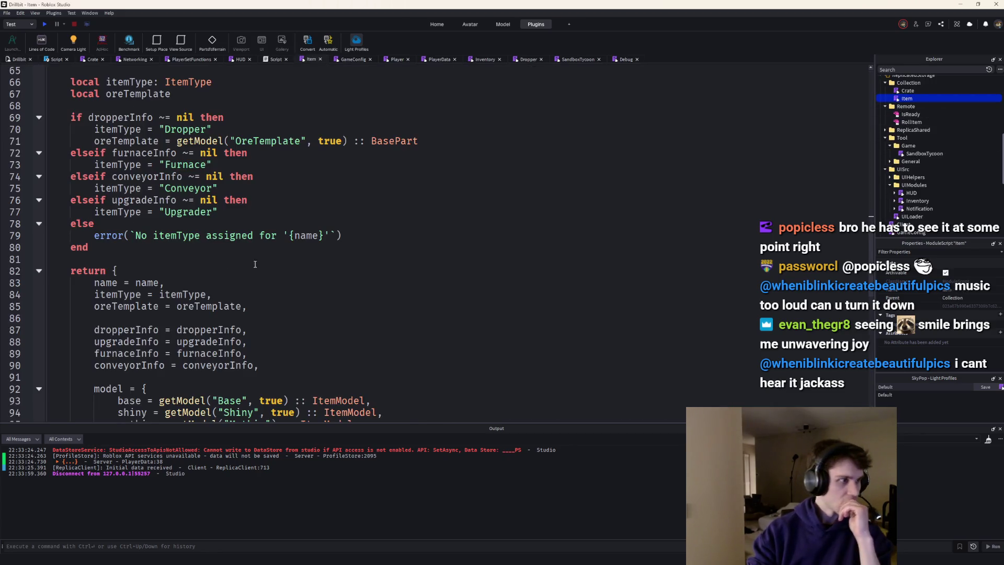
{"action": "scroll", "coordinate": [211, 263], "scroll_direction": "up", "scroll_amount": 9}
{"action": "scroll", "coordinate": [216, 258], "scroll_direction": "down", "scroll_amount": 1}
{"action": "scroll", "coordinate": [223, 252], "scroll_direction": "down", "scroll_amount": 13}
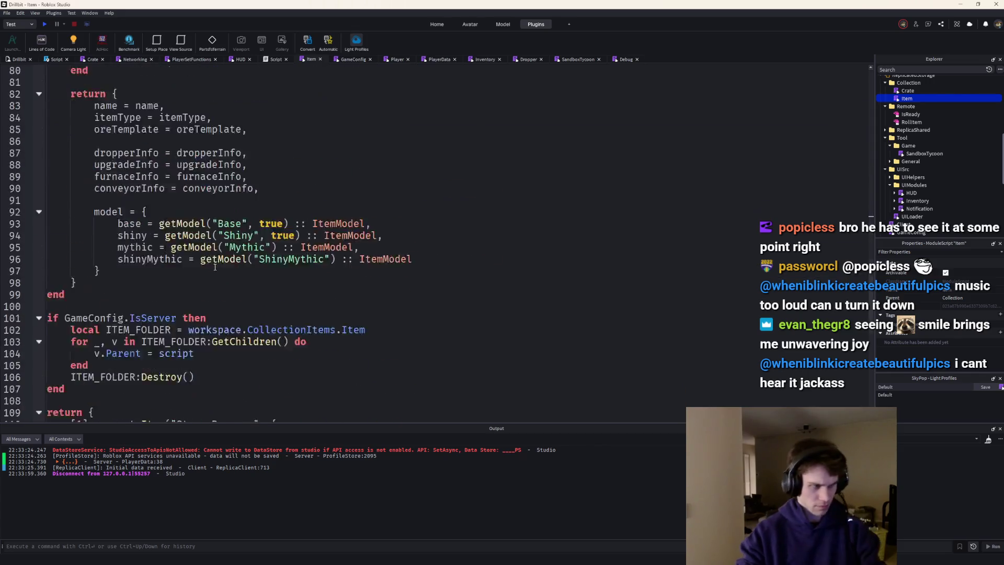
{"action": "scroll", "coordinate": [234, 242], "scroll_direction": "down", "scroll_amount": 4}
{"action": "left_click", "coordinate": [94, 318]}
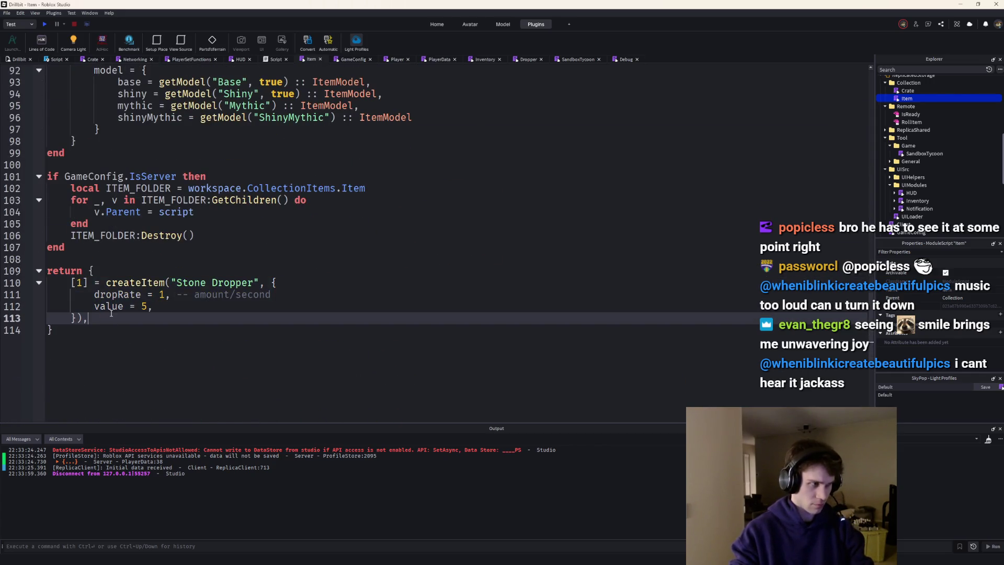
{"action": "key", "text": "Return"}
{"action": "key", "text": "ctrl+v"}
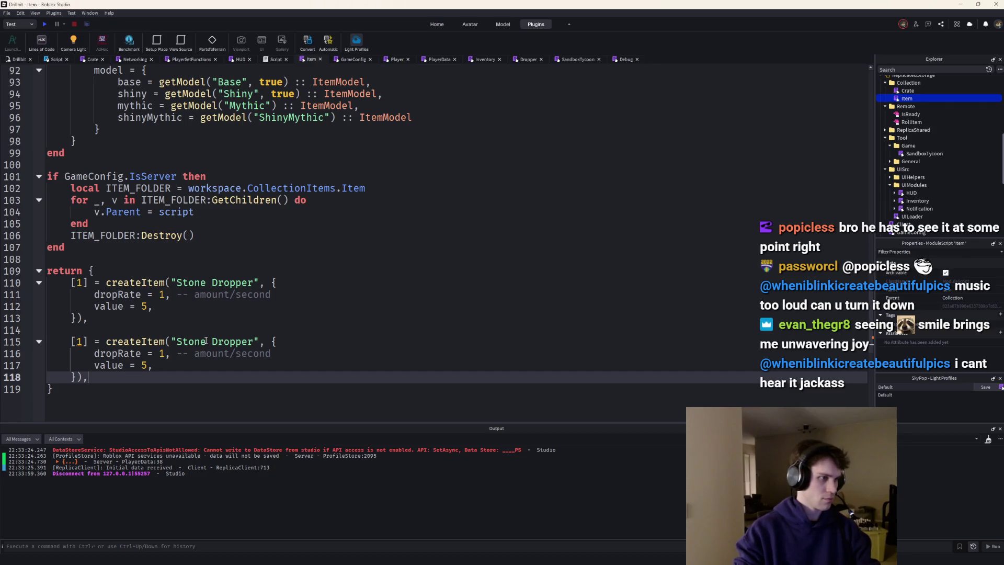
{"action": "double_click", "coordinate": [192, 340]}
{"action": "type", "text": "Basic"}
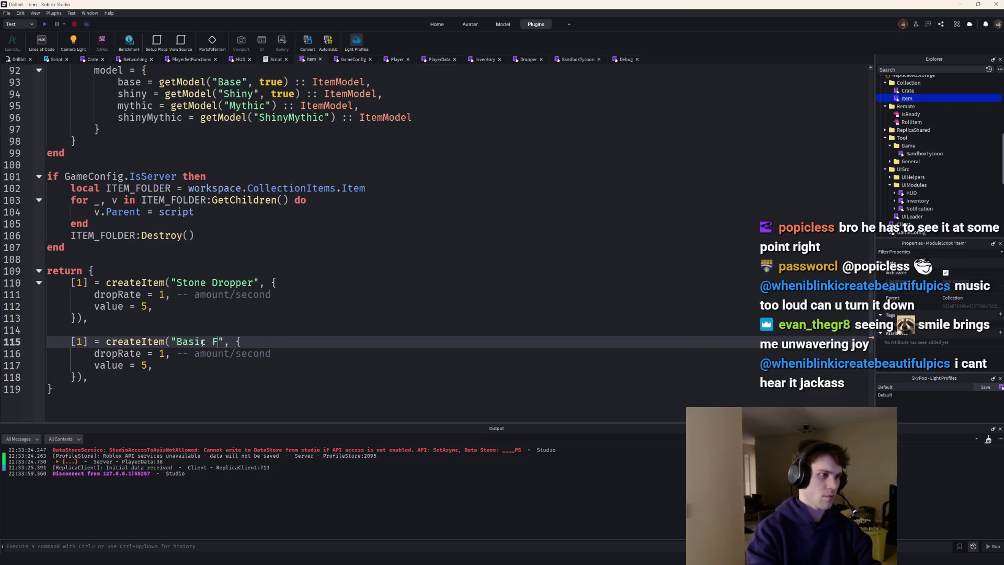
{"action": "left_click", "coordinate": [77, 341]}
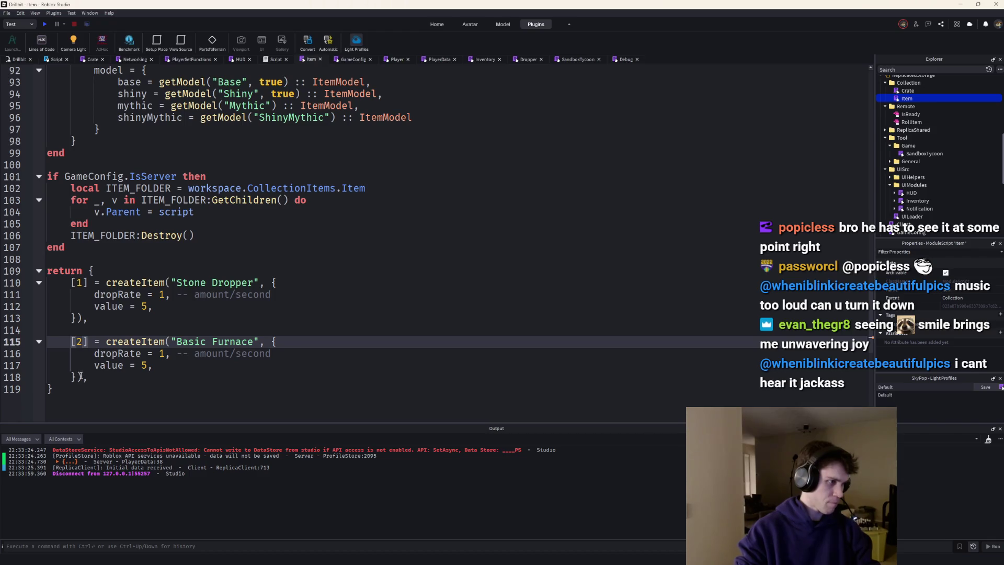
Replace the copied settings with nil, nil, {processMultiplier = 1} and adjust the FurnaceInfo type
{"action": "left_click_drag", "start_coordinate": [81, 377], "coordinate": [256, 341]}
{"action": "type", "text": "nil,nil, {"}
{"action": "key", "text": "Return"}
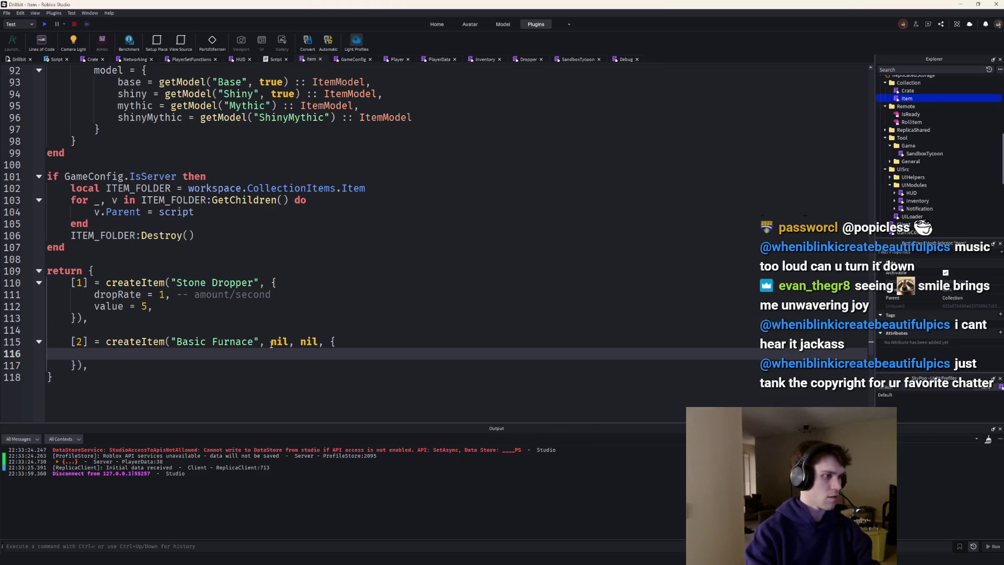
{"action": "type", "text": "pr"}
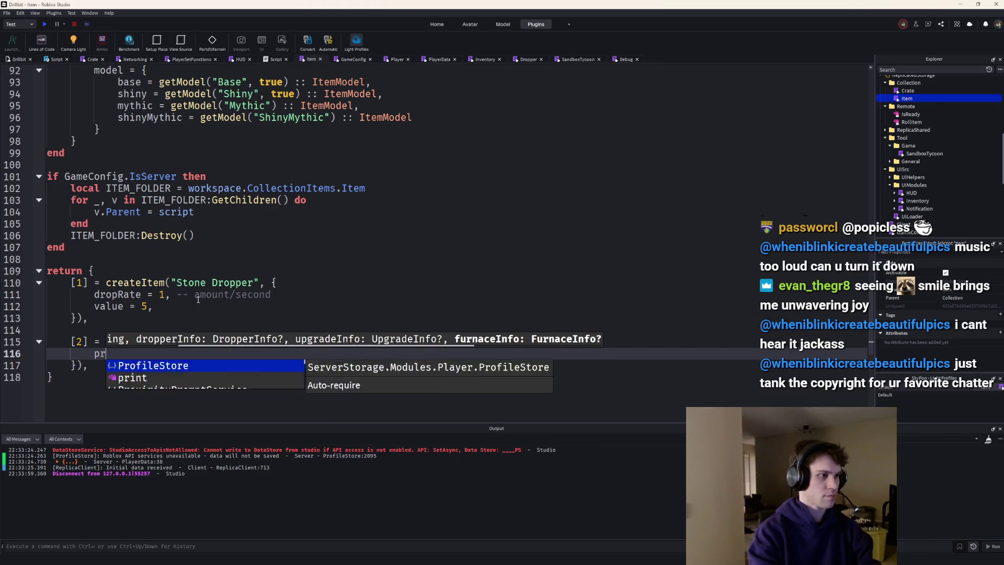
{"action": "type", "text": "ocessMultiplier = 1,"}
{"action": "scroll", "coordinate": [165, 314], "scroll_direction": "up", "scroll_amount": 12}
{"action": "scroll", "coordinate": [153, 267], "scroll_direction": "up", "scroll_amount": 12}
{"action": "scroll", "coordinate": [141, 228], "scroll_direction": "up", "scroll_amount": 4}
{"action": "left_click", "coordinate": [89, 244]}
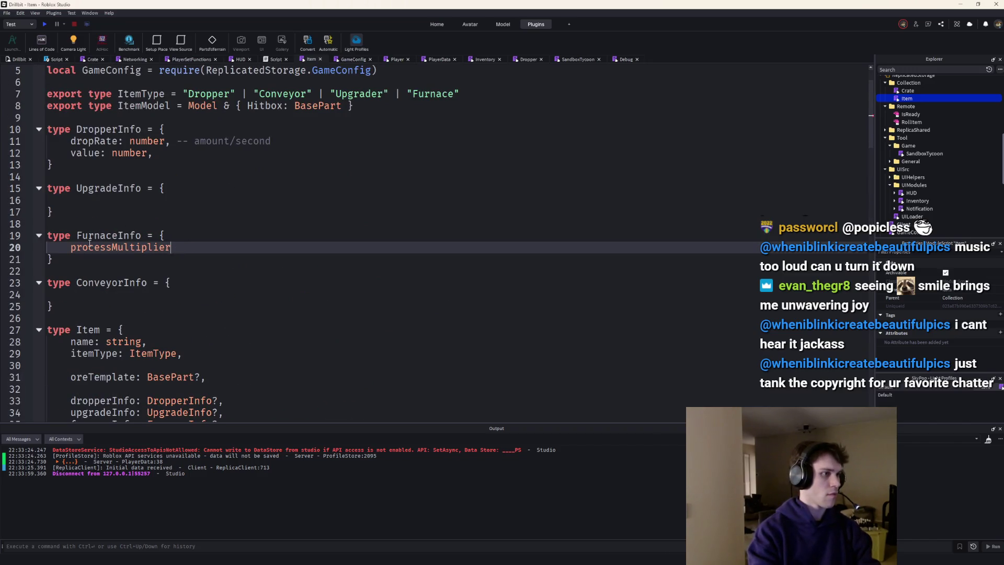
{"action": "scroll", "coordinate": [90, 244], "scroll_direction": "down", "scroll_amount": 6}
{"action": "scroll", "coordinate": [109, 251], "scroll_direction": "down", "scroll_amount": 11}
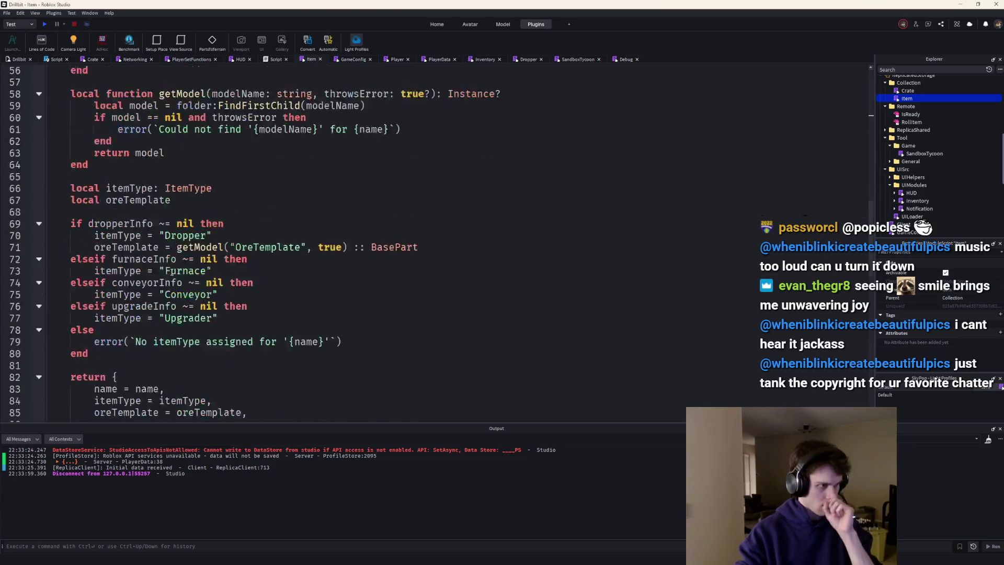
{"action": "scroll", "coordinate": [134, 259], "scroll_direction": "down", "scroll_amount": 6}
{"action": "scroll", "coordinate": [157, 266], "scroll_direction": "down", "scroll_amount": 8}
{"action": "scroll", "coordinate": [171, 271], "scroll_direction": "down", "scroll_amount": 2}
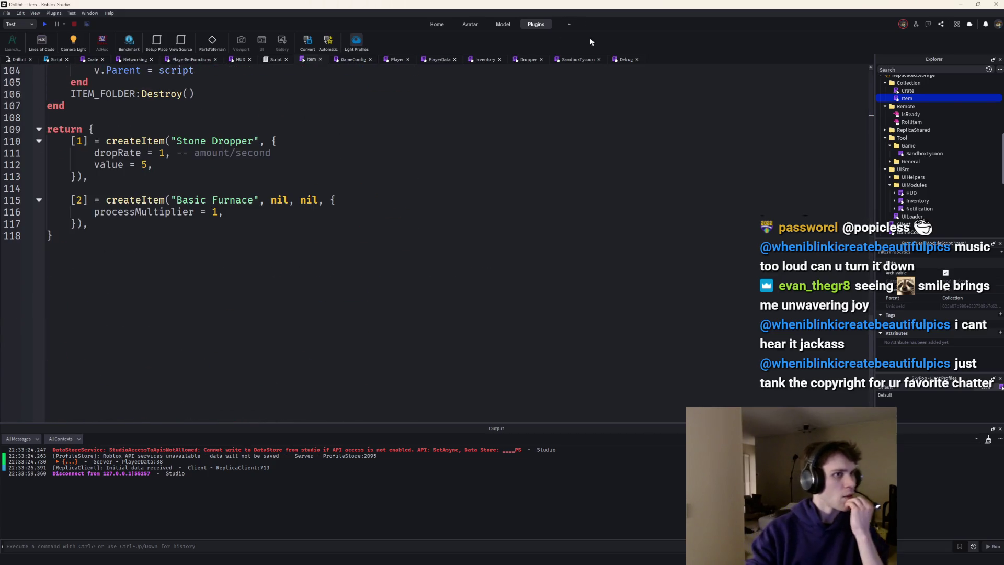
{"action": "scroll", "coordinate": [935, 136], "scroll_direction": "down", "scroll_amount": 2}
{"action": "scroll", "coordinate": [935, 136], "scroll_direction": "up", "scroll_amount": 2}
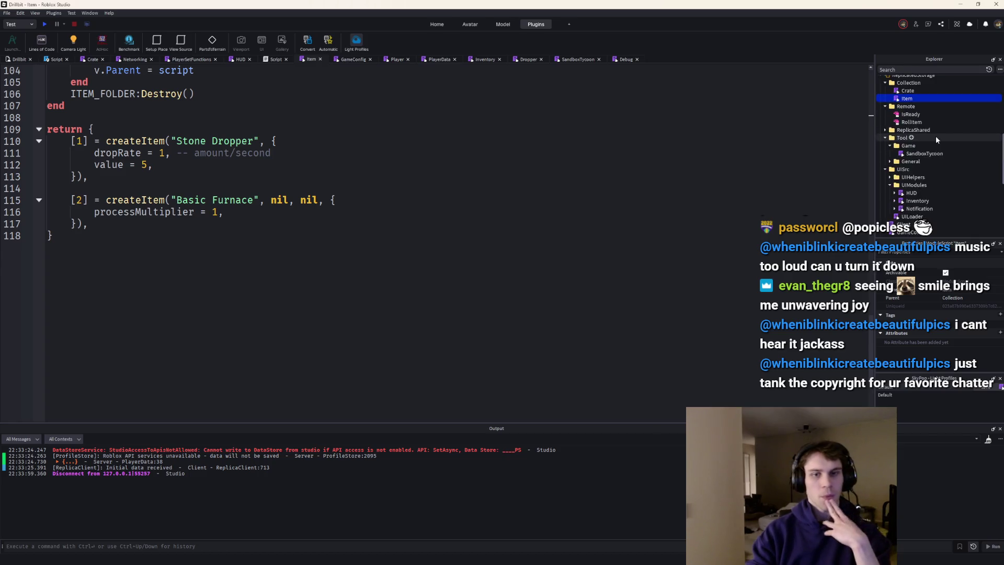
{"action": "scroll", "coordinate": [935, 136], "scroll_direction": "up", "scroll_amount": 2}
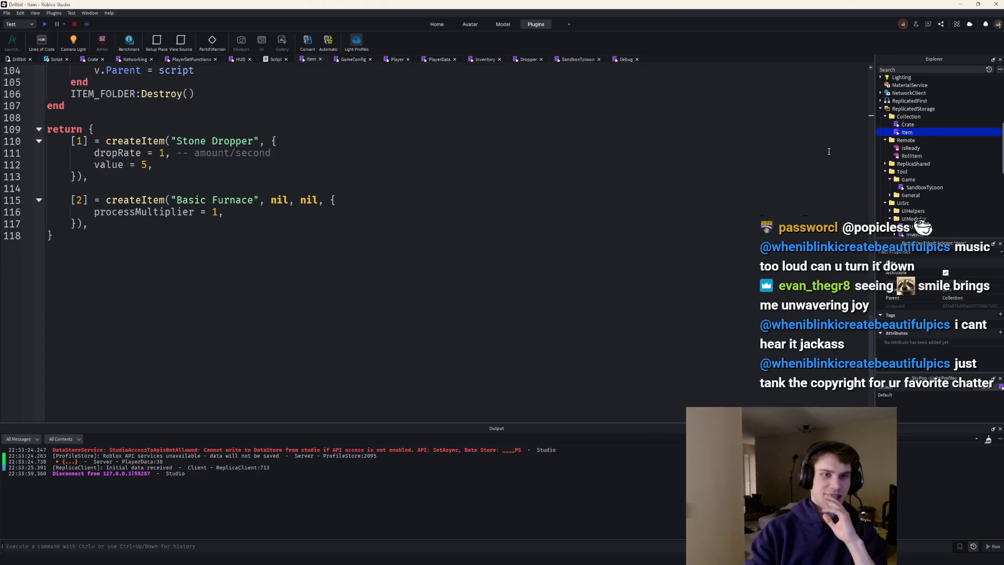
{"action": "scroll", "coordinate": [828, 151], "scroll_direction": "down", "scroll_amount": 2}
{"action": "scroll", "coordinate": [933, 149], "scroll_direction": "down", "scroll_amount": 2}
{"action": "scroll", "coordinate": [507, 162], "scroll_direction": "up", "scroll_amount": 5}
{"action": "scroll", "coordinate": [506, 162], "scroll_direction": "up", "scroll_amount": 1}
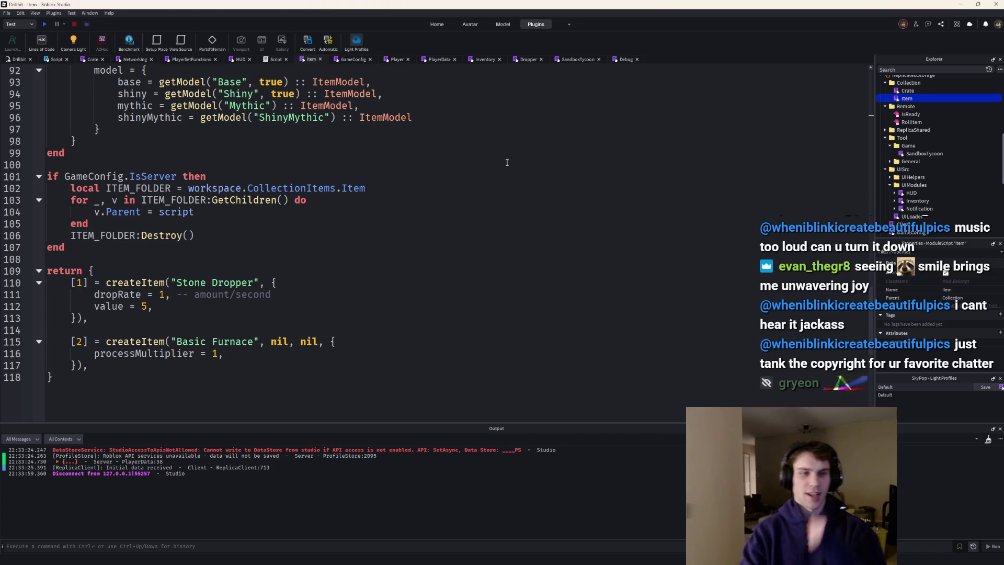
{"action": "scroll", "coordinate": [957, 144], "scroll_direction": "down", "scroll_amount": 2}
{"action": "mouse_move", "coordinate": [913, 143]}
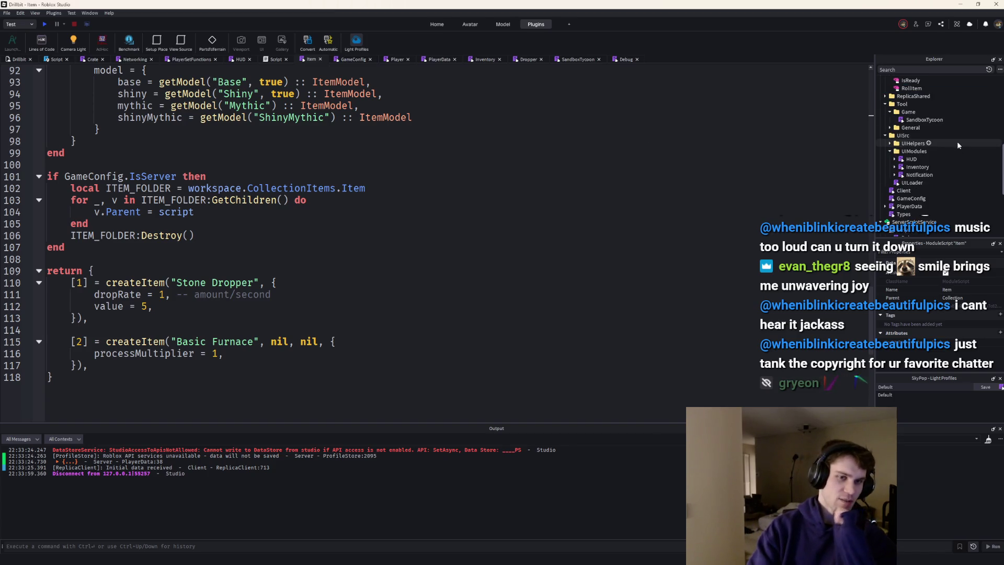
{"action": "scroll", "coordinate": [957, 141], "scroll_direction": "up", "scroll_amount": 2}
Expand Tool > General > Components in the Explorer to list the Dropper module
{"action": "left_click", "coordinate": [885, 138]}
{"action": "scroll", "coordinate": [898, 145], "scroll_direction": "up", "scroll_amount": 2}
{"action": "scroll", "coordinate": [903, 153], "scroll_direction": "up", "scroll_amount": 1}
{"action": "scroll", "coordinate": [904, 155], "scroll_direction": "down", "scroll_amount": 5}
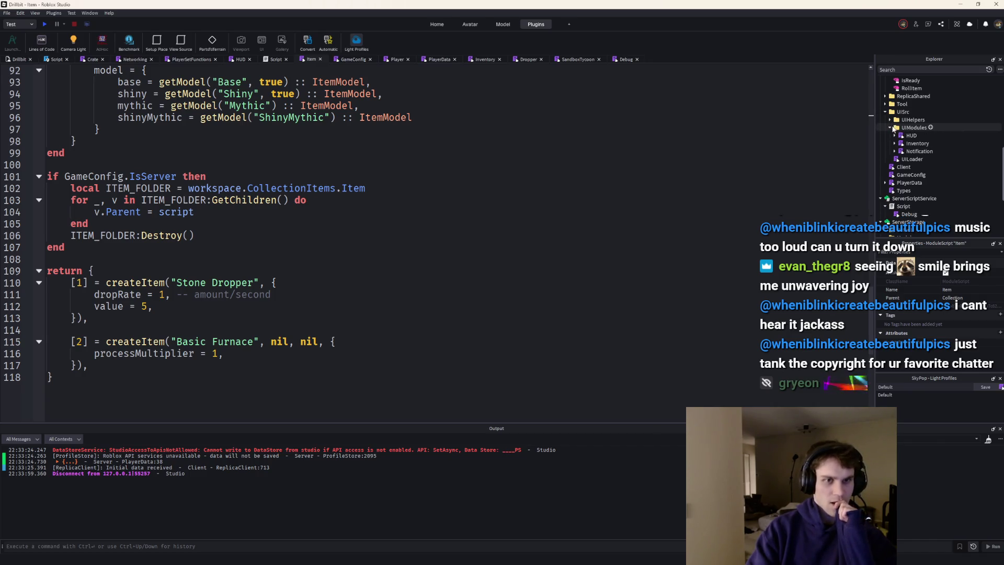
{"action": "scroll", "coordinate": [893, 139], "scroll_direction": "up", "scroll_amount": 2}
{"action": "left_click", "coordinate": [885, 137]}
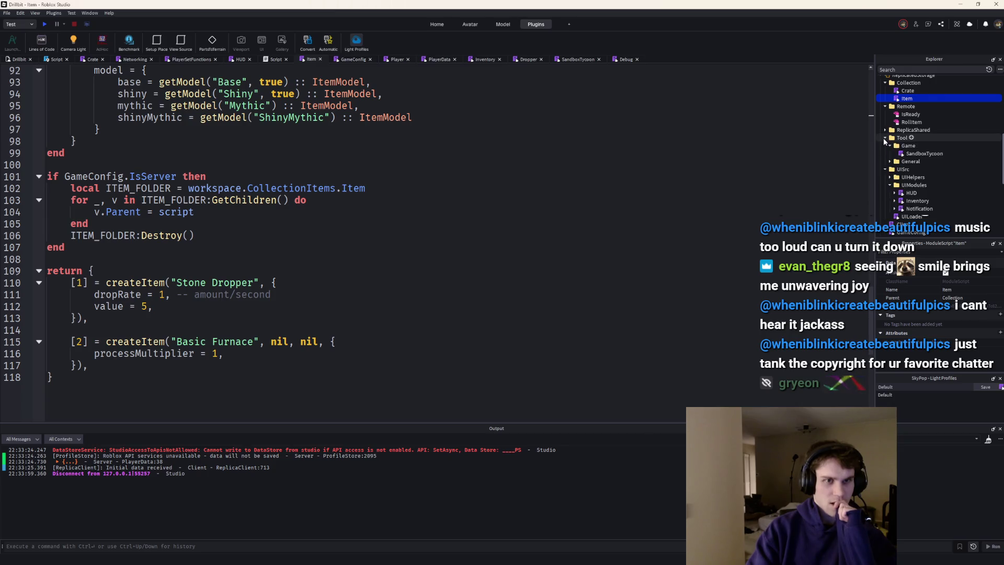
{"action": "left_click", "coordinate": [890, 161]}
{"action": "left_click", "coordinate": [900, 185]}
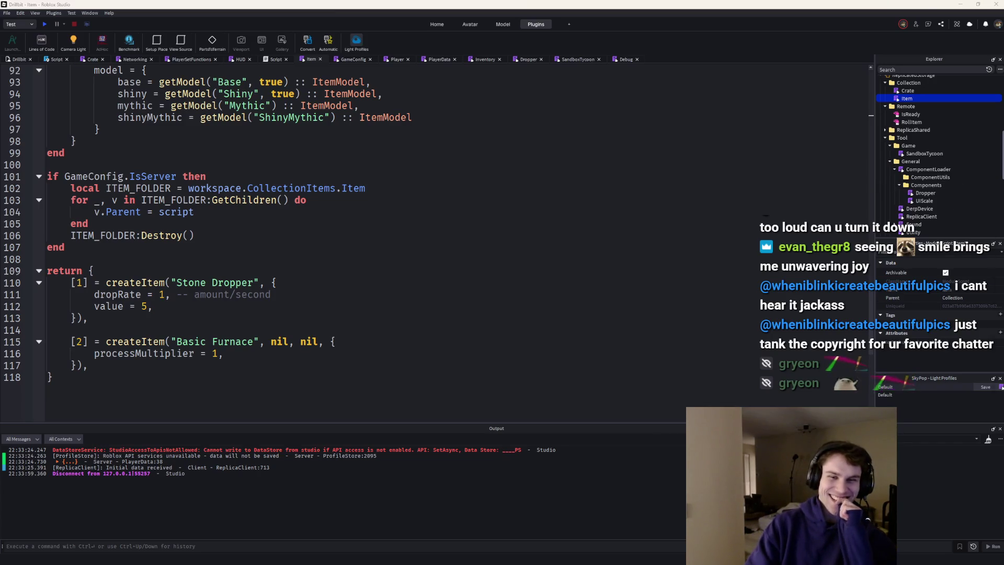
Briefly bring up the stream chat window, move it right, and hide it again
{"action": "key", "text": "alt+Tab"}
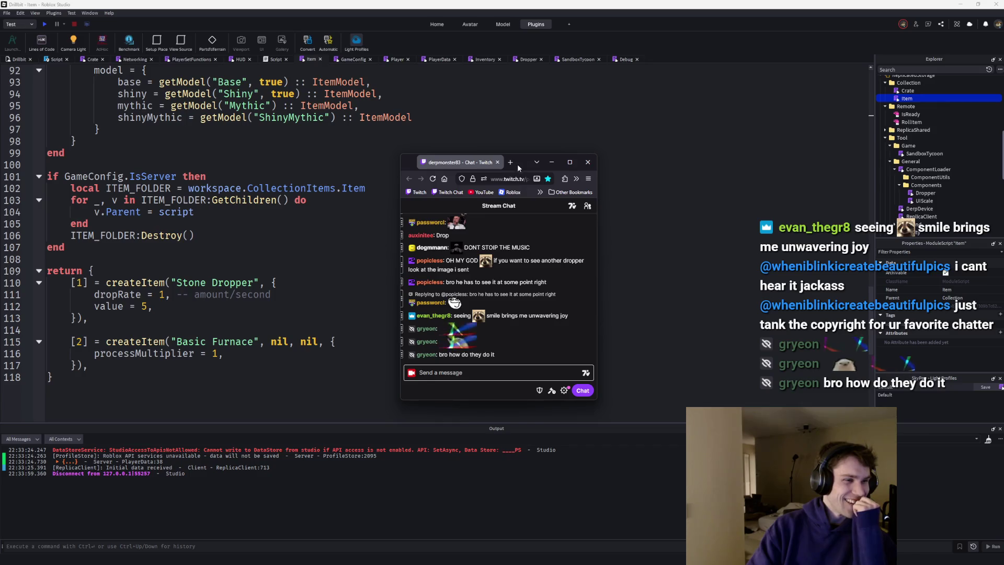
{"action": "left_click_drag", "start_coordinate": [518, 166], "coordinate": [647, 176]}
{"action": "left_click", "coordinate": [659, 165]}
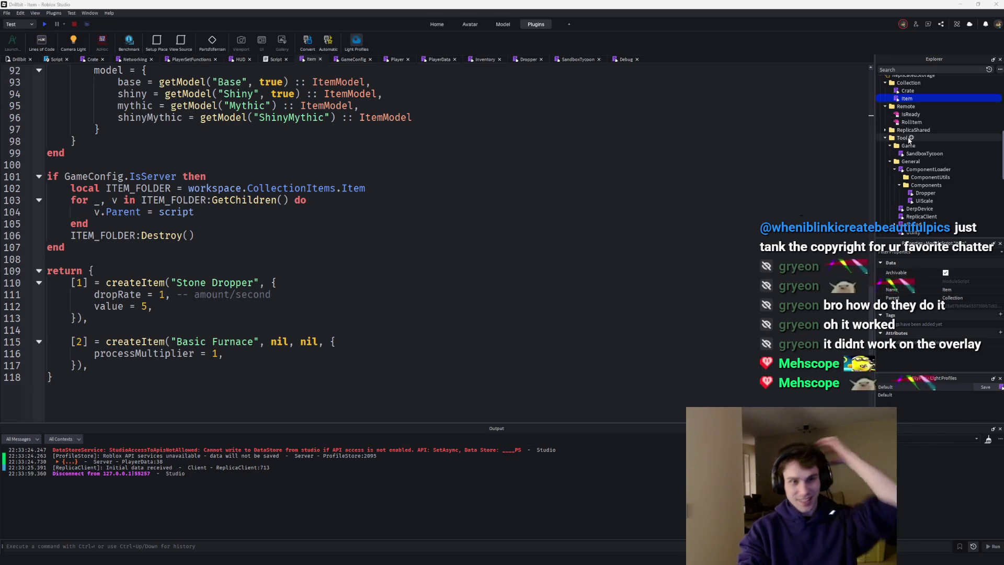
{"action": "scroll", "coordinate": [922, 114], "scroll_direction": "down", "scroll_amount": 1}
Duplicate the Dropper component module as a new Furnace module and bring it into the editor
{"action": "left_click", "coordinate": [919, 178]}
{"action": "key", "text": "ctrl+d"}
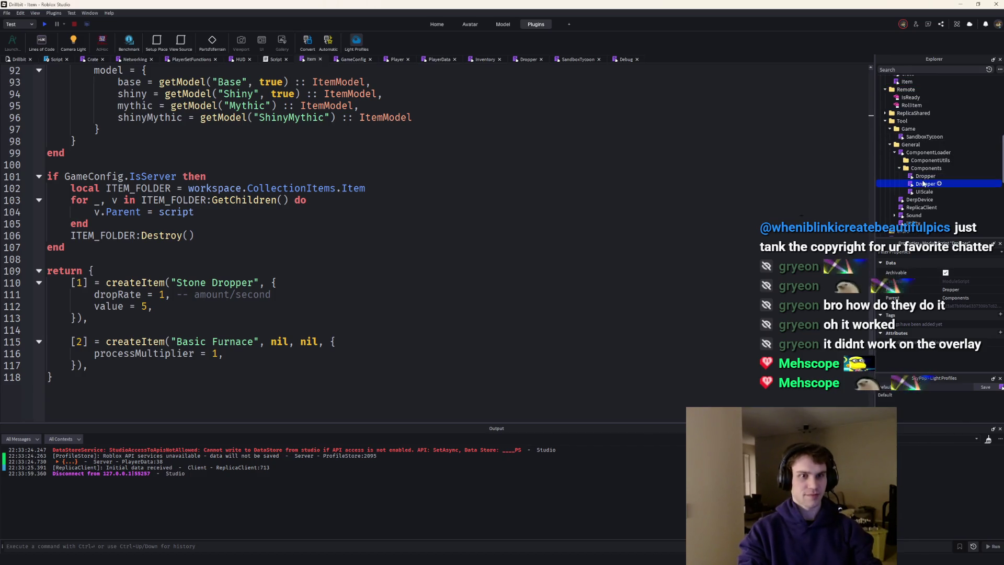
{"action": "type", "text": "Furace"}
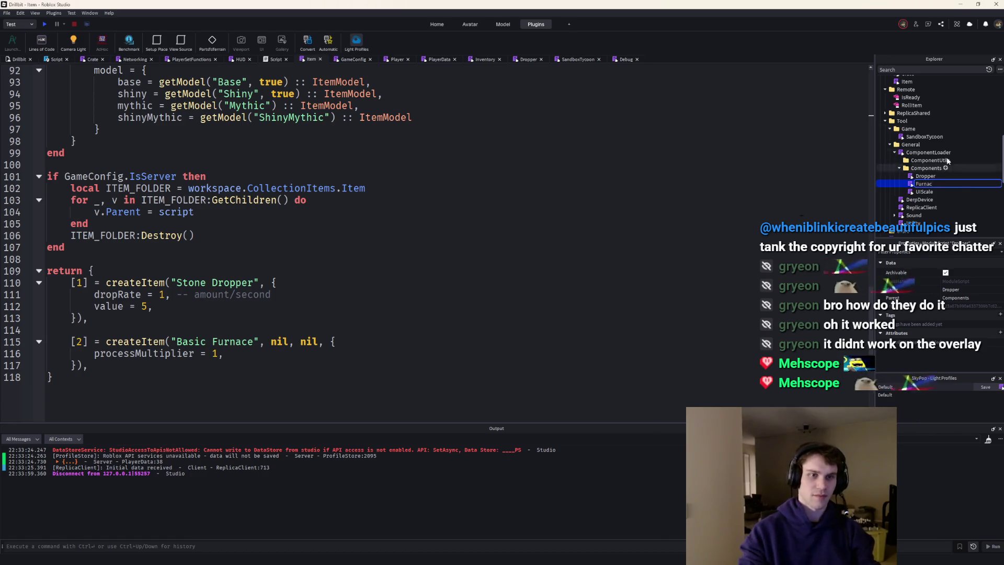
{"action": "key", "text": "Return"}
{"action": "double_click", "coordinate": [922, 184]}
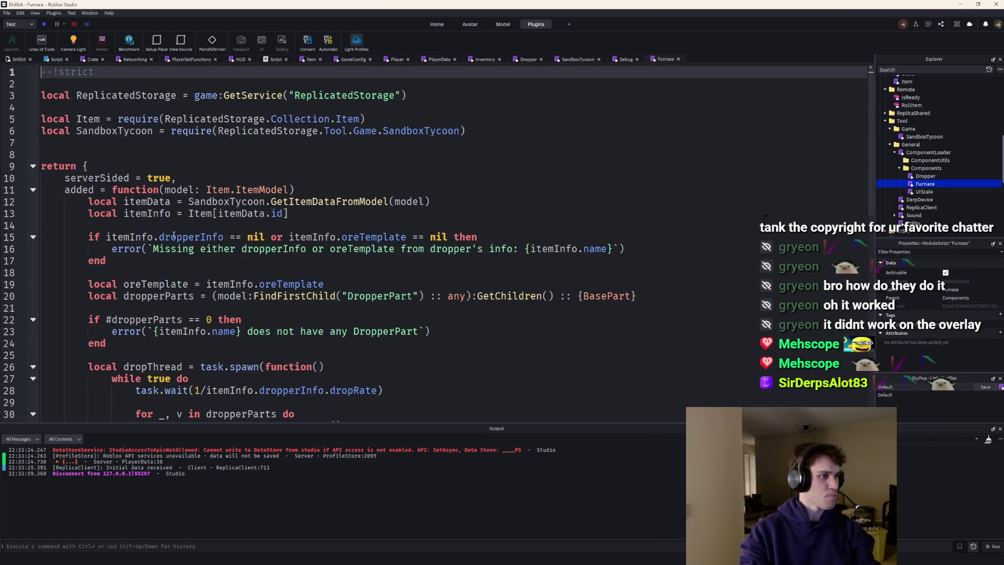
{"action": "scroll", "coordinate": [353, 162], "scroll_direction": "down", "scroll_amount": 2}
{"action": "scroll", "coordinate": [358, 168], "scroll_direction": "up", "scroll_amount": 1}
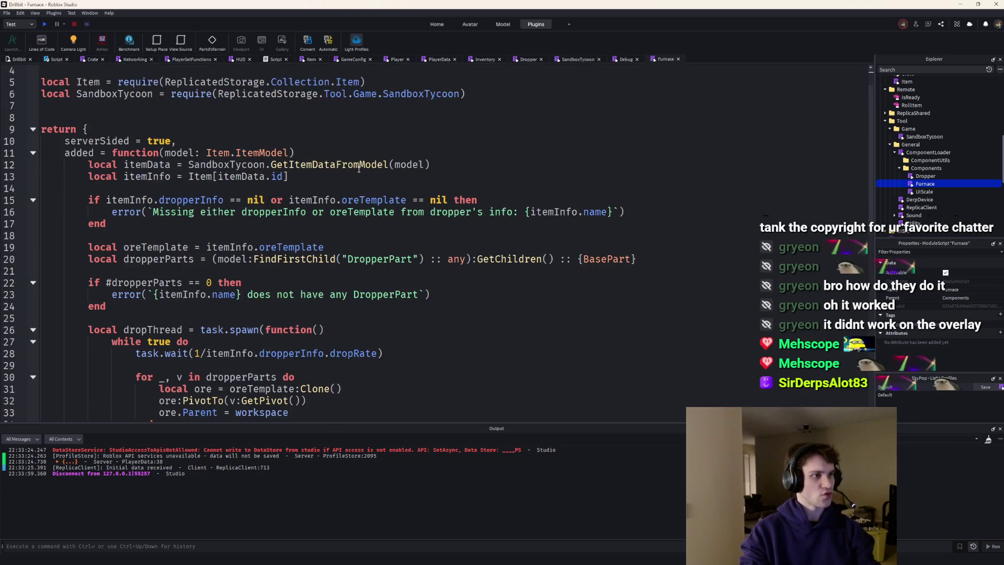
Make the line-15 check test only furnaceInfo and reword its error to 'Missing either furnaceInfo from furnace's info'
{"action": "double_click", "coordinate": [191, 200]}
{"action": "type", "text": "furnaceInfo"}
{"action": "left_click_drag", "start_coordinate": [447, 200], "coordinate": [249, 200]}
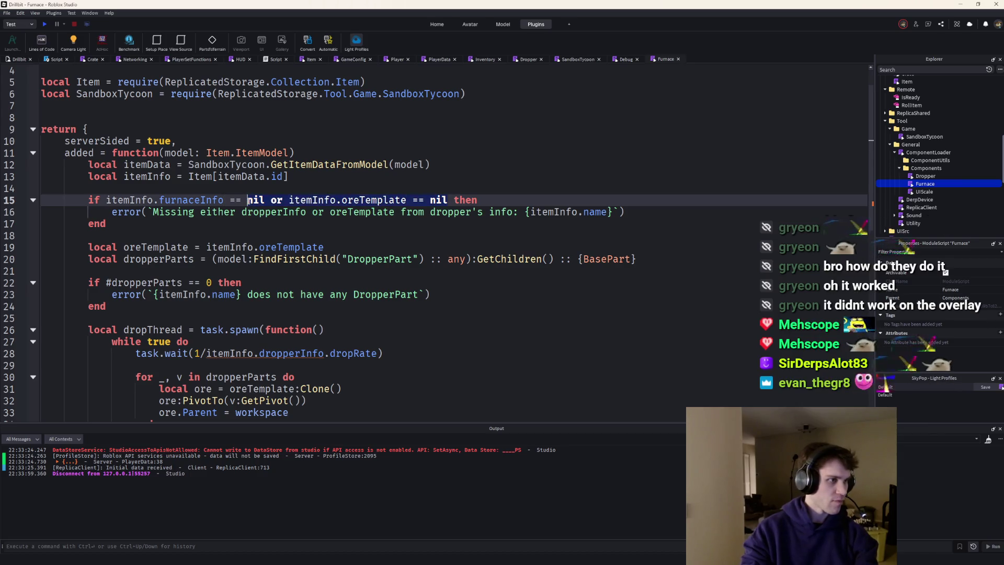
{"action": "key", "text": "BackSpace"}
{"action": "type", "text": "nil"}
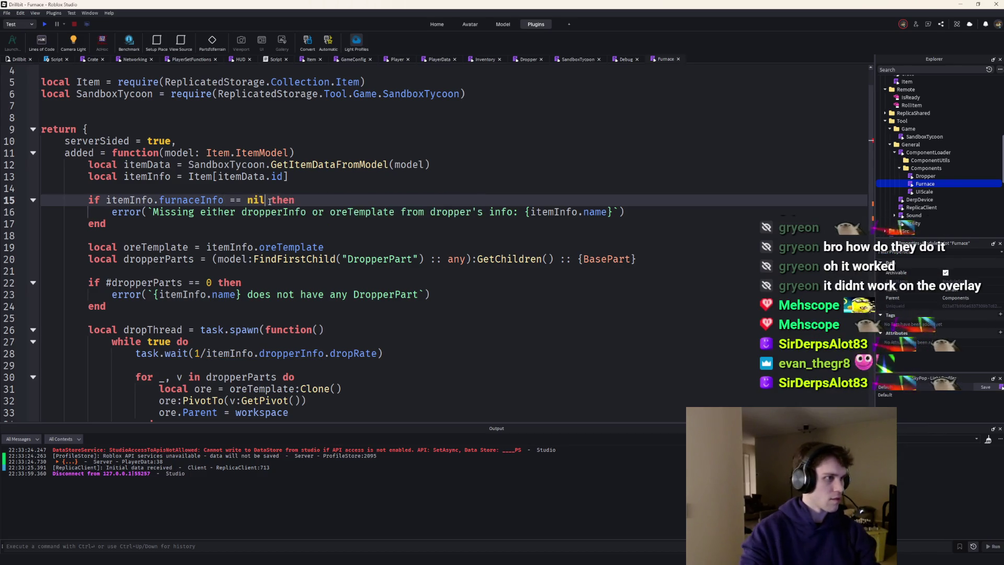
{"action": "double_click", "coordinate": [270, 213]}
{"action": "type", "text": "furnaceInfo"}
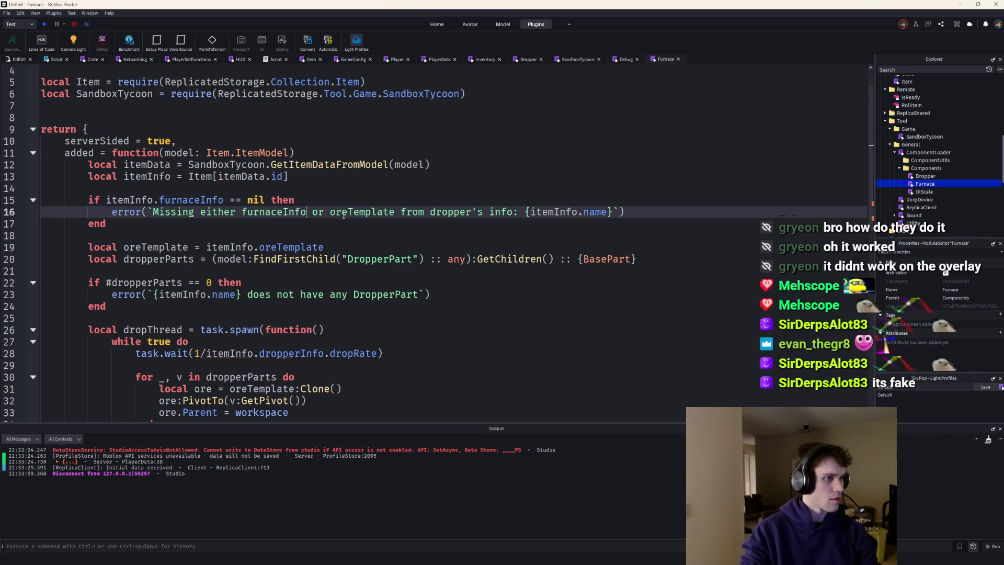
{"action": "left_click_drag", "start_coordinate": [427, 212], "coordinate": [312, 212]}
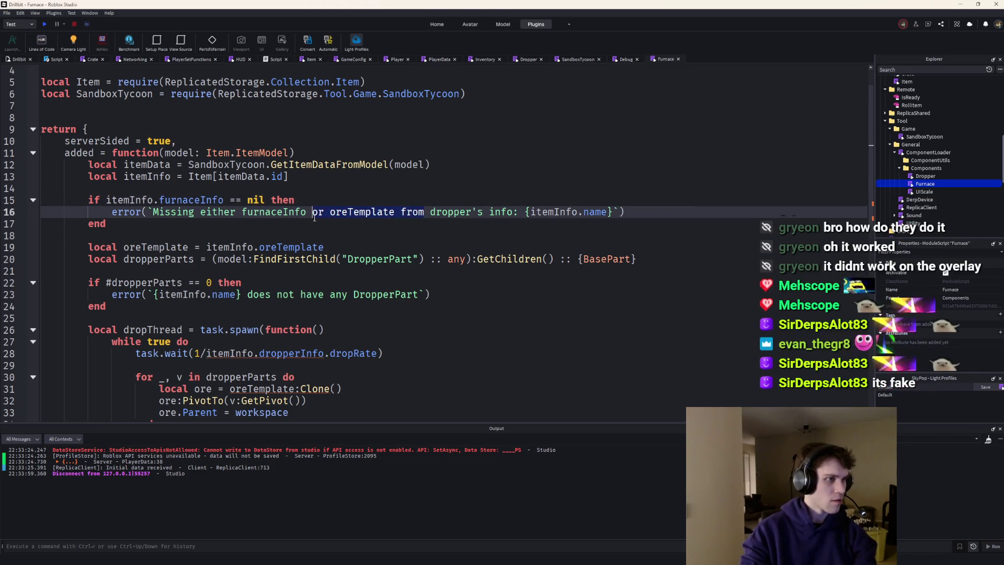
{"action": "key", "text": "BackSpace"}
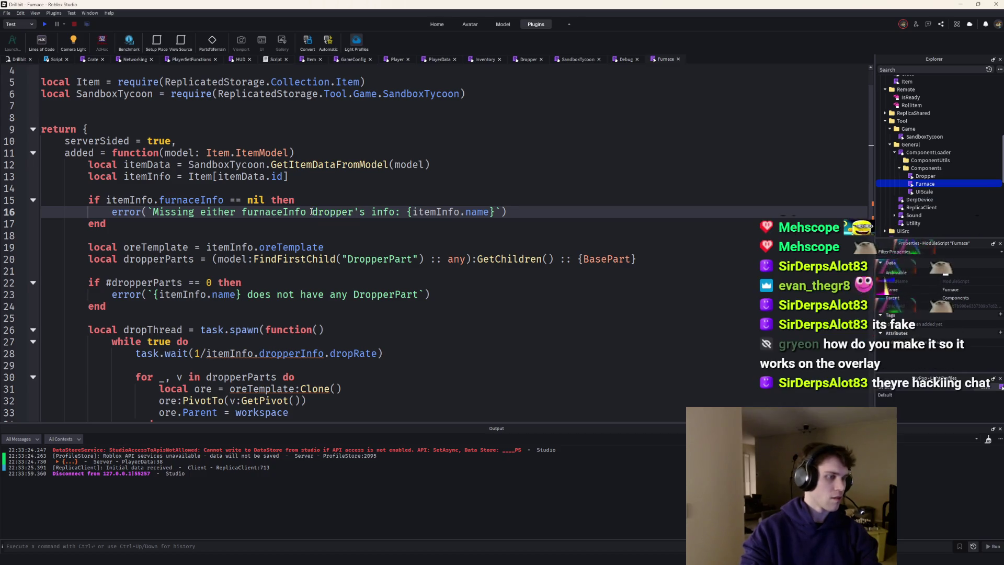
{"action": "type", "text": "from"}
{"action": "key", "text": "ctrl+z"}
{"action": "key", "text": "ctrl+z"}
{"action": "key", "text": "ctrl+z"}
{"action": "left_click_drag", "start_coordinate": [313, 212], "coordinate": [398, 212]}
{"action": "key", "text": "BackSpace"}
{"action": "double_click", "coordinate": [357, 204]}
{"action": "type", "text": "furnac"}
{"action": "scroll", "coordinate": [358, 207], "scroll_direction": "down", "scroll_amount": 2}
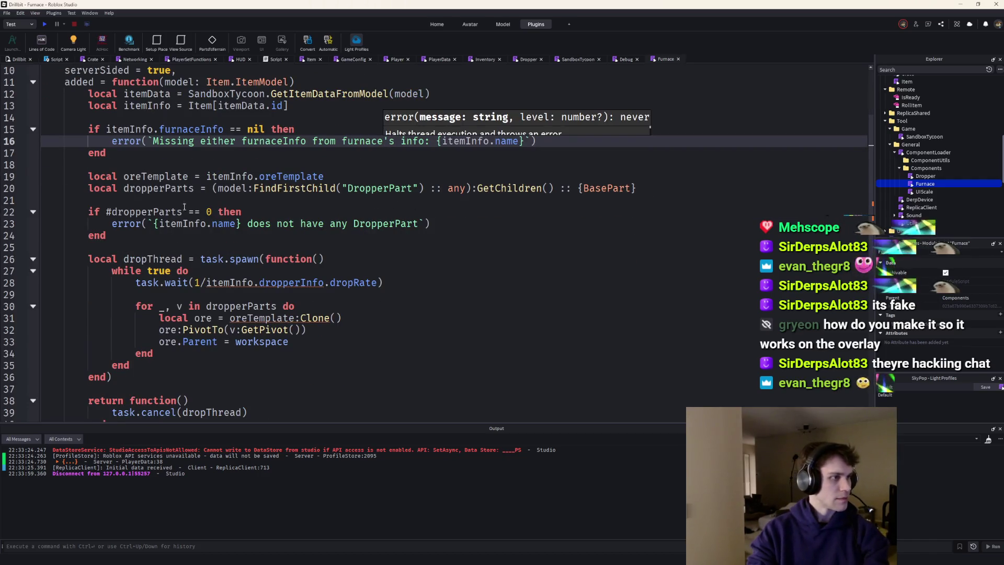
{"action": "scroll", "coordinate": [933, 157], "scroll_direction": "up", "scroll_amount": 3}
{"action": "scroll", "coordinate": [937, 161], "scroll_direction": "up", "scroll_amount": 3}
{"action": "scroll", "coordinate": [942, 165], "scroll_direction": "up", "scroll_amount": 3}
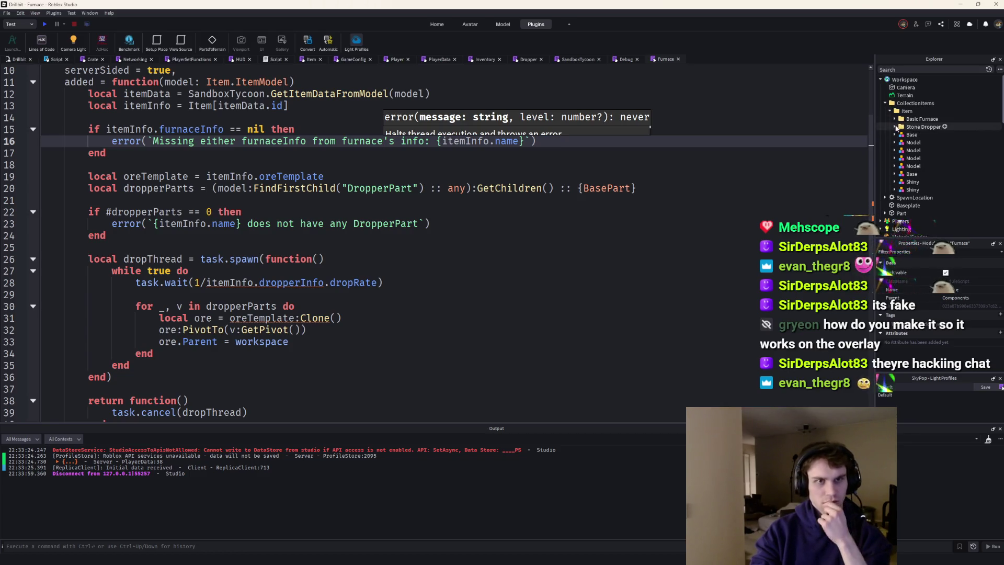
Change the DropperPart children lookup into a single FurnacePart lookup on the model
{"action": "left_click", "coordinate": [897, 120]}
{"action": "left_click", "coordinate": [899, 127]}
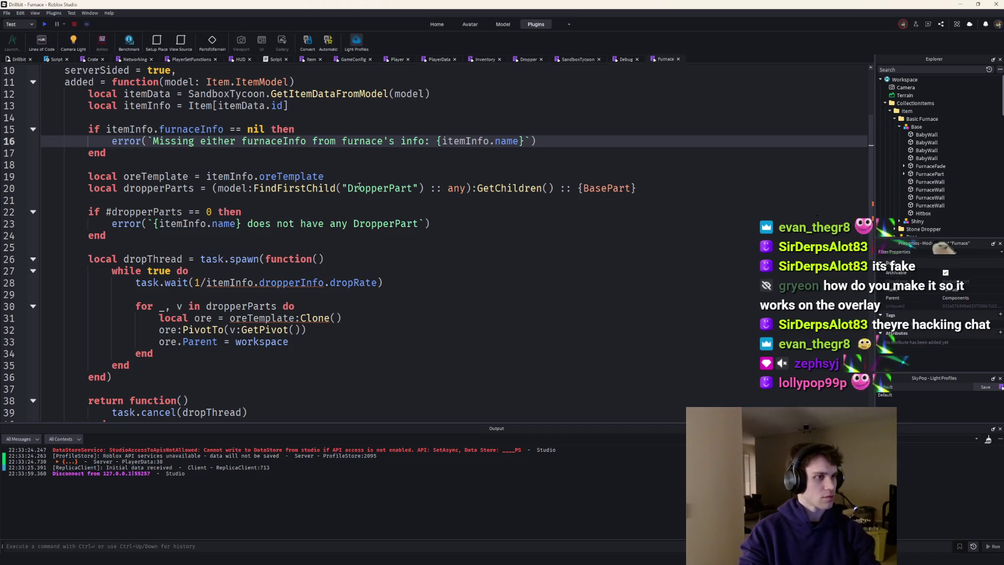
{"action": "double_click", "coordinate": [357, 187]}
{"action": "type", "text": "FurnacePart"}
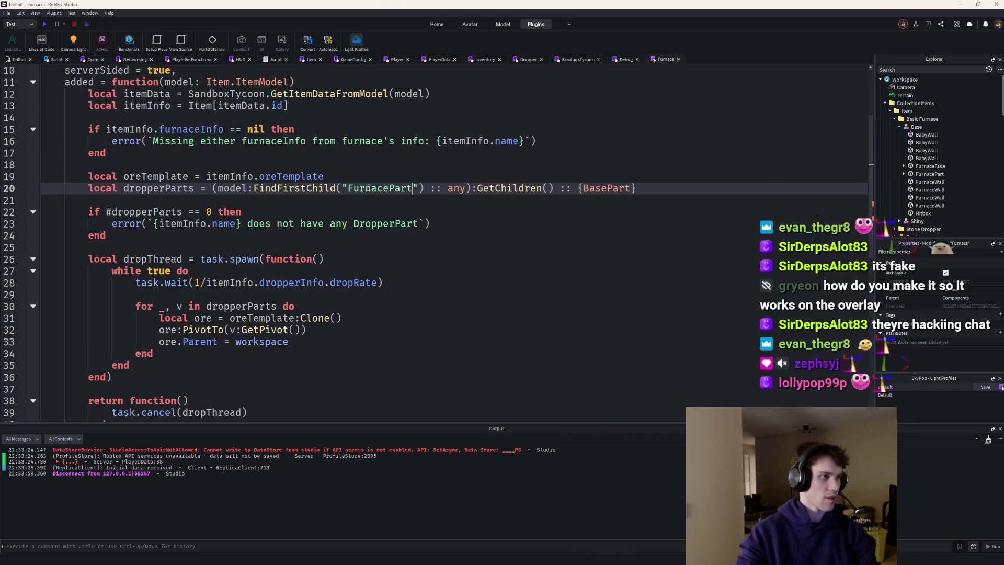
{"action": "double_click", "coordinate": [150, 188]}
{"action": "type", "text": "furnacePart"}
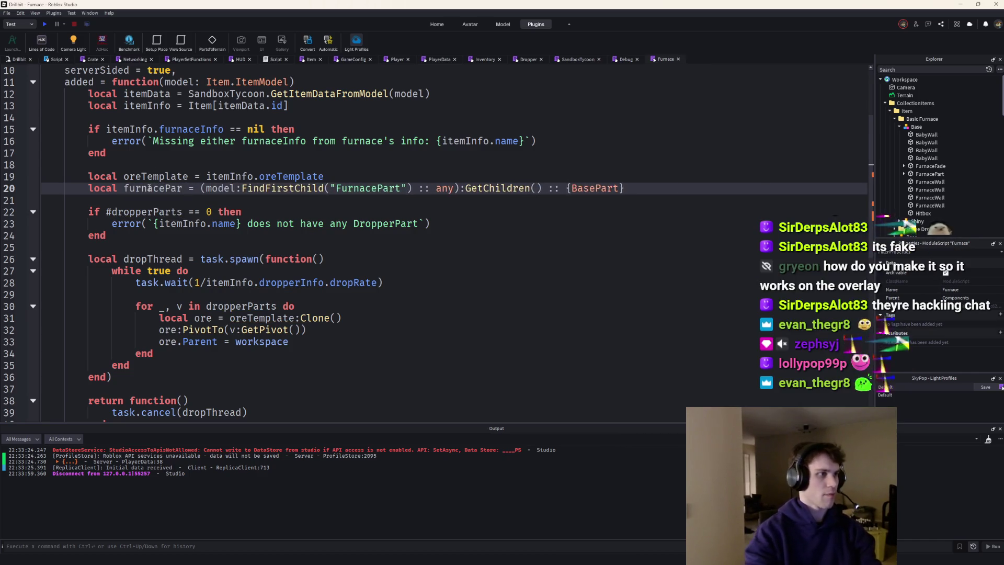
{"action": "left_click_drag", "start_coordinate": [670, 185], "coordinate": [206, 189]}
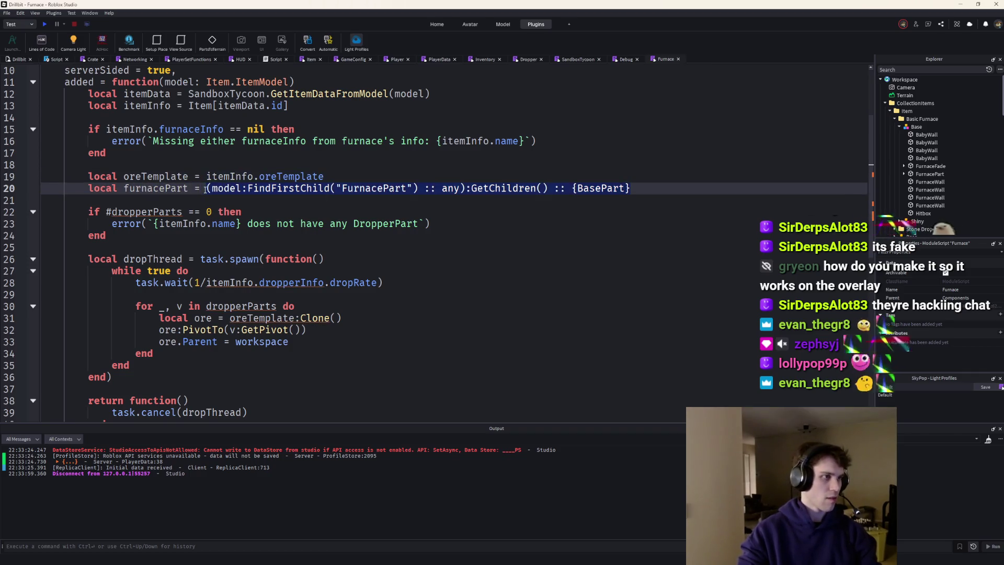
{"action": "type", "text": "furnacePart"}
{"action": "key", "text": "ctrl+z"}
{"action": "left_click", "coordinate": [402, 198]}
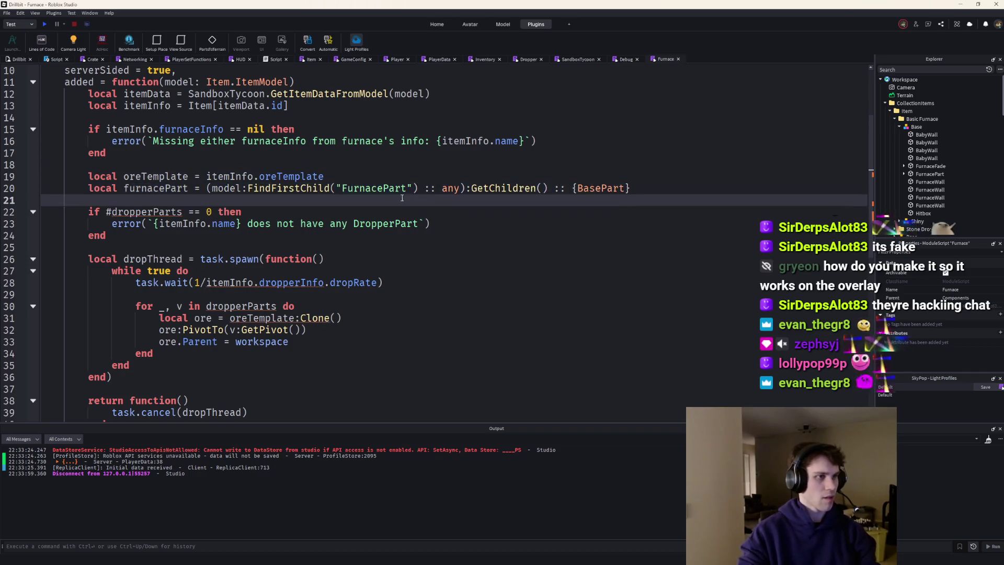
{"action": "left_click", "coordinate": [422, 182]}
{"action": "left_click", "coordinate": [580, 189]}
{"action": "key", "text": "ctrl+z"}
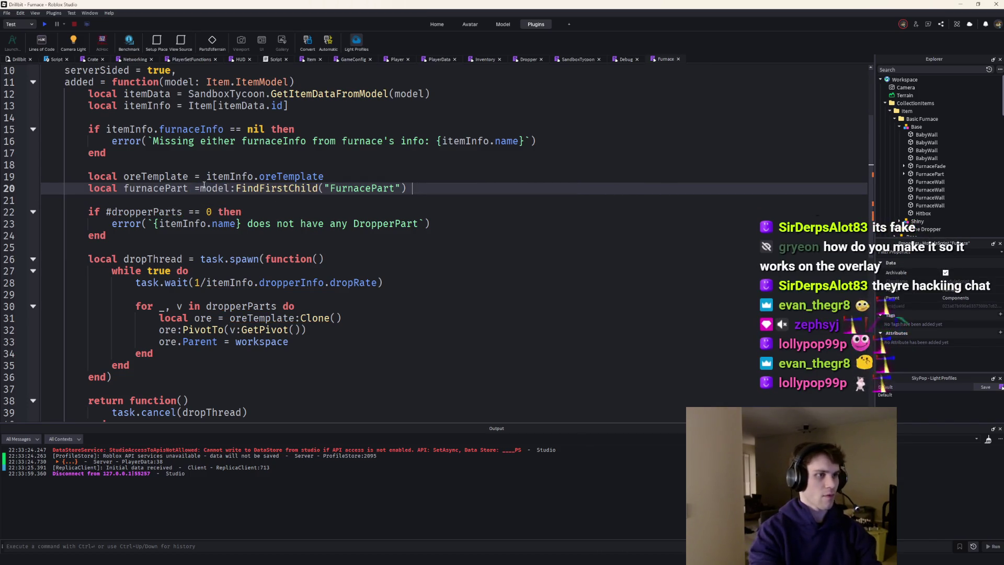
{"action": "type", "text": ":: BasePart"}
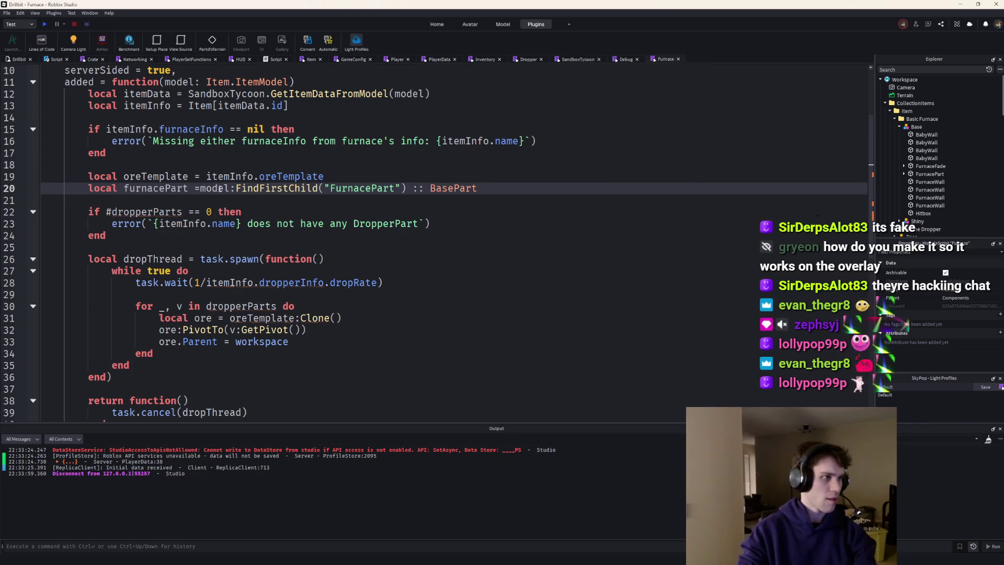
{"action": "key", "text": "BackSpace"}
Make the check error when FurnacePart is missing, rewording the message to 'a FurnacePart'
{"action": "left_click", "coordinate": [117, 212]}
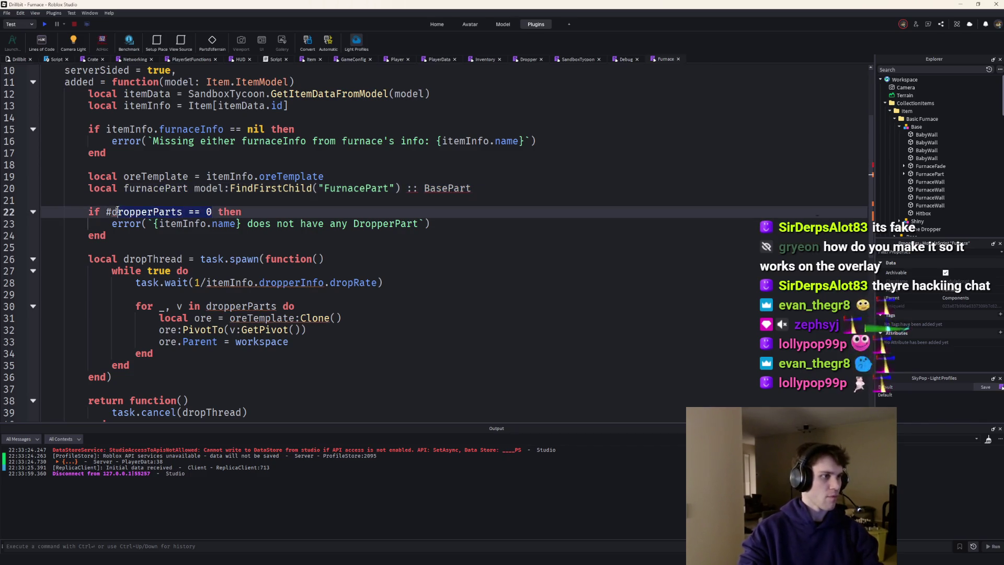
{"action": "type", "text": "furnacePart"}
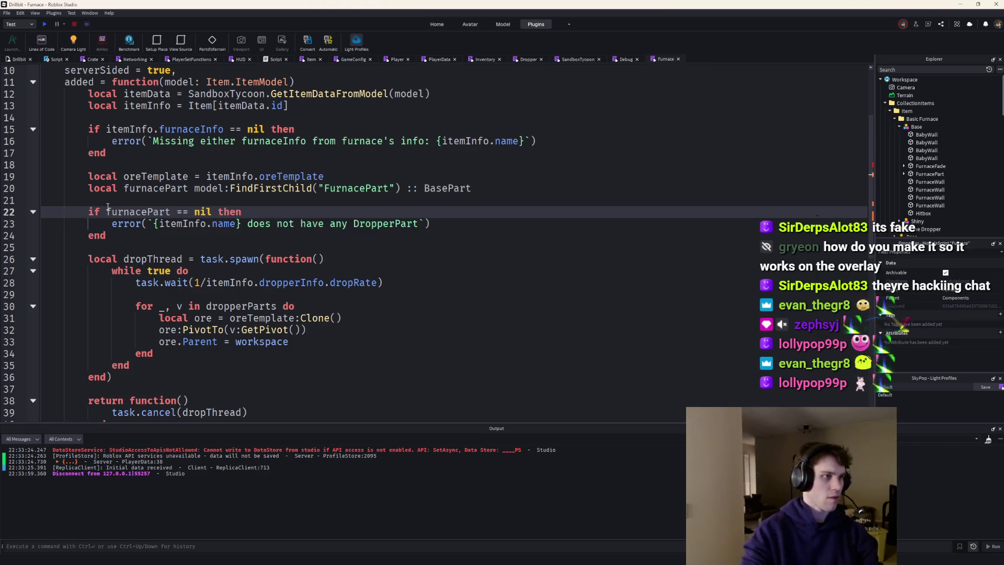
{"action": "left_click", "coordinate": [398, 223]}
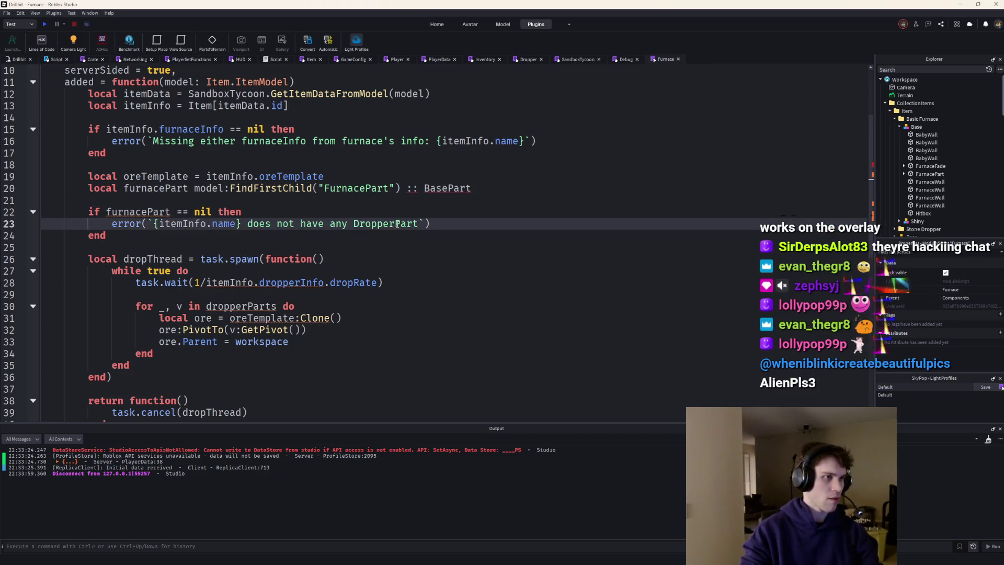
{"action": "key", "text": "BackSpace"}
{"action": "key", "text": "BackSpace"}
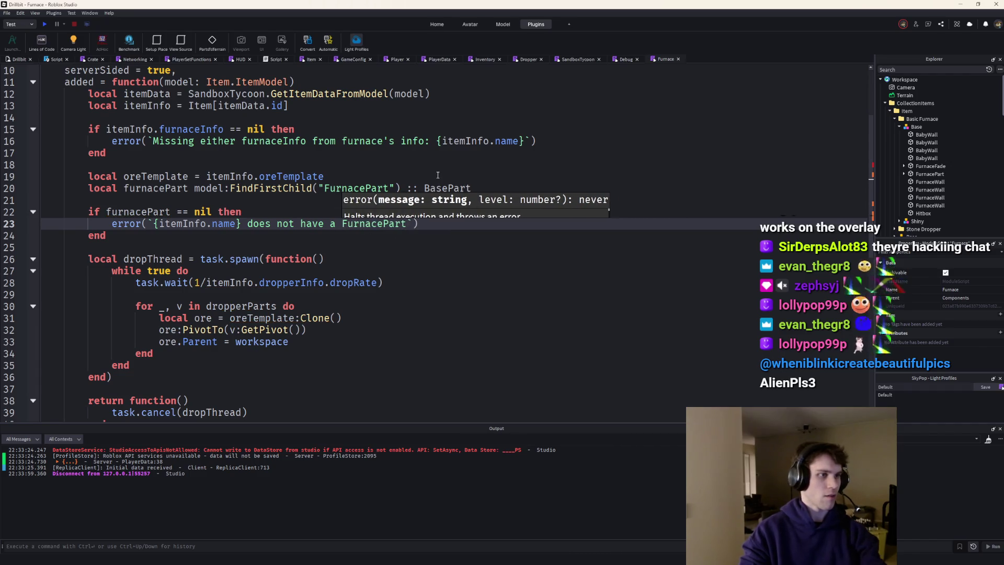
{"action": "left_click", "coordinate": [433, 174]}
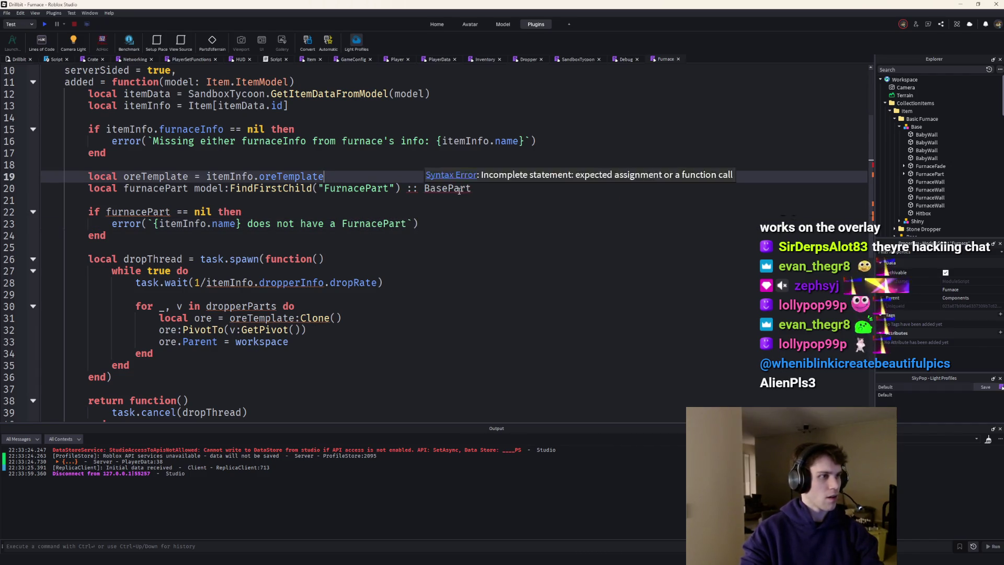
{"action": "left_click", "coordinate": [196, 188]}
{"action": "type", "text": "="}
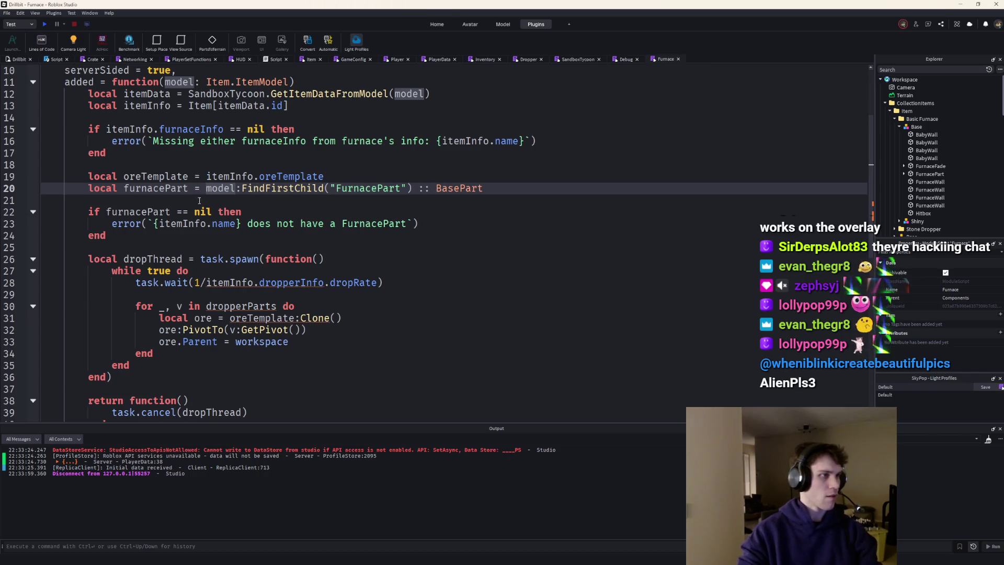
Add a FurnacePart.Touched:Connect handler that calls hit:Destroy()
{"action": "left_click", "coordinate": [142, 232]}
{"action": "key", "text": "Return"}
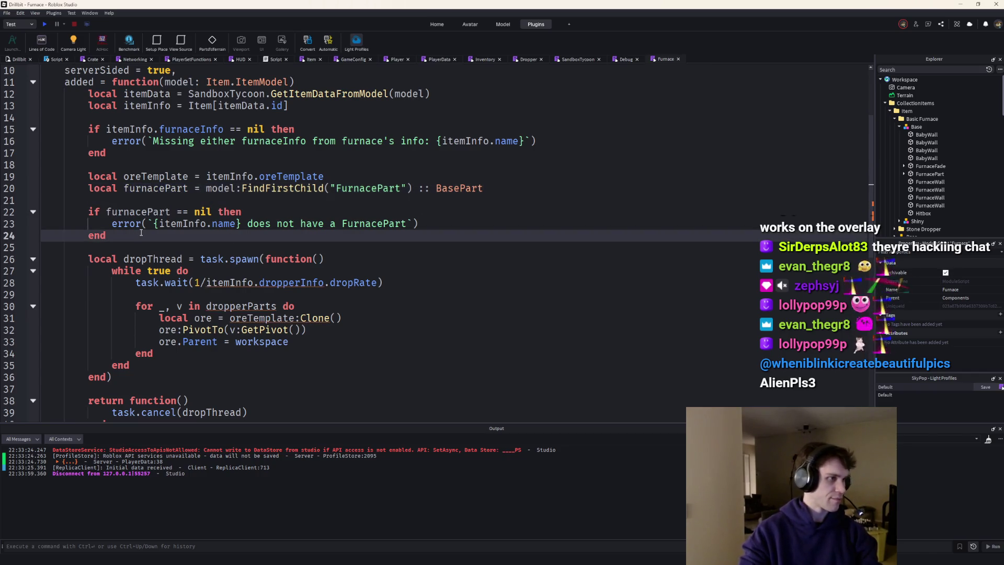
{"action": "key", "text": "Return"}
{"action": "type", "text": "furnacePart.Touched"}
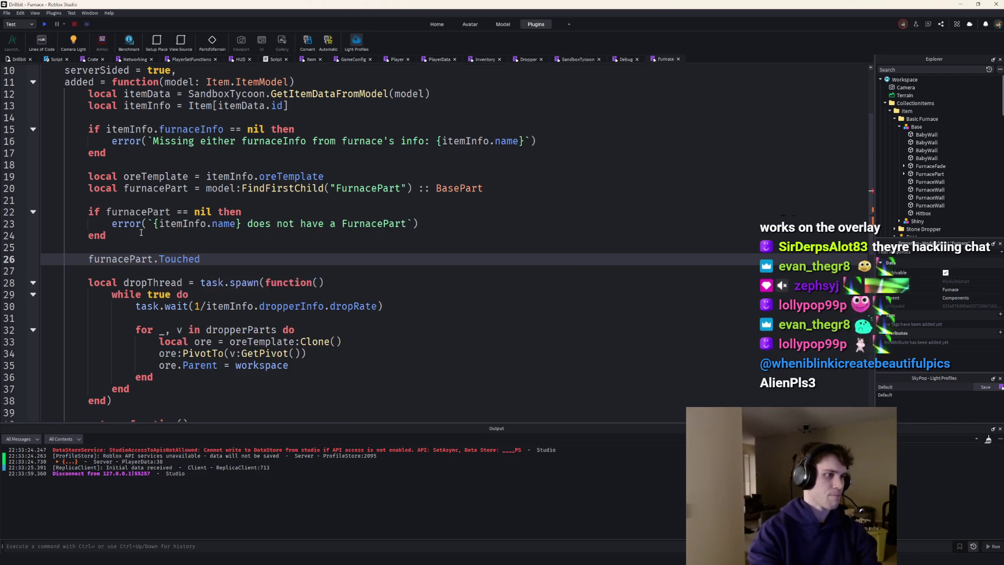
{"action": "type", "text": ":Connect(functio"}
{"action": "key", "text": "Tab"}
{"action": "key", "text": "Return"}
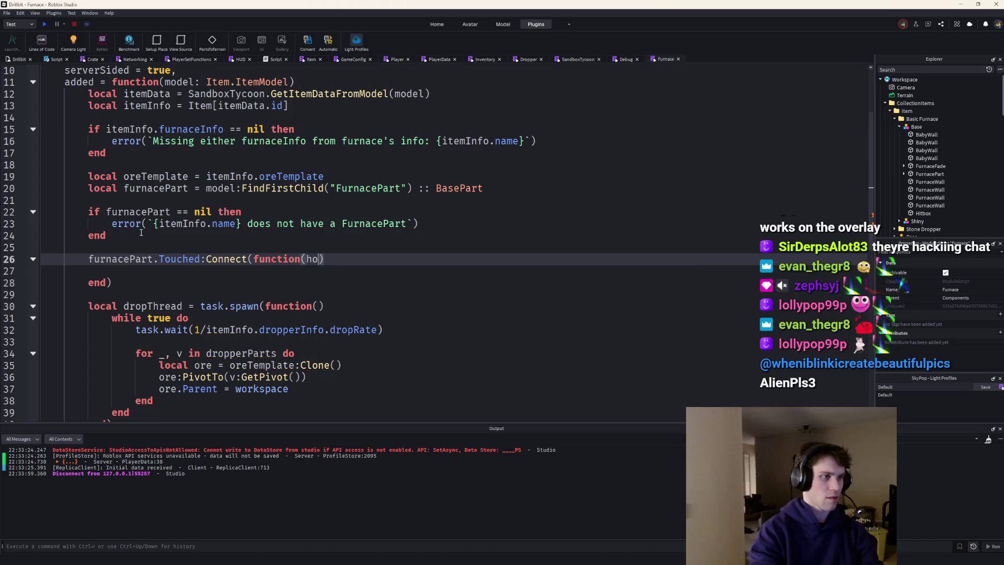
{"action": "type", "text": "BasePart)"}
{"action": "key", "text": "Return"}
{"action": "type", "text": "hit:es"}
{"action": "key", "text": "BackSpace"}
{"action": "key", "text": "Tab"}
{"action": "scroll", "coordinate": [124, 269], "scroll_direction": "down", "scroll_amount": 5}
Delete the old ore-dropping thread code and the dropThread cancel call
{"action": "left_click_drag", "start_coordinate": [139, 270], "coordinate": [287, 137]}
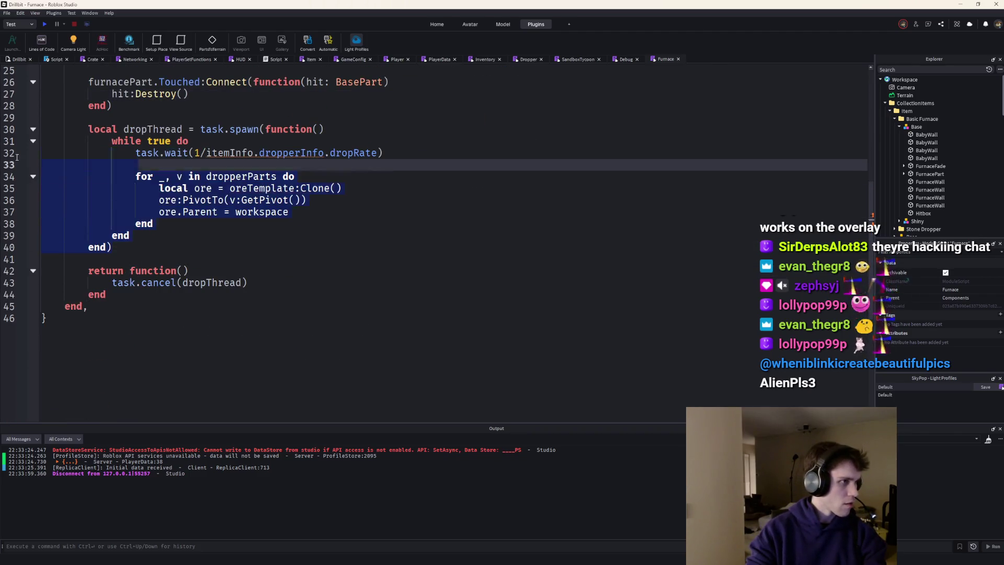
{"action": "key", "text": "BackSpace"}
{"action": "key", "text": "BackSpace"}
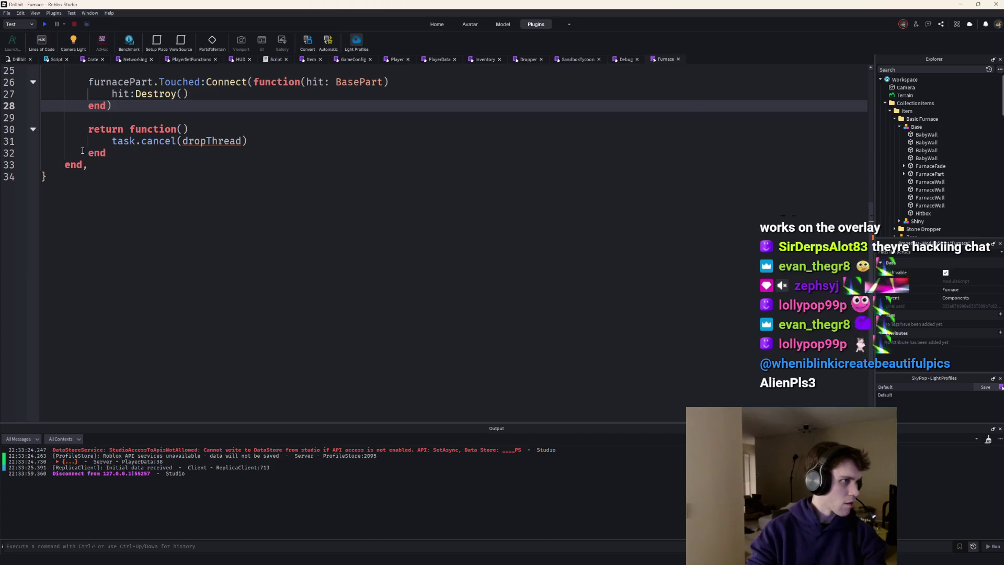
{"action": "left_click_drag", "start_coordinate": [82, 150], "coordinate": [188, 128]}
{"action": "key", "text": "BackSpace"}
{"action": "scroll", "coordinate": [243, 152], "scroll_direction": "up", "scroll_amount": 2}
{"action": "scroll", "coordinate": [244, 153], "scroll_direction": "up", "scroll_amount": 2}
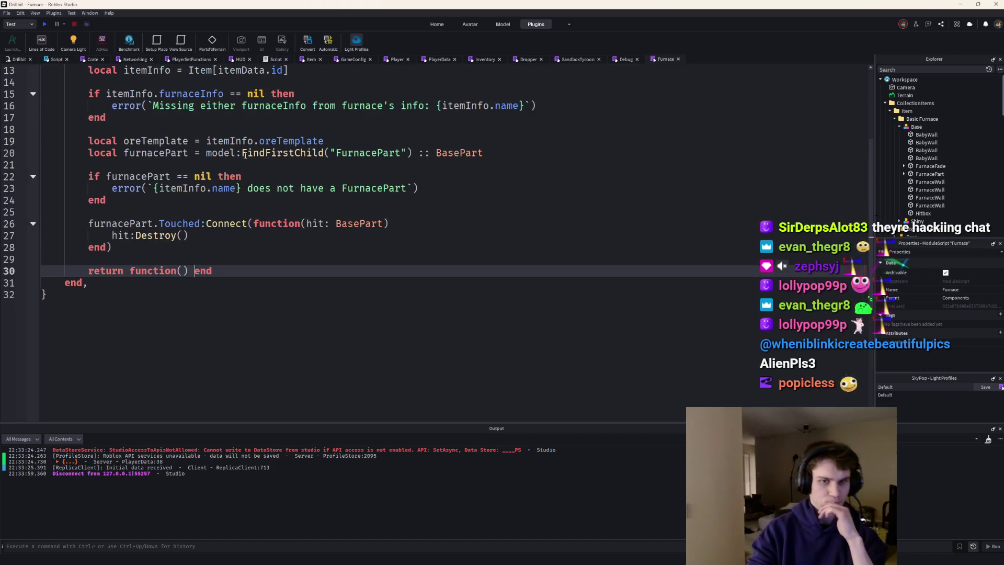
Playtest the game, walk the character to the stone furnace, then stop and return to the scripts
{"action": "left_click", "coordinate": [45, 23]}
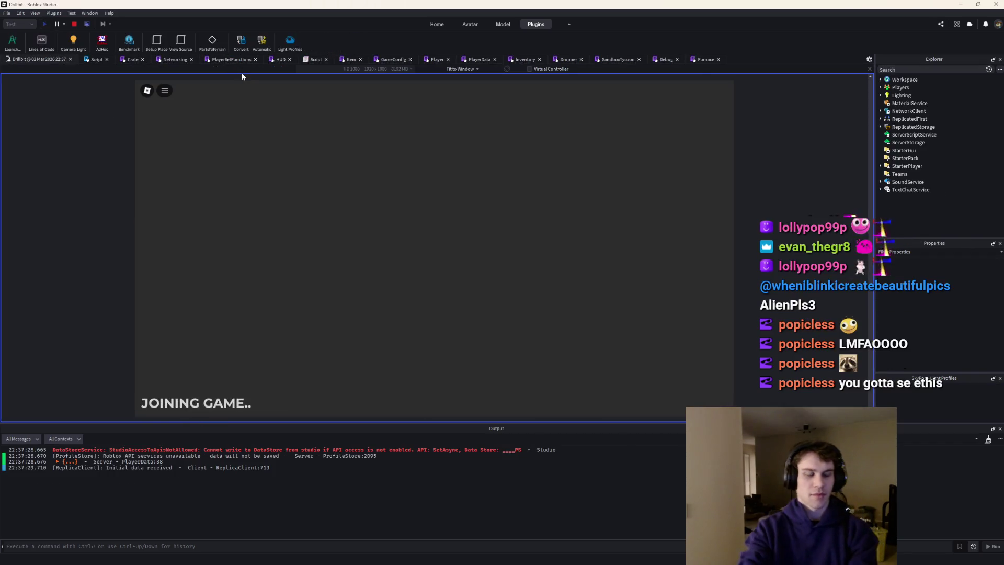
{"action": "key", "text": "w"}
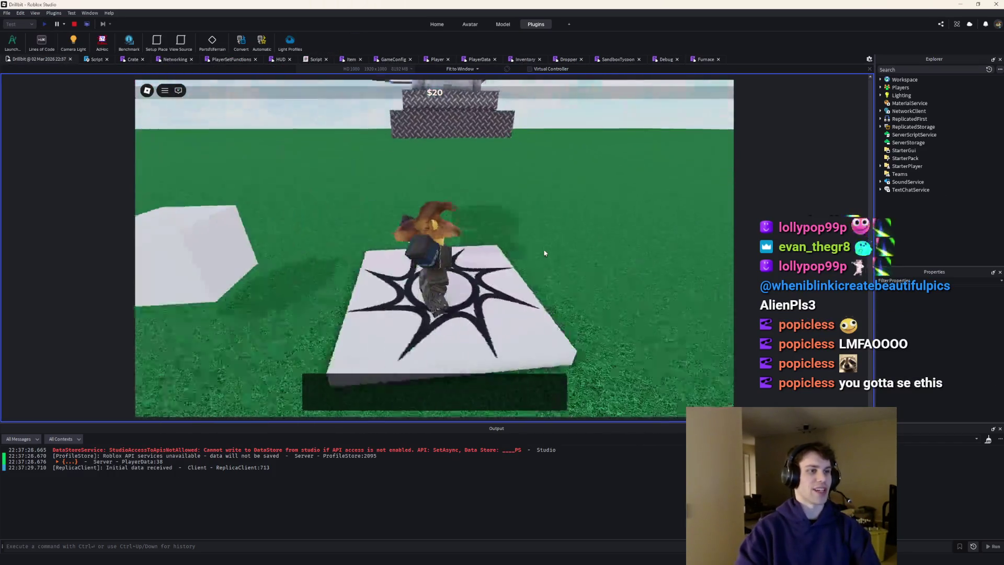
{"action": "key", "text": "w"}
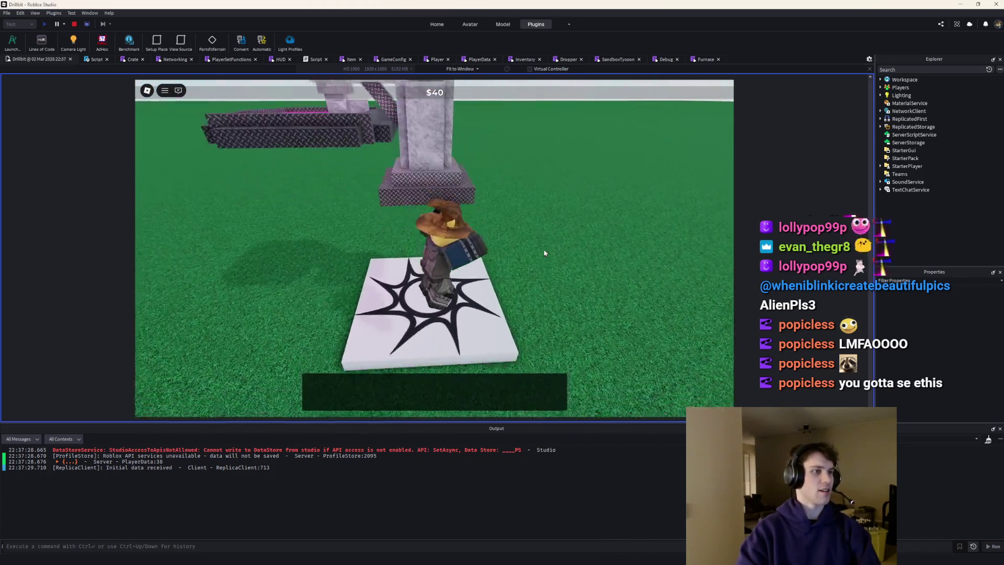
{"action": "left_click", "coordinate": [73, 24]}
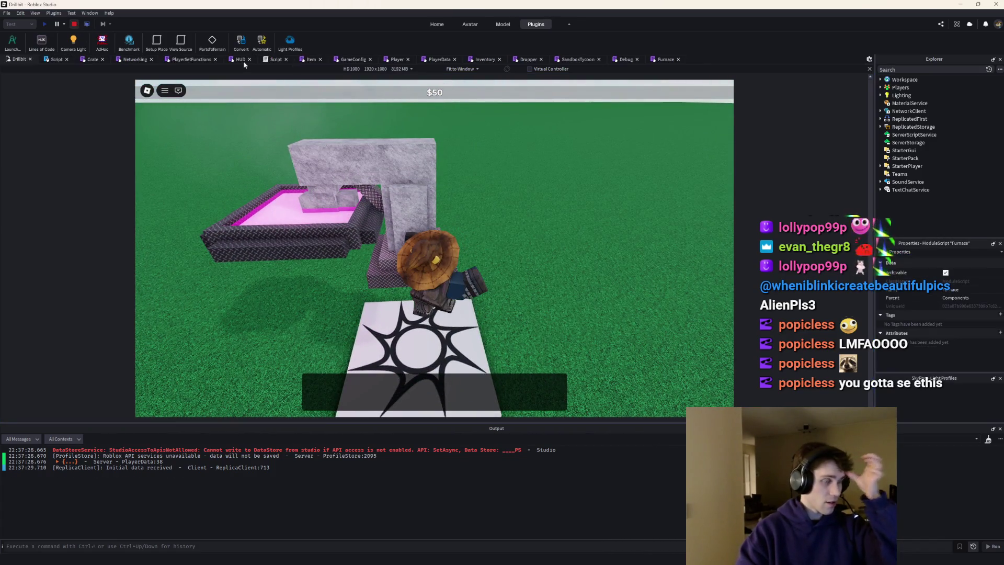
{"action": "left_click", "coordinate": [665, 60]}
Flip through the Debug, SandboxTycoon, Dropper, PlayerData, Inventory and Player scripts back to Debug
{"action": "left_click", "coordinate": [616, 61]}
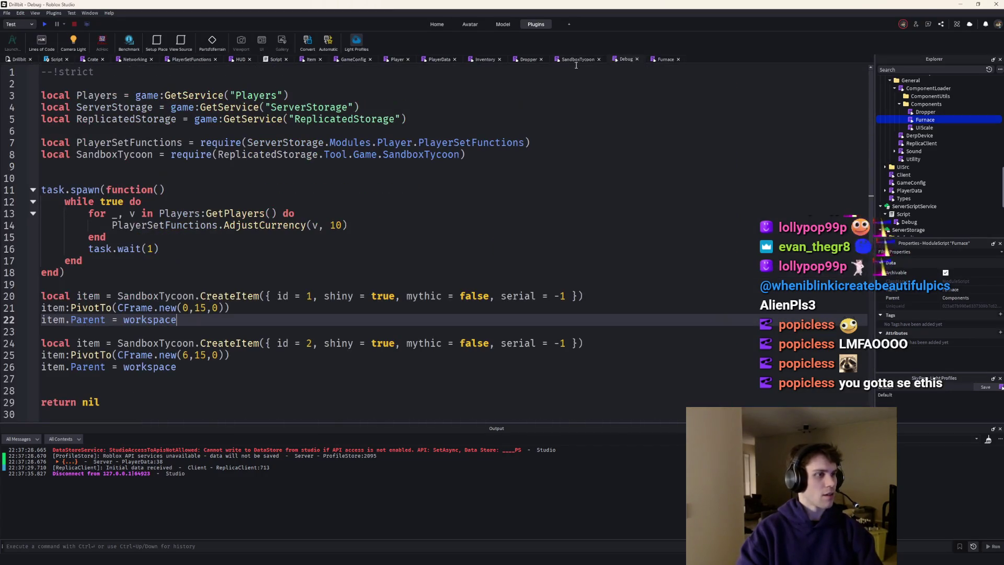
{"action": "left_click", "coordinate": [568, 57]}
{"action": "left_click", "coordinate": [529, 59]}
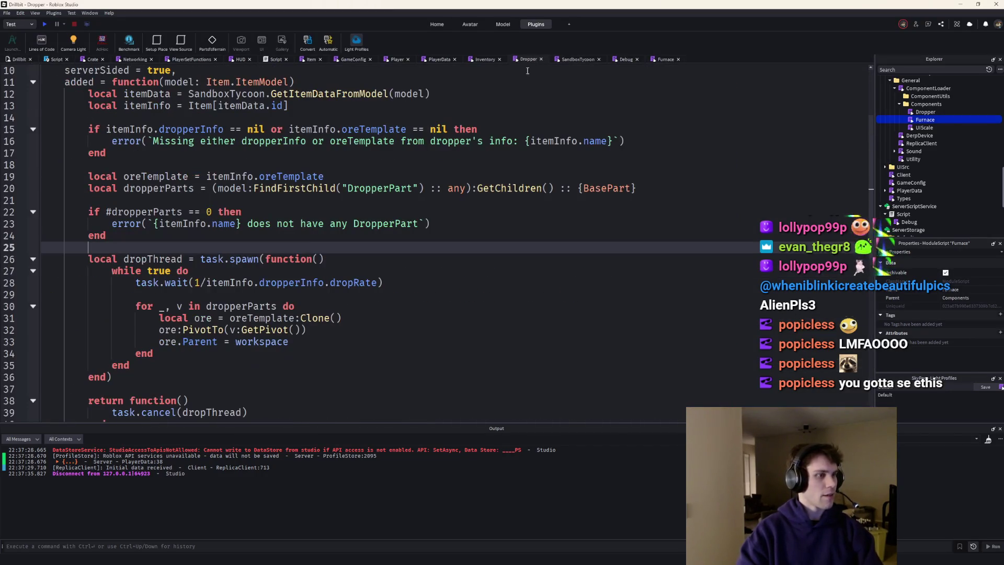
{"action": "left_click", "coordinate": [433, 59]}
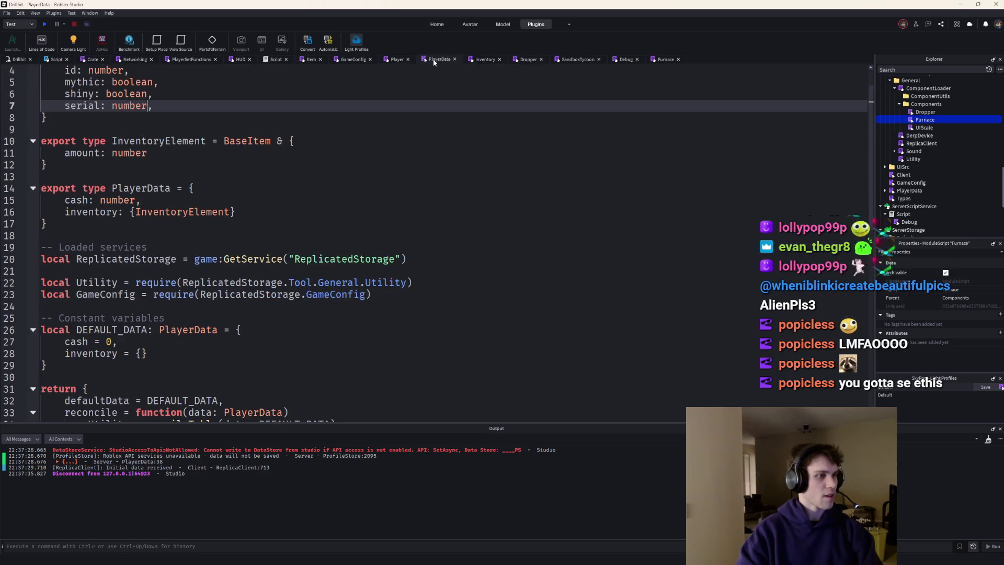
{"action": "left_click", "coordinate": [474, 60]}
{"action": "left_click", "coordinate": [396, 60]}
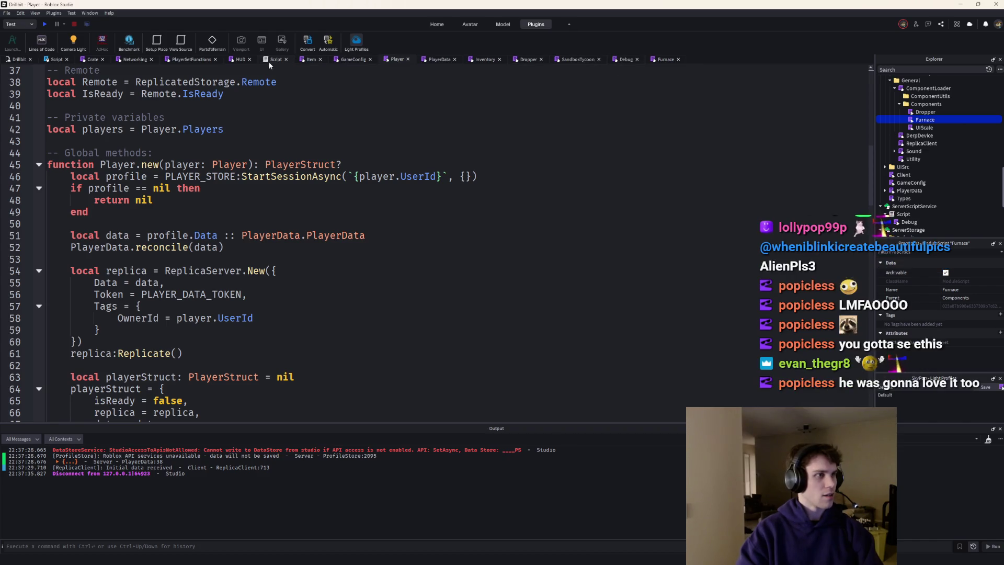
{"action": "left_click", "coordinate": [625, 59]}
Lower the second test item's spawn height in Debug from 15 to 10, then move on to SandboxTycoon
{"action": "left_click", "coordinate": [203, 356]}
{"action": "key", "text": "BackSpace"}
{"action": "type", "text": "0"}
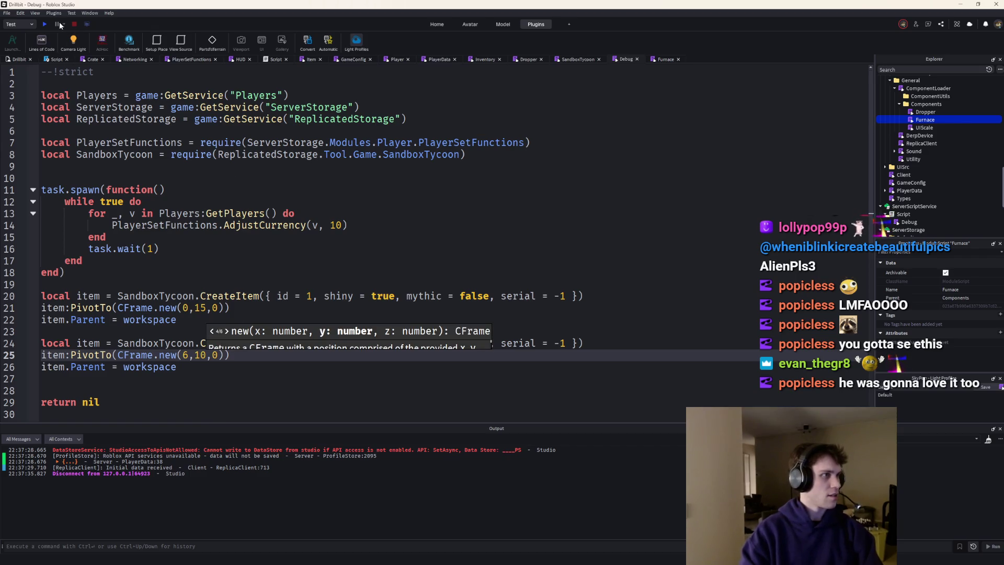
{"action": "left_click", "coordinate": [655, 60]}
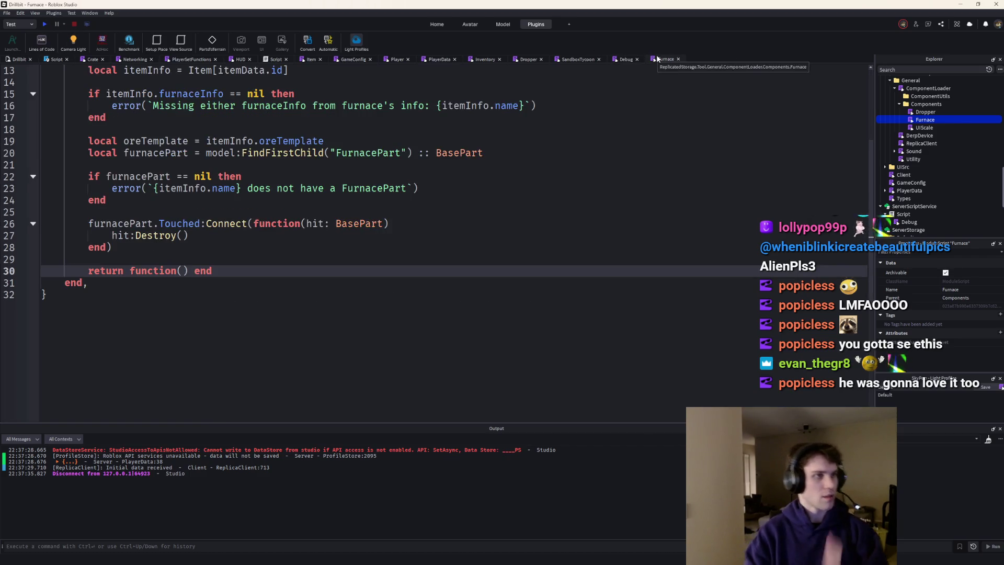
{"action": "left_click", "coordinate": [575, 63]}
{"action": "scroll", "coordinate": [161, 289], "scroll_direction": "down", "scroll_amount": 2}
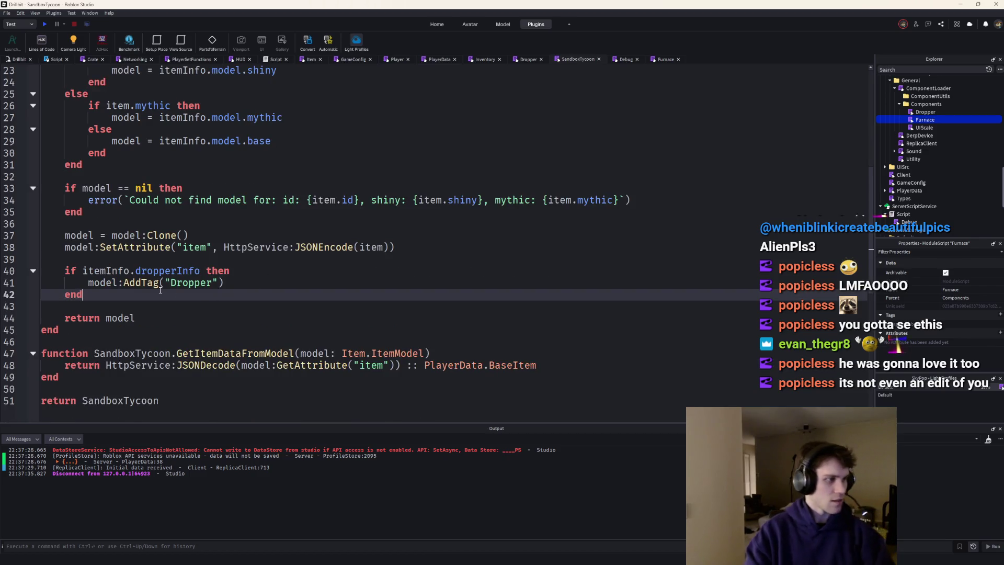
Add AddTag if-blocks tagging models with furnaceInfo, conveyorInfo and upgradeInfo as Furnace, Conveyor and Upgrader
{"action": "key", "text": "Return"}
{"action": "key", "text": "Return"}
{"action": "type", "text": "if itemInfo."}
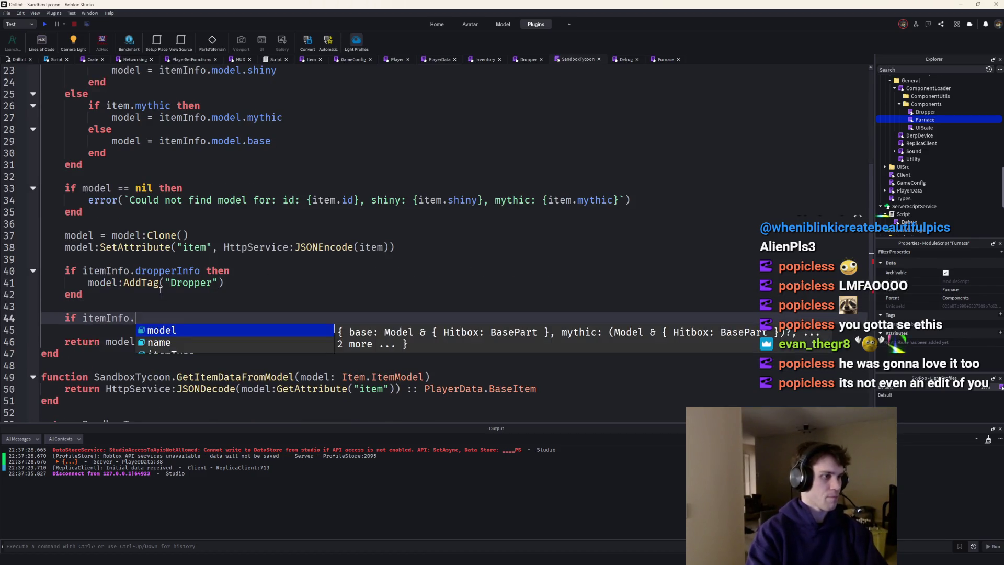
{"action": "type", "text": "furnaceInfo then"}
{"action": "key", "text": "Return"}
{"action": "type", "text": "model:AddTag(\"Furna"}
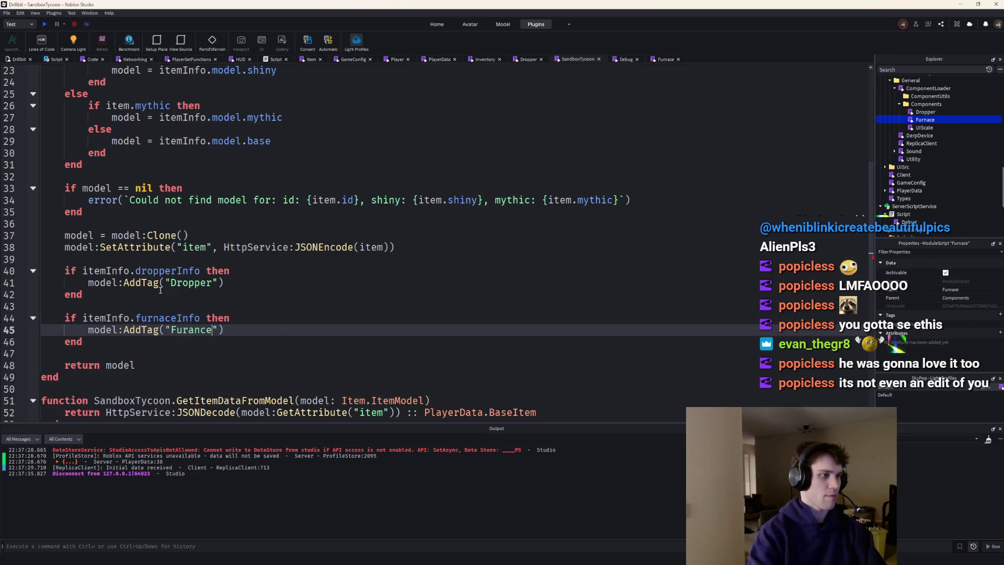
{"action": "type", "text": "ce"}
{"action": "key", "text": "Down"}
{"action": "key", "text": "Return"}
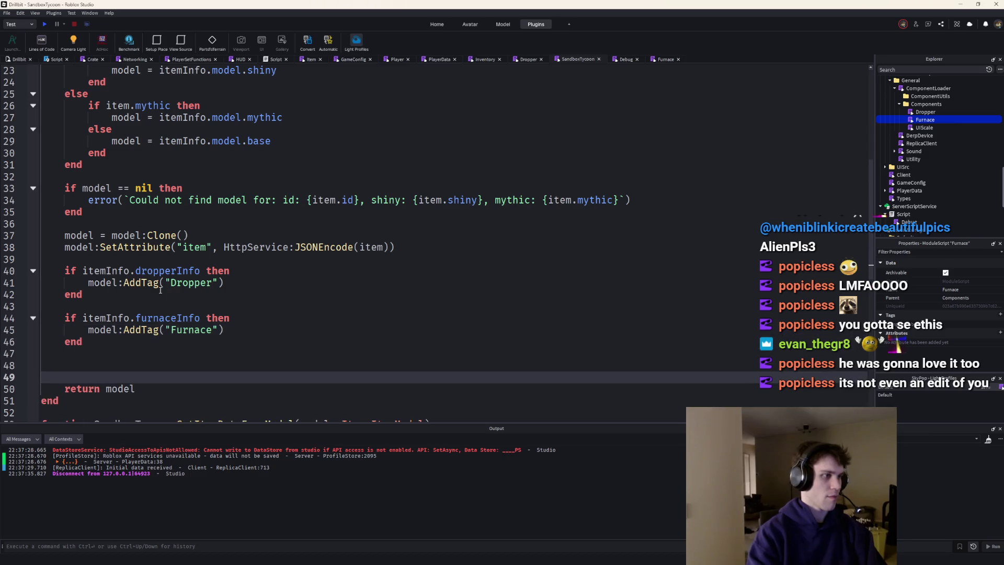
{"action": "key", "text": "Down"}
{"action": "type", "text": "if itemInfo."}
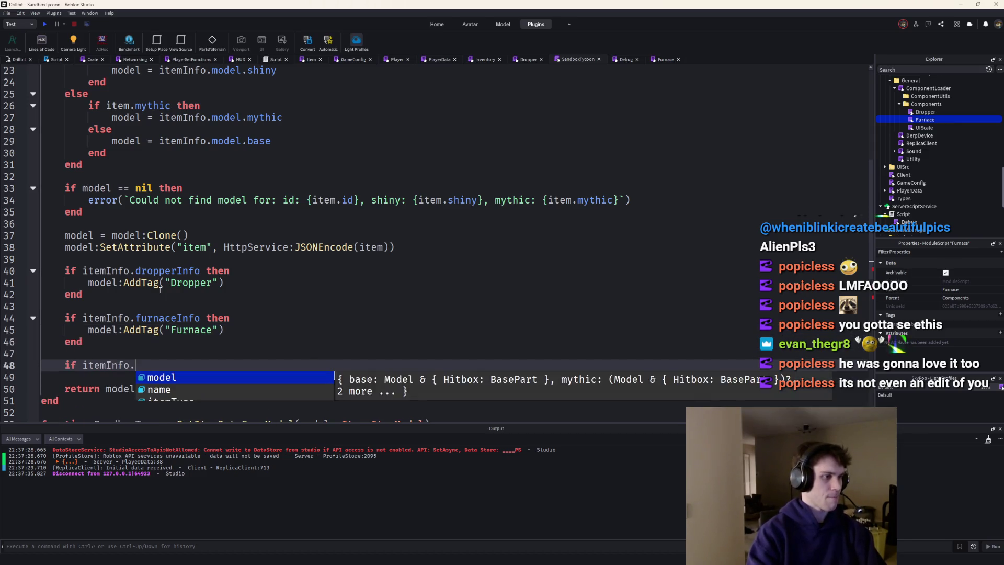
{"action": "type", "text": "c"}
{"action": "key", "text": "Tab"}
{"action": "type", "text": "t"}
{"action": "type", "text": "odel:A"}
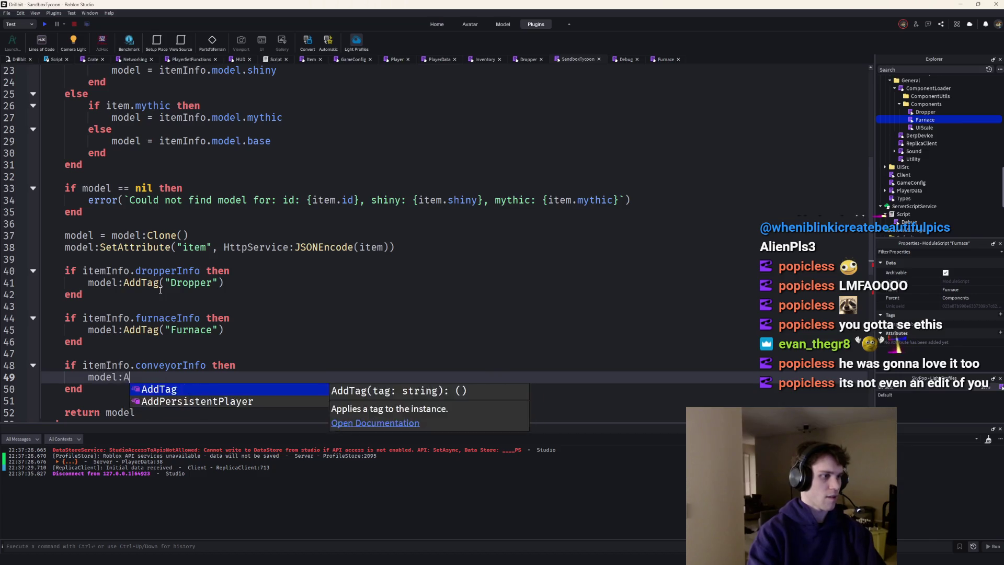
{"action": "key", "text": "Tab"}
{"action": "type", "text": "(\"C"}
{"action": "key", "text": "Down"}
{"action": "key", "text": "Return"}
{"action": "key", "text": "Return"}
{"action": "type", "text": "if"}
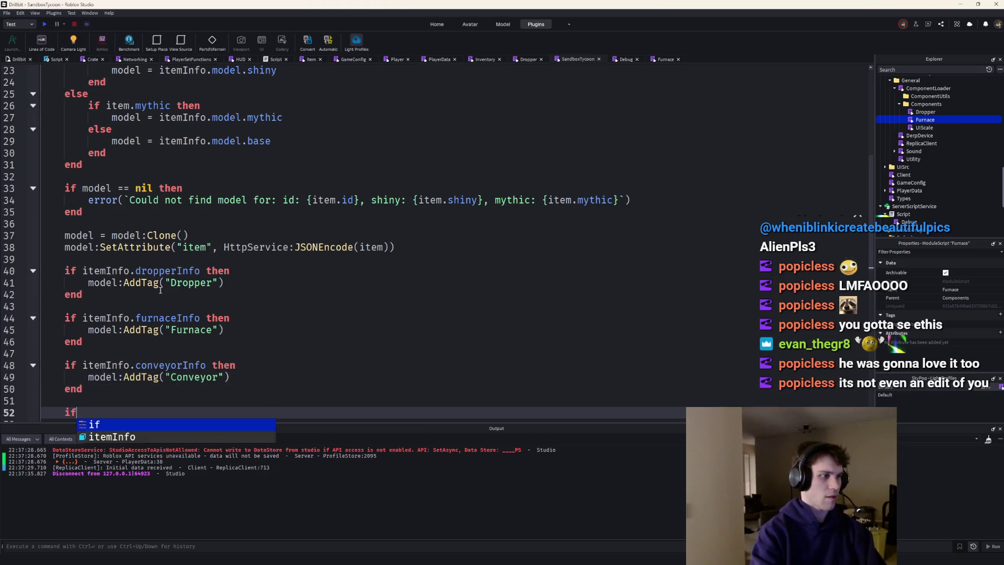
{"action": "type", "text": " itemInfo.conveyorInfo"}
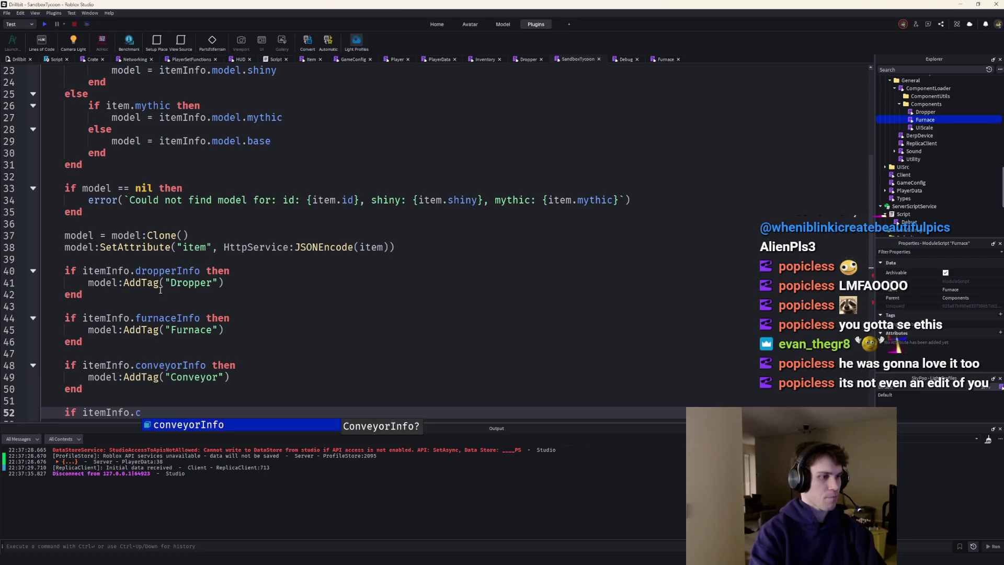
{"action": "type", "text": " then"}
{"action": "key", "text": "Return"}
{"action": "type", "text": "model:AddTag("}
{"action": "key", "text": "BackSpace"}
{"action": "key", "text": "BackSpace"}
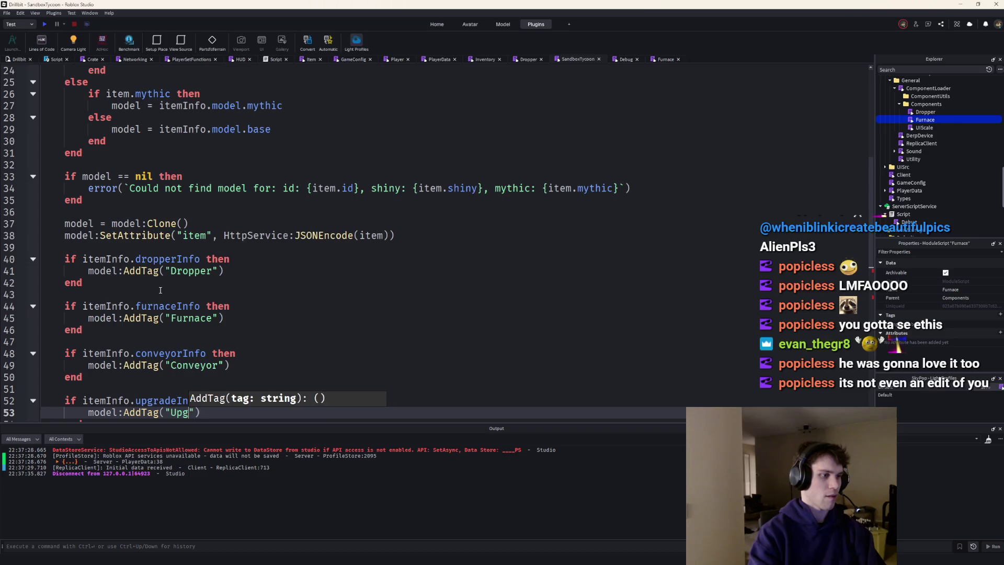
{"action": "type", "text": "rader"}
Move the Upgrader tag block up above the Furnace check
{"action": "left_click", "coordinate": [227, 295]}
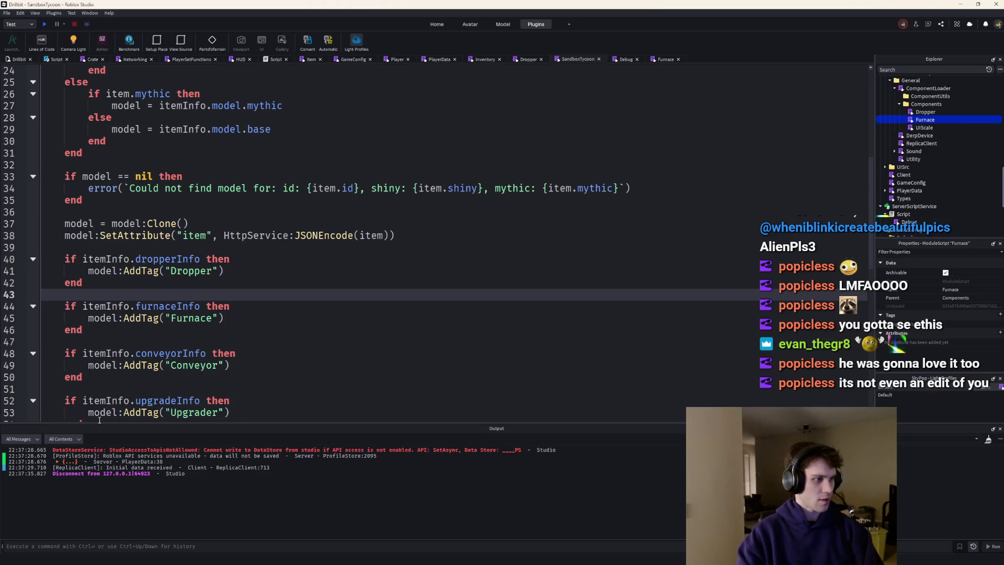
{"action": "left_click_drag", "start_coordinate": [99, 422], "coordinate": [30, 381]}
{"action": "key", "text": "ctrl+c"}
{"action": "key", "text": "BackSpace"}
{"action": "key", "text": "BackSpace"}
{"action": "key", "text": "Up"}
{"action": "key", "text": "Up"}
{"action": "key", "text": "Up"}
{"action": "key", "text": "Up"}
{"action": "key", "text": "Up"}
{"action": "key", "text": "Return"}
{"action": "key", "text": "ctrl+v"}
{"action": "scroll", "coordinate": [261, 244], "scroll_direction": "down", "scroll_amount": 1}
{"action": "scroll", "coordinate": [262, 245], "scroll_direction": "up", "scroll_amount": 2}
{"action": "scroll", "coordinate": [159, 237], "scroll_direction": "down", "scroll_amount": 1}
Wrap all four tag checks inside a new do ... end block
{"action": "left_click", "coordinate": [159, 237]}
{"action": "key", "text": "Return"}
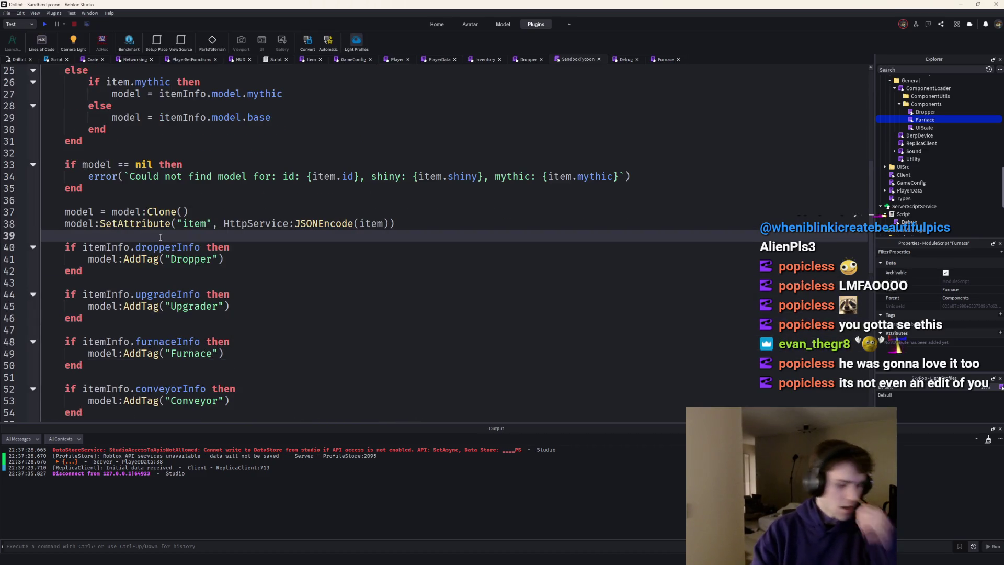
{"action": "type", "text": "do"}
{"action": "key", "text": "Return"}
{"action": "scroll", "coordinate": [83, 361], "scroll_direction": "down", "scroll_amount": 3}
{"action": "left_click_drag", "start_coordinate": [82, 353], "coordinate": [11, 177]}
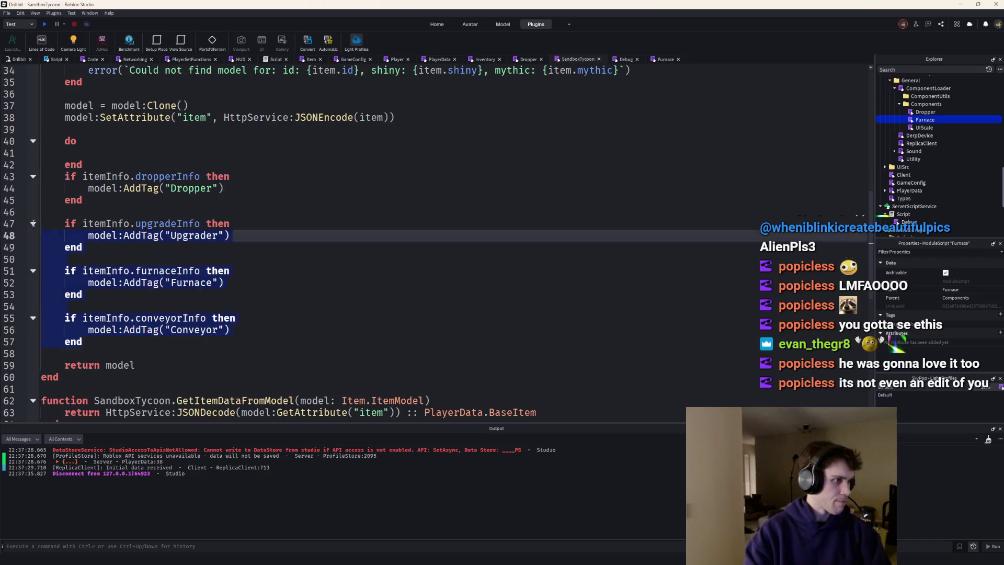
{"action": "key", "text": "ctrl+x"}
{"action": "key", "text": "Up"}
{"action": "key", "text": "Up"}
{"action": "key", "text": "ctrl+v"}
{"action": "key", "text": "Up"}
{"action": "key", "text": "Up"}
{"action": "key", "text": "Up"}
{"action": "key", "text": "Up"}
{"action": "key", "text": "Up"}
{"action": "key", "text": "Up"}
{"action": "key", "text": "Up"}
{"action": "key", "text": "Up"}
{"action": "key", "text": "Up"}
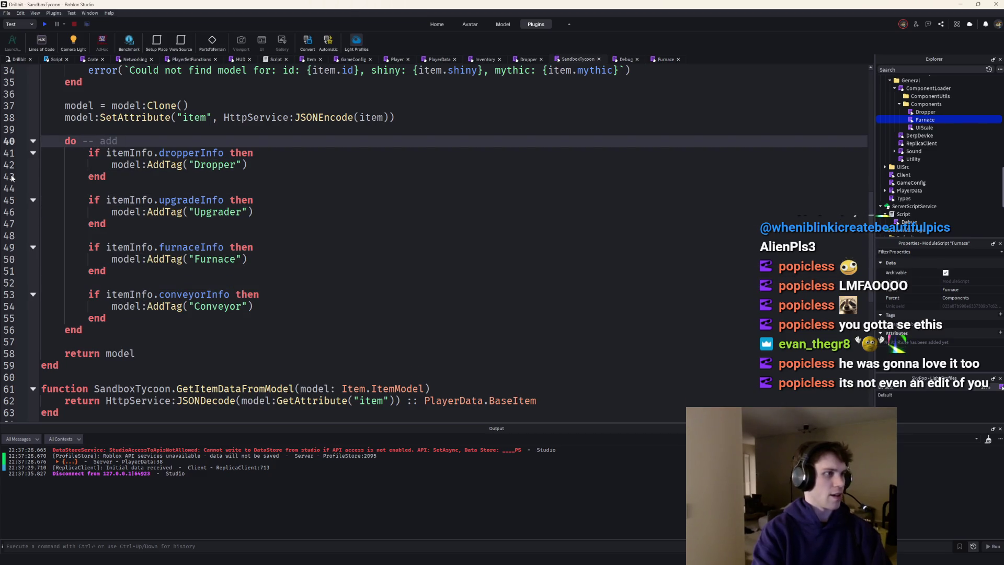
Collapse the tag do block, playtest walking toward the furnace until $40, then stop
{"action": "left_click", "coordinate": [33, 142]}
{"action": "left_click", "coordinate": [44, 24]}
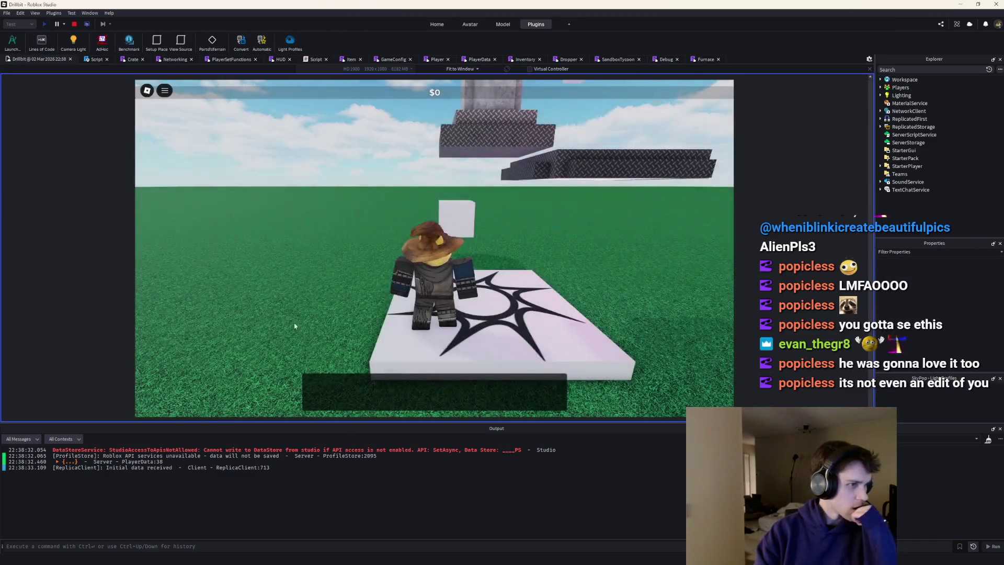
{"action": "scroll", "coordinate": [347, 288], "scroll_direction": "down", "scroll_amount": 3}
{"action": "key", "text": "w"}
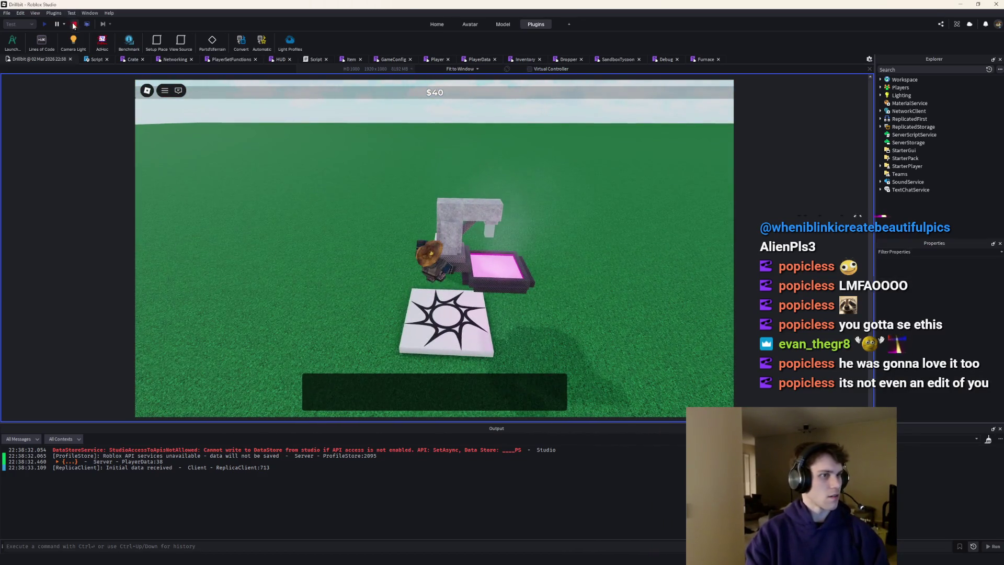
{"action": "left_click", "coordinate": [74, 24]}
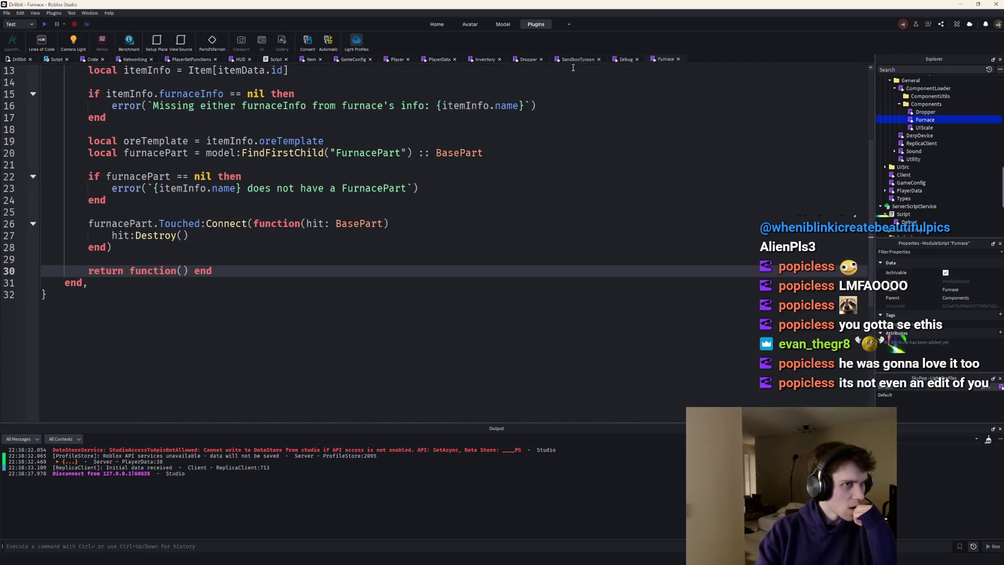
In Dropper, add ore:SetNetworkOwner(Players:GetPlayers()[1]) after parenting the ore, then start a playtest
{"action": "left_click", "coordinate": [525, 60]}
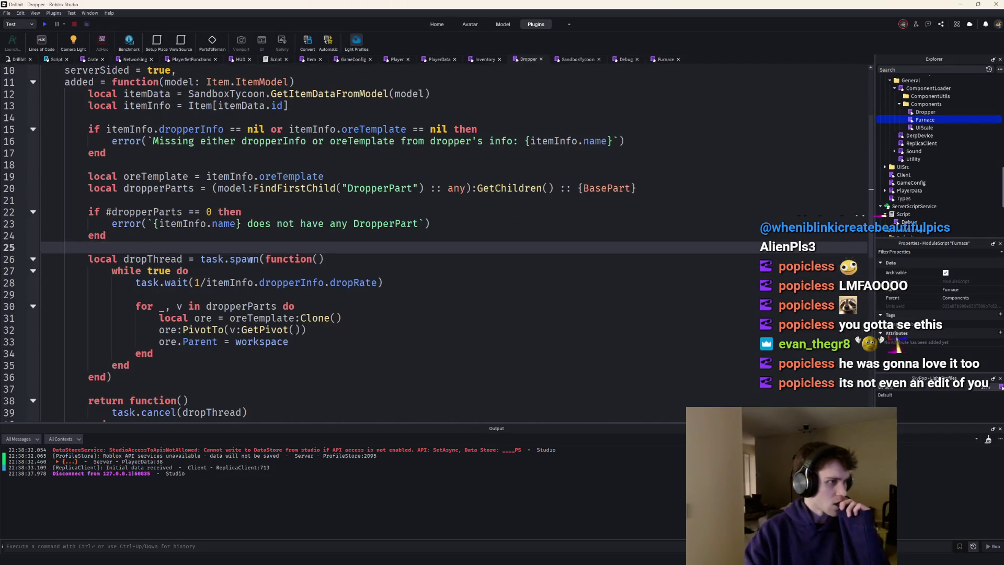
{"action": "left_click", "coordinate": [323, 337]}
{"action": "key", "text": "Return"}
{"action": "key", "text": "Return"}
{"action": "type", "text": "ore:SetN"}
{"action": "key", "text": "Tab"}
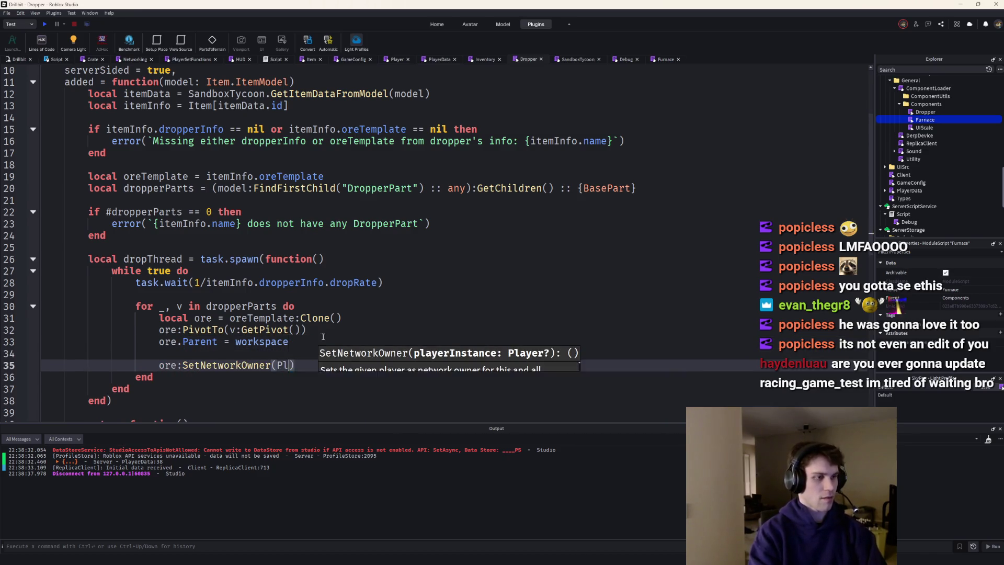
{"action": "type", "text": "Players:GetPlayers()[1]"}
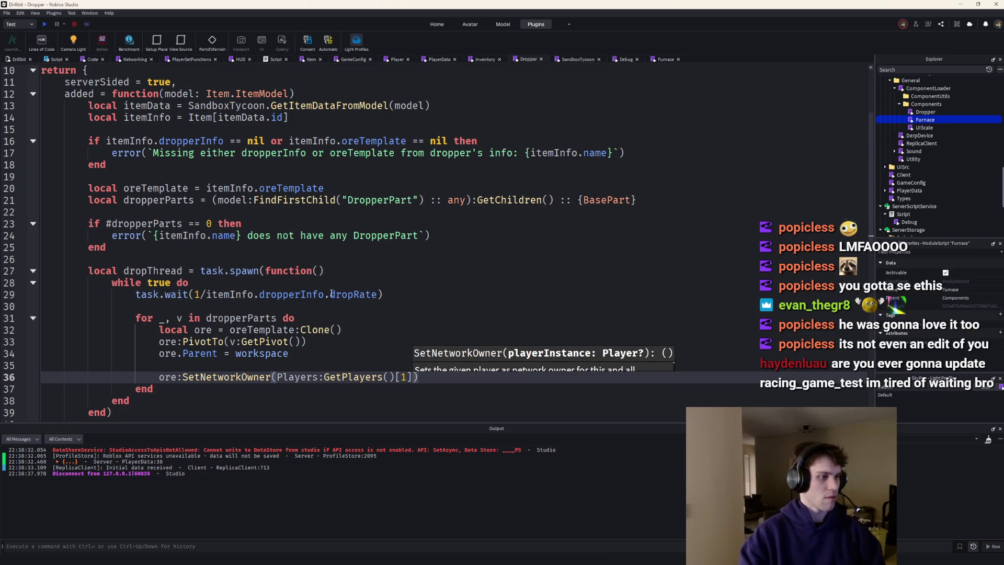
{"action": "left_click", "coordinate": [40, 23]}
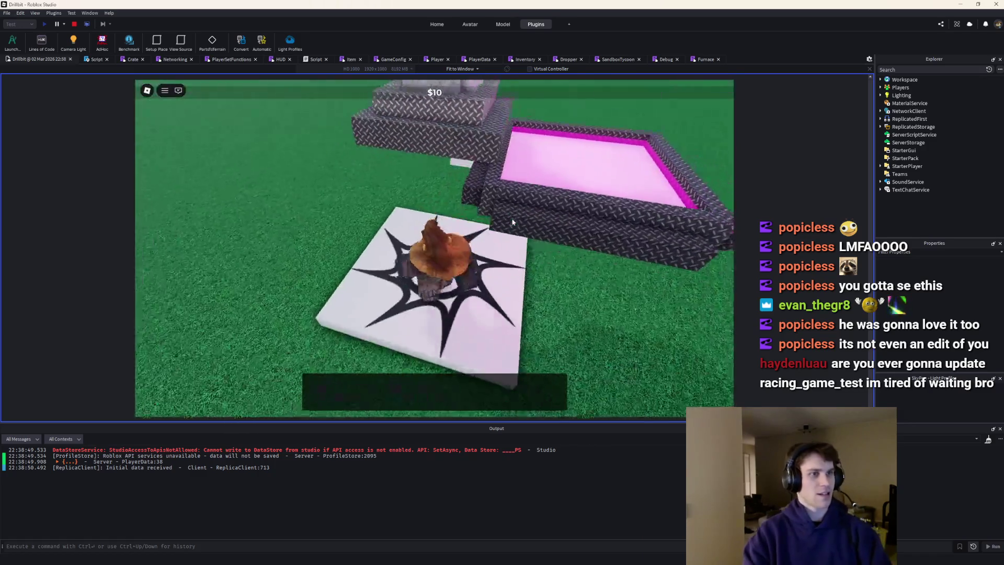
Walk and jump around the pad during the playtest until $150, then stop with Shift+F5
{"action": "key", "text": "s"}
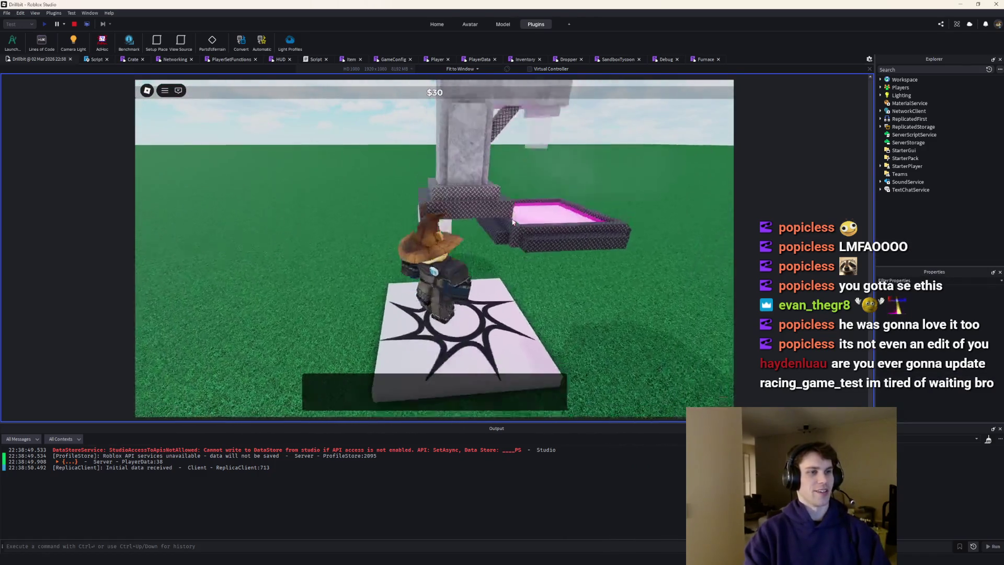
{"action": "scroll", "coordinate": [432, 252], "scroll_direction": "up", "scroll_amount": 5}
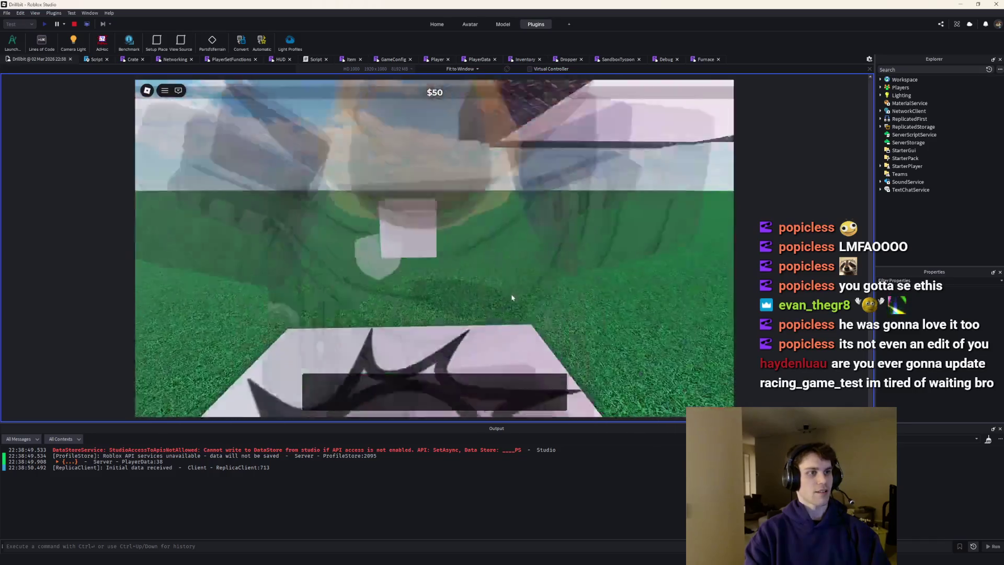
{"action": "scroll", "coordinate": [435, 252], "scroll_direction": "down", "scroll_amount": 5}
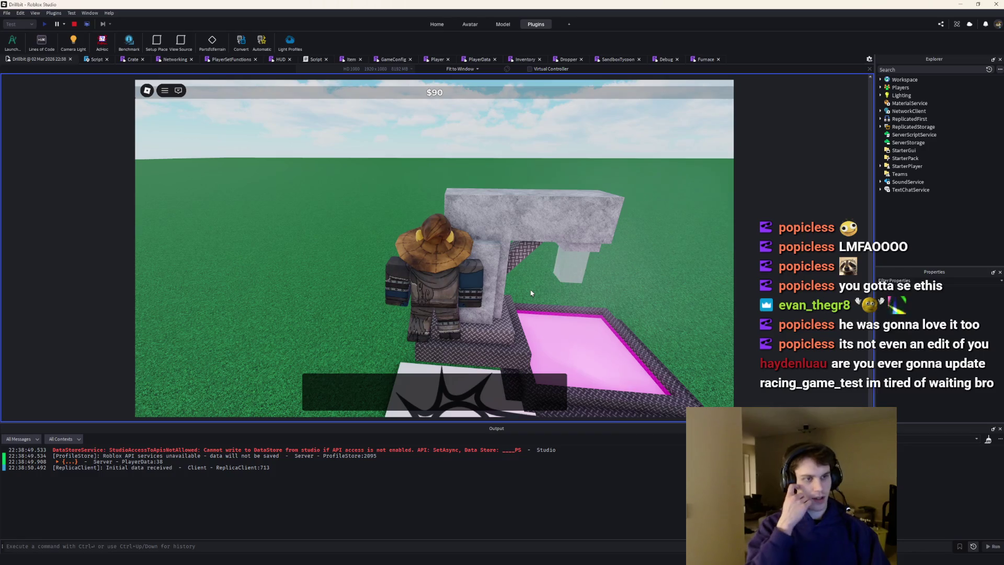
{"action": "key", "text": "space"}
{"action": "scroll", "coordinate": [531, 293], "scroll_direction": "down", "scroll_amount": 5}
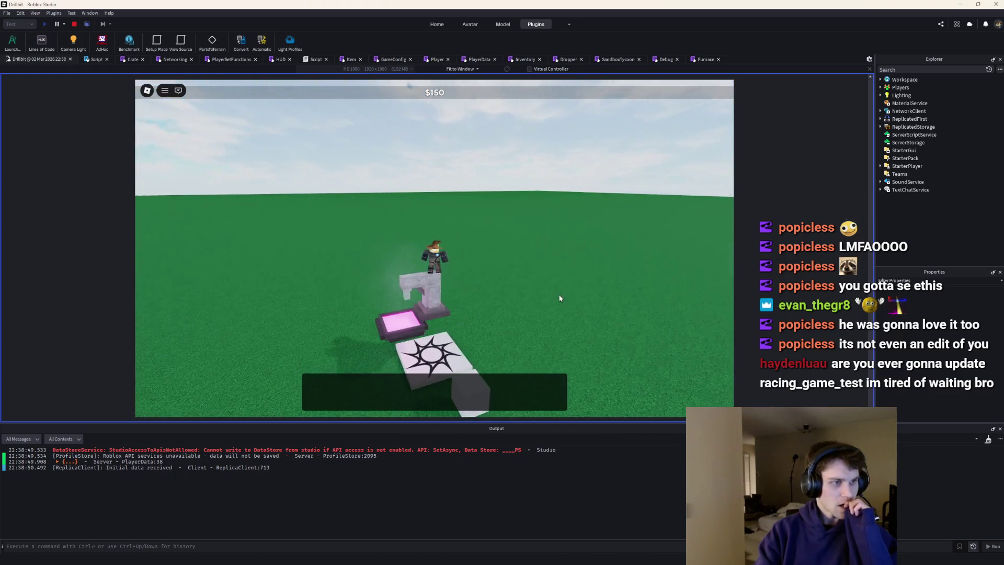
{"action": "key", "text": "shift+F5"}
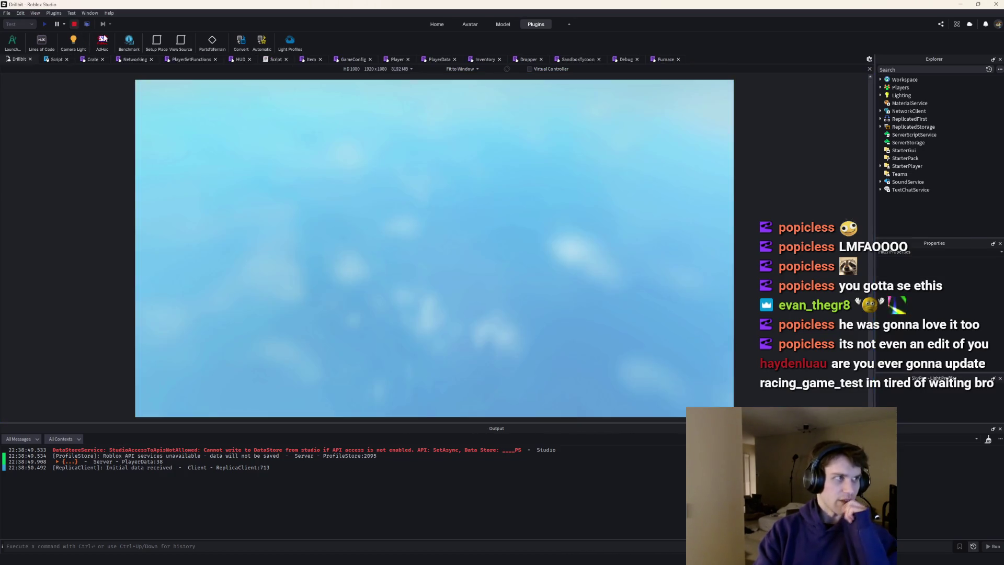
Return to the Furnace script and the 3D scene, then minimize Studio to the desktop
{"action": "left_click", "coordinate": [647, 61]}
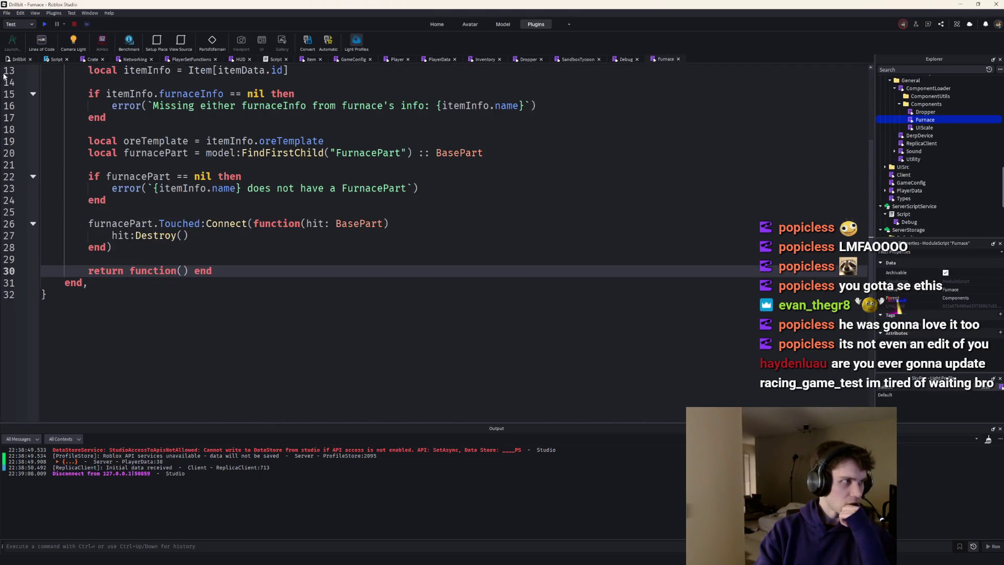
{"action": "left_click", "coordinate": [16, 59]}
{"action": "scroll", "coordinate": [446, 216], "scroll_direction": "down", "scroll_amount": 4}
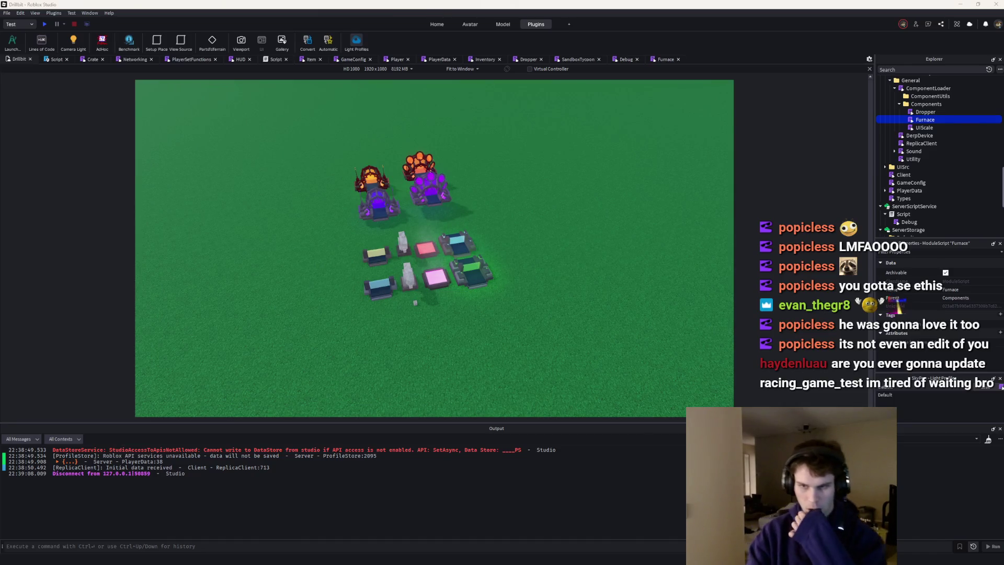
{"action": "key", "text": "super+d"}
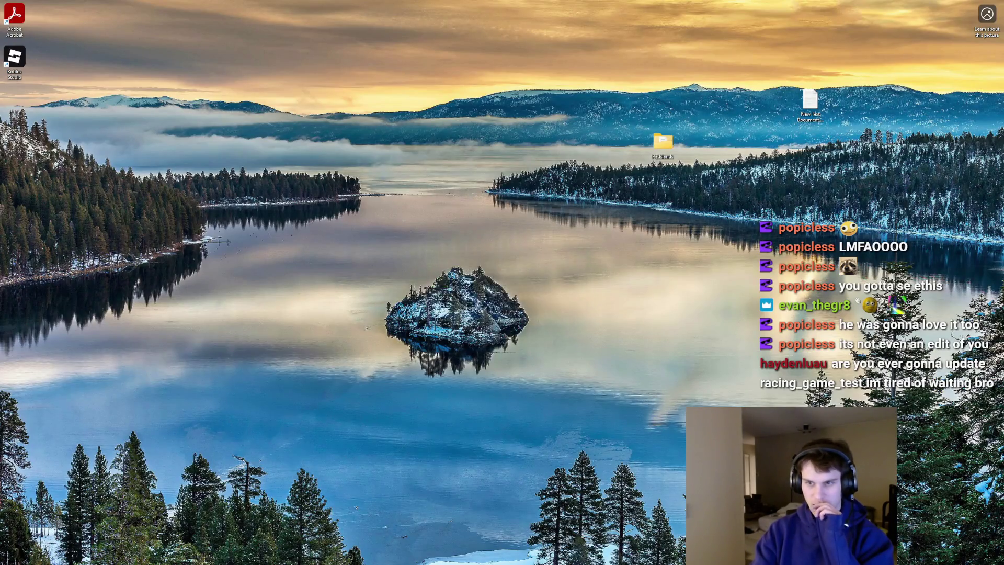
Bring the Roblox Studio window back with the tycoon build scene in view
{"action": "key", "text": "super+d"}
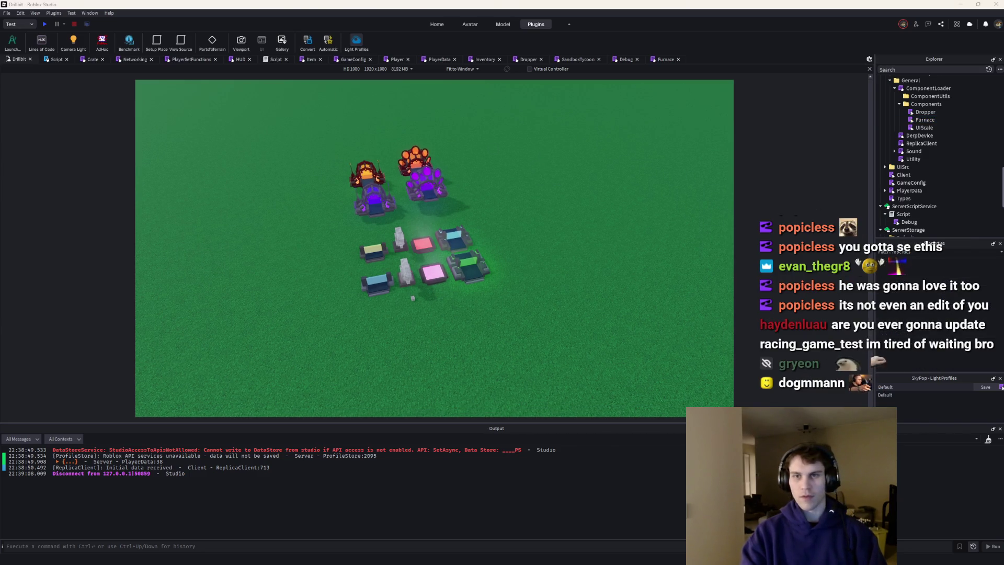
Drag the BasicConveyor model to an open spot on the baseplate, left of the other items
{"action": "left_click", "coordinate": [459, 228]}
{"action": "scroll", "coordinate": [459, 227], "scroll_direction": "up", "scroll_amount": 3}
{"action": "left_click_drag", "start_coordinate": [460, 235], "coordinate": [445, 285]}
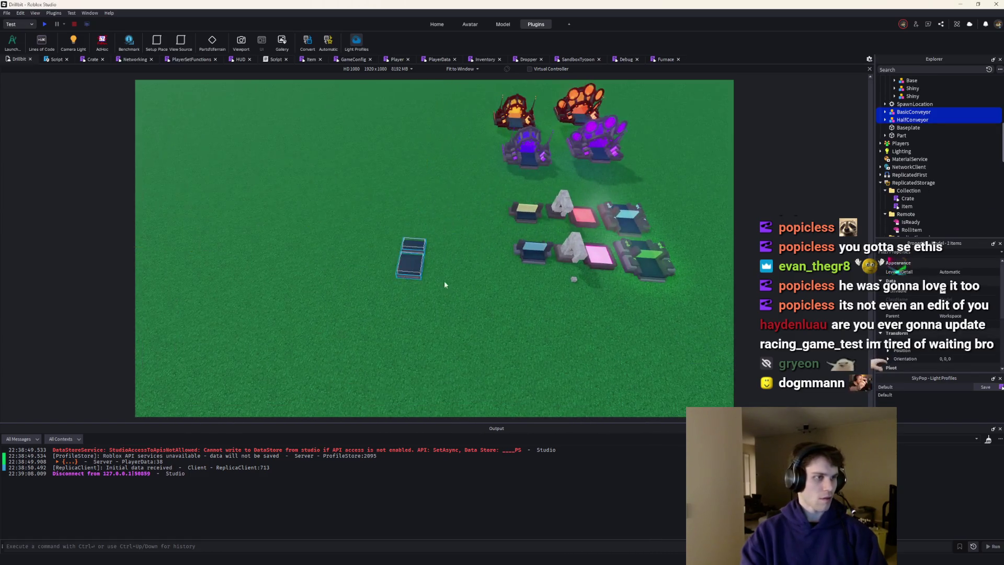
{"action": "left_click", "coordinate": [445, 285]}
{"action": "scroll", "coordinate": [388, 244], "scroll_direction": "up", "scroll_amount": 3}
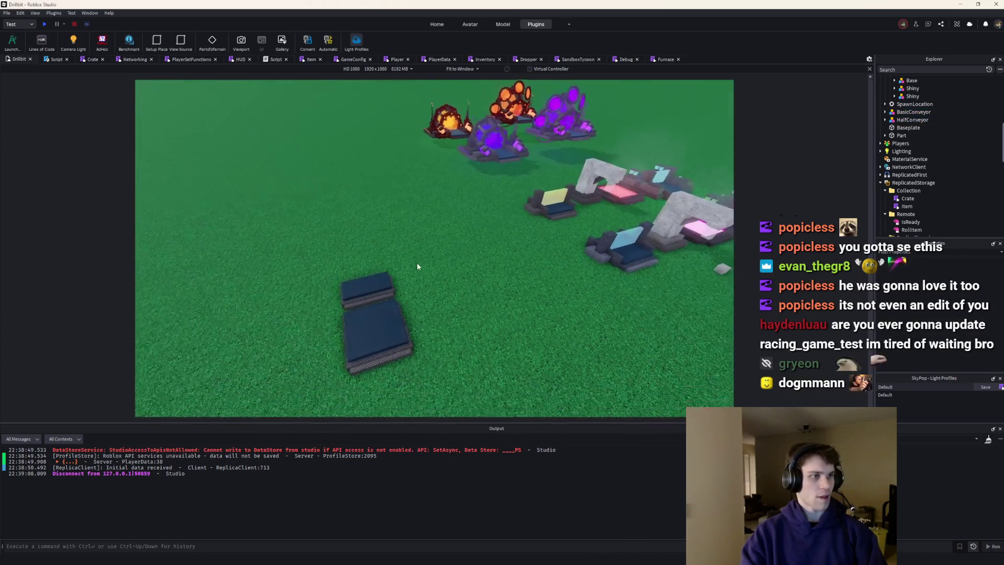
{"action": "key", "text": "a"}
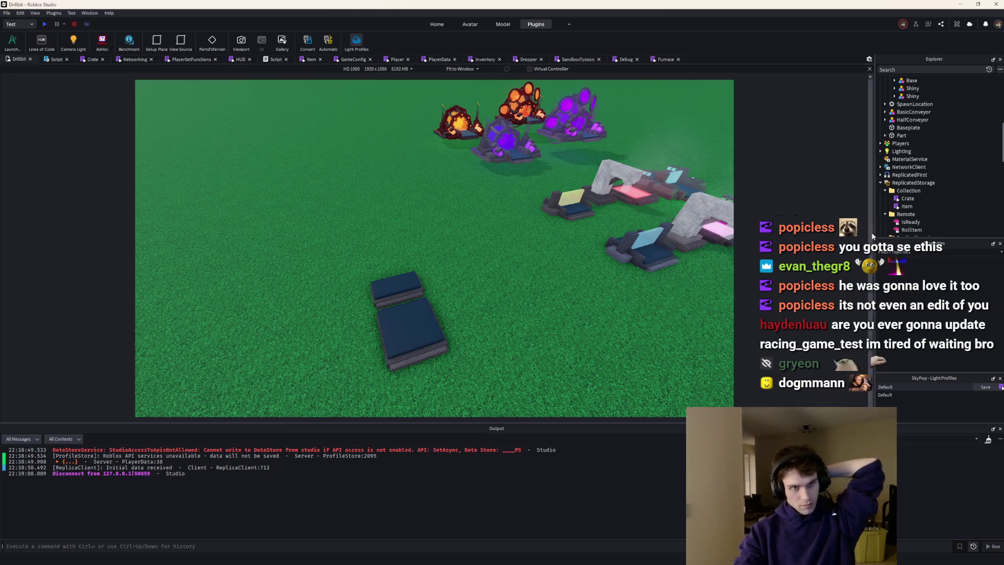
{"action": "scroll", "coordinate": [689, 226], "scroll_direction": "down", "scroll_amount": 3}
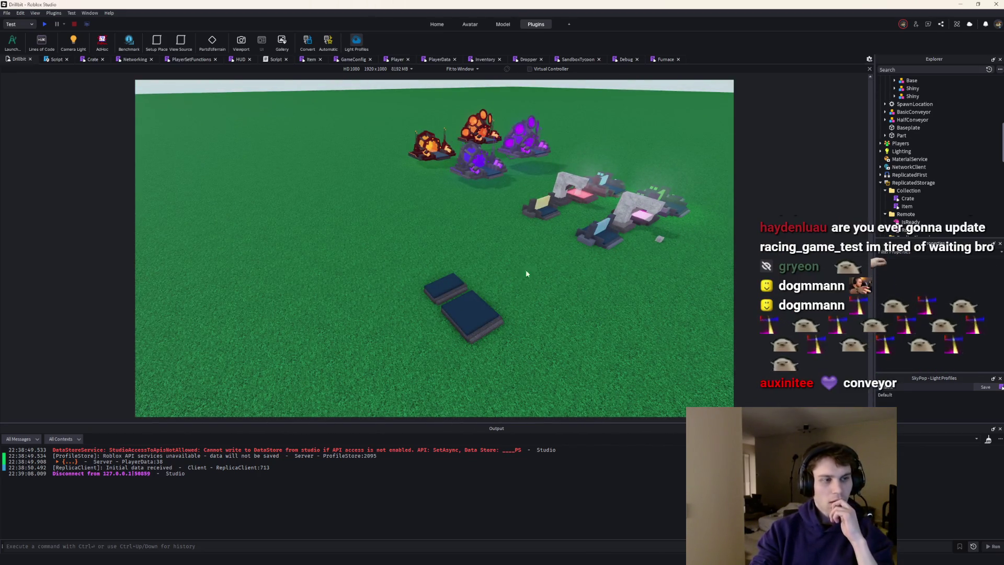
{"action": "scroll", "coordinate": [439, 254], "scroll_direction": "up", "scroll_amount": 3}
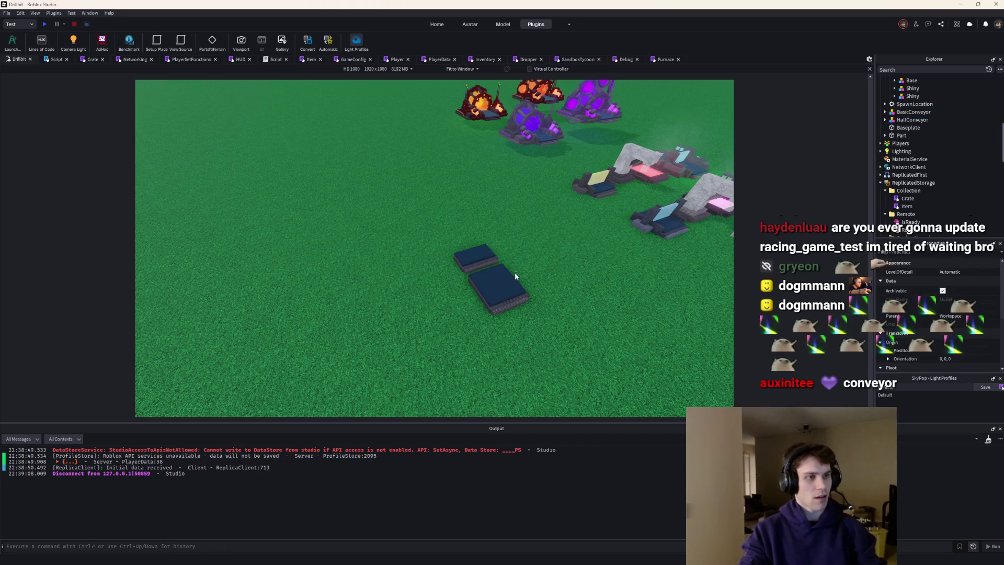
{"action": "left_click_drag", "start_coordinate": [498, 282], "coordinate": [374, 294]}
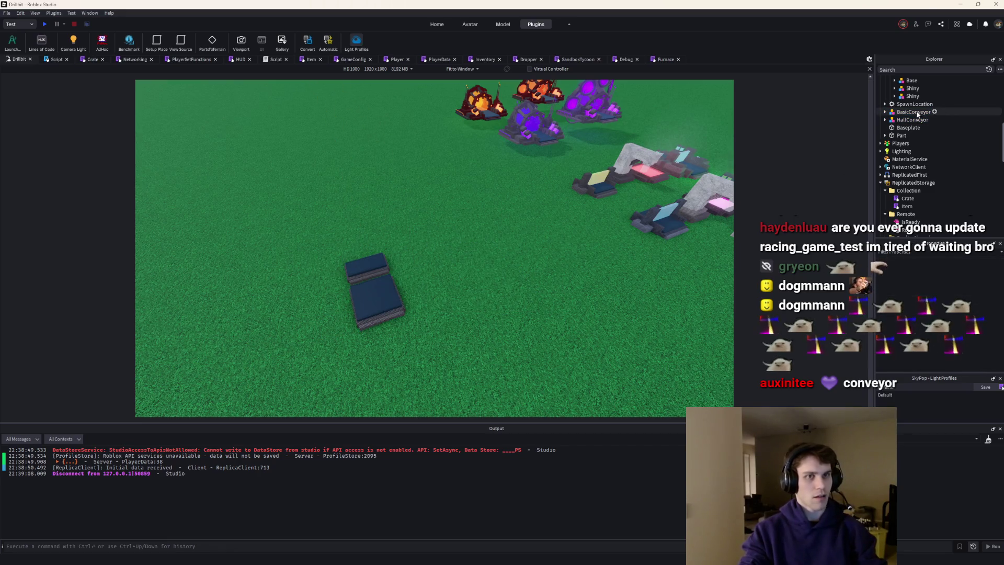
{"action": "scroll", "coordinate": [908, 128], "scroll_direction": "up", "scroll_amount": 4}
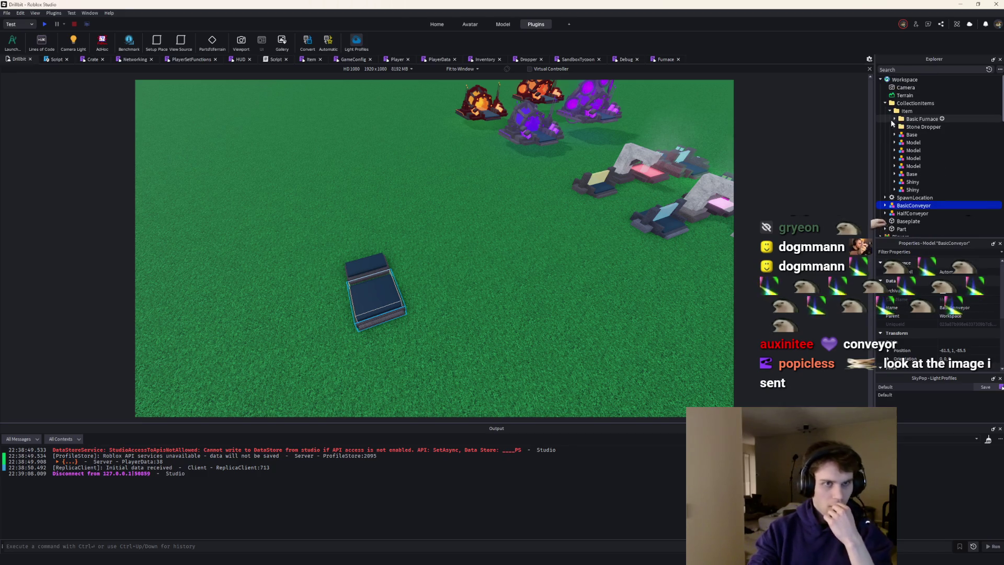
{"action": "left_click", "coordinate": [915, 111]}
{"action": "type", "text": "mode"}
Add a Conveyor folder under Item holding the conveyor model renamed Base
{"action": "key", "text": "BackSpace"}
{"action": "key", "text": "BackSpace"}
{"action": "key", "text": "BackSpace"}
{"action": "type", "text": "folder"}
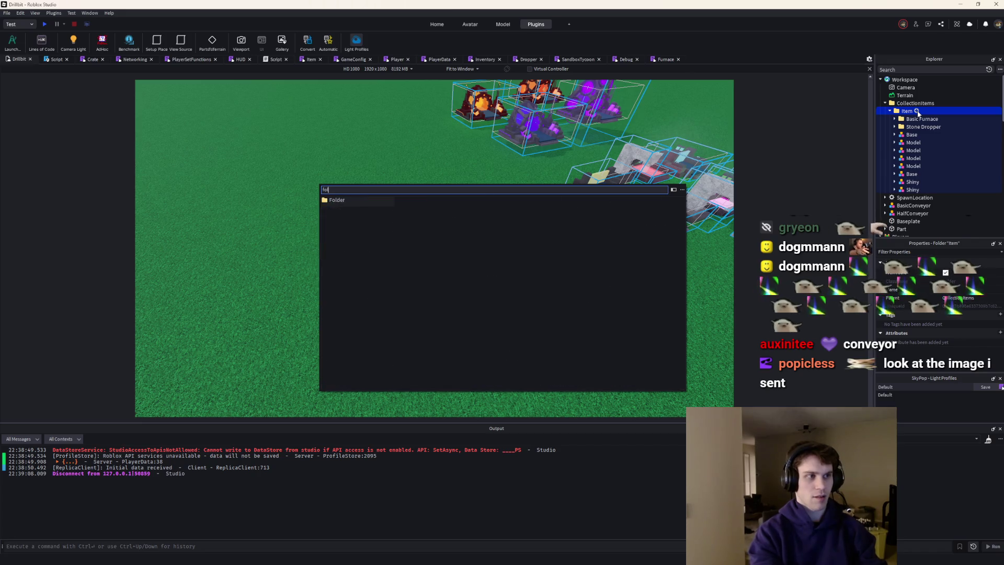
{"action": "key", "text": "Return"}
{"action": "left_click_drag", "start_coordinate": [904, 144], "coordinate": [923, 117]}
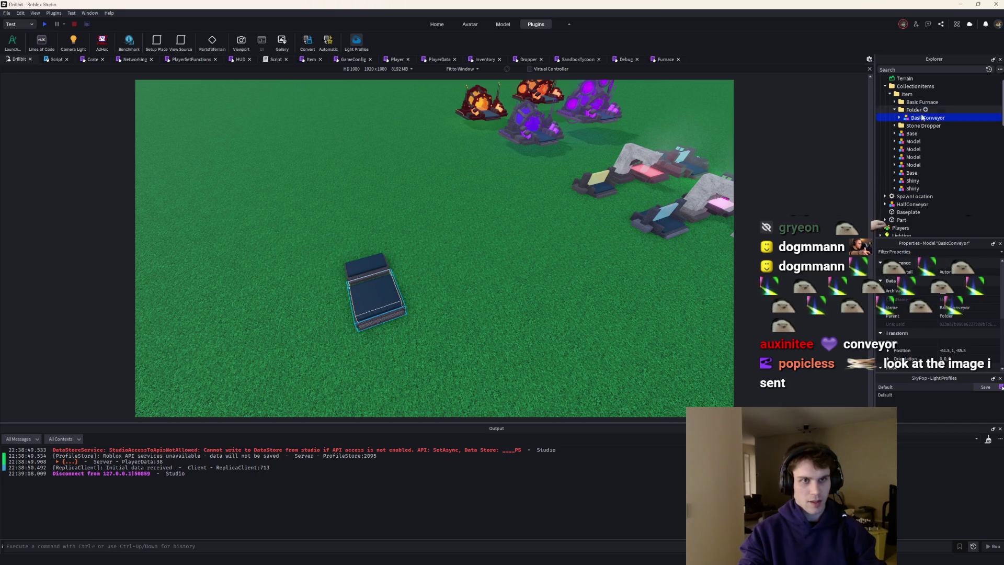
{"action": "key", "text": "F2"}
{"action": "type", "text": "Base"}
{"action": "key", "text": "Return"}
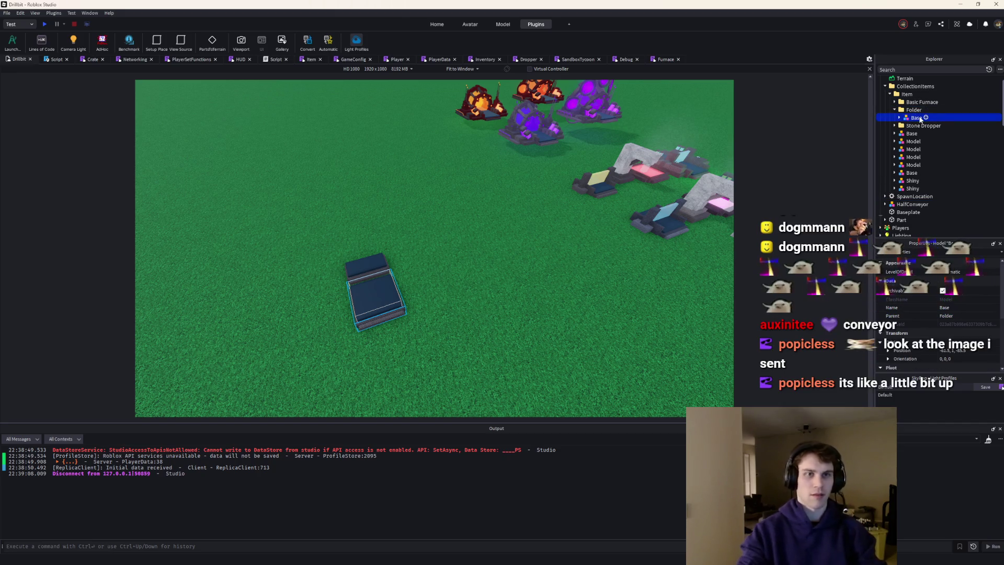
{"action": "left_click", "coordinate": [921, 110]}
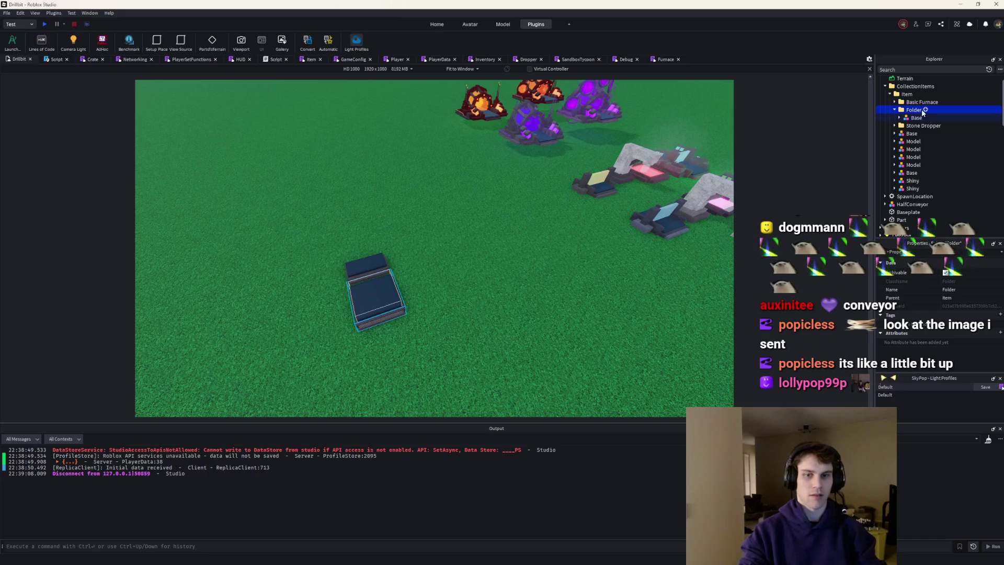
{"action": "key", "text": "F2"}
{"action": "type", "text": "Conveyo"}
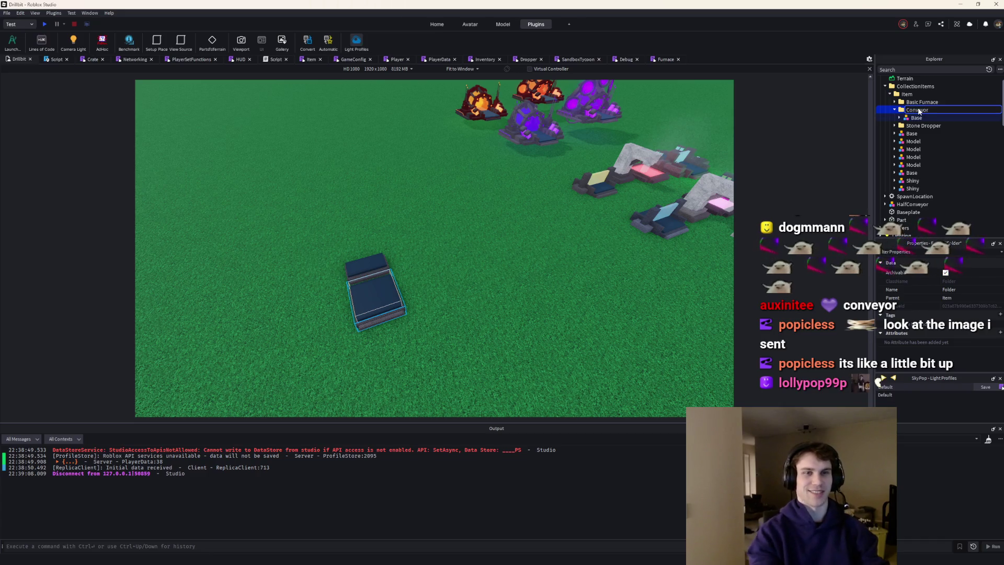
{"action": "key", "text": "Return"}
{"action": "scroll", "coordinate": [926, 134], "scroll_direction": "down", "scroll_amount": 1}
{"action": "scroll", "coordinate": [926, 134], "scroll_direction": "down", "scroll_amount": 1}
{"action": "scroll", "coordinate": [927, 138], "scroll_direction": "up", "scroll_amount": 2}
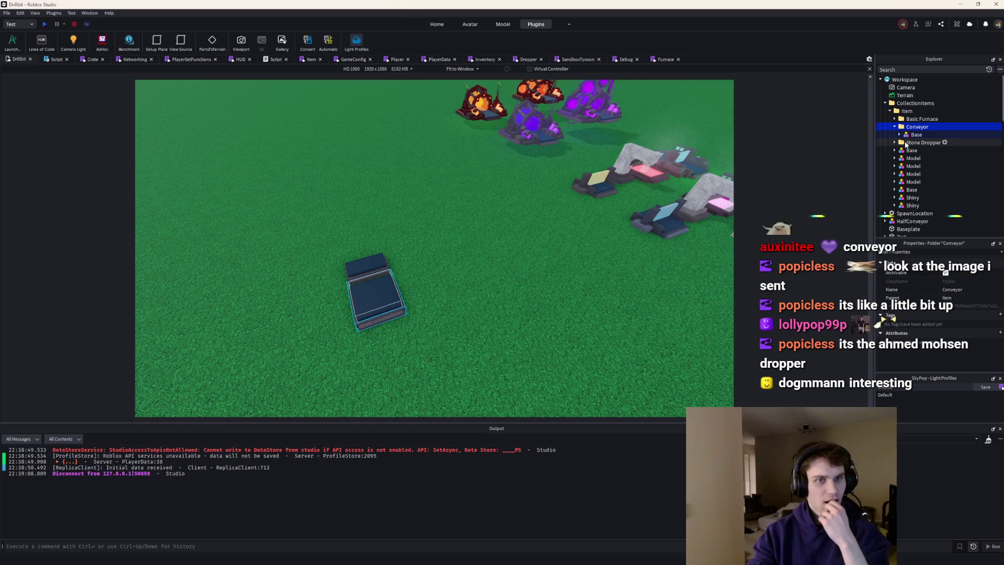
{"action": "scroll", "coordinate": [898, 142], "scroll_direction": "down", "scroll_amount": 5}
{"action": "scroll", "coordinate": [918, 150], "scroll_direction": "down", "scroll_amount": 3}
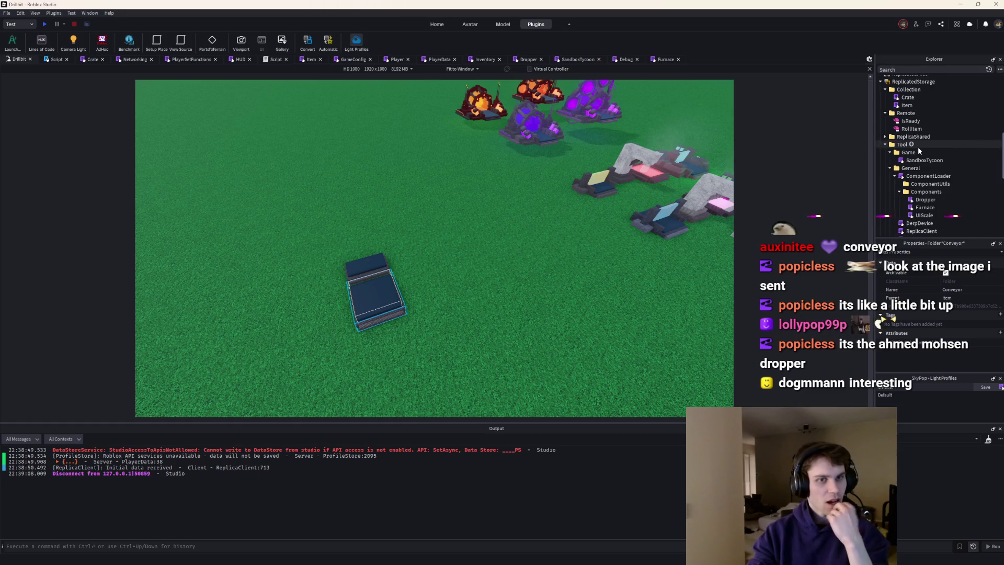
{"action": "scroll", "coordinate": [919, 150], "scroll_direction": "down", "scroll_amount": 3}
Insert a new ModuleScript under Components
{"action": "left_click", "coordinate": [944, 124]}
{"action": "type", "text": "module"}
{"action": "key", "text": "Return"}
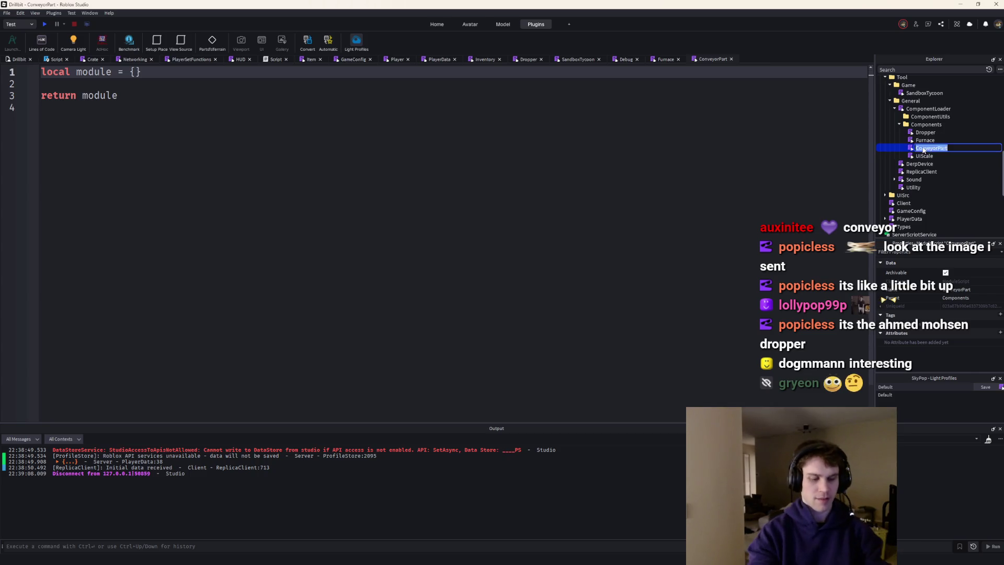
{"action": "type", "text": "yor"}
Name the module Conveyor and clear its starter code
{"action": "key", "text": "Return"}
{"action": "left_click", "coordinate": [13, 70]}
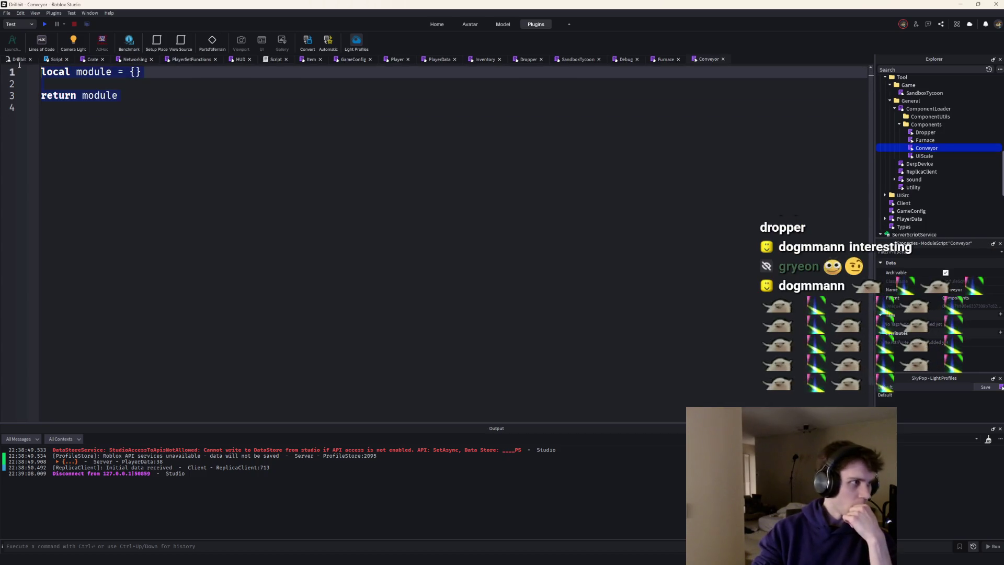
{"action": "key", "text": "ctrl+a"}
{"action": "key", "text": "BackSpace"}
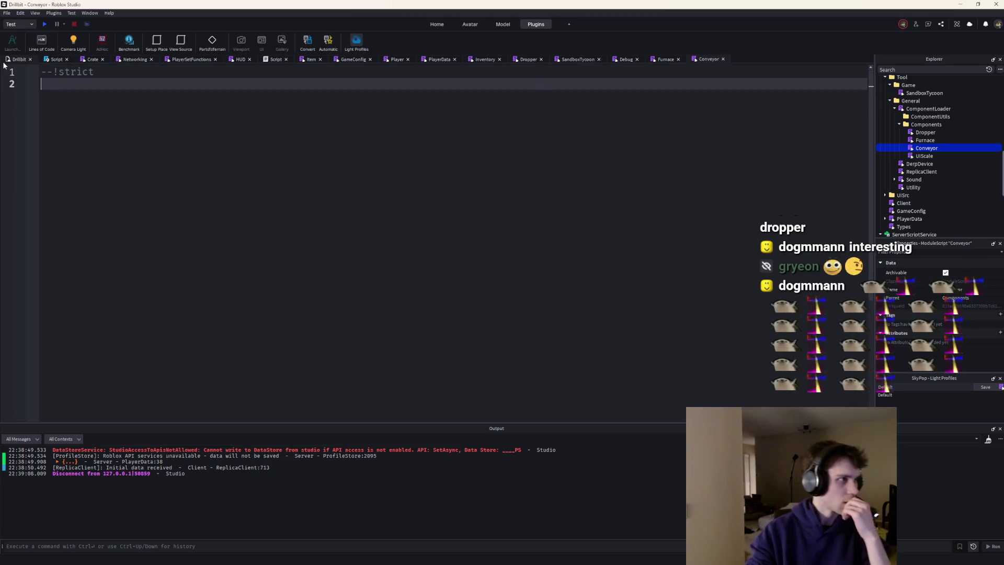
Place the blue Base part beside the grey part on the baseplate
{"action": "left_click", "coordinate": [17, 59]}
{"action": "left_click", "coordinate": [426, 292]}
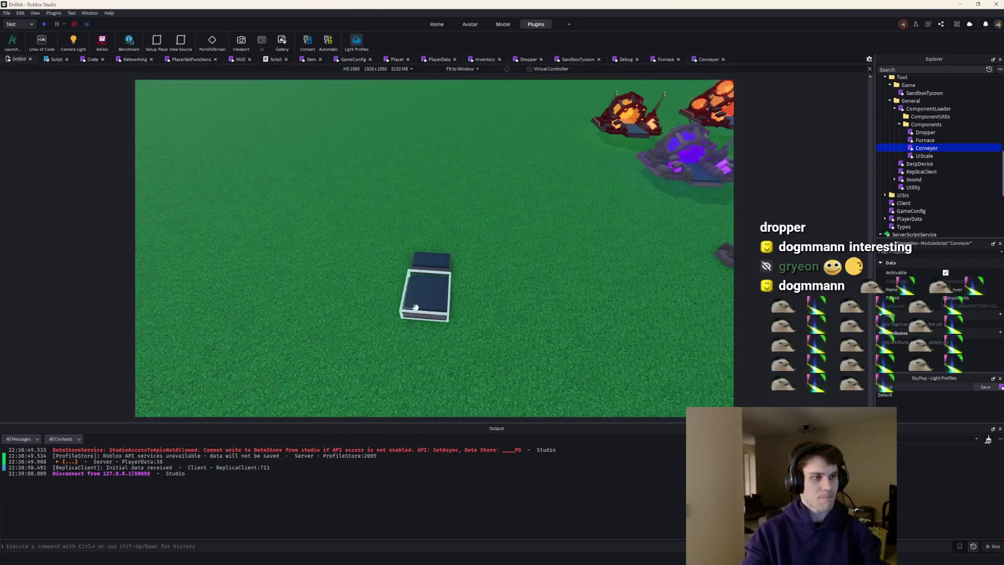
{"action": "left_click_drag", "start_coordinate": [491, 307], "coordinate": [490, 308]}
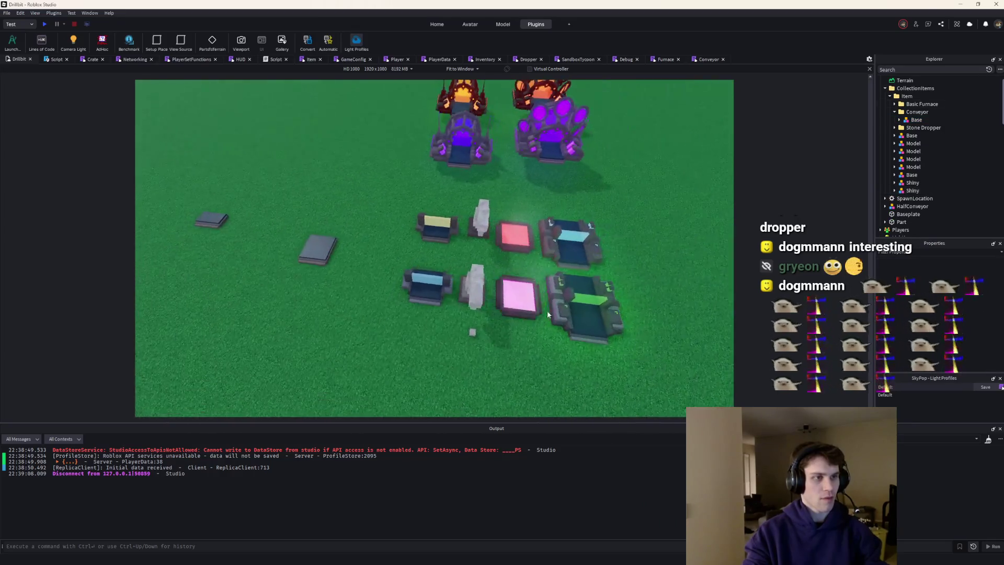
{"action": "left_click_drag", "start_coordinate": [415, 272], "coordinate": [381, 254]}
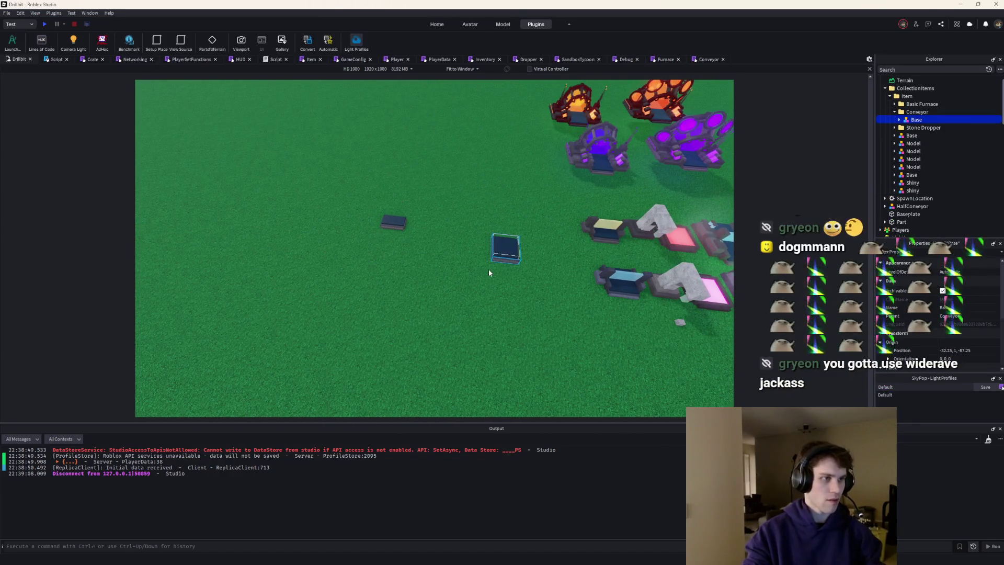
{"action": "key", "text": "w"}
{"action": "key", "text": "a"}
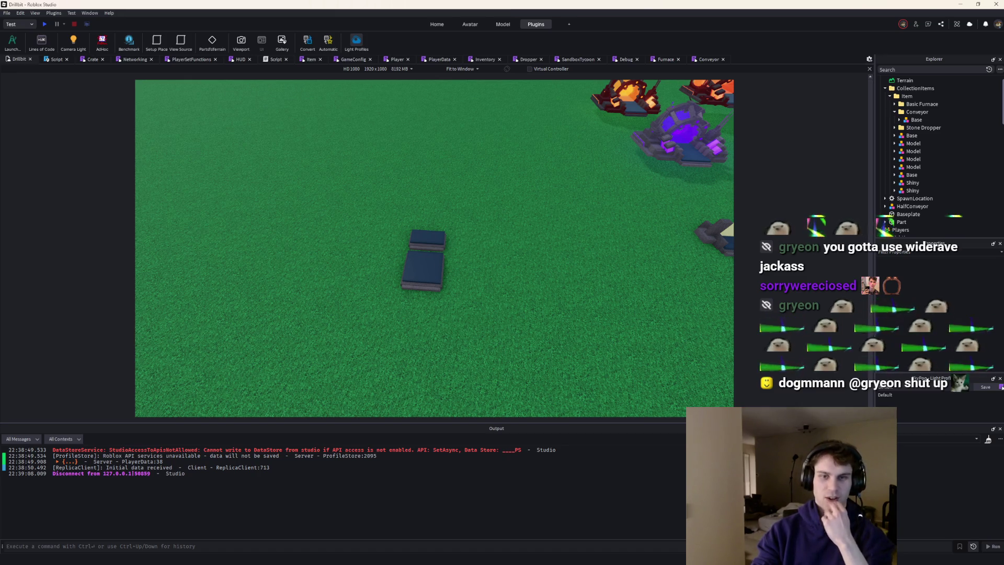
{"action": "left_click_drag", "start_coordinate": [482, 279], "coordinate": [549, 236]}
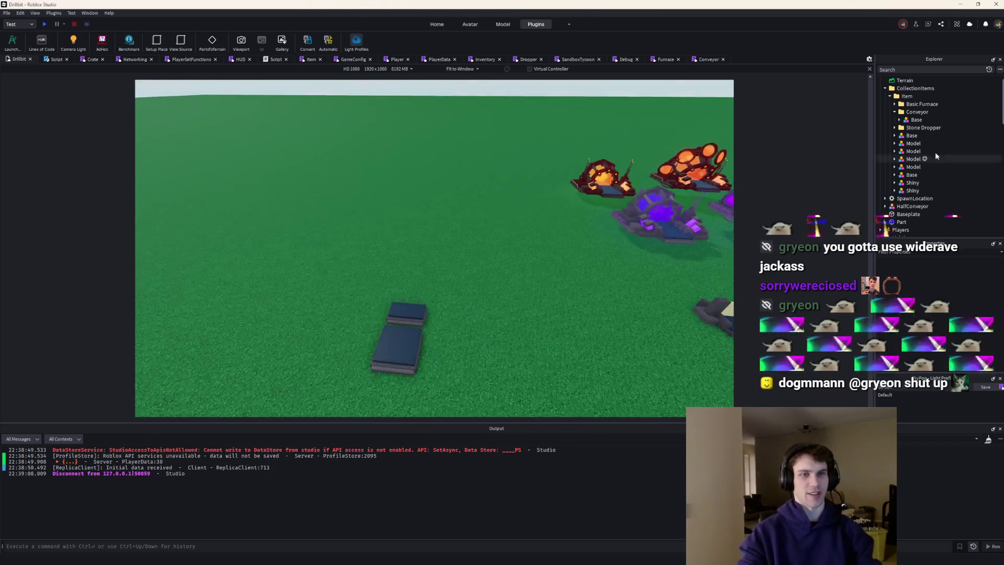
{"action": "scroll", "coordinate": [904, 121], "scroll_direction": "down", "scroll_amount": 2}
{"action": "scroll", "coordinate": [902, 129], "scroll_direction": "down", "scroll_amount": 1}
{"action": "scroll", "coordinate": [902, 129], "scroll_direction": "up", "scroll_amount": 1}
{"action": "scroll", "coordinate": [900, 157], "scroll_direction": "up", "scroll_amount": 2}
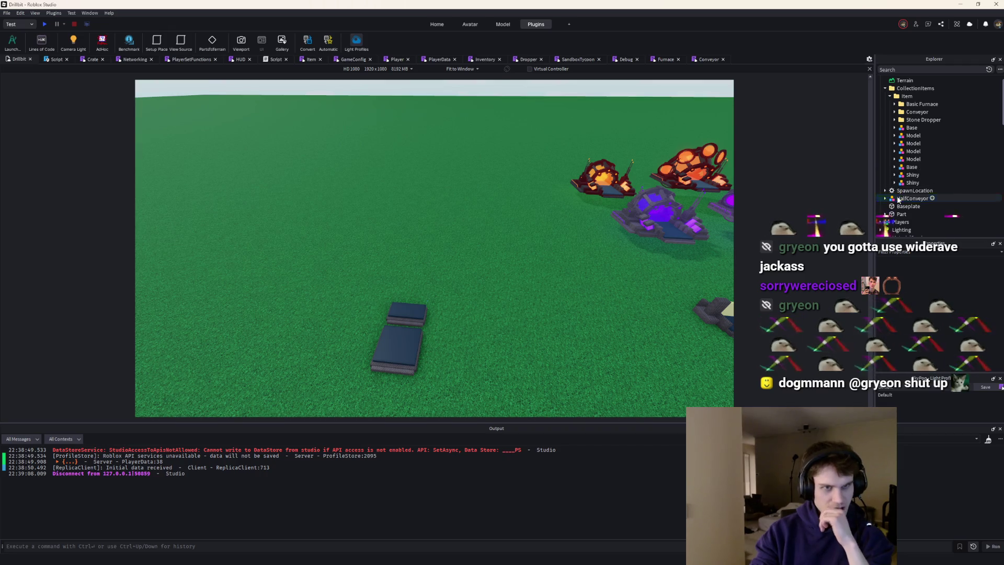
Move HalfConveyor into the Item folder and start a play-test
{"action": "left_click_drag", "start_coordinate": [907, 98], "coordinate": [906, 98]}
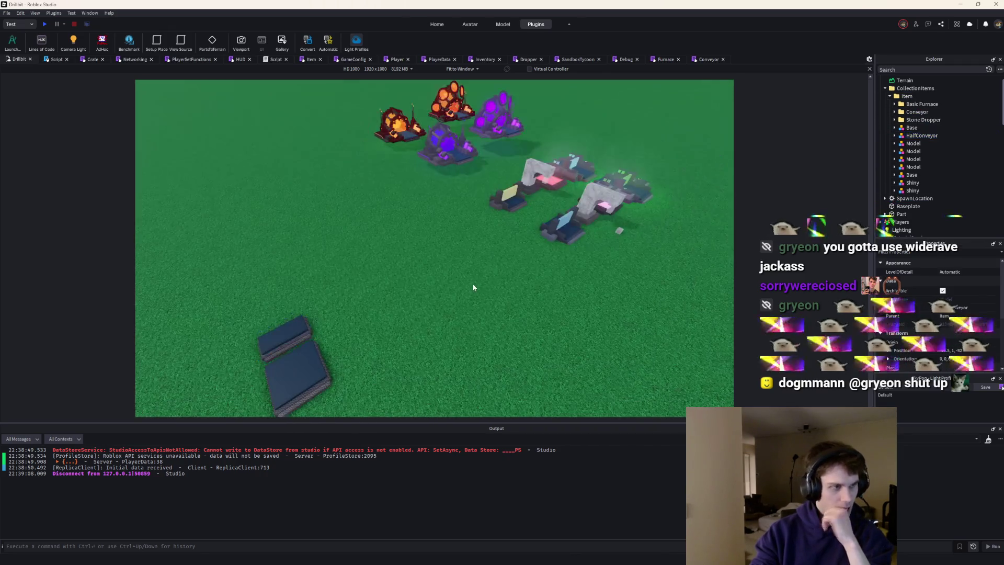
{"action": "scroll", "coordinate": [473, 283], "scroll_direction": "down", "scroll_amount": 3}
{"action": "scroll", "coordinate": [473, 287], "scroll_direction": "down", "scroll_amount": 2}
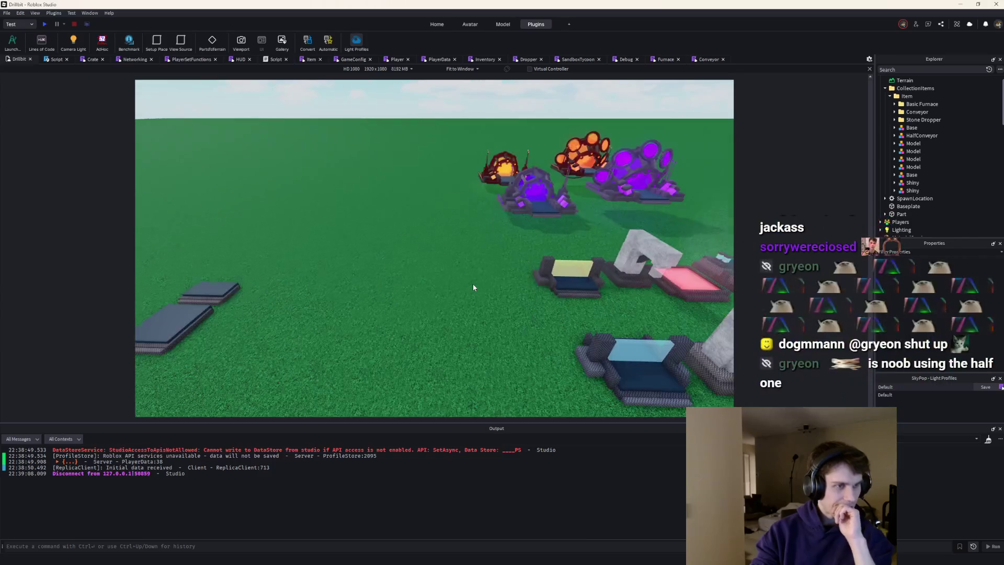
{"action": "scroll", "coordinate": [473, 287], "scroll_direction": "down", "scroll_amount": 2}
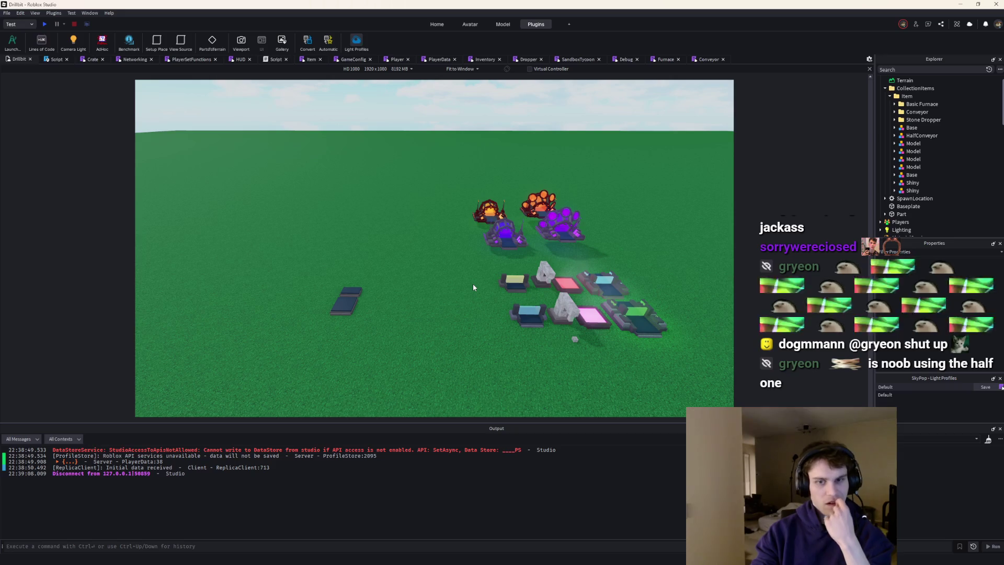
{"action": "right_click", "coordinate": [520, 287]}
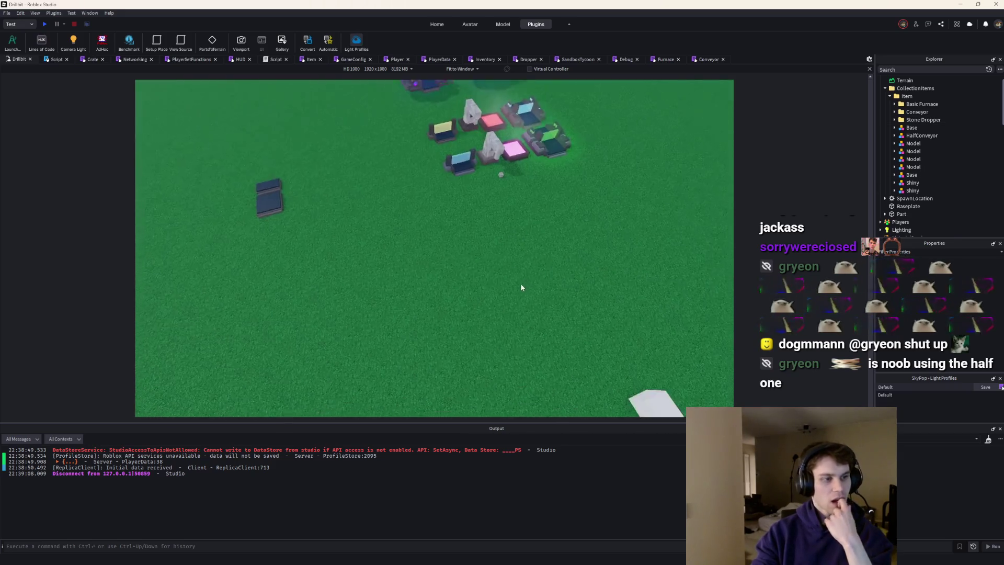
{"action": "scroll", "coordinate": [520, 283], "scroll_direction": "up", "scroll_amount": 3}
{"action": "scroll", "coordinate": [520, 283], "scroll_direction": "down", "scroll_amount": 5}
{"action": "right_click", "coordinate": [521, 283]}
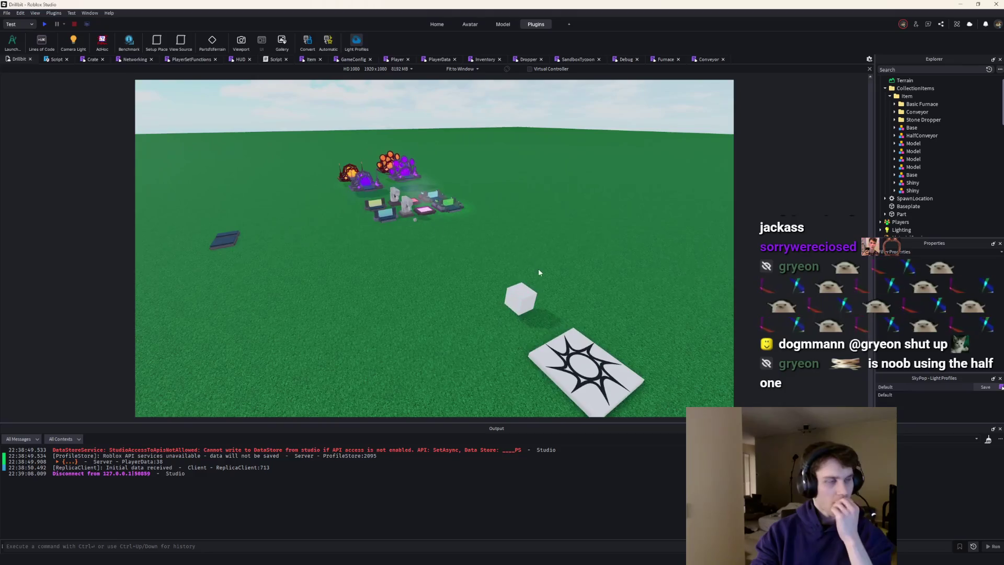
{"action": "left_click", "coordinate": [40, 26]}
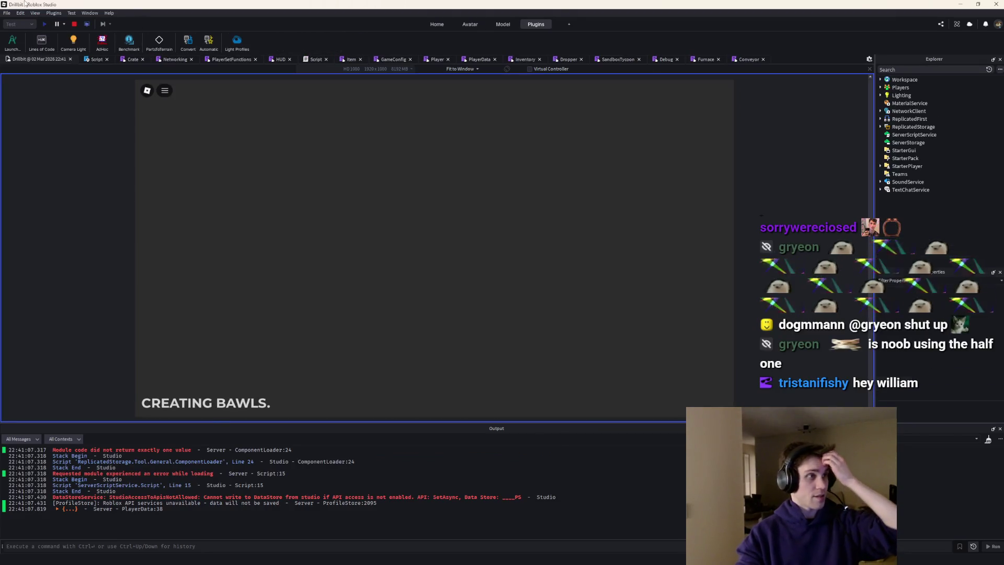
Stop the play-test and follow the ComponentLoader error to the Conveyor module
{"action": "left_click", "coordinate": [72, 24]}
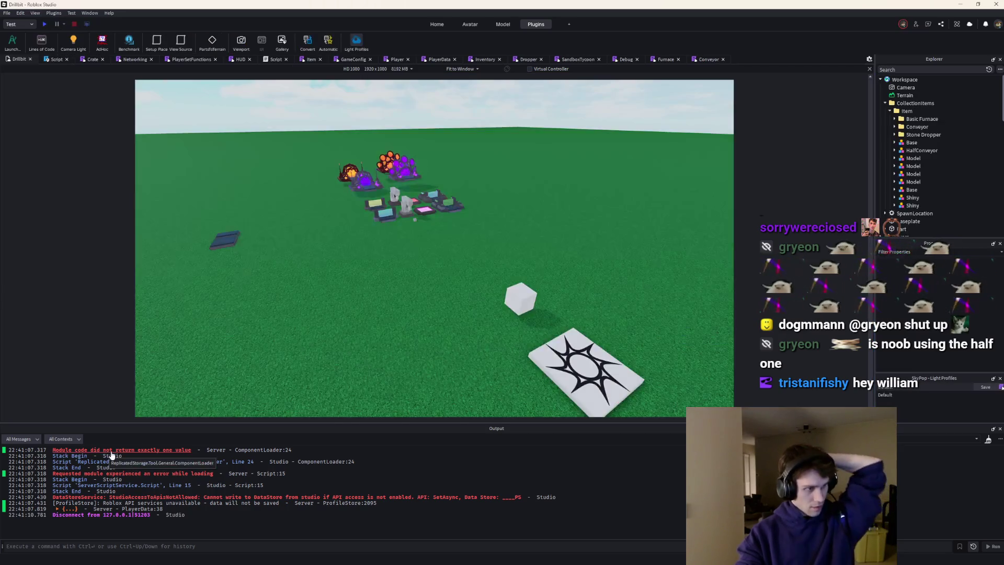
{"action": "left_click", "coordinate": [108, 461]}
{"action": "left_click", "coordinate": [173, 474]}
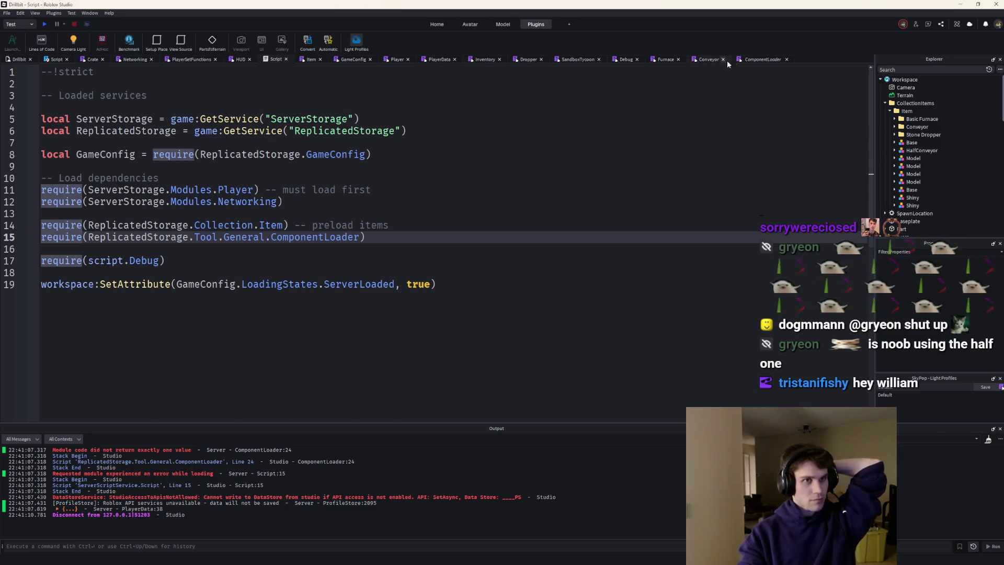
{"action": "left_click", "coordinate": [697, 59]}
Return a clientSided table with an added = function() entry, then start a playtest
{"action": "key", "text": "Return"}
{"action": "key", "text": "Return"}
{"action": "type", "text": "re"}
{"action": "key", "text": "Tab"}
{"action": "type", "text": "{"}
{"action": "key", "text": "Return"}
{"action": "type", "text": "clientSided = true,"}
{"action": "key", "text": "Return"}
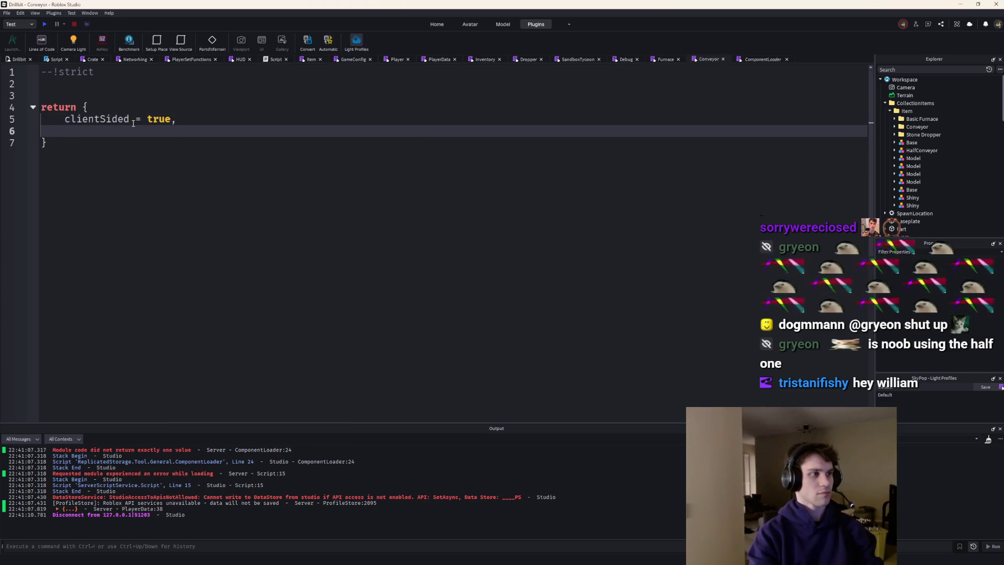
{"action": "type", "text": "addeed ="}
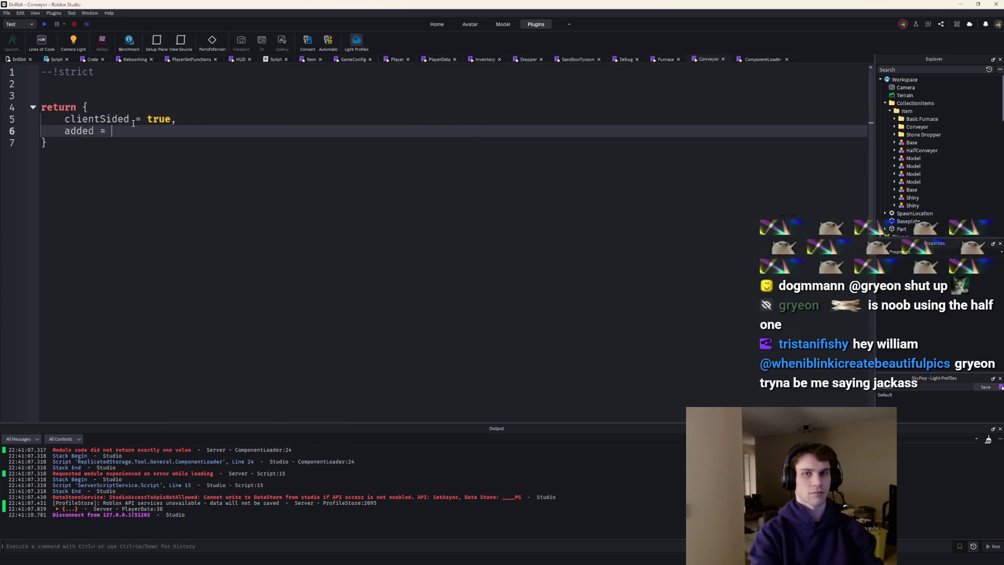
{"action": "type", "text": "function"}
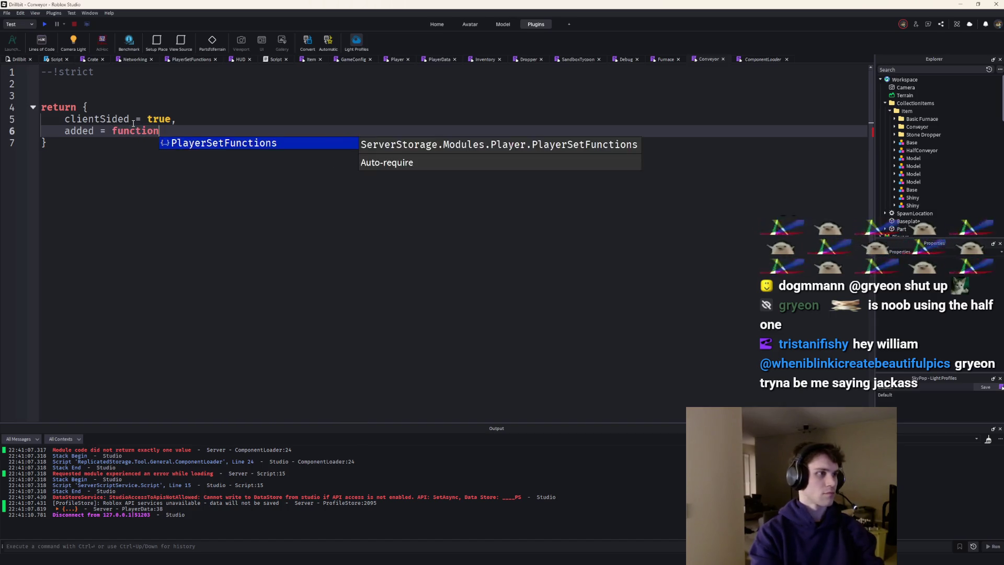
{"action": "type", "text": "()"}
{"action": "key", "text": "Return"}
{"action": "left_click", "coordinate": [45, 23]}
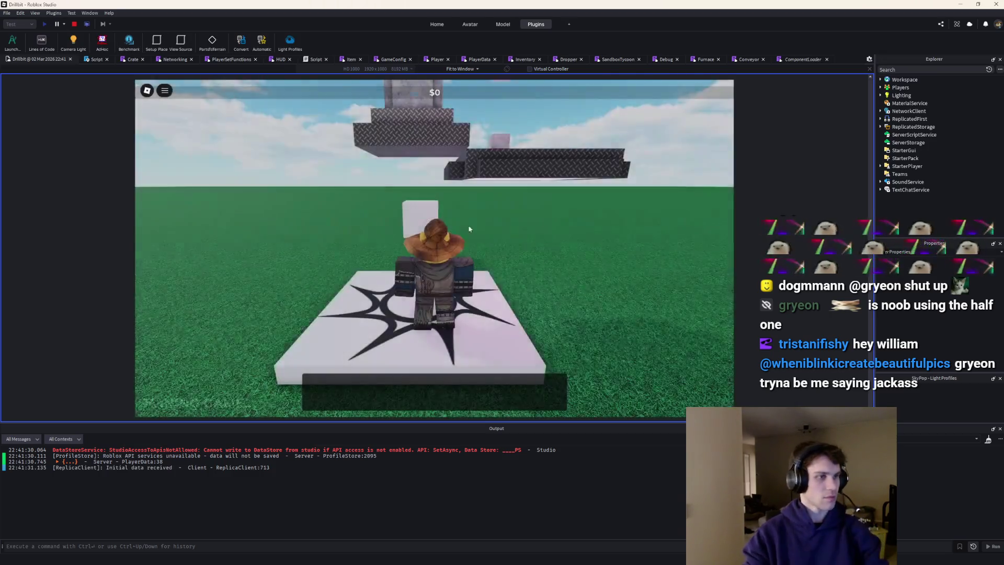
Walk between the dropper pads and crate, rolling it twice until a shiny Stone Dropper is won, then stop
{"action": "key", "text": "w"}
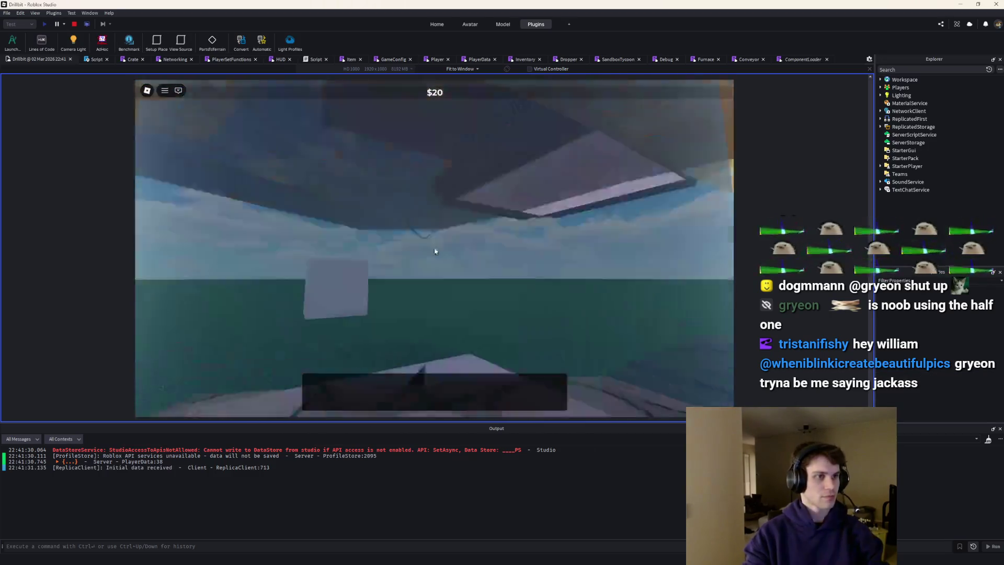
{"action": "key", "text": "s"}
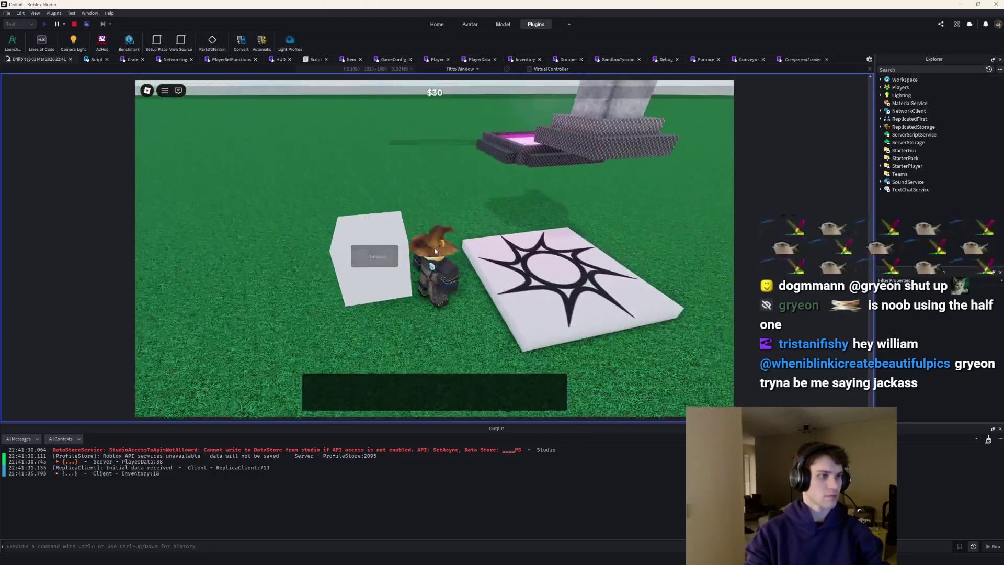
{"action": "key", "text": "e"}
{"action": "key", "text": "e"}
{"action": "key", "text": "e"}
{"action": "key", "text": "e"}
{"action": "key", "text": "w"}
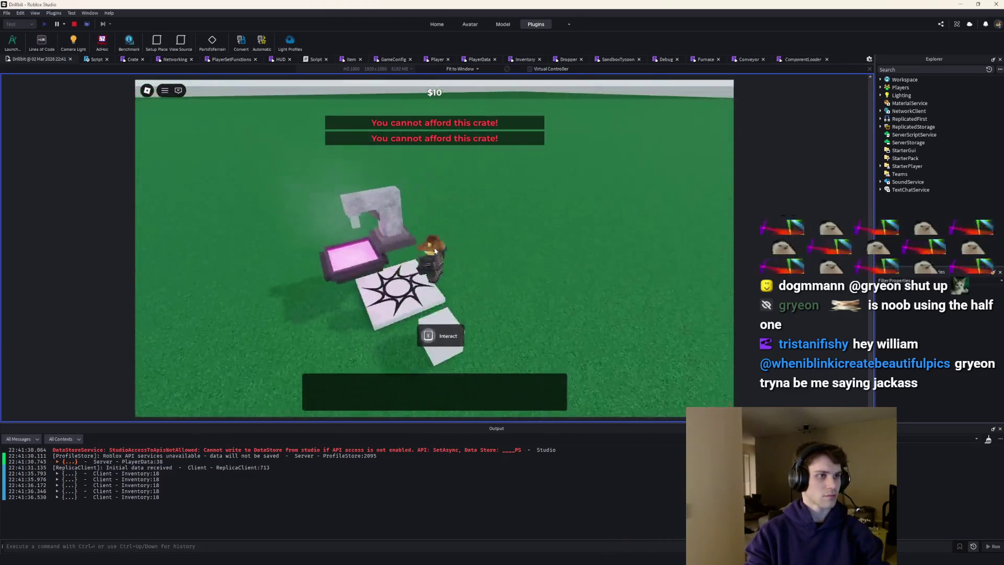
{"action": "key", "text": "w"}
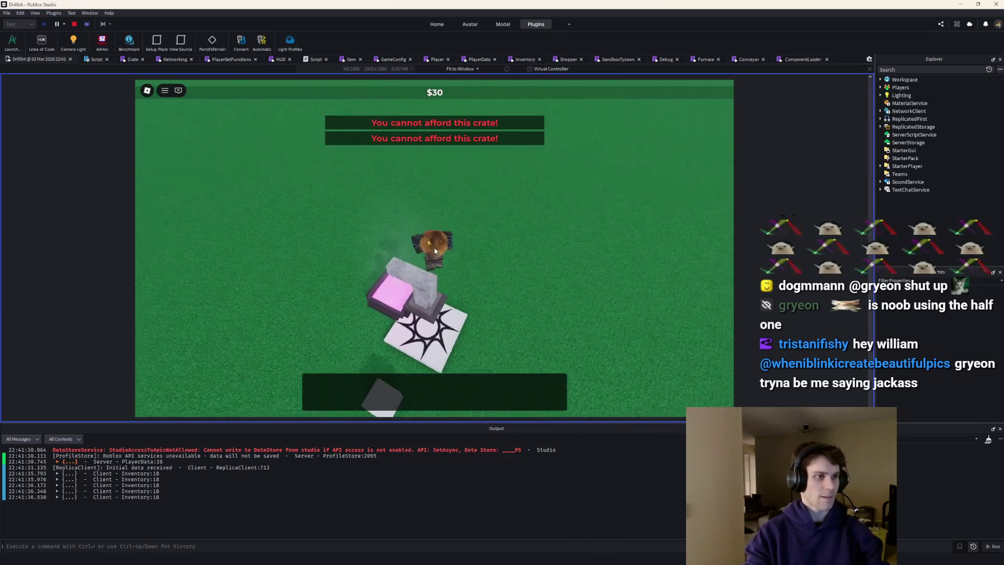
{"action": "key", "text": "s"}
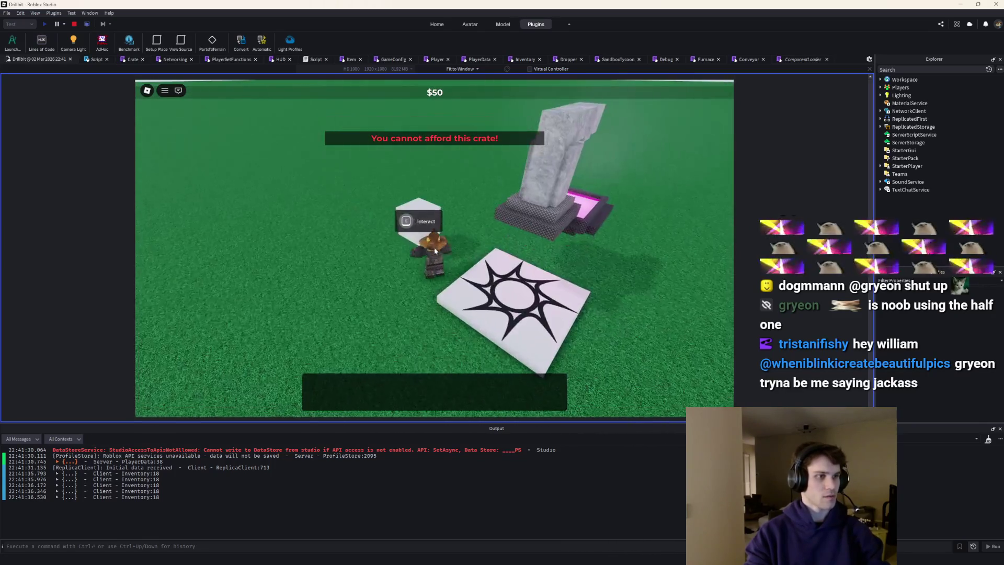
{"action": "key", "text": "e"}
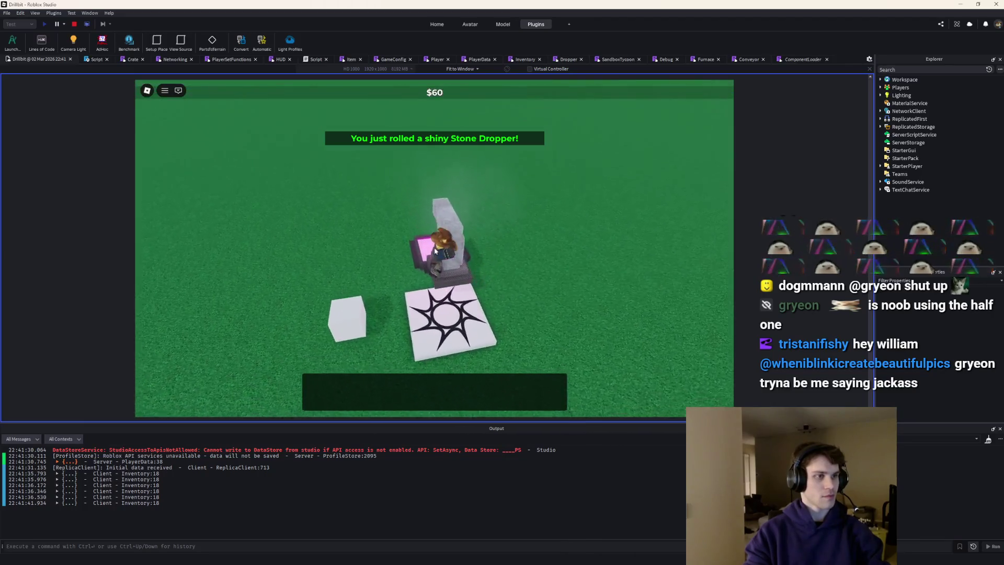
{"action": "key", "text": "w"}
{"action": "key", "text": "shift+F5"}
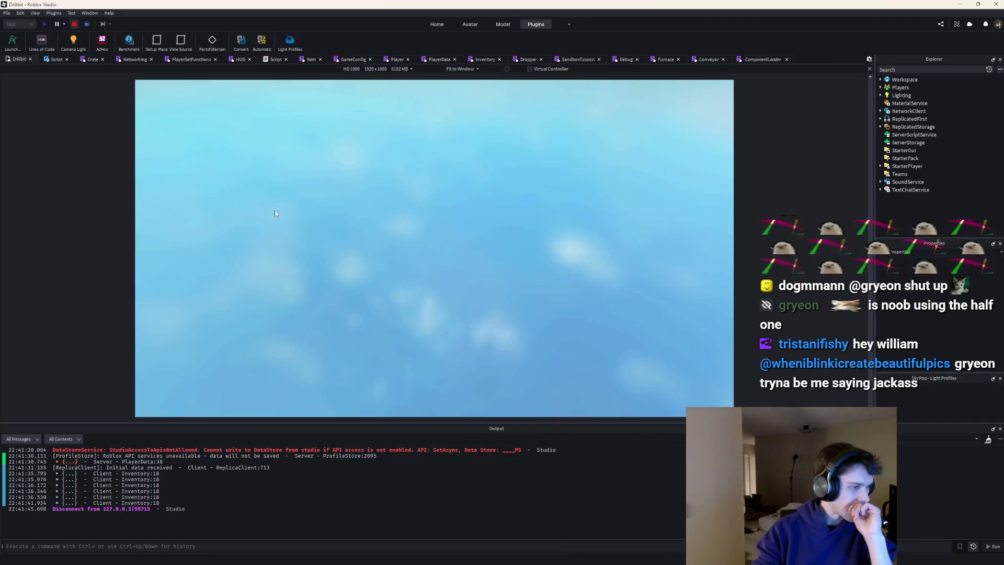
Collapse the Item folder and select the stone dropper model in the viewport
{"action": "left_click", "coordinate": [889, 110]}
{"action": "scroll", "coordinate": [890, 111], "scroll_direction": "down", "scroll_amount": 3}
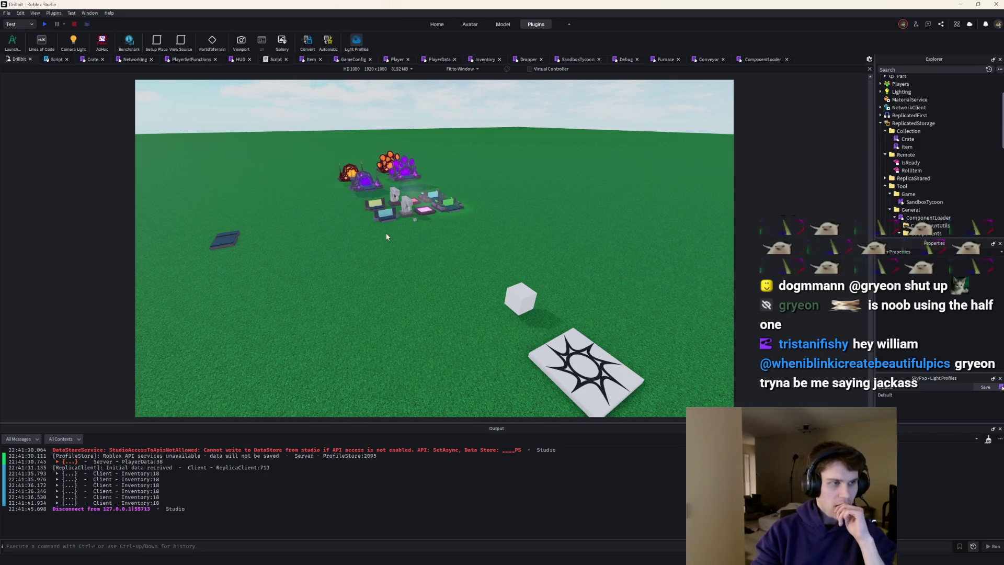
{"action": "scroll", "coordinate": [386, 231], "scroll_direction": "up", "scroll_amount": 3}
{"action": "scroll", "coordinate": [389, 229], "scroll_direction": "up", "scroll_amount": 3}
{"action": "scroll", "coordinate": [386, 236], "scroll_direction": "down", "scroll_amount": 10}
{"action": "scroll", "coordinate": [381, 233], "scroll_direction": "up", "scroll_amount": 4}
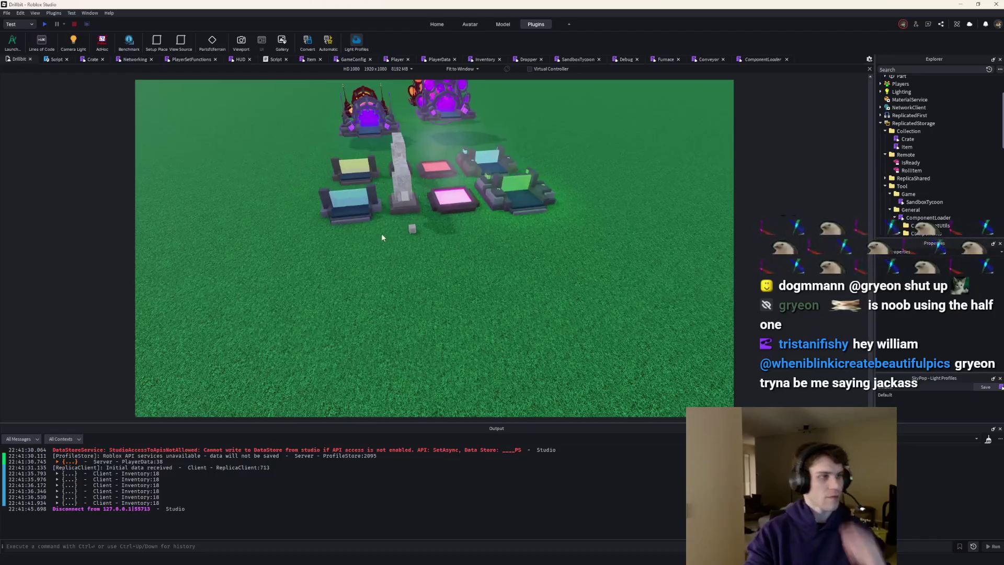
{"action": "scroll", "coordinate": [423, 228], "scroll_direction": "down", "scroll_amount": 2}
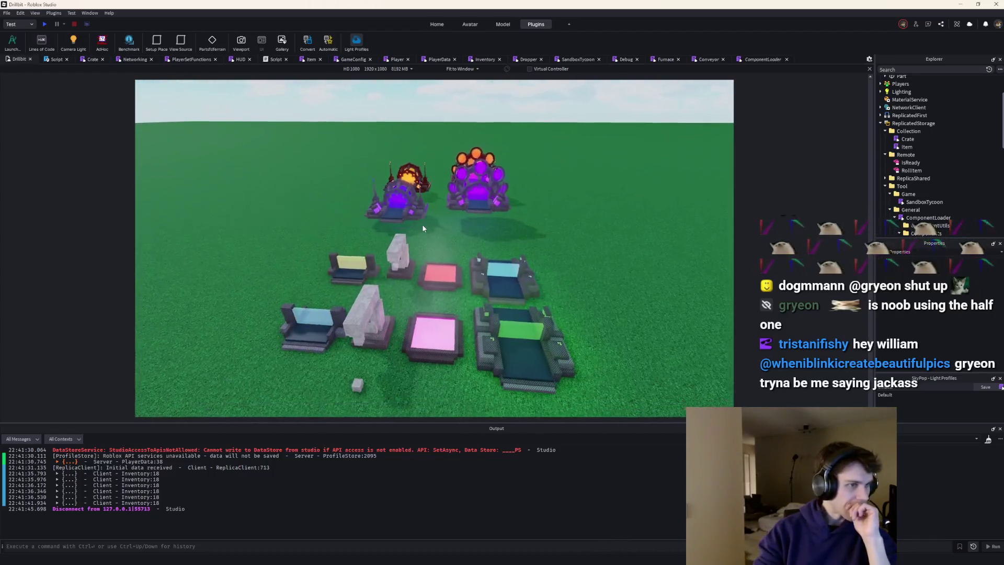
{"action": "scroll", "coordinate": [422, 227], "scroll_direction": "up", "scroll_amount": 3}
{"action": "left_click", "coordinate": [423, 228]}
{"action": "scroll", "coordinate": [423, 228], "scroll_direction": "down", "scroll_amount": 5}
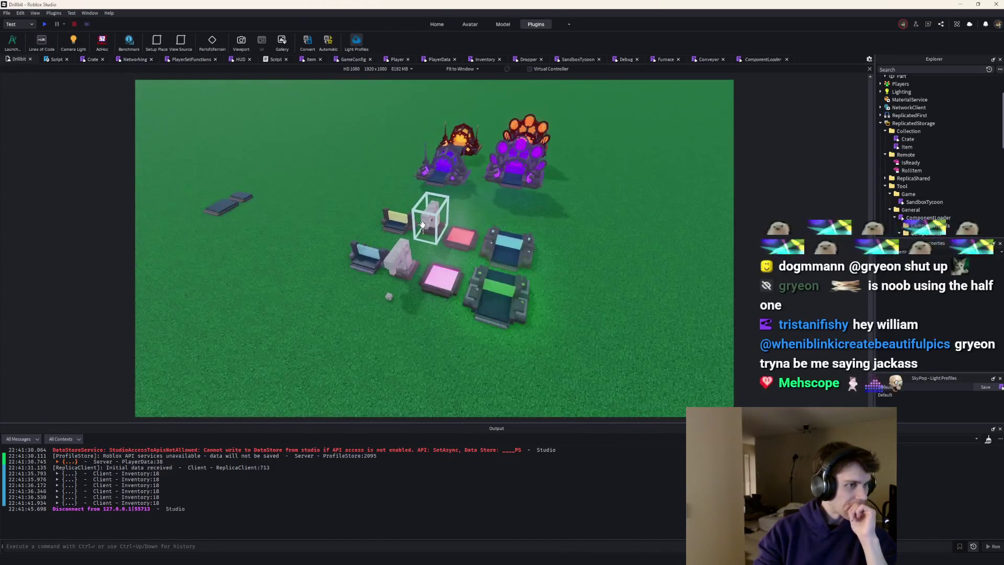
{"action": "scroll", "coordinate": [422, 226], "scroll_direction": "up", "scroll_amount": 4}
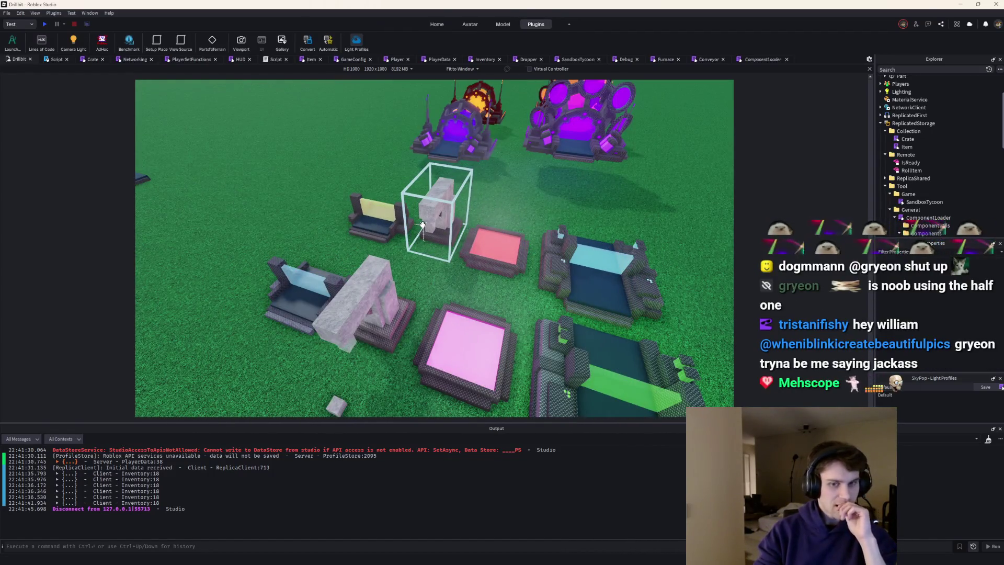
{"action": "scroll", "coordinate": [421, 226], "scroll_direction": "down", "scroll_amount": 5}
{"action": "scroll", "coordinate": [421, 227], "scroll_direction": "up", "scroll_amount": 6}
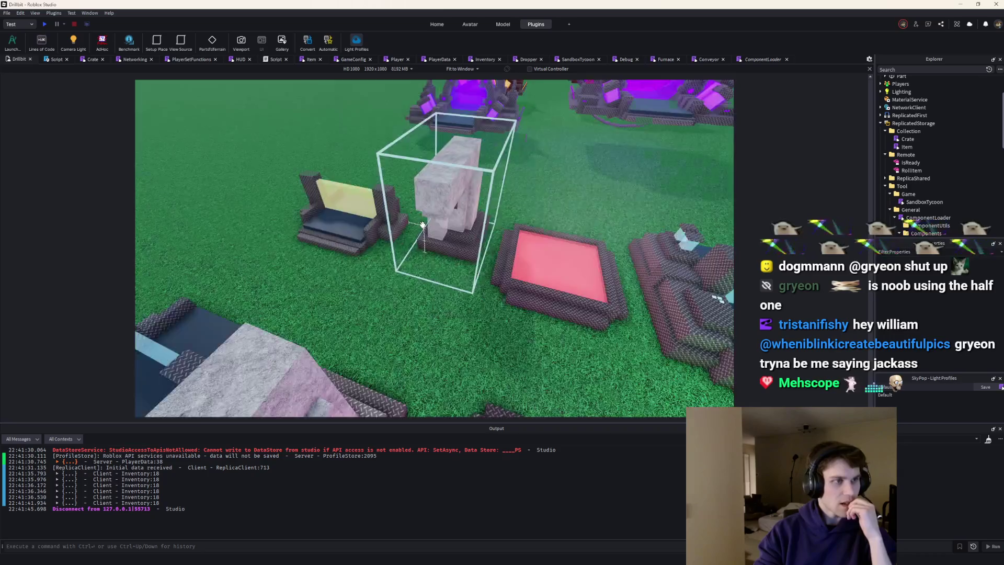
{"action": "scroll", "coordinate": [421, 226], "scroll_direction": "down", "scroll_amount": 3}
{"action": "scroll", "coordinate": [422, 224], "scroll_direction": "up", "scroll_amount": 2}
{"action": "scroll", "coordinate": [422, 224], "scroll_direction": "up", "scroll_amount": 5}
{"action": "scroll", "coordinate": [421, 224], "scroll_direction": "down", "scroll_amount": 1}
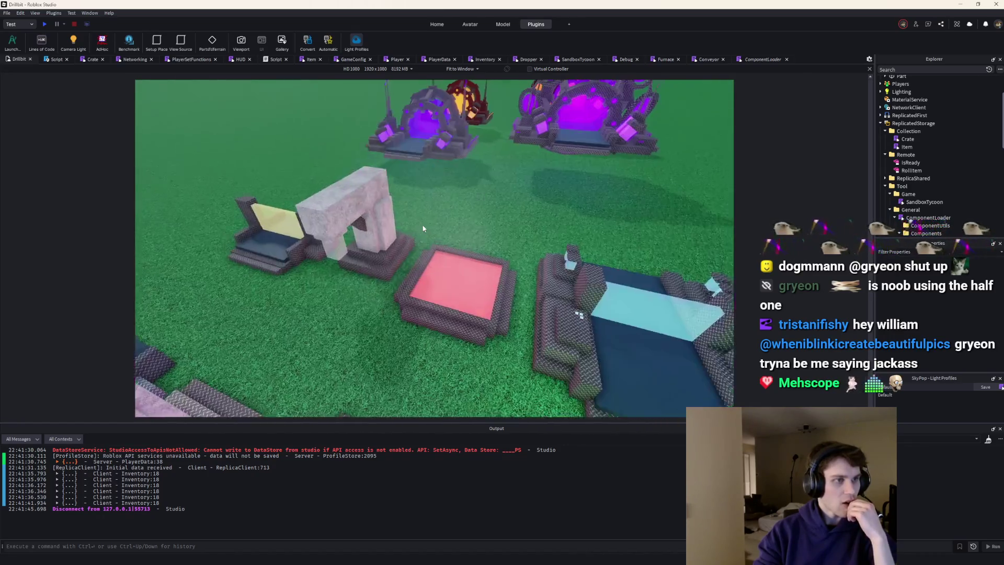
{"action": "scroll", "coordinate": [422, 224], "scroll_direction": "down", "scroll_amount": 6}
{"action": "scroll", "coordinate": [422, 225], "scroll_direction": "up", "scroll_amount": 3}
{"action": "scroll", "coordinate": [423, 225], "scroll_direction": "down", "scroll_amount": 4}
{"action": "scroll", "coordinate": [422, 225], "scroll_direction": "up", "scroll_amount": 2}
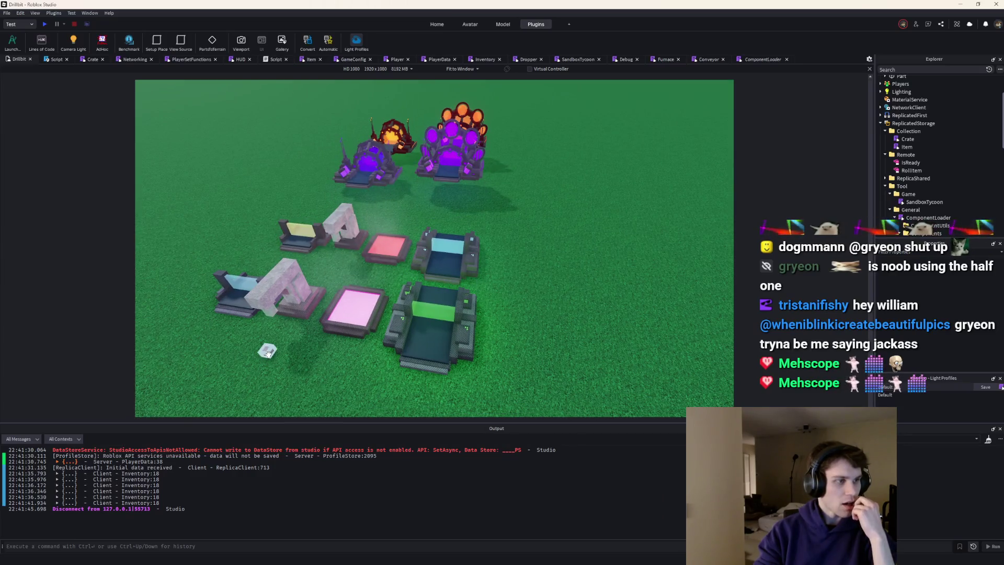
{"action": "scroll", "coordinate": [267, 351], "scroll_direction": "down", "scroll_amount": 2}
{"action": "scroll", "coordinate": [412, 375], "scroll_direction": "down", "scroll_amount": 3}
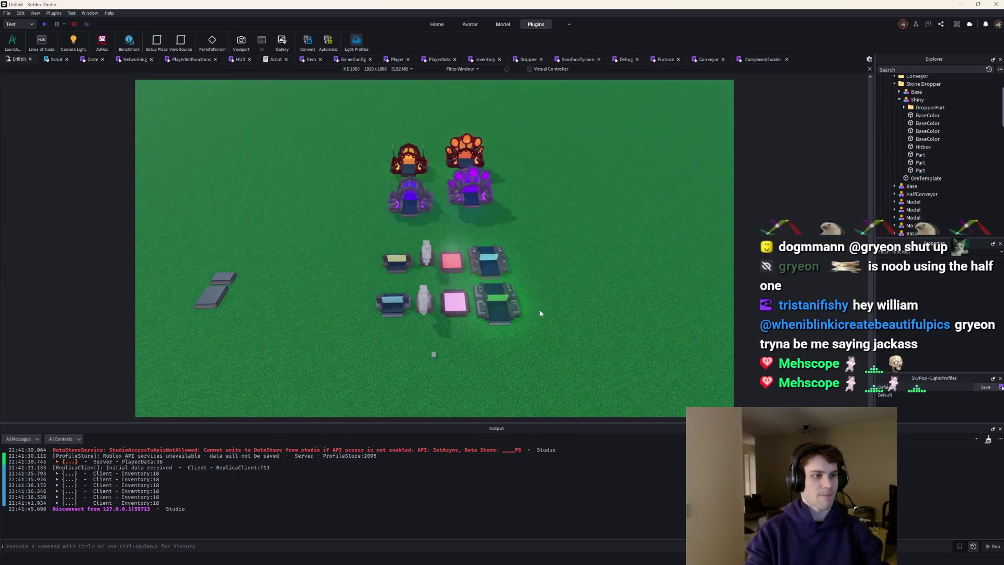
Box-select all dropper and furnace models and bring up Export Selection, cancelling the first attempt
{"action": "left_click_drag", "start_coordinate": [572, 336], "coordinate": [325, 235]}
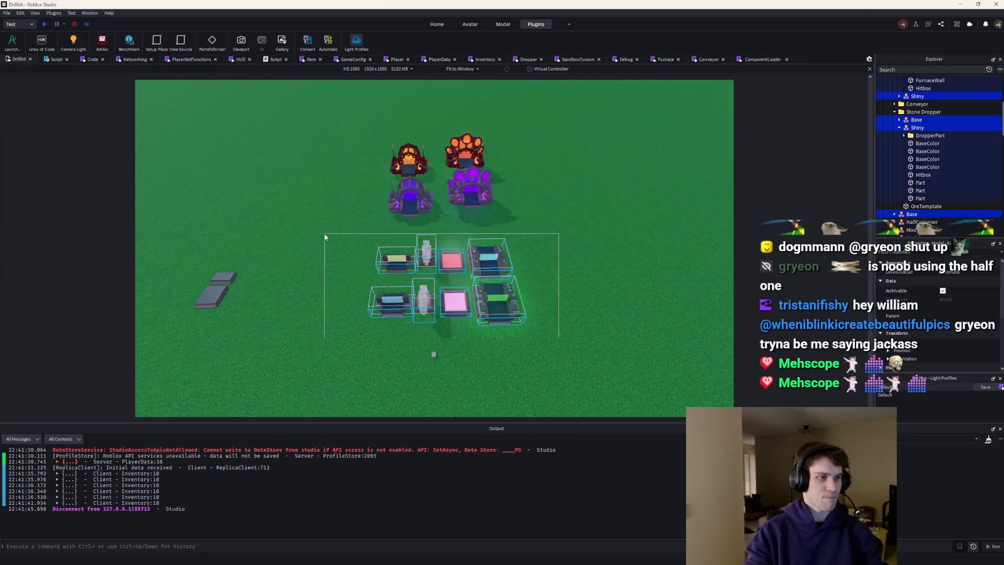
{"action": "right_click", "coordinate": [908, 130]}
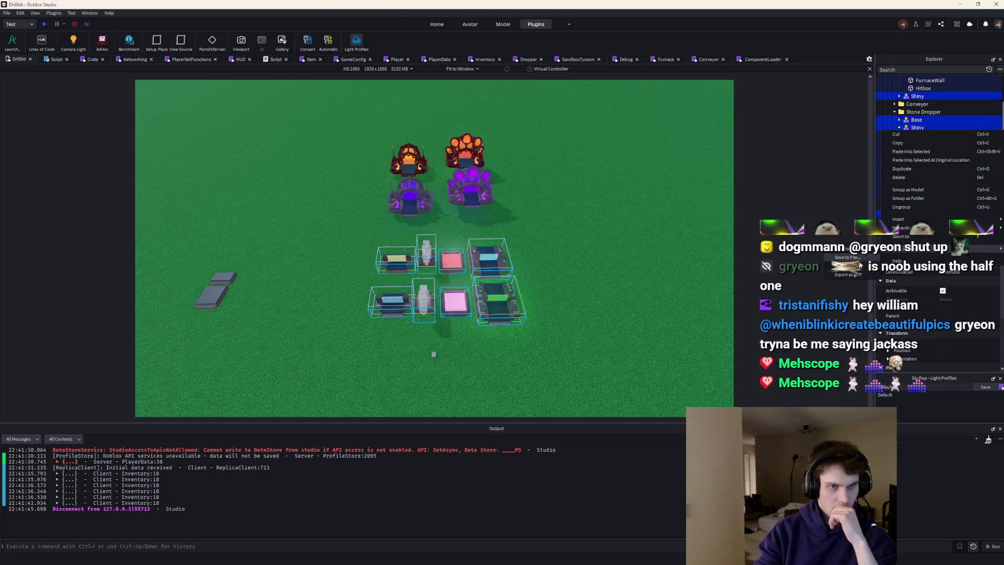
{"action": "left_click", "coordinate": [847, 274]}
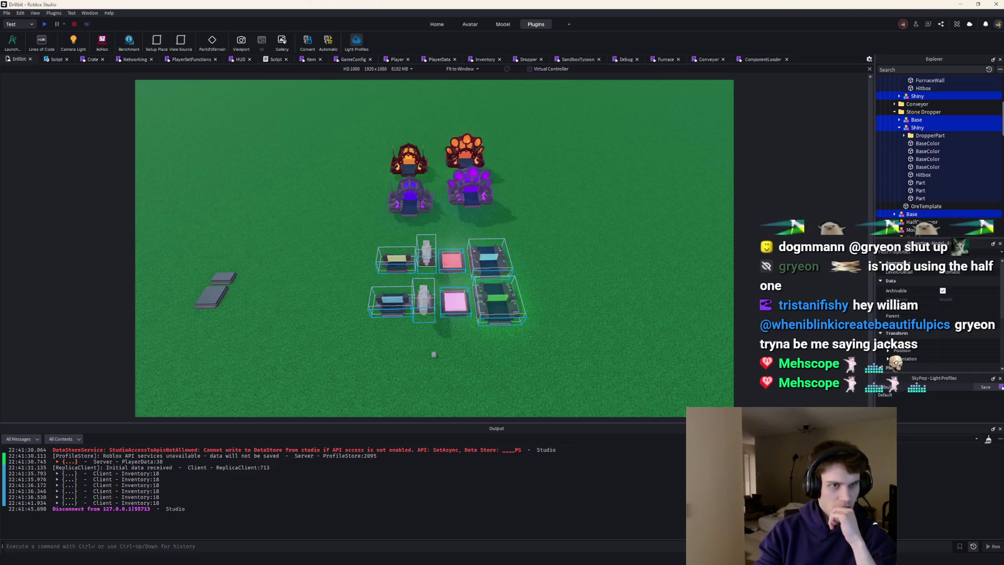
{"action": "key", "text": "Escape"}
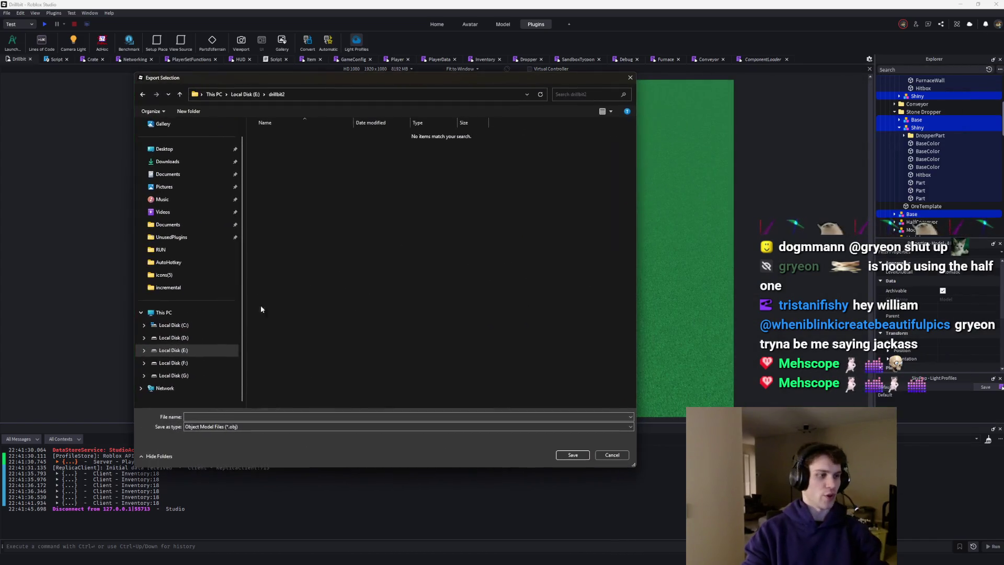
Save the export as crate.obj inside a new crate1 folder, then switch to the Icon Generator page
{"action": "right_click", "coordinate": [376, 234]}
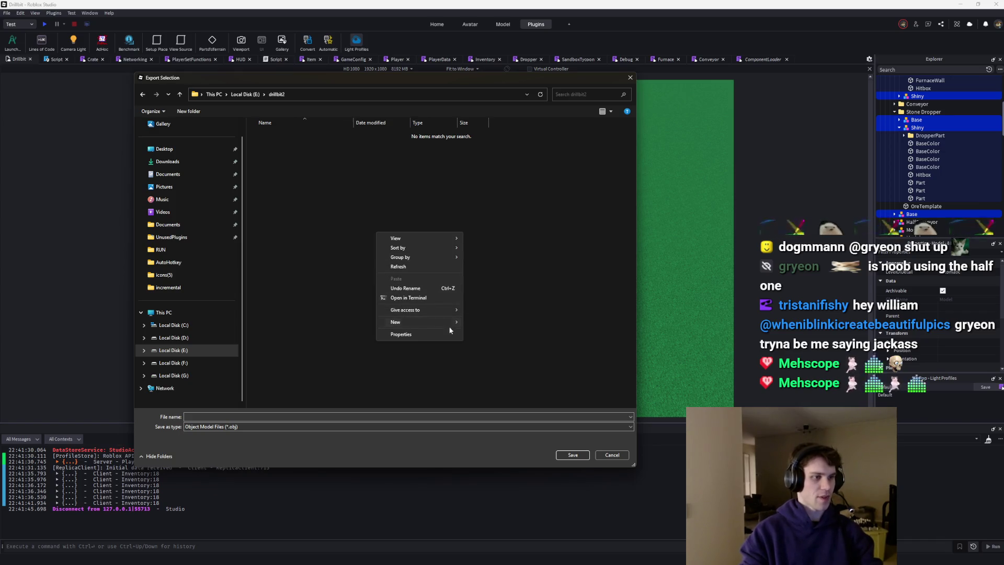
{"action": "mouse_move", "coordinate": [420, 321]}
{"action": "left_click", "coordinate": [476, 322]}
{"action": "type", "text": "crat"}
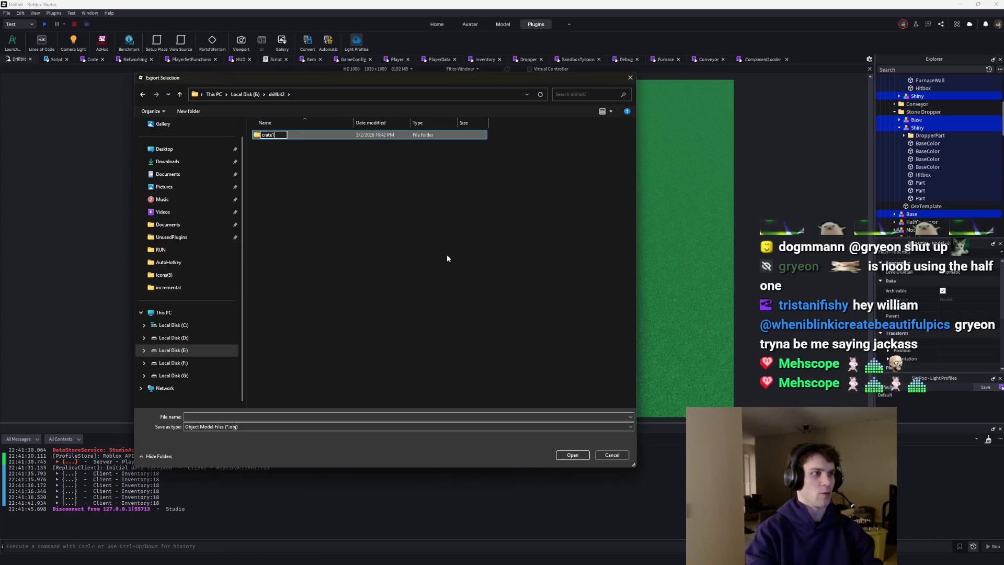
{"action": "type", "text": "e1"}
{"action": "key", "text": "Return"}
{"action": "double_click", "coordinate": [282, 137]}
{"action": "left_click", "coordinate": [226, 417]}
{"action": "type", "text": "crate"}
{"action": "key", "text": "Return"}
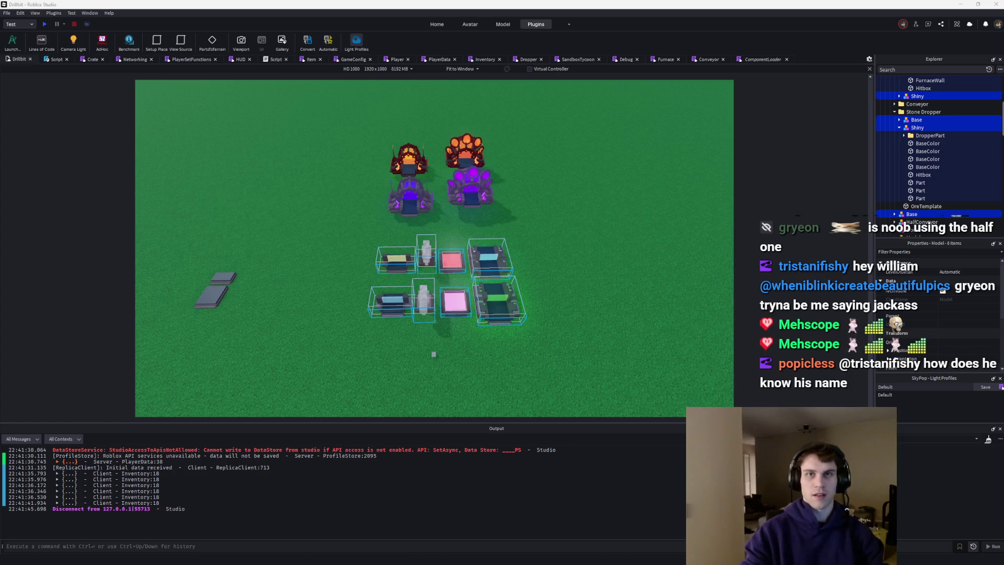
{"action": "key", "text": "alt+Tab"}
Load the exported OBJ files so icons items_1 through items_8 render
{"action": "left_click", "coordinate": [30, 71]}
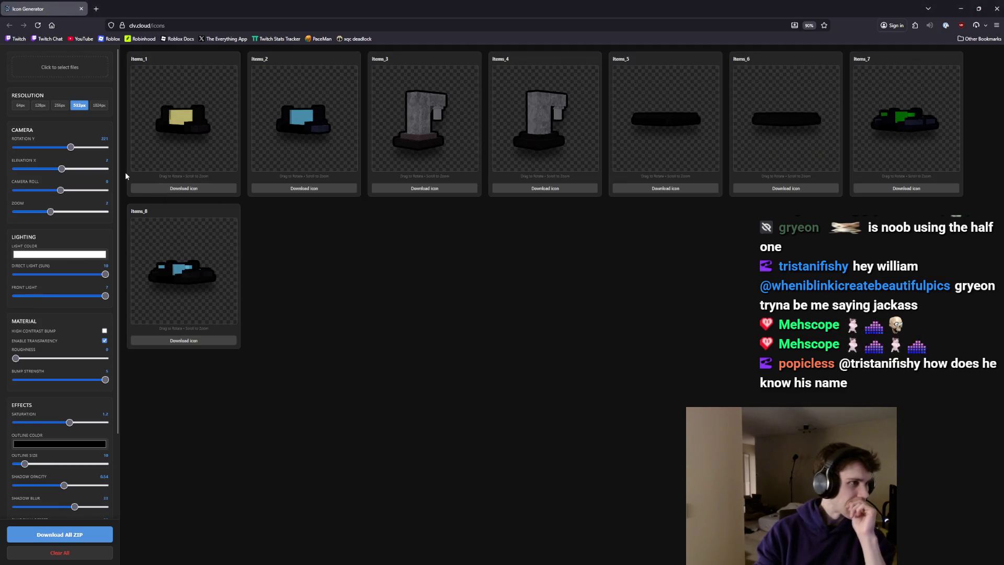
Rotate, tilt and zoom the item icon previews to a larger, better angle
{"action": "left_click_drag", "start_coordinate": [70, 148], "coordinate": [24, 147]}
{"action": "mouse_move", "coordinate": [60, 190]}
{"action": "left_mouse_down"}
{"action": "mouse_move", "coordinate": [71, 191]}
{"action": "mouse_move", "coordinate": [61, 191]}
{"action": "mouse_move", "coordinate": [70, 169]}
{"action": "left_mouse_up"}
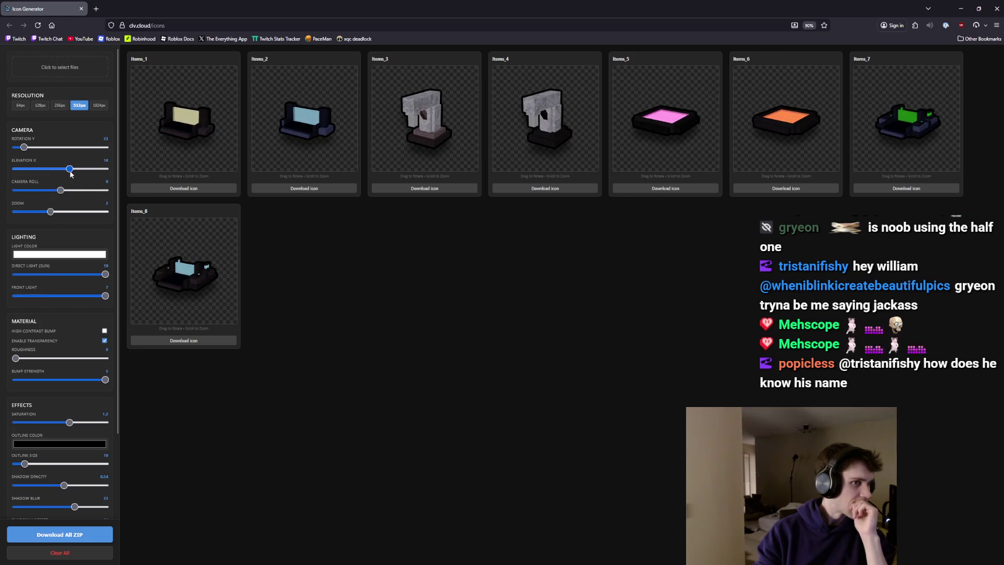
{"action": "left_click_drag", "start_coordinate": [50, 212], "coordinate": [43, 212]}
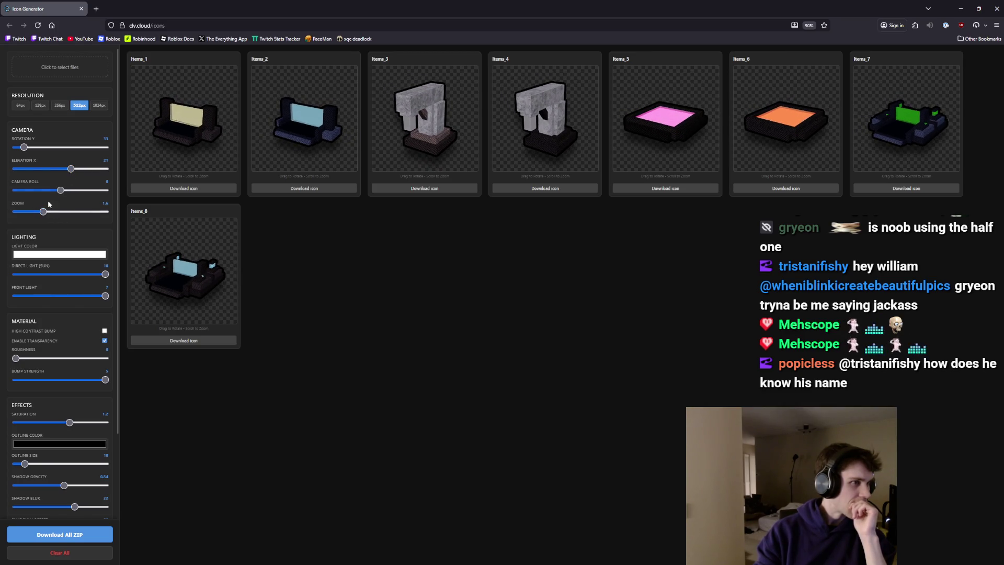
{"action": "left_click_drag", "start_coordinate": [31, 148], "coordinate": [27, 148]}
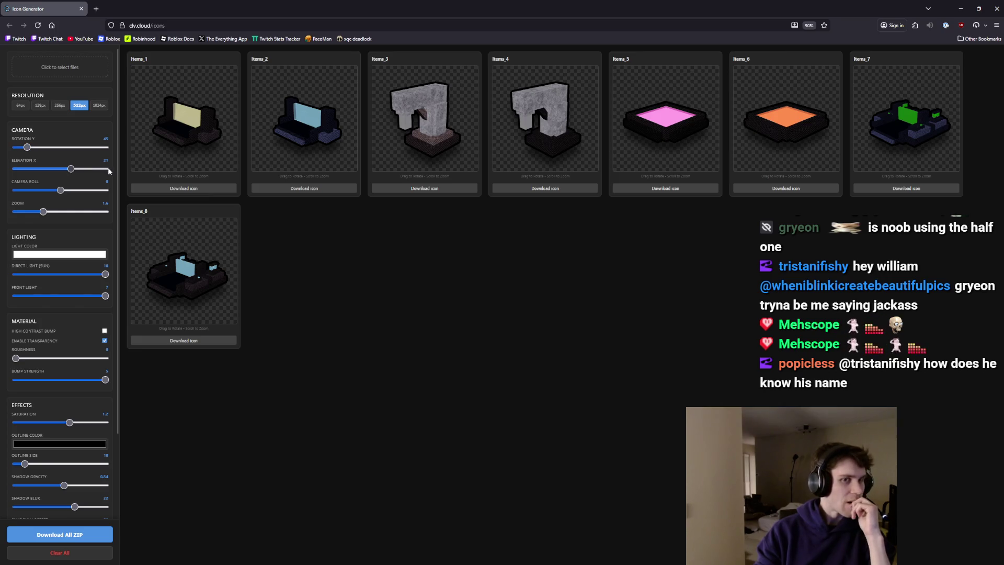
Leave High Contrast Bump off after trying it and set material roughness to 0.4
{"action": "left_click_drag", "start_coordinate": [16, 359], "coordinate": [69, 359]}
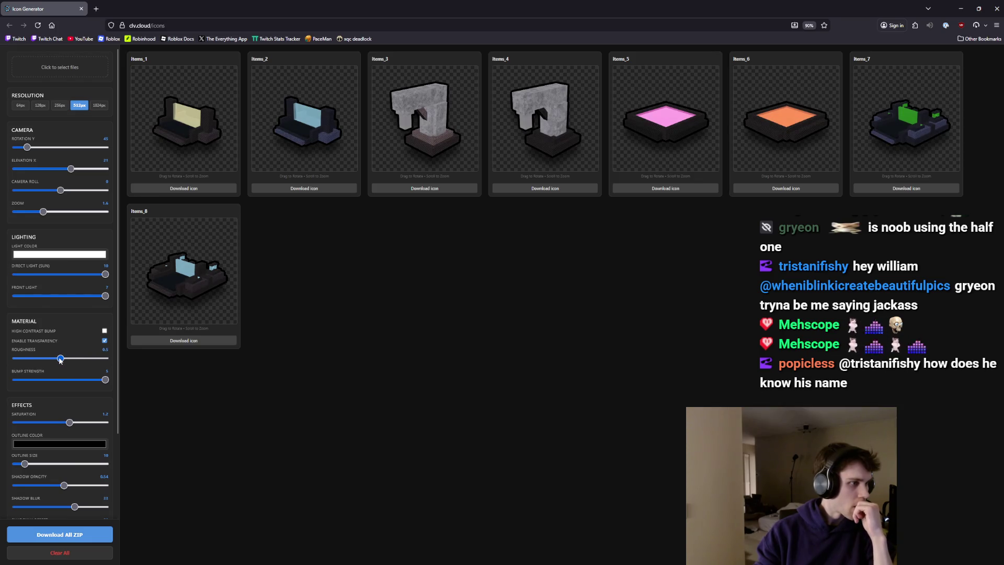
{"action": "left_click", "coordinate": [105, 332]}
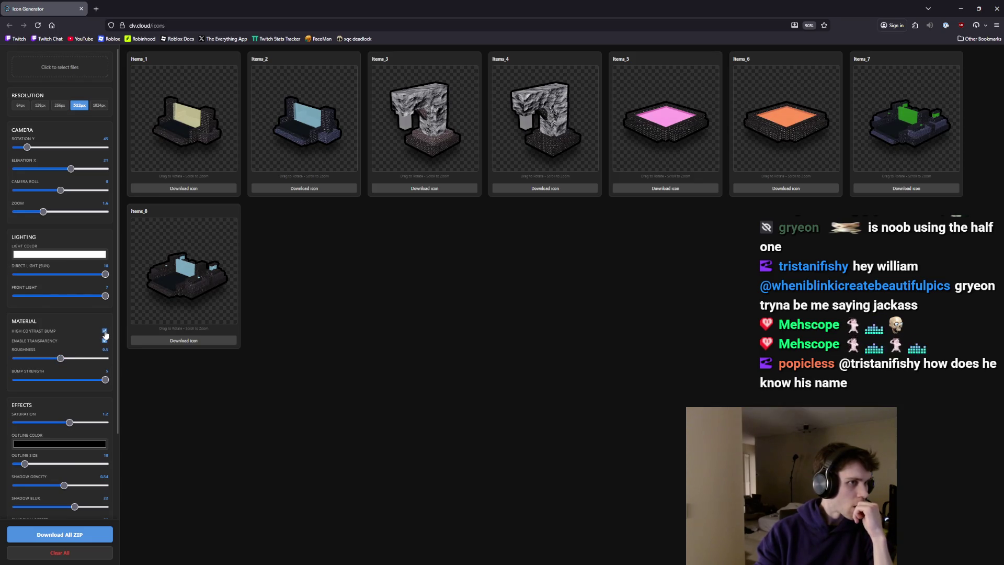
{"action": "left_click", "coordinate": [104, 332]}
{"action": "mouse_move", "coordinate": [62, 361]}
{"action": "left_mouse_down"}
{"action": "mouse_move", "coordinate": [76, 361]}
{"action": "mouse_move", "coordinate": [51, 362]}
{"action": "left_mouse_up"}
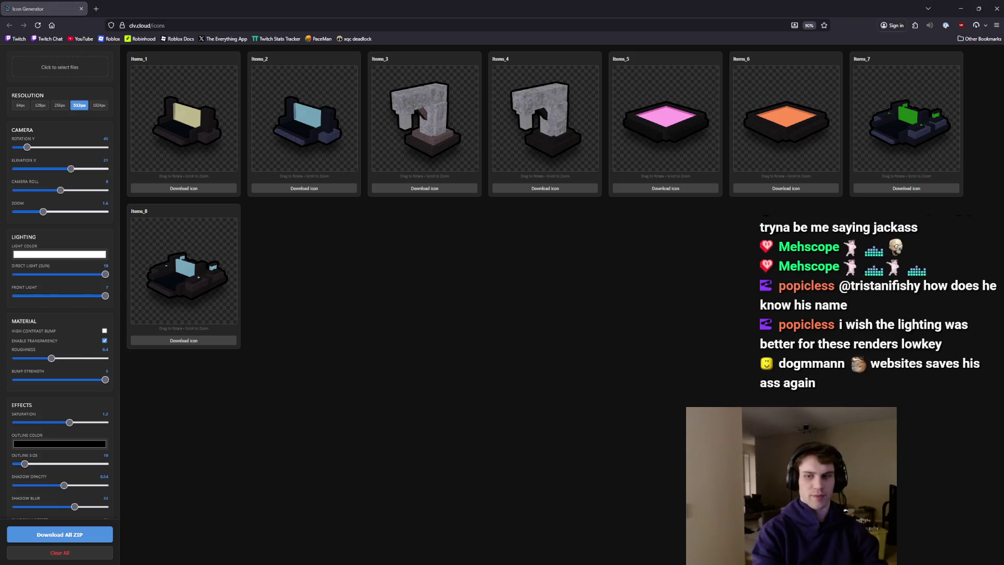
{"action": "key", "text": "super+shift+s"}
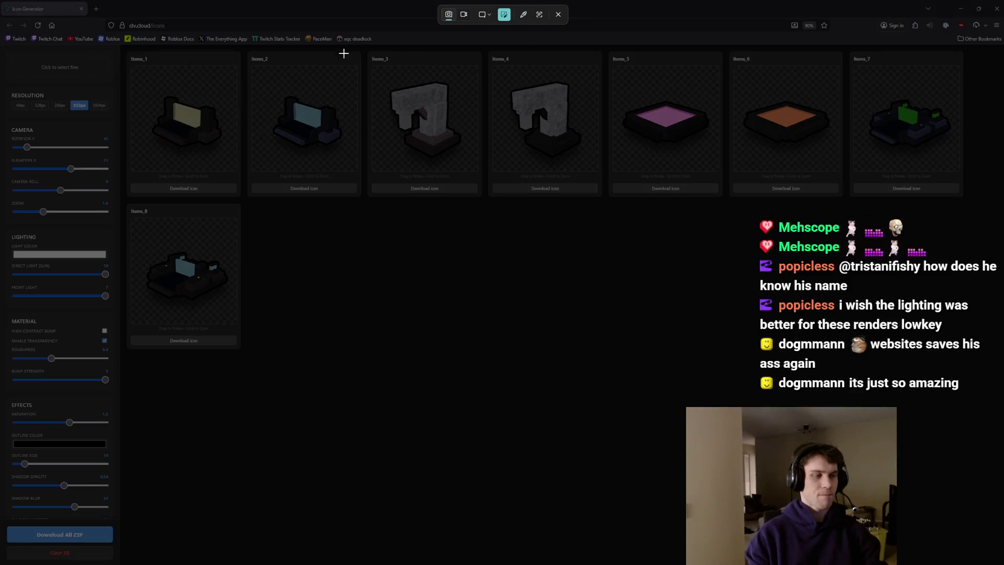
Capture a snip of the whole eight-icon grid to the clipboard
{"action": "left_click_drag", "start_coordinate": [108, 28], "coordinate": [972, 394]}
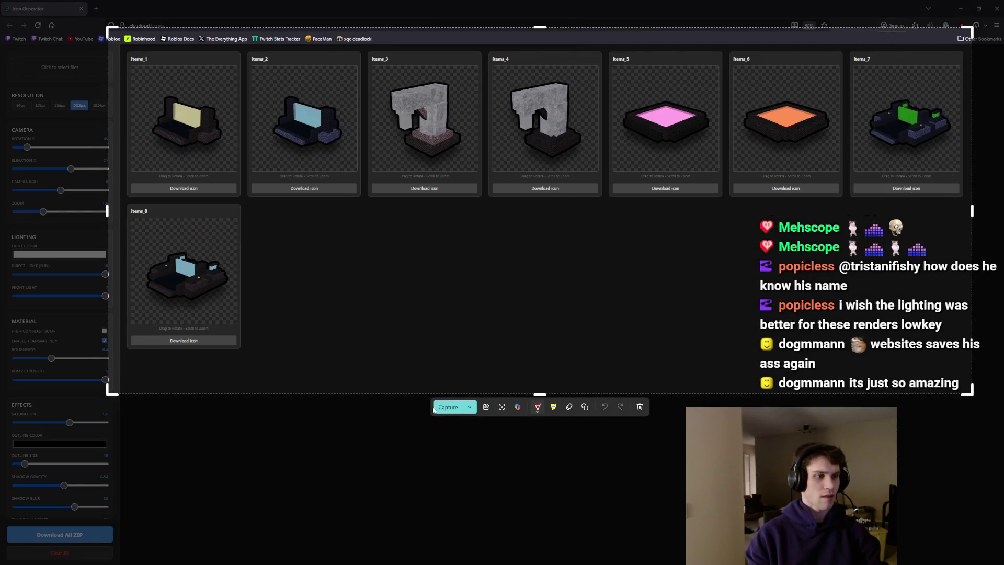
{"action": "left_click", "coordinate": [448, 407]}
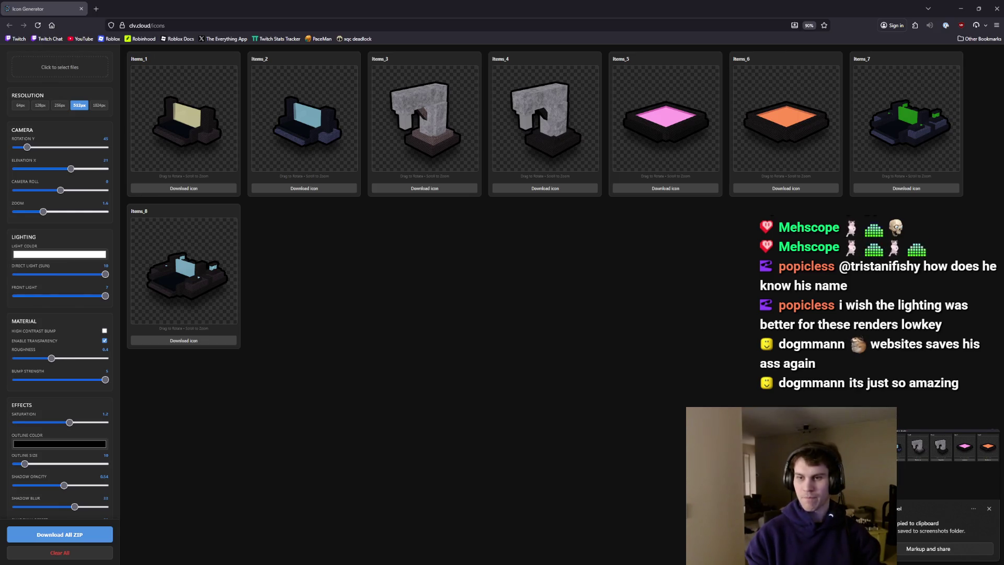
Leave the disconnected game session and switch back to Roblox Studio's scene
{"action": "key", "text": "alt+Tab"}
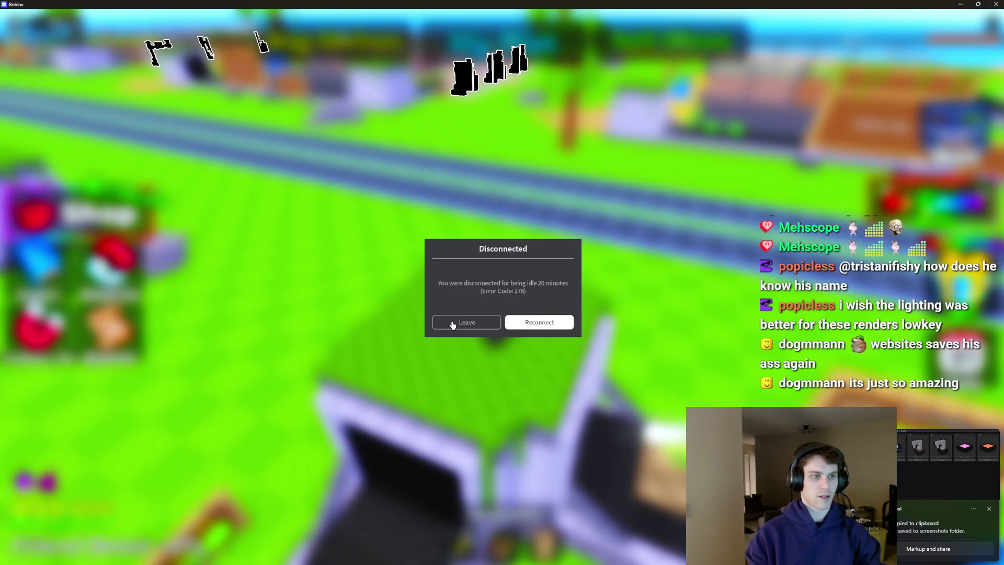
{"action": "left_click", "coordinate": [467, 322]}
{"action": "key", "text": "alt+Tab"}
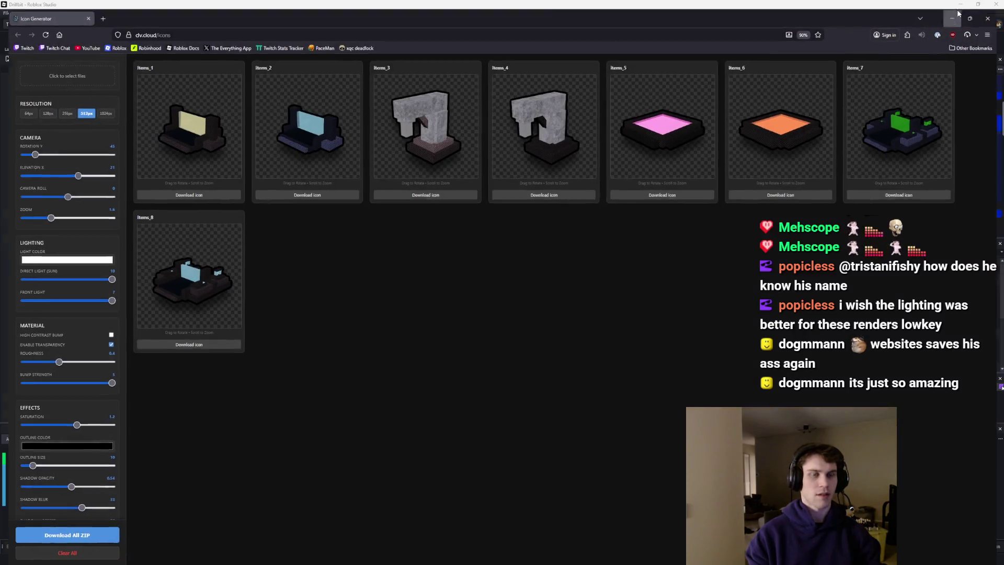
{"action": "key", "text": "alt+Tab"}
{"action": "left_click", "coordinate": [600, 244]}
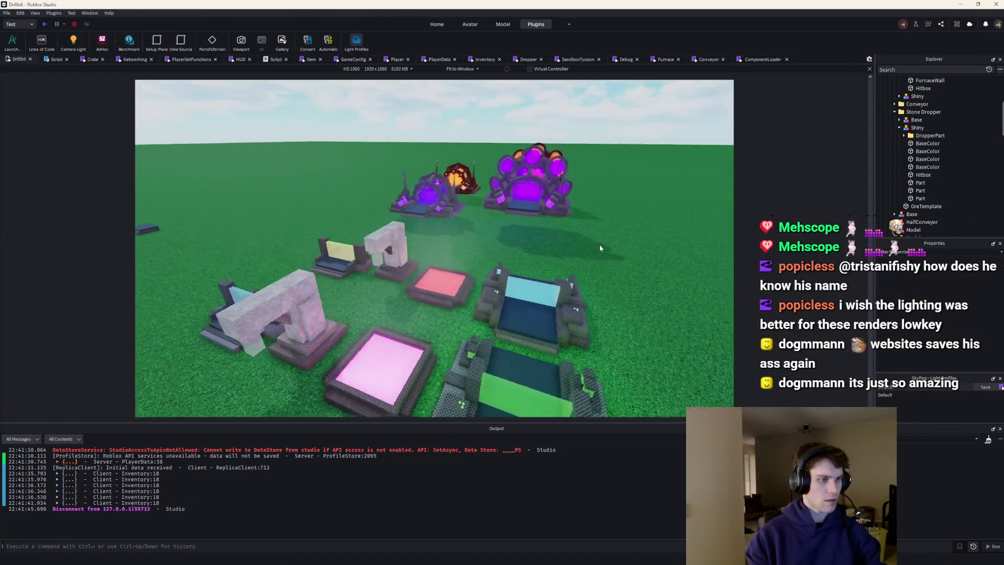
Capture a snip of the dropper models in the scene and return to the Icon Generator
{"action": "key", "text": "super+shift+s"}
{"action": "left_click_drag", "start_coordinate": [183, 141], "coordinate": [644, 407]}
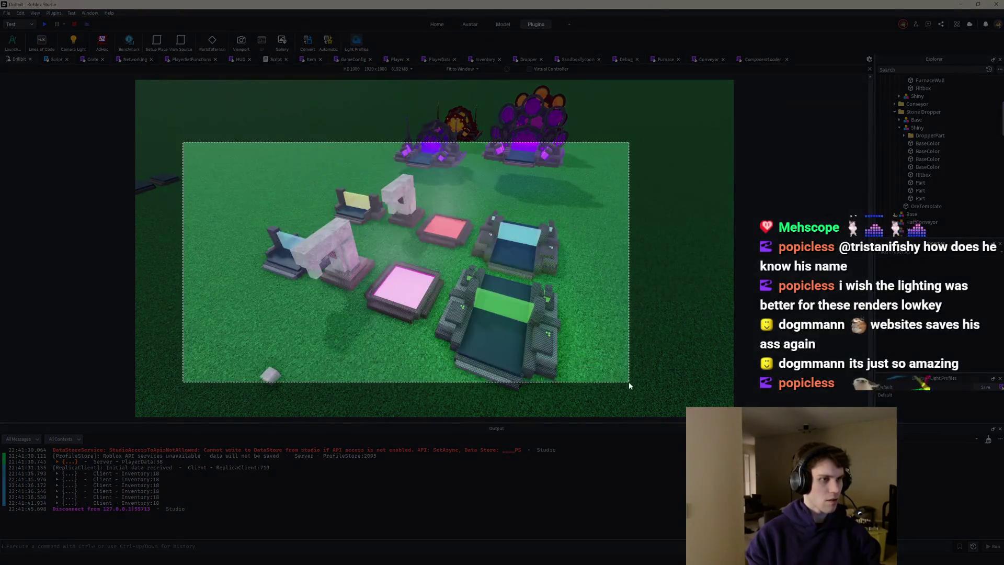
{"action": "left_click", "coordinate": [322, 421]}
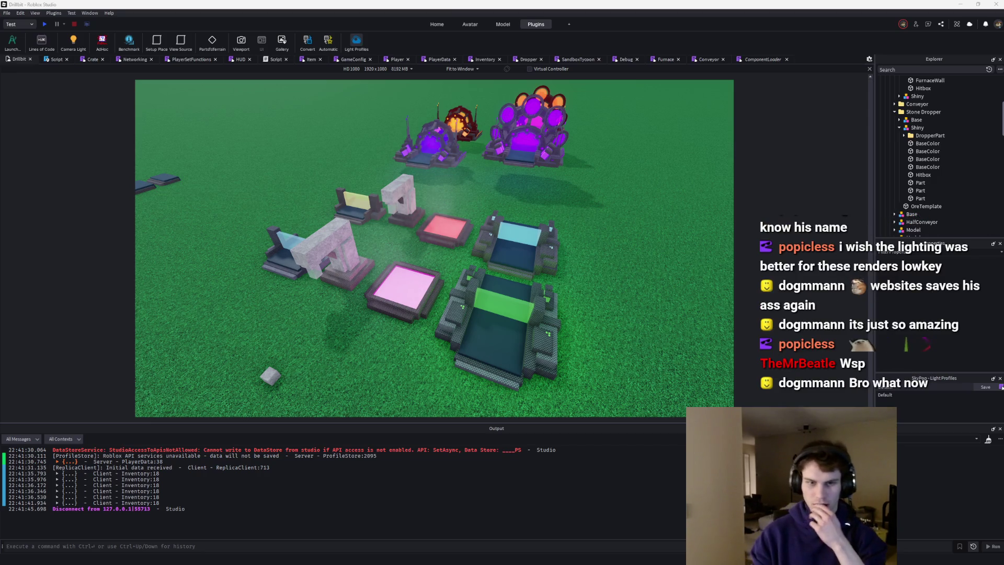
{"action": "key", "text": "alt+Tab"}
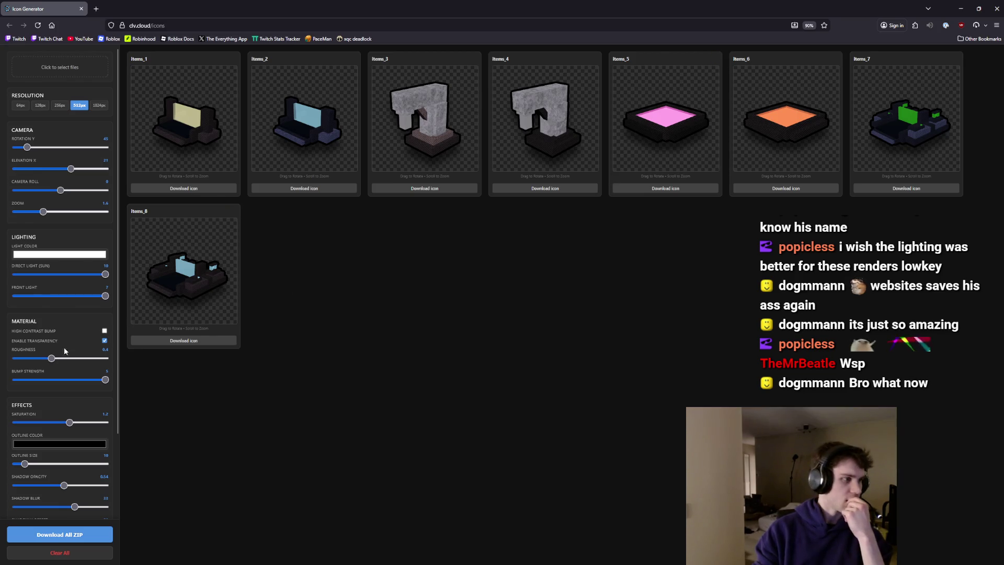
Raise the icons' roughness and push saturation to maximum, then ease it back
{"action": "left_click_drag", "start_coordinate": [51, 362], "coordinate": [69, 364]}
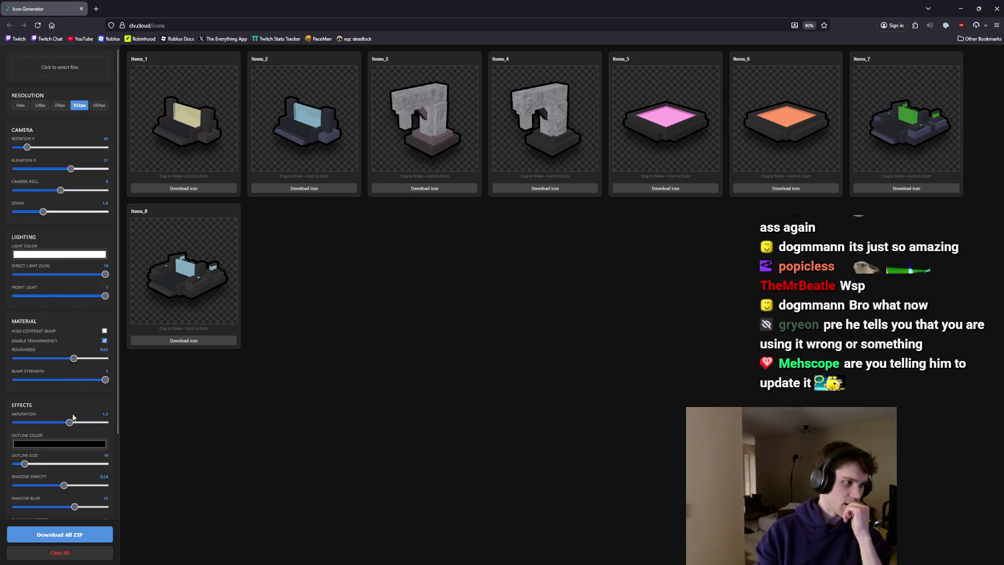
{"action": "left_click_drag", "start_coordinate": [101, 423], "coordinate": [261, 421]}
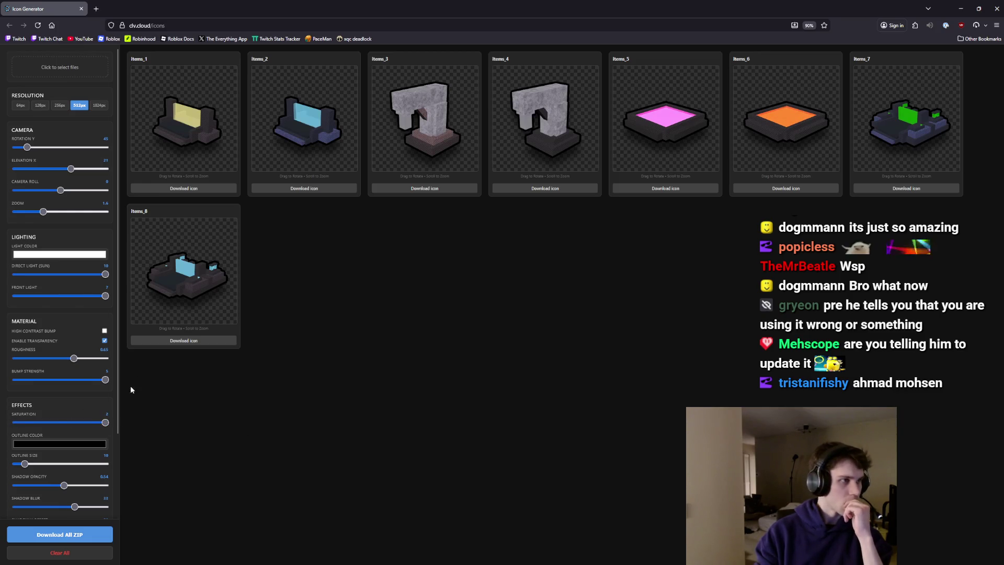
{"action": "left_click_drag", "start_coordinate": [105, 420], "coordinate": [96, 423]}
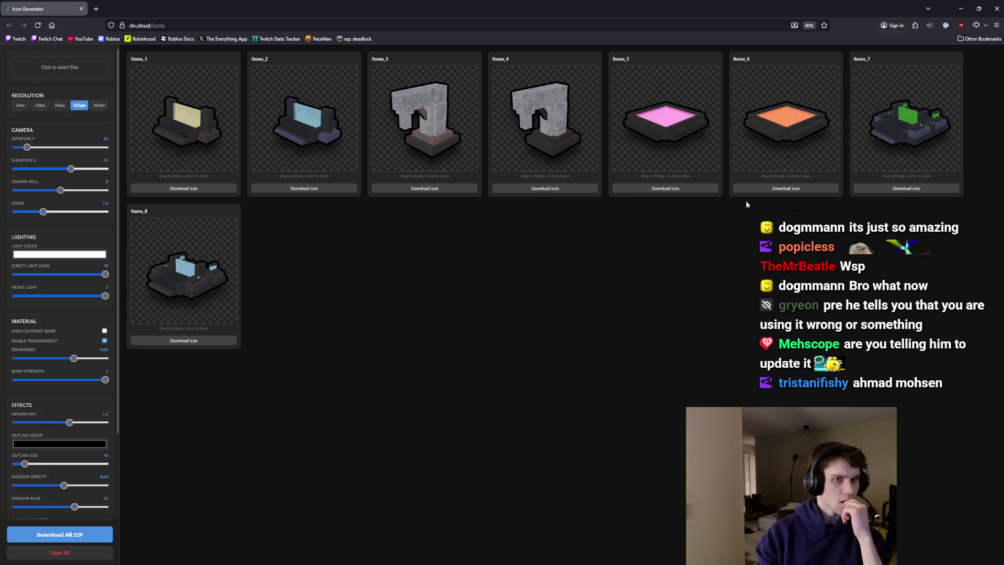
Frame a screen capture over the Items_5 through Items_7 previews
{"action": "key", "text": "super+shift+s"}
{"action": "left_click_drag", "start_coordinate": [853, 78], "coordinate": [958, 162]}
{"action": "left_click_drag", "start_coordinate": [853, 76], "coordinate": [611, 73]}
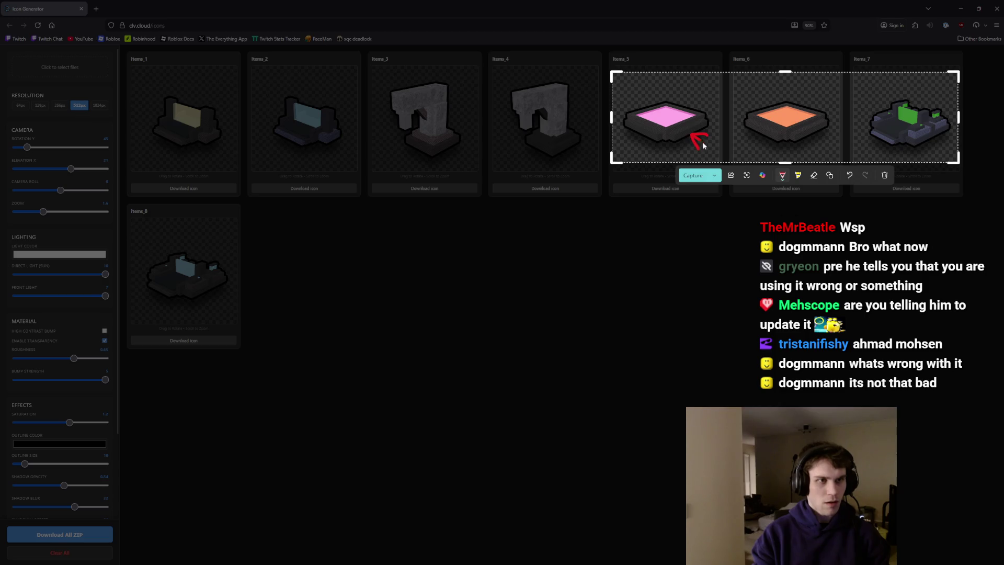
Capture the snip of the three icons and minimize the browser to reveal Studio
{"action": "left_click", "coordinate": [691, 175]}
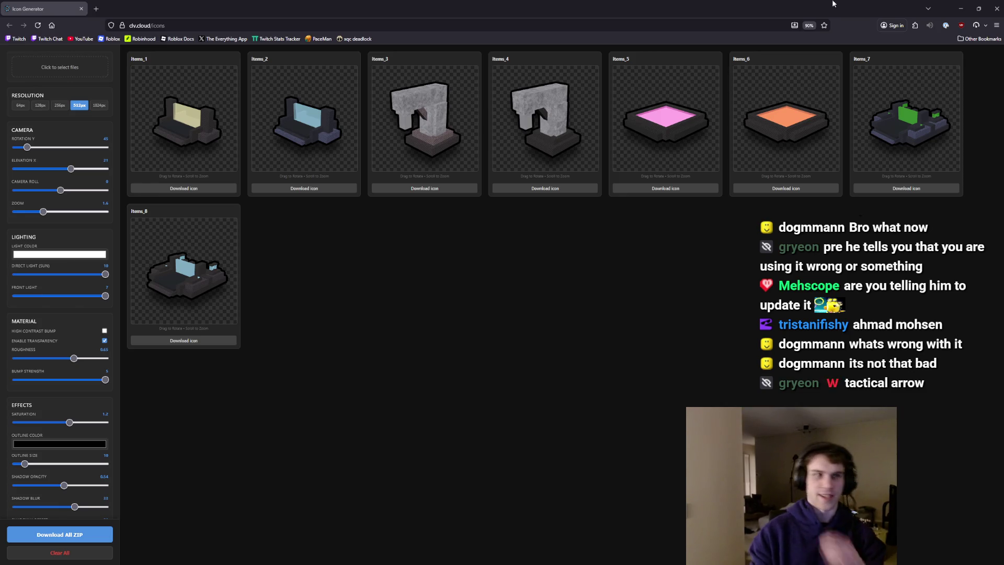
{"action": "left_click", "coordinate": [960, 8]}
{"action": "scroll", "coordinate": [629, 227], "scroll_direction": "down", "scroll_amount": 3}
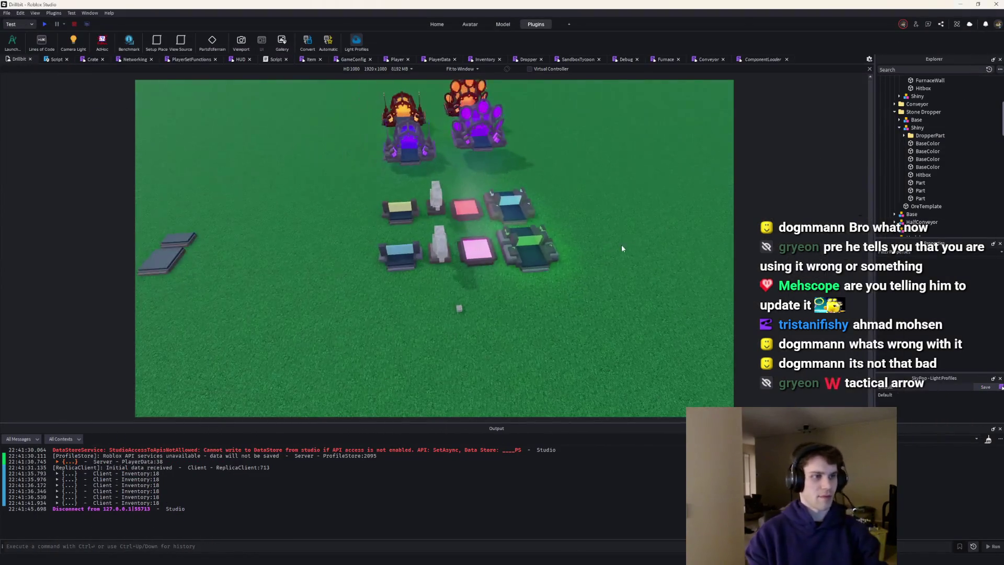
{"action": "left_click_drag", "start_coordinate": [621, 244], "coordinate": [365, 169]}
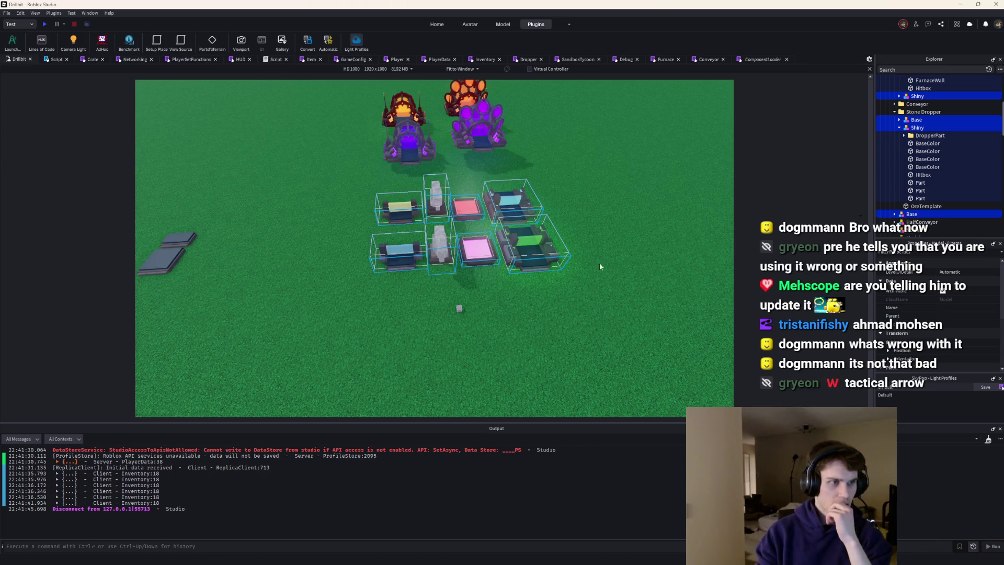
{"action": "right_click", "coordinate": [912, 120]}
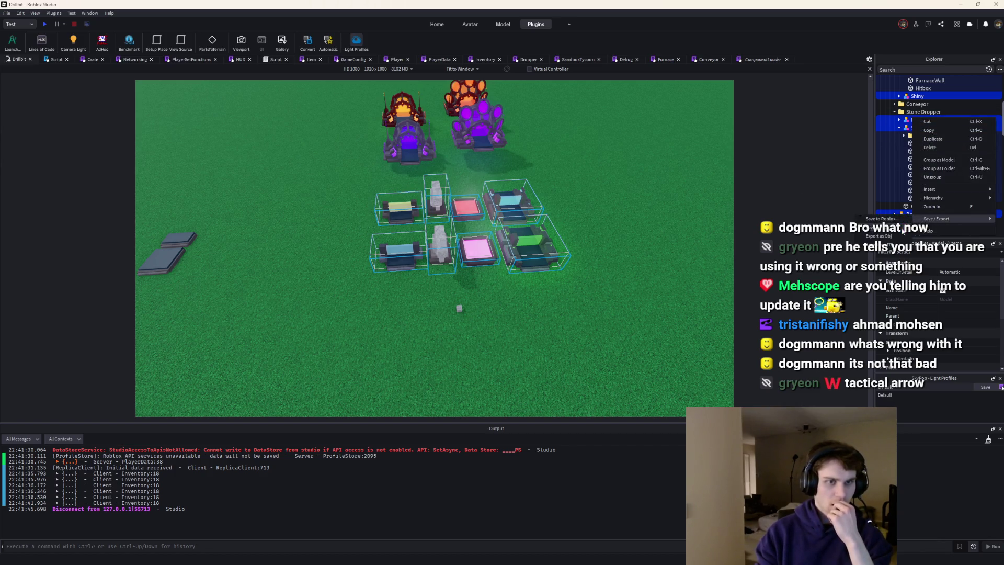
{"action": "left_click", "coordinate": [882, 228]}
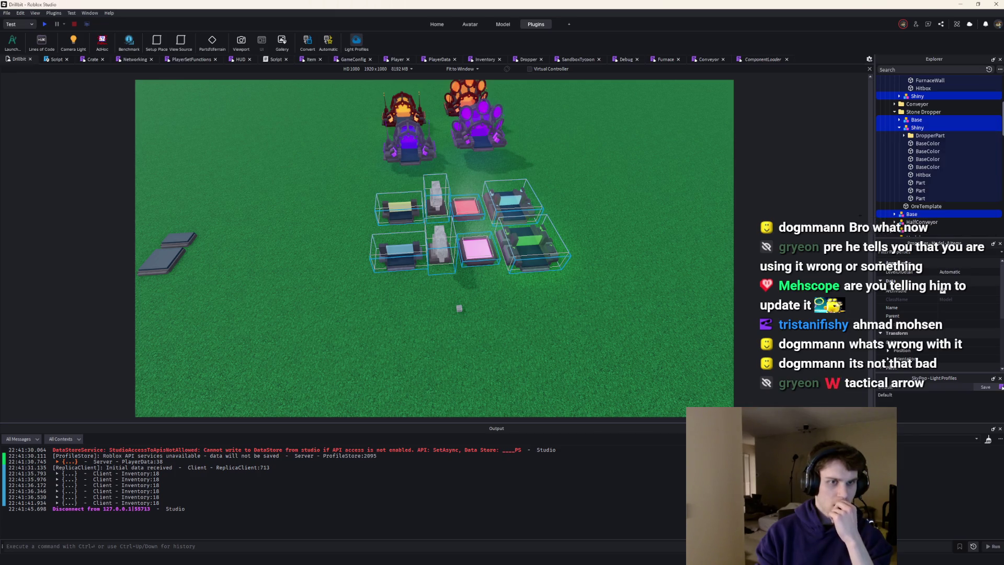
{"action": "key", "text": "Escape"}
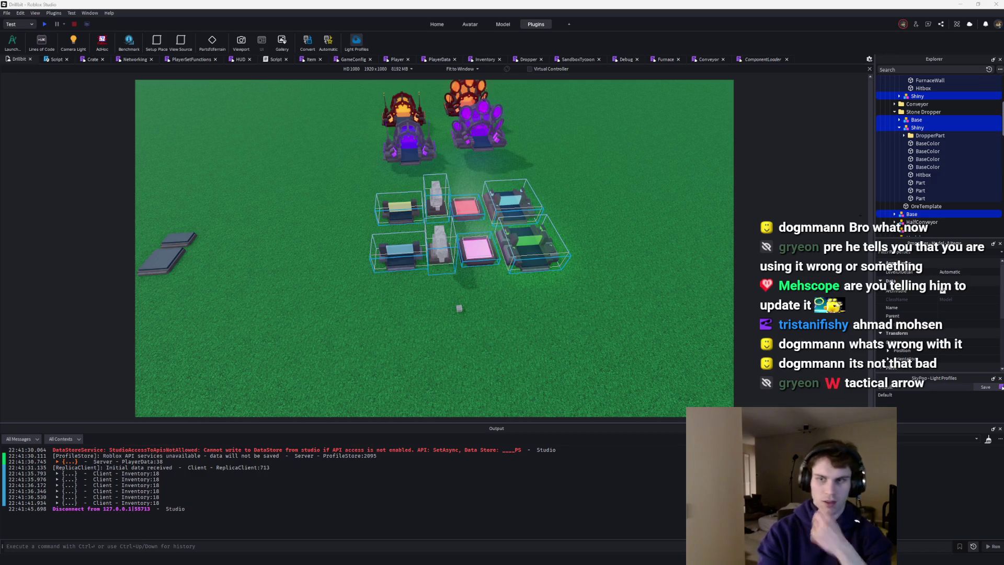
{"action": "left_click", "coordinate": [651, 214]}
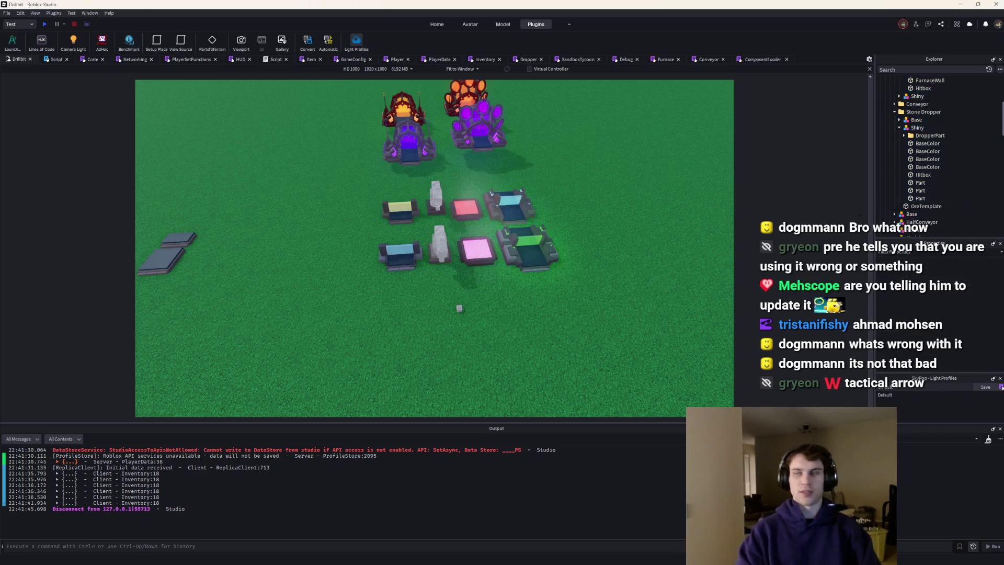
{"action": "scroll", "coordinate": [404, 134], "scroll_direction": "up", "scroll_amount": 3}
{"action": "scroll", "coordinate": [327, 148], "scroll_direction": "down", "scroll_amount": 4}
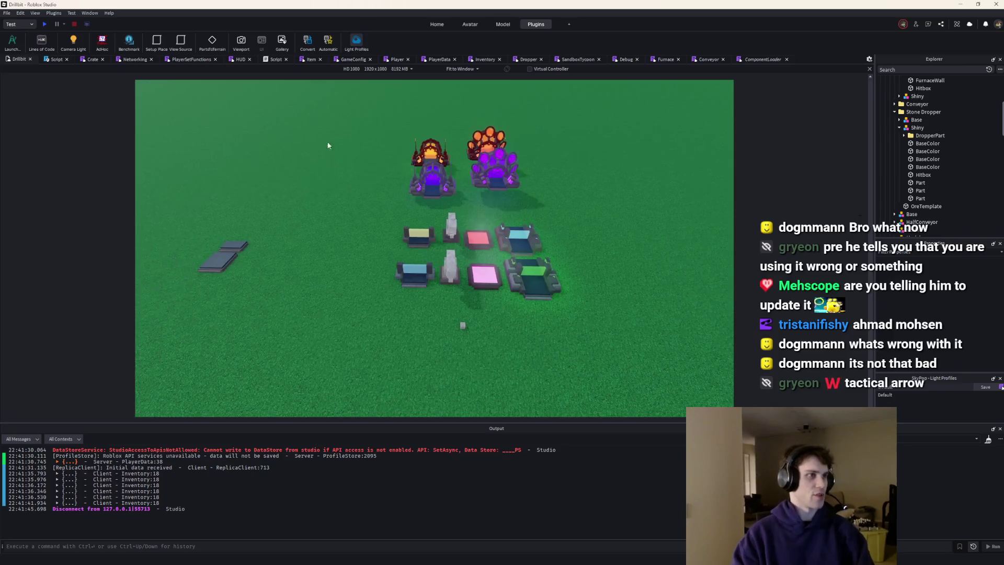
{"action": "scroll", "coordinate": [425, 198], "scroll_direction": "up", "scroll_amount": 2}
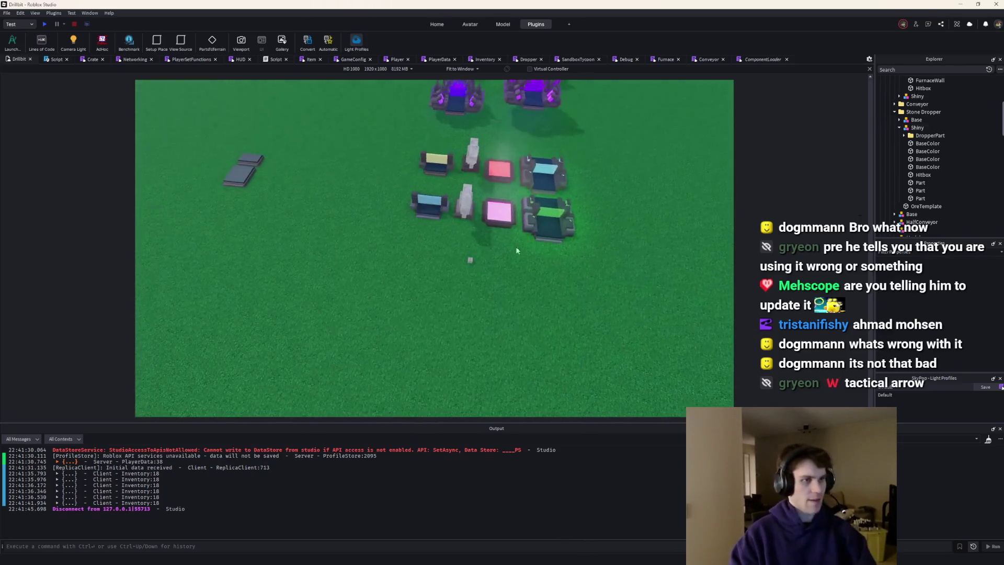
Select the front droppers and move them toward the camera along the blue axis
{"action": "left_click_drag", "start_coordinate": [629, 266], "coordinate": [406, 188]}
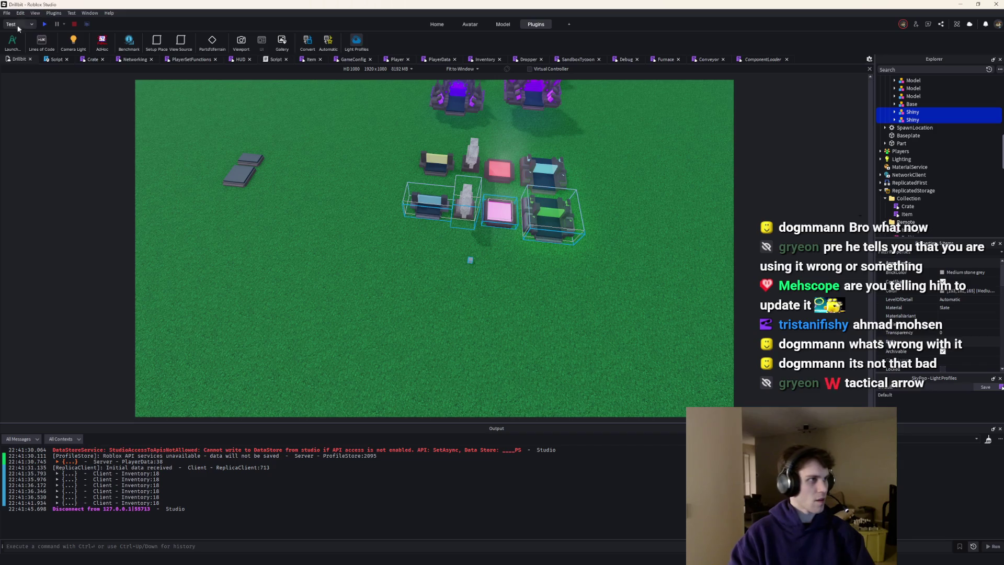
{"action": "left_click", "coordinate": [447, 26]}
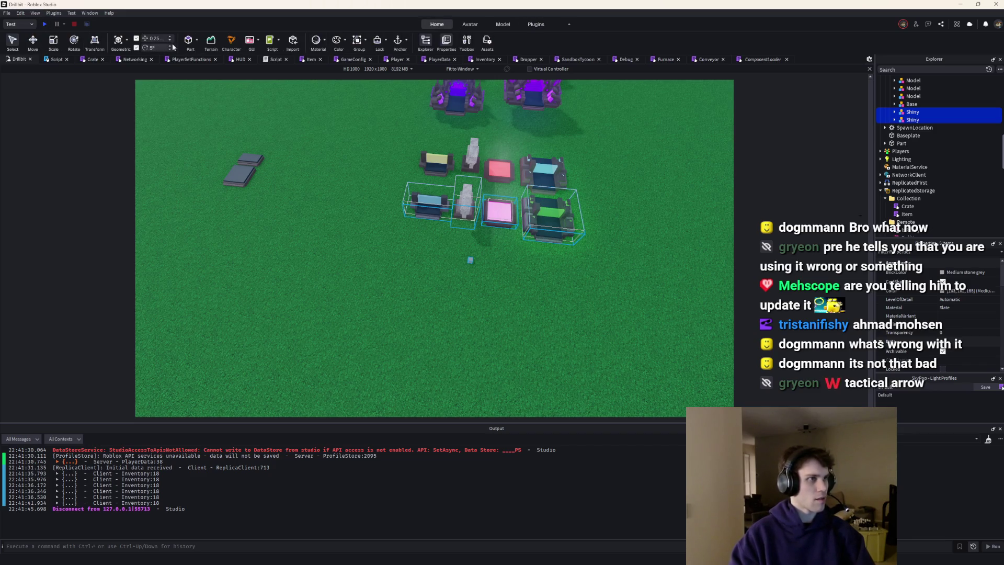
{"action": "left_click", "coordinate": [32, 41]}
{"action": "left_click_drag", "start_coordinate": [491, 278], "coordinate": [460, 306]}
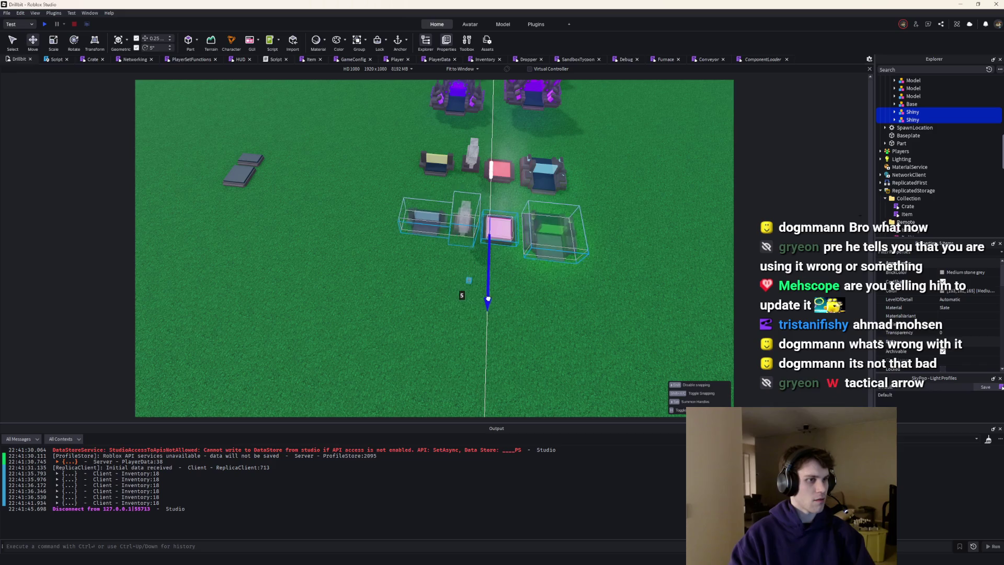
{"action": "scroll", "coordinate": [567, 319], "scroll_direction": "up", "scroll_amount": 5}
Insert a new block part on the grass below the yellow dropper
{"action": "key", "text": "w"}
{"action": "key", "text": "a"}
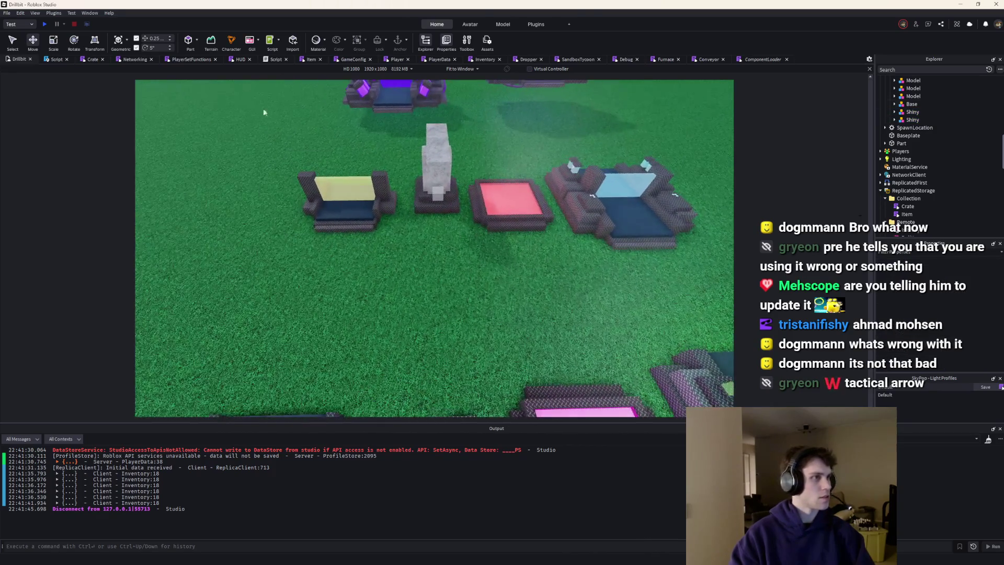
{"action": "left_click", "coordinate": [188, 46]}
{"action": "left_click_drag", "start_coordinate": [426, 242], "coordinate": [330, 270]}
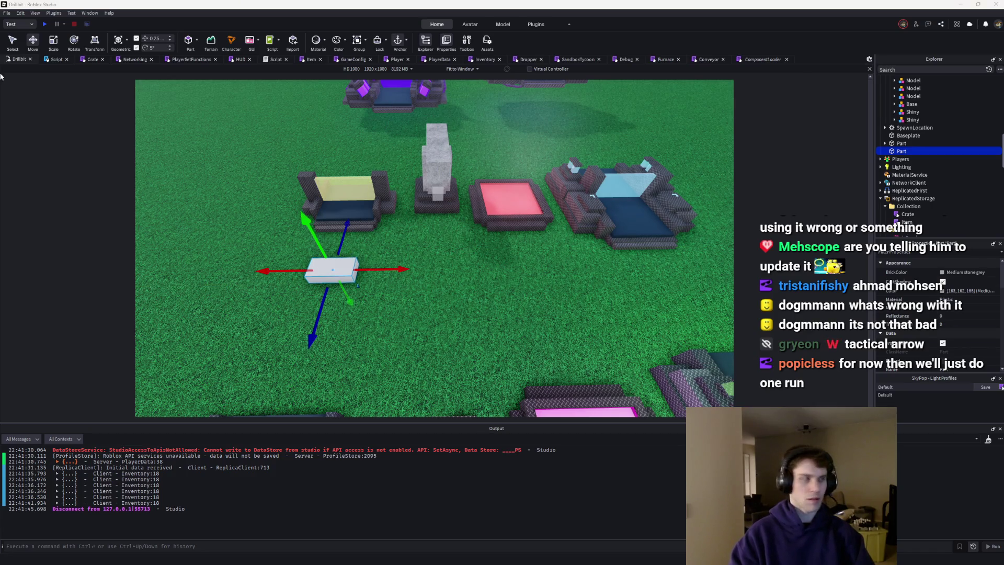
Lengthen the new part along its depth, checking the desktop briefly and deselecting
{"action": "left_click", "coordinate": [50, 46]}
{"action": "left_click_drag", "start_coordinate": [325, 294], "coordinate": [318, 317]}
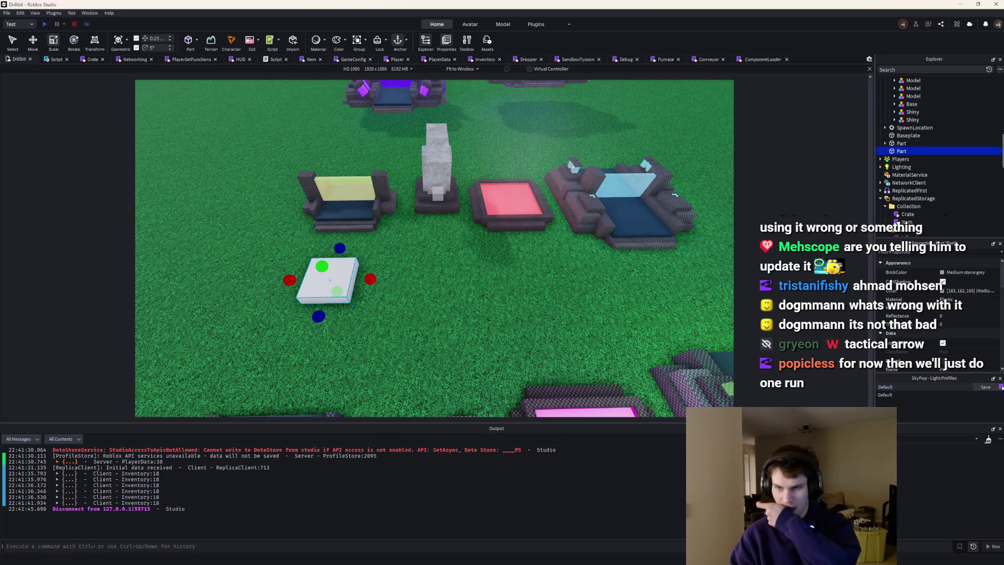
{"action": "key", "text": "super+d"}
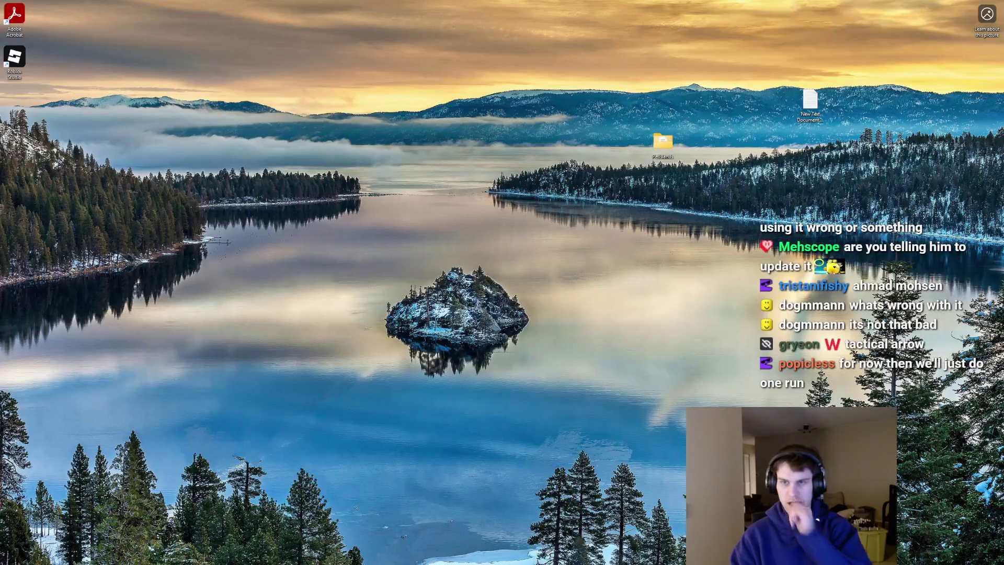
{"action": "key", "text": "super+d"}
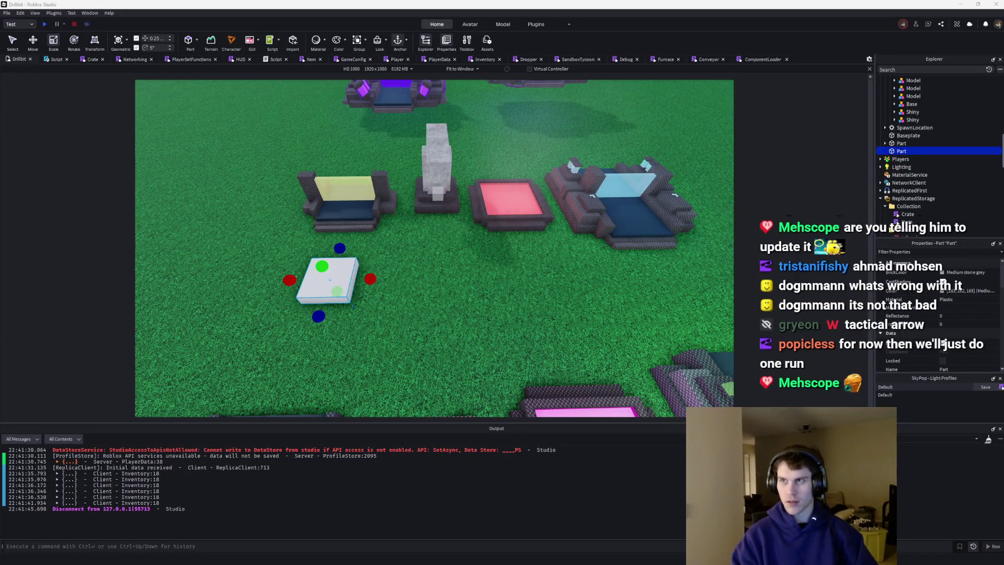
{"action": "left_click", "coordinate": [403, 312]}
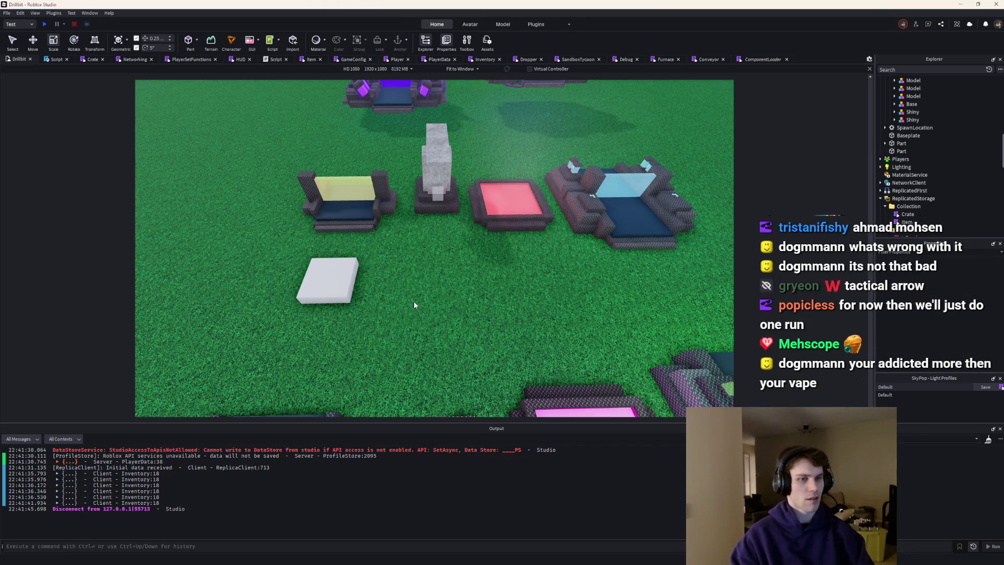
{"action": "scroll", "coordinate": [431, 282], "scroll_direction": "up", "scroll_amount": 1}
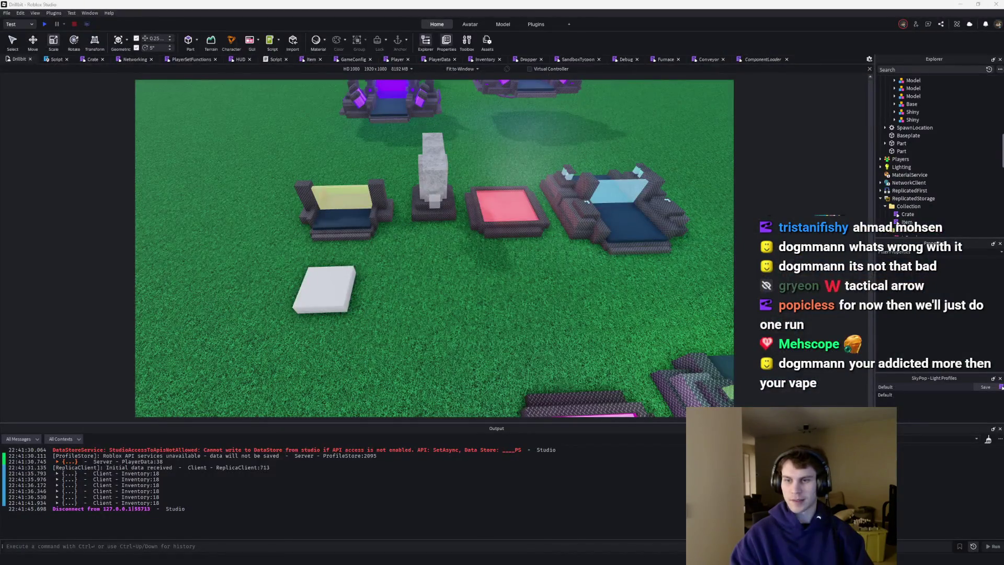
Paste the BaseIcon part and drop it on the grass beside the white part
{"action": "key", "text": "super+d"}
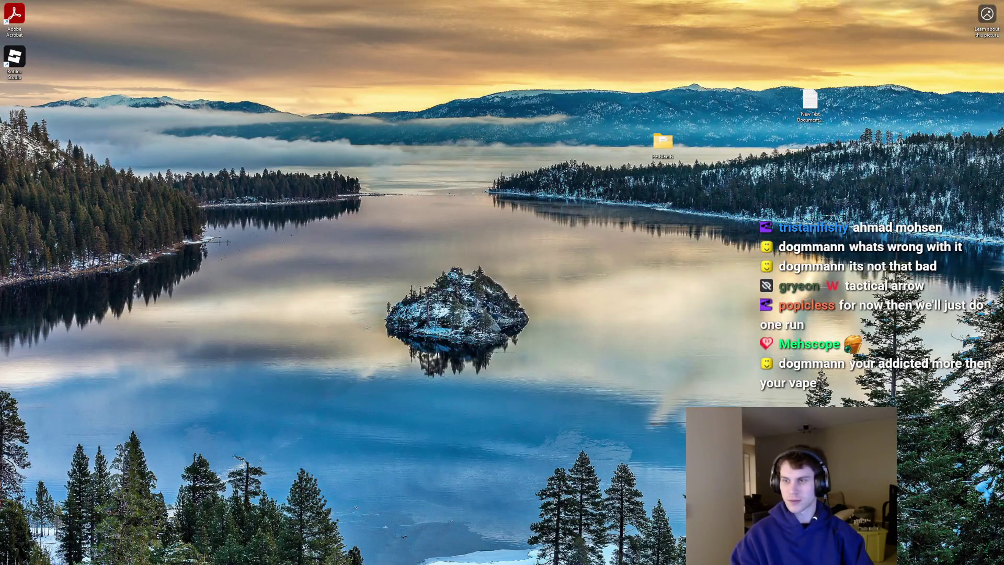
{"action": "key", "text": "super+d"}
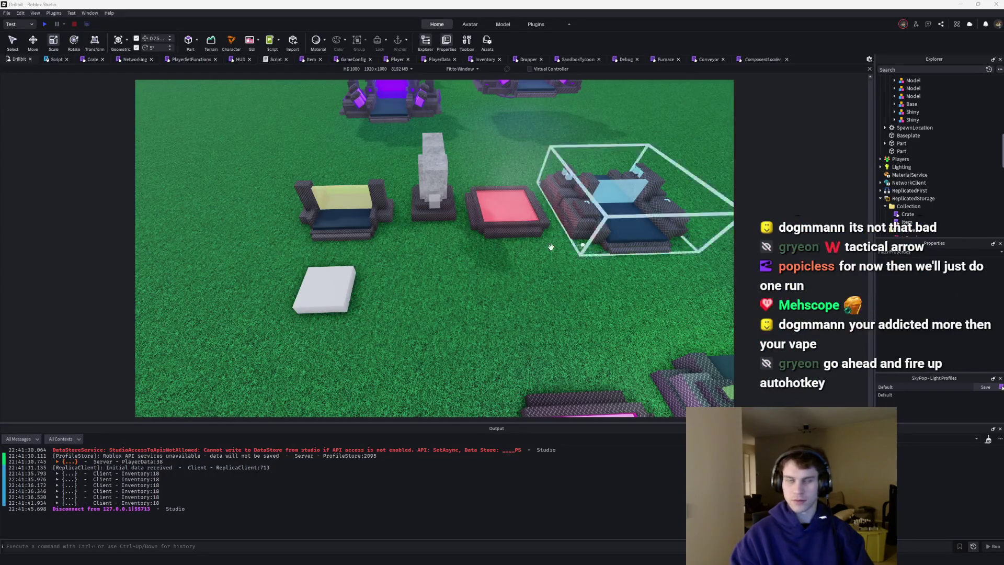
{"action": "key", "text": "ctrl+v"}
{"action": "mouse_move", "coordinate": [435, 239]}
{"action": "left_mouse_down"}
{"action": "mouse_move", "coordinate": [452, 252]}
{"action": "mouse_move", "coordinate": [406, 287]}
{"action": "mouse_move", "coordinate": [328, 289]}
{"action": "left_mouse_up"}
{"action": "left_click", "coordinate": [322, 288]}
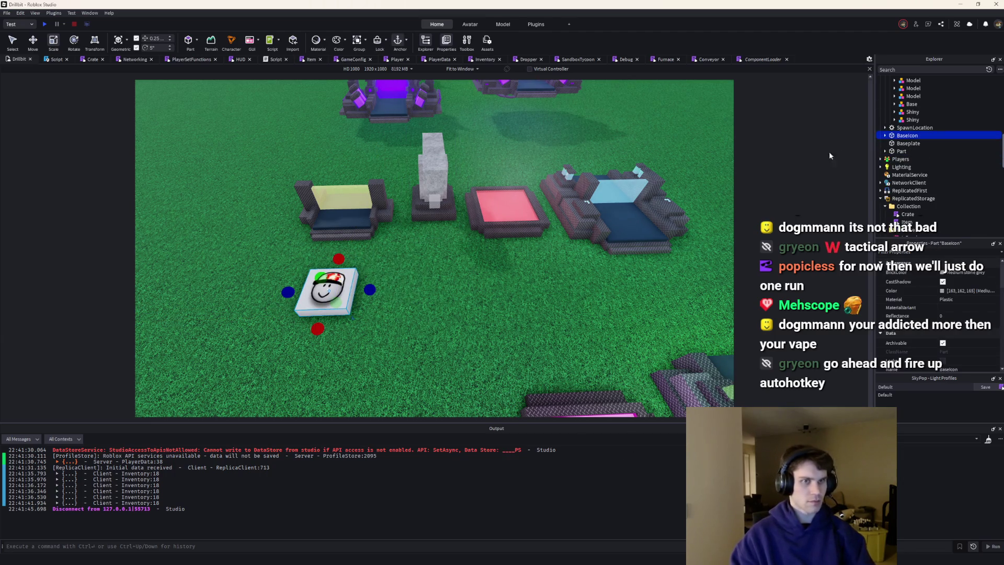
{"action": "scroll", "coordinate": [440, 288], "scroll_direction": "up", "scroll_amount": 5}
{"action": "scroll", "coordinate": [440, 288], "scroll_direction": "down", "scroll_amount": 5}
Move BaseIcon into the Basic Furnace item folder in the Explorer
{"action": "left_click_drag", "start_coordinate": [437, 286], "coordinate": [447, 288]}
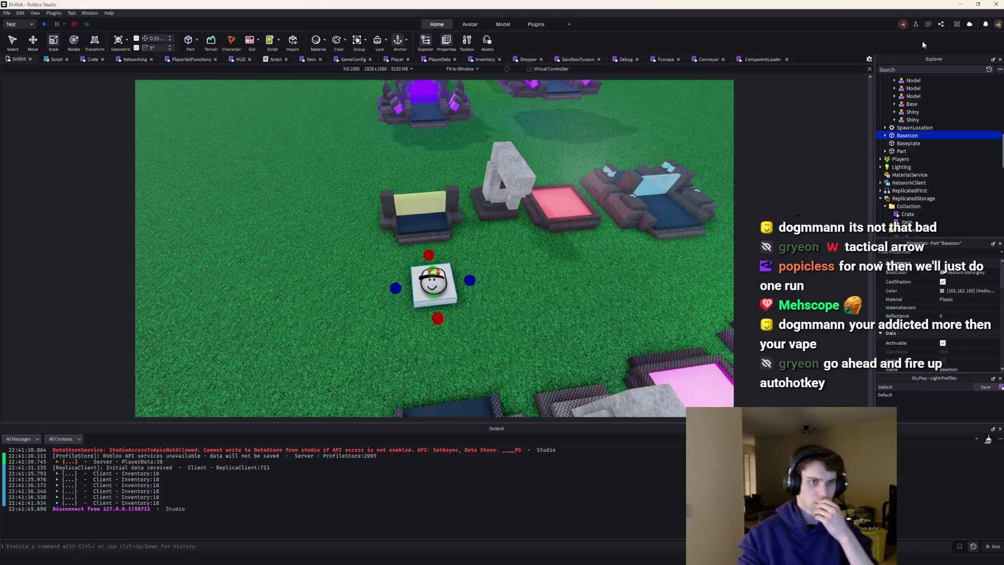
{"action": "mouse_move", "coordinate": [907, 135]}
{"action": "left_mouse_down"}
{"action": "mouse_move", "coordinate": [914, 138]}
{"action": "mouse_move", "coordinate": [893, 112]}
{"action": "left_mouse_up"}
{"action": "left_click", "coordinate": [895, 111]}
{"action": "left_click", "coordinate": [898, 110]}
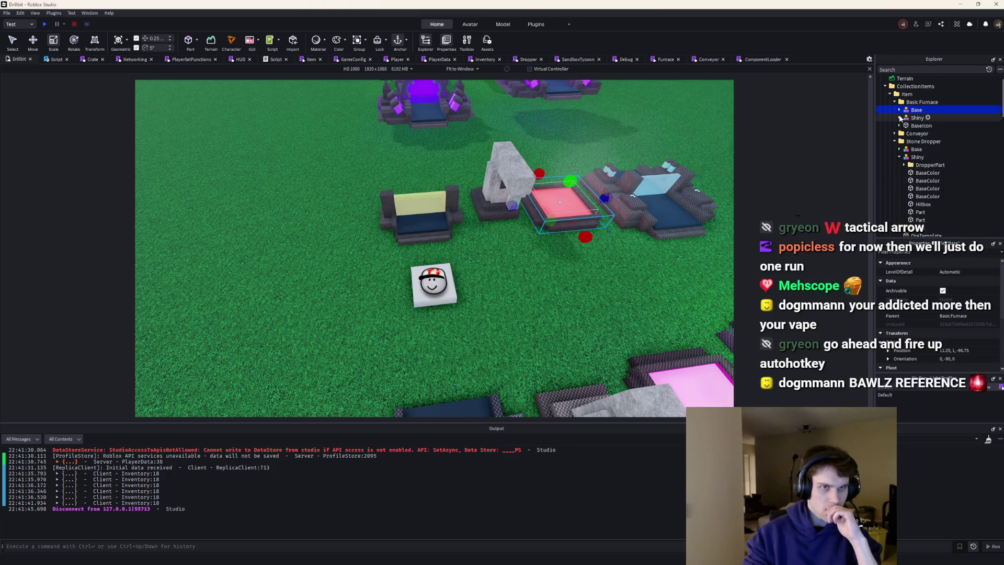
Duplicate BaseIcon and slide the copy sideways along the X axis
{"action": "left_click", "coordinate": [433, 282]}
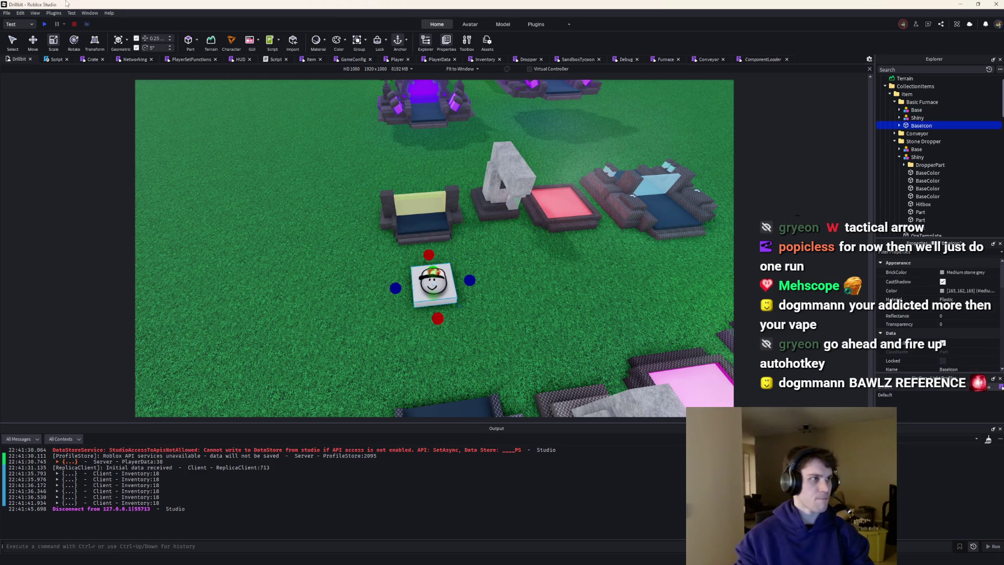
{"action": "left_click", "coordinate": [33, 39]}
{"action": "key", "text": "ctrl+d"}
{"action": "mouse_move", "coordinate": [410, 298]}
{"action": "left_mouse_down"}
{"action": "mouse_move", "coordinate": [539, 346]}
{"action": "mouse_move", "coordinate": [517, 340]}
{"action": "left_mouse_up"}
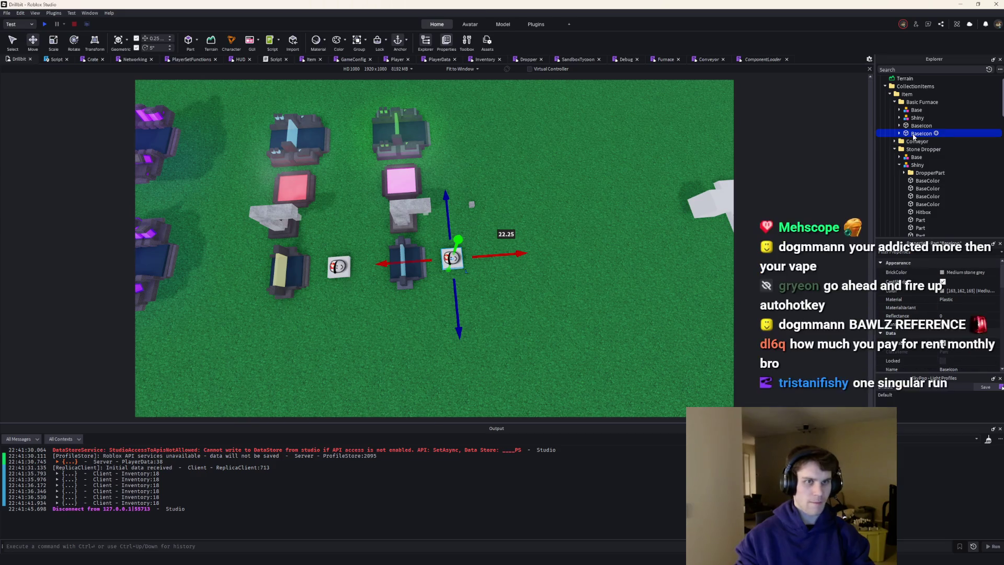
Rename the copy ShinyIcon and select both the BaseIcon and ShinyIcon parts
{"action": "left_click", "coordinate": [913, 136]}
{"action": "type", "text": "ShinyIc"}
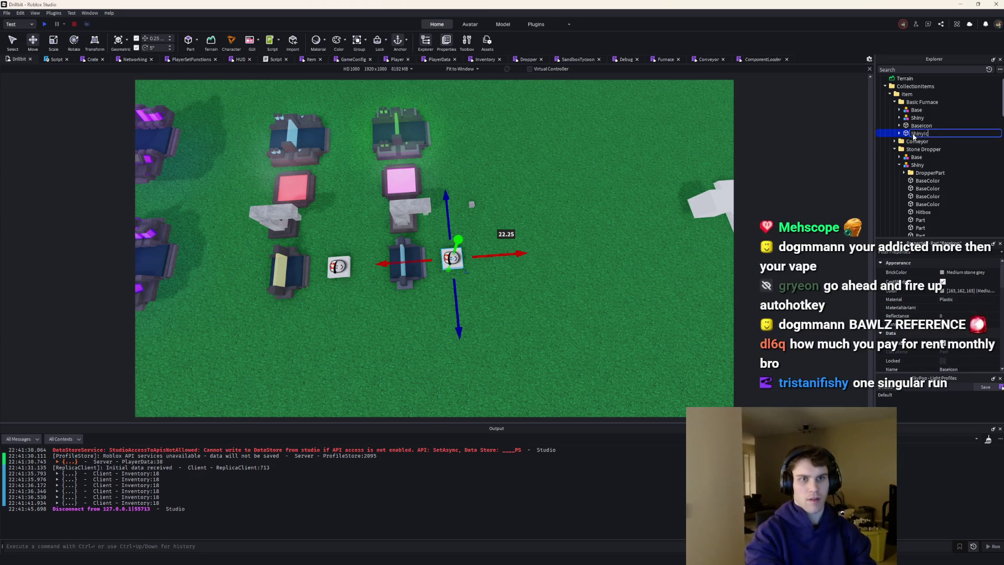
{"action": "type", "text": "on"}
{"action": "key", "text": "Return"}
{"action": "left_click_drag", "start_coordinate": [544, 236], "coordinate": [517, 293]}
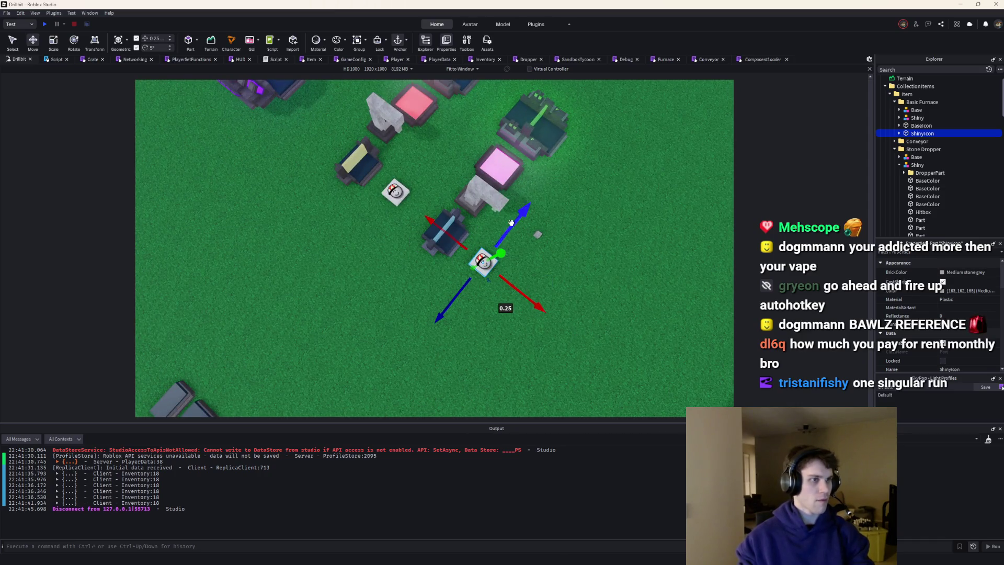
{"action": "left_click_drag", "start_coordinate": [511, 223], "coordinate": [422, 133]}
{"action": "left_click", "coordinate": [449, 187]}
{"action": "left_click", "coordinate": [467, 283], "text": "ctrl"}
Duplicate the icon pair three times, setting copies in front of each item, checking dragger options
{"action": "key", "text": "ctrl+d"}
{"action": "left_click_drag", "start_coordinate": [496, 230], "coordinate": [576, 229]}
{"action": "key", "text": "ctrl+d"}
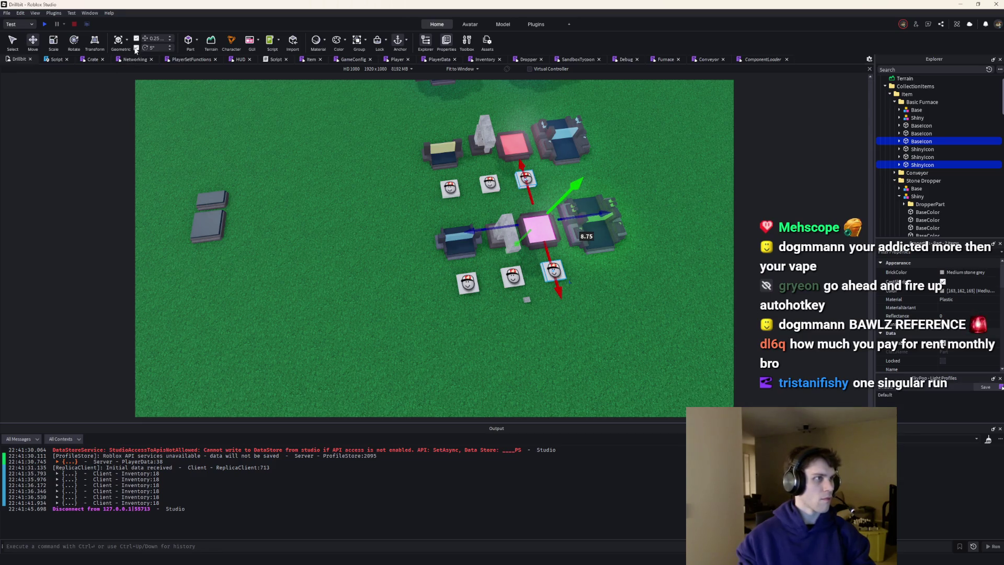
{"action": "left_click", "coordinate": [123, 44]}
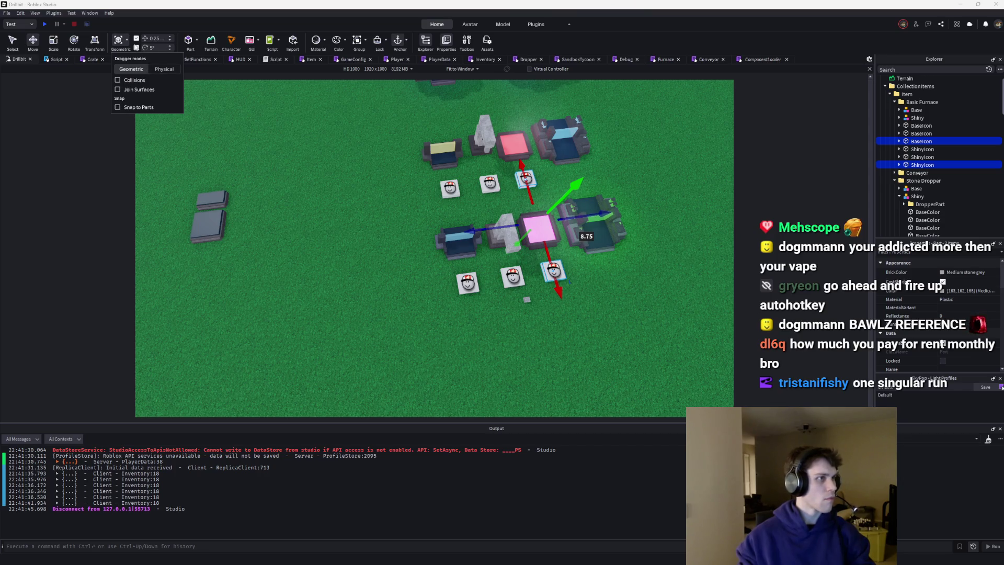
{"action": "left_click_drag", "start_coordinate": [596, 213], "coordinate": [647, 213]}
{"action": "key", "text": "ctrl+d"}
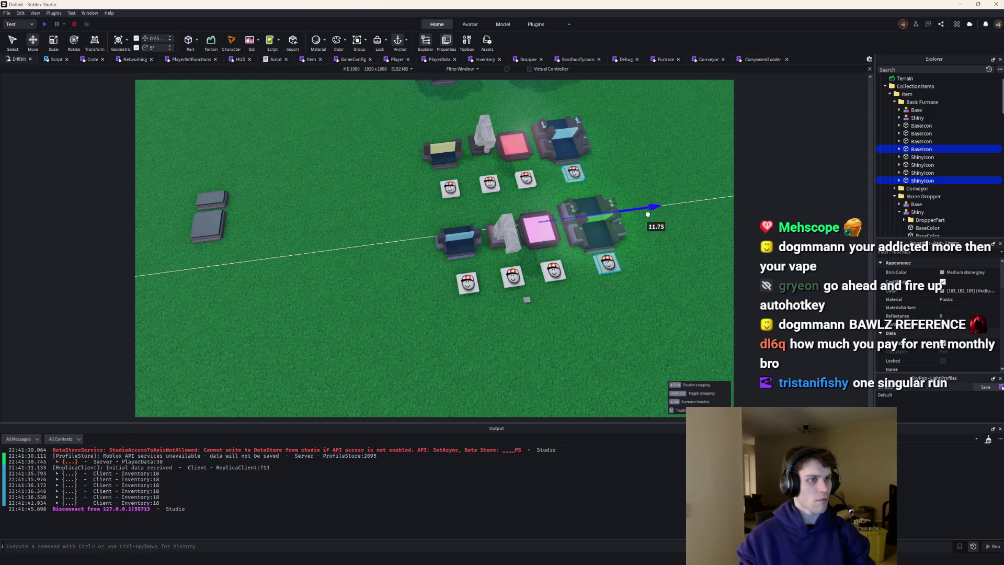
{"action": "key", "text": "f"}
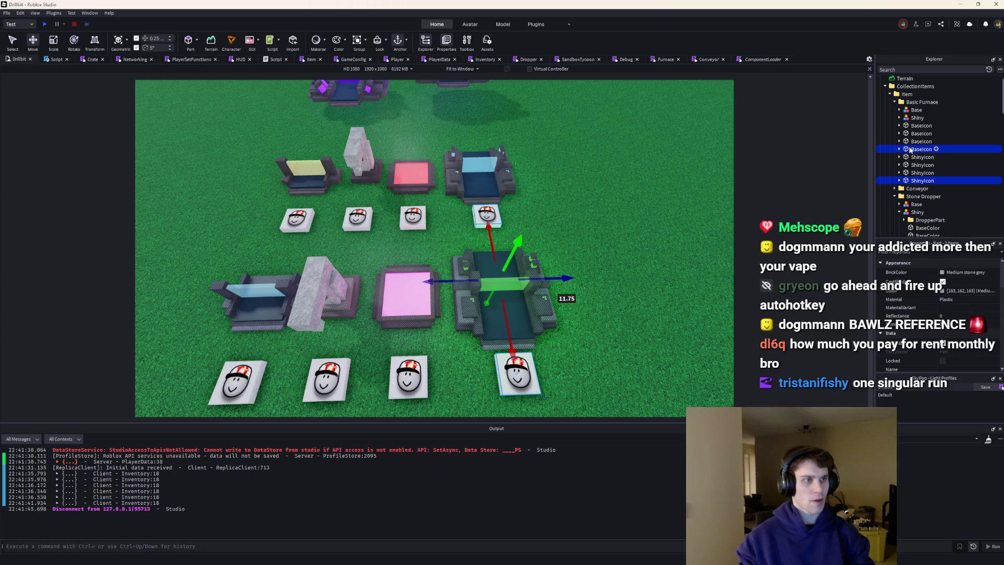
{"action": "scroll", "coordinate": [927, 155], "scroll_direction": "down", "scroll_amount": 3}
{"action": "mouse_move", "coordinate": [927, 155]}
{"action": "left_mouse_down"}
{"action": "mouse_move", "coordinate": [913, 125]}
{"action": "mouse_move", "coordinate": [923, 152]}
{"action": "left_mouse_up"}
{"action": "scroll", "coordinate": [917, 133], "scroll_direction": "down", "scroll_amount": 2}
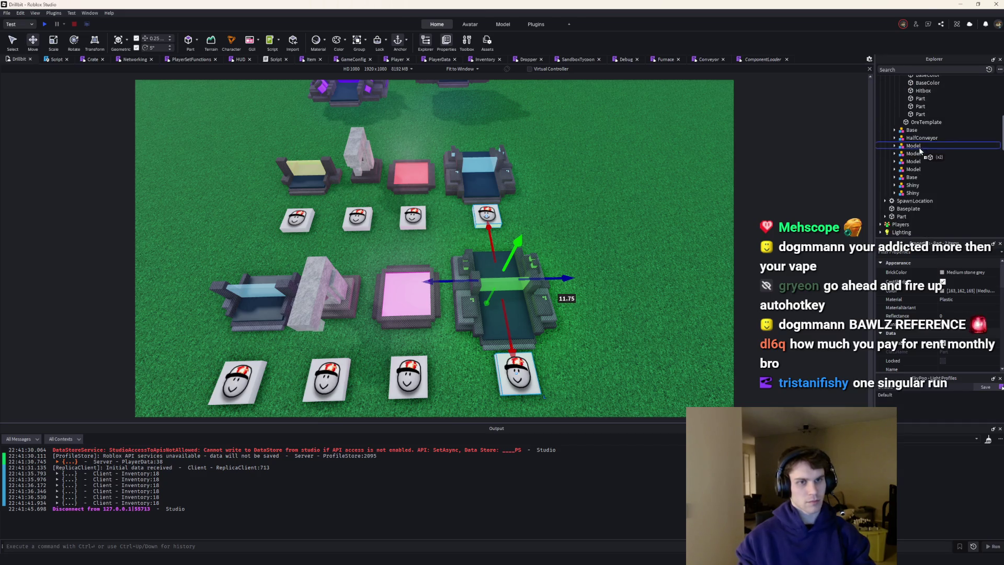
{"action": "scroll", "coordinate": [923, 152], "scroll_direction": "up", "scroll_amount": 3}
View the item rows from above and multi-select the extra icon pairs
{"action": "left_click_drag", "start_coordinate": [922, 152], "coordinate": [660, 171]}
{"action": "key", "text": "e"}
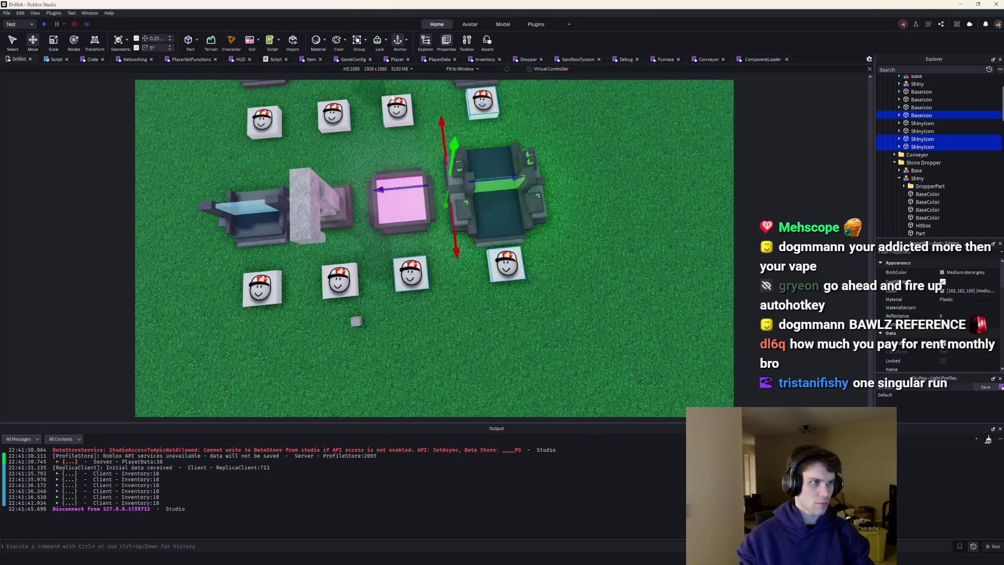
{"action": "left_click", "coordinate": [338, 110], "text": "ctrl"}
{"action": "left_click", "coordinate": [339, 280], "text": "ctrl"}
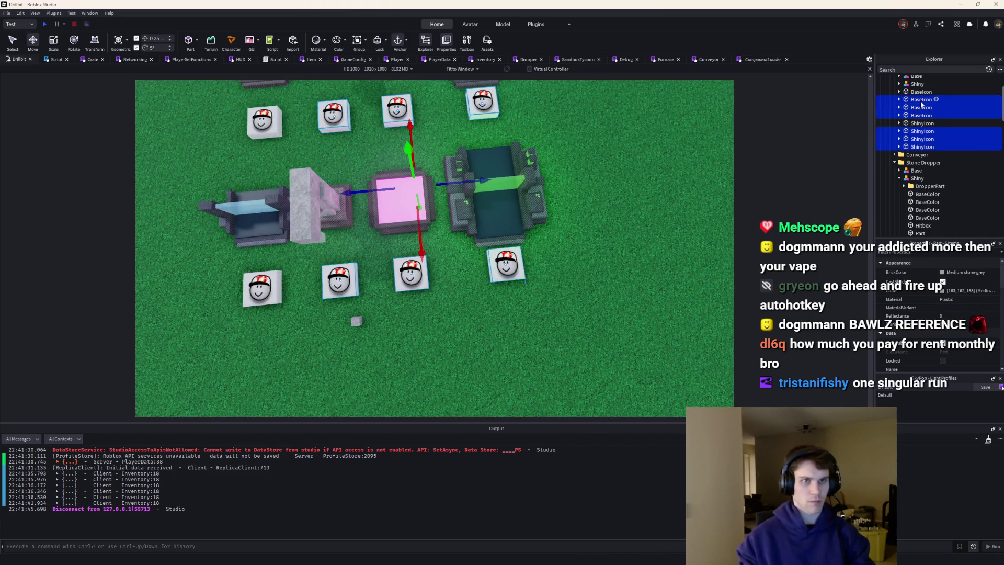
{"action": "mouse_move", "coordinate": [921, 100]}
{"action": "left_mouse_down"}
{"action": "mouse_move", "coordinate": [934, 108]}
{"action": "mouse_move", "coordinate": [847, 131]}
{"action": "left_mouse_up"}
Drag the extra icon pairs out of Basic Furnace and select the upper icon pair
{"action": "left_click", "coordinate": [392, 187]}
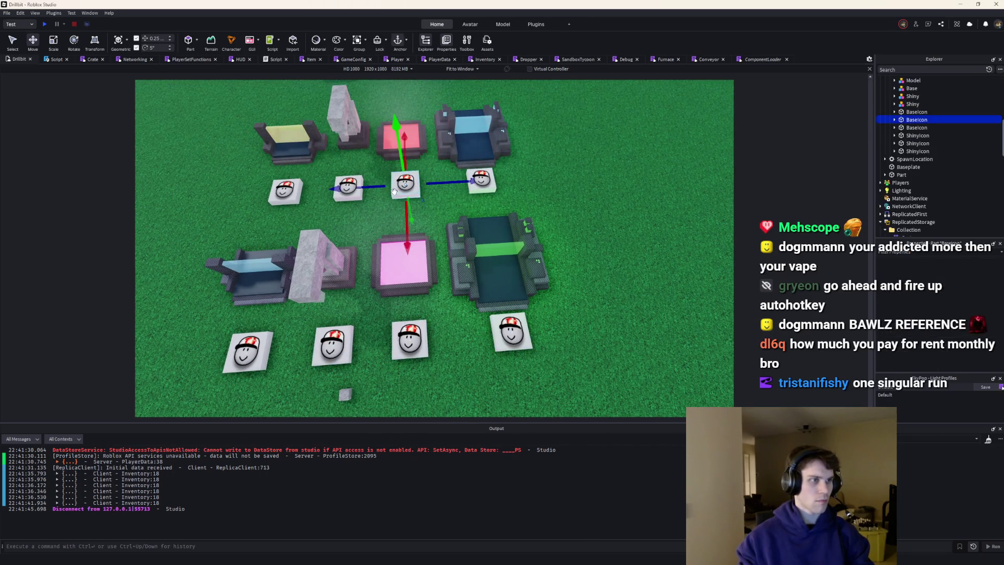
{"action": "mouse_move", "coordinate": [986, 122]}
{"action": "left_mouse_down"}
{"action": "mouse_move", "coordinate": [948, 127]}
{"action": "mouse_move", "coordinate": [917, 93]}
{"action": "left_mouse_up"}
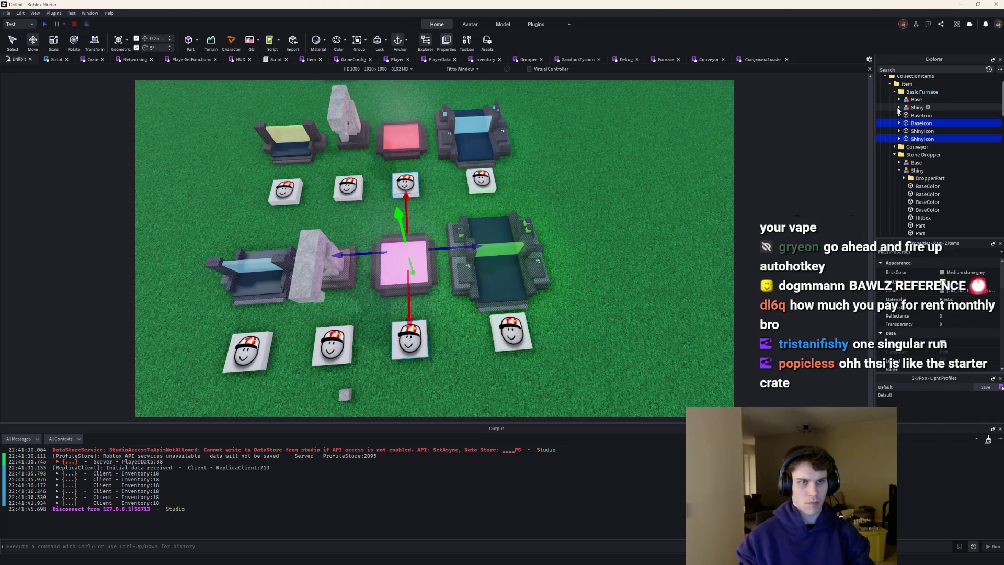
{"action": "left_click", "coordinate": [914, 132]}
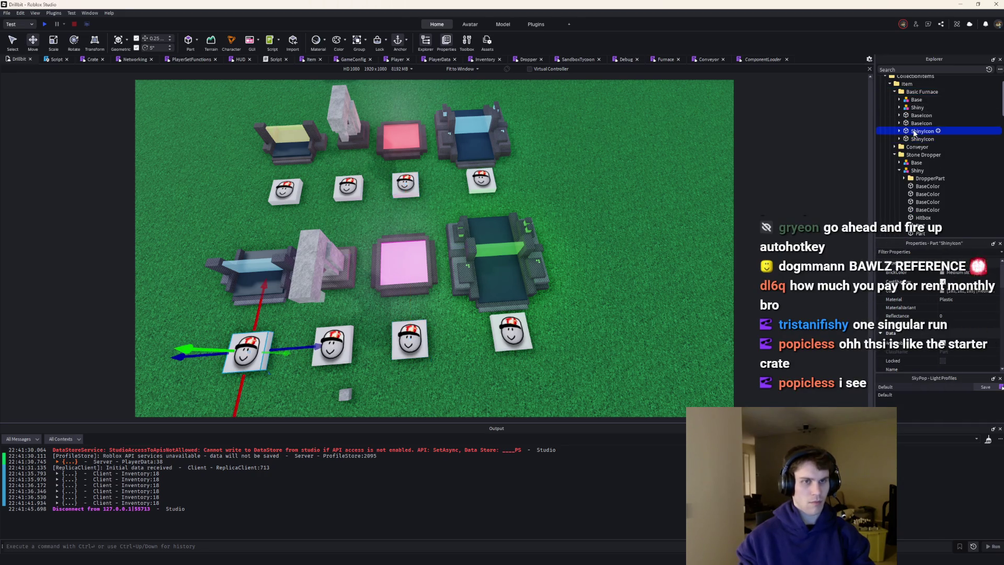
Collapse Basic Furnace and Shiny, then select the stone dropper's BaseIcon and ShinyIcon together
{"action": "left_click", "coordinate": [894, 92]}
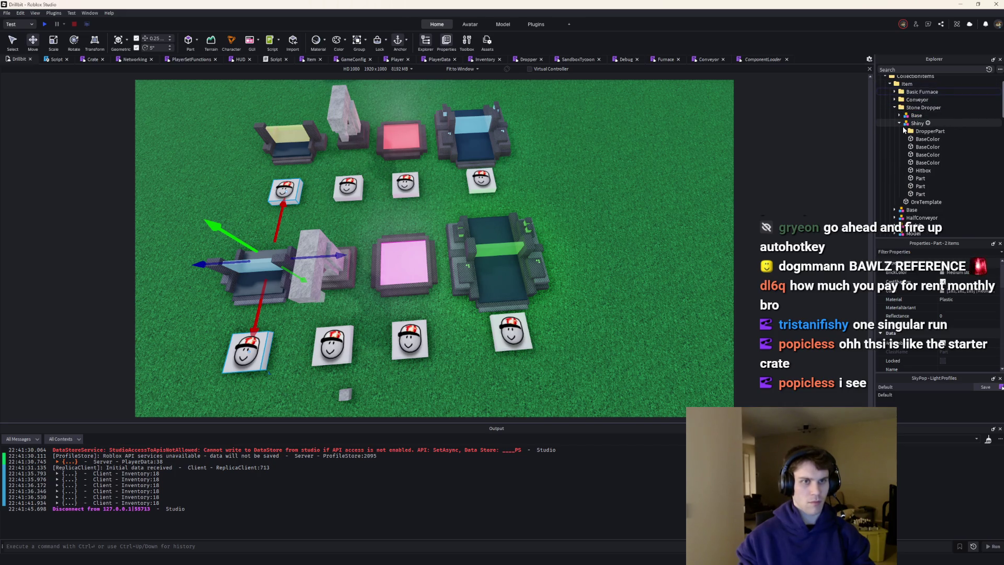
{"action": "left_click", "coordinate": [900, 124]}
{"action": "scroll", "coordinate": [941, 157], "scroll_direction": "down", "scroll_amount": 5}
{"action": "left_click", "coordinate": [915, 76]}
{"action": "left_click", "coordinate": [917, 96], "text": "ctrl"}
Move the icon pair into the Stone Dropper folder and collapse it
{"action": "mouse_move", "coordinate": [907, 96]}
{"action": "left_mouse_down"}
{"action": "mouse_move", "coordinate": [950, 101]}
{"action": "mouse_move", "coordinate": [913, 136]}
{"action": "left_mouse_up"}
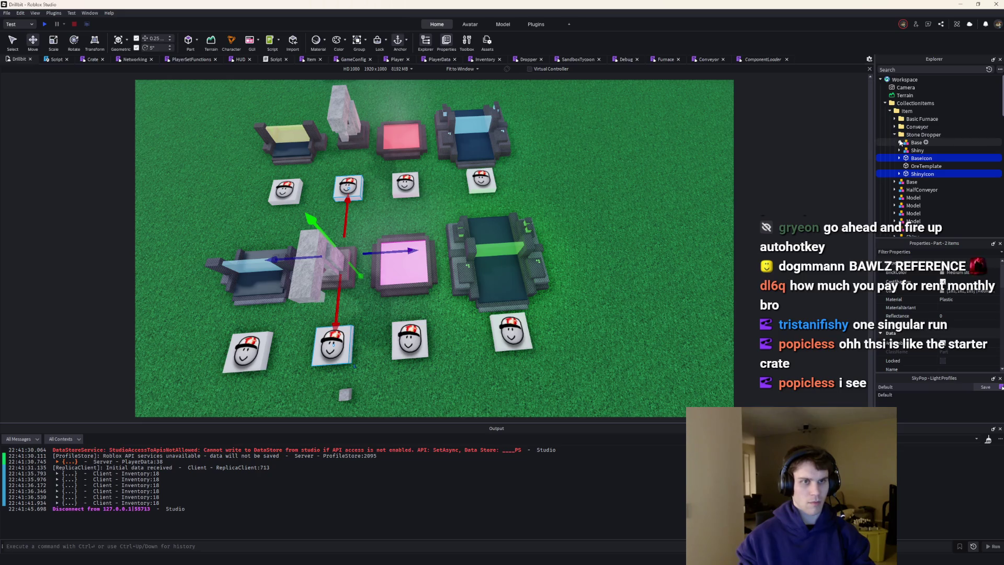
{"action": "left_click", "coordinate": [896, 136]}
{"action": "left_click", "coordinate": [896, 135]}
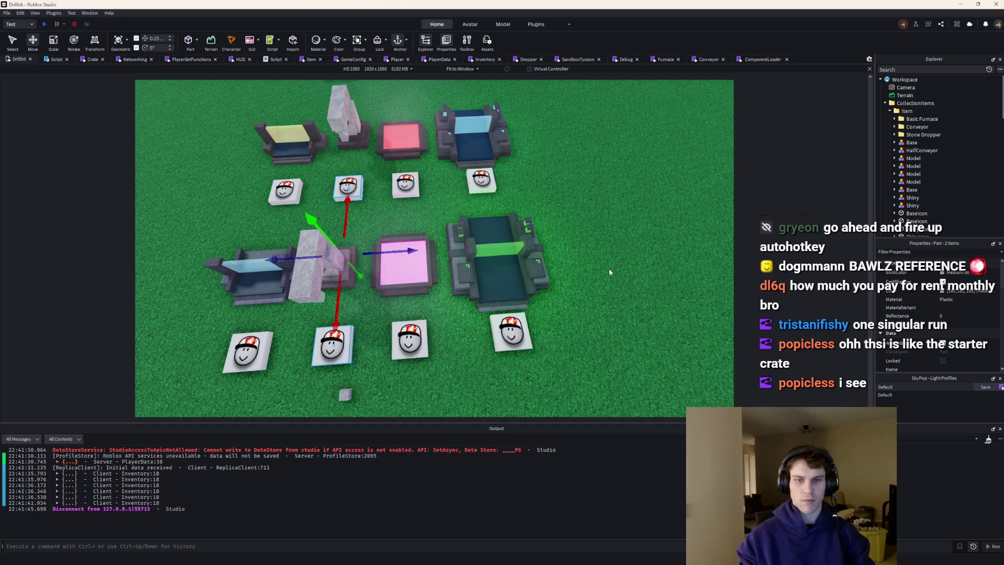
{"action": "scroll", "coordinate": [517, 243], "scroll_direction": "down", "scroll_amount": 3}
{"action": "scroll", "coordinate": [518, 243], "scroll_direction": "down", "scroll_amount": 3}
{"action": "scroll", "coordinate": [518, 243], "scroll_direction": "down", "scroll_amount": 3}
{"action": "left_click", "coordinate": [518, 244]}
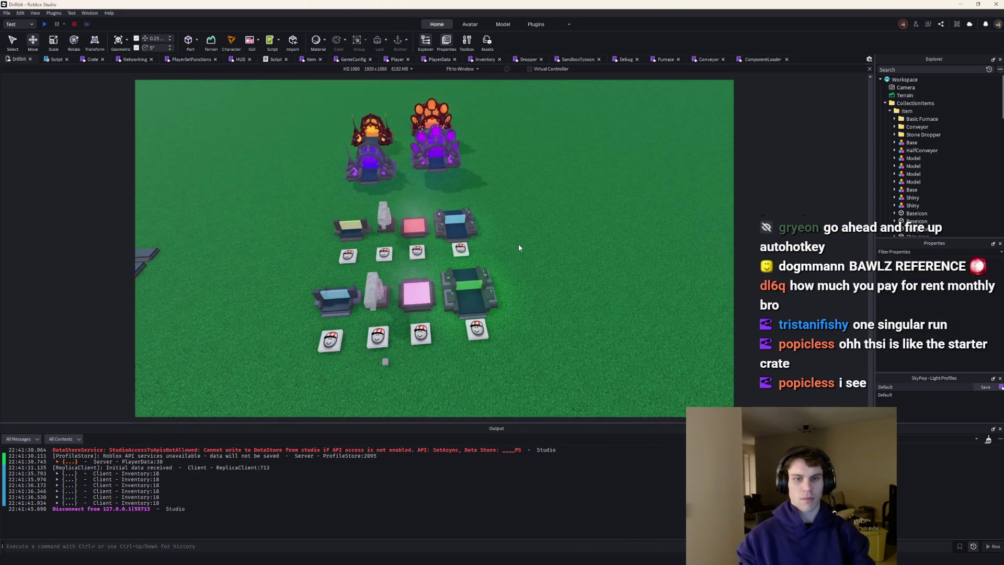
{"action": "scroll", "coordinate": [518, 245], "scroll_direction": "up", "scroll_amount": 3}
{"action": "scroll", "coordinate": [518, 244], "scroll_direction": "down", "scroll_amount": 1}
{"action": "scroll", "coordinate": [518, 244], "scroll_direction": "down", "scroll_amount": 2}
{"action": "scroll", "coordinate": [518, 243], "scroll_direction": "up", "scroll_amount": 2}
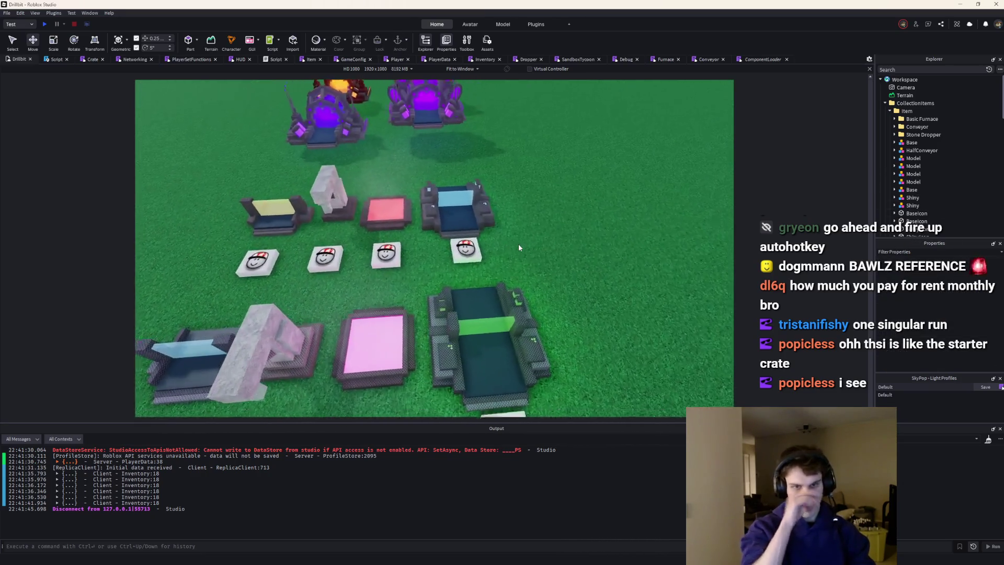
{"action": "scroll", "coordinate": [518, 243], "scroll_direction": "down", "scroll_amount": 2}
{"action": "scroll", "coordinate": [489, 251], "scroll_direction": "up", "scroll_amount": 2}
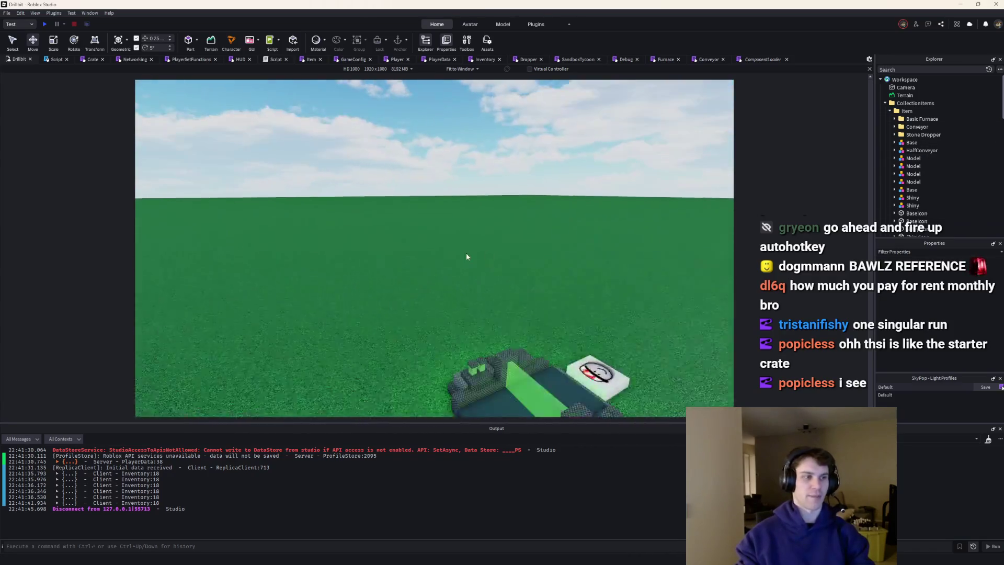
{"action": "scroll", "coordinate": [466, 257], "scroll_direction": "down", "scroll_amount": 4}
{"action": "left_click", "coordinate": [509, 247]}
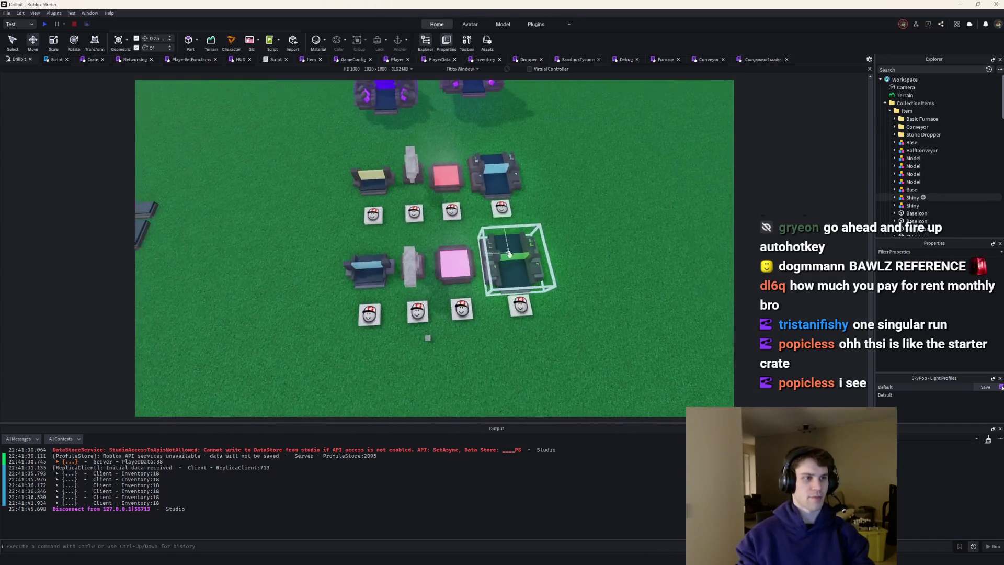
{"action": "scroll", "coordinate": [508, 314], "scroll_direction": "down", "scroll_amount": 2}
{"action": "scroll", "coordinate": [525, 297], "scroll_direction": "up", "scroll_amount": 3}
{"action": "mouse_move", "coordinate": [573, 321]}
{"action": "left_mouse_down"}
{"action": "mouse_move", "coordinate": [426, 98]}
{"action": "mouse_move", "coordinate": [455, 104]}
{"action": "left_mouse_up"}
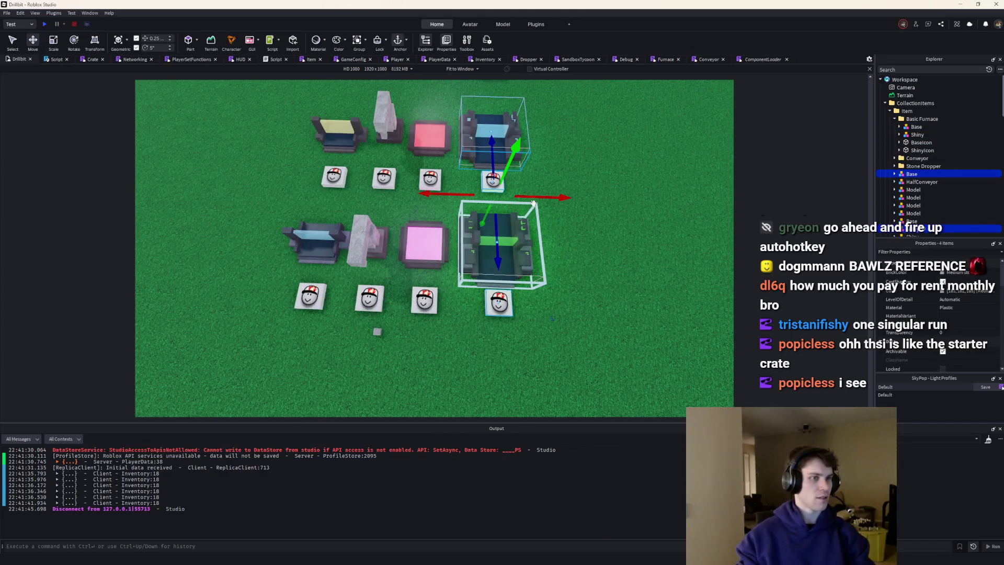
Shift the two conveyors and the pink droppers right over their icon tiles
{"action": "left_click_drag", "start_coordinate": [540, 197], "coordinate": [573, 199]}
{"action": "mouse_move", "coordinate": [474, 333]}
{"action": "left_mouse_down"}
{"action": "mouse_move", "coordinate": [455, 307]}
{"action": "mouse_move", "coordinate": [409, 102]}
{"action": "left_mouse_up"}
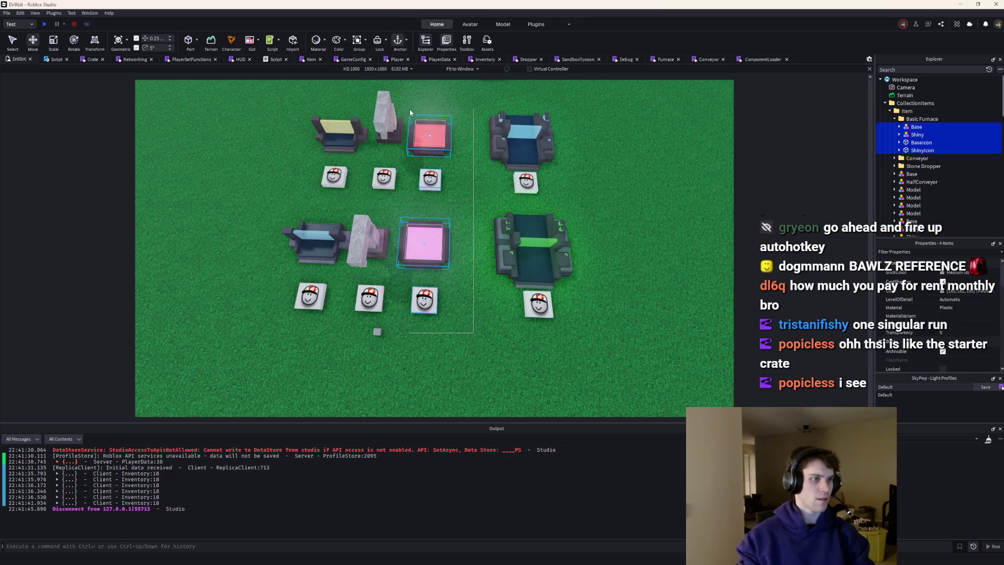
{"action": "left_click_drag", "start_coordinate": [461, 203], "coordinate": [474, 207]}
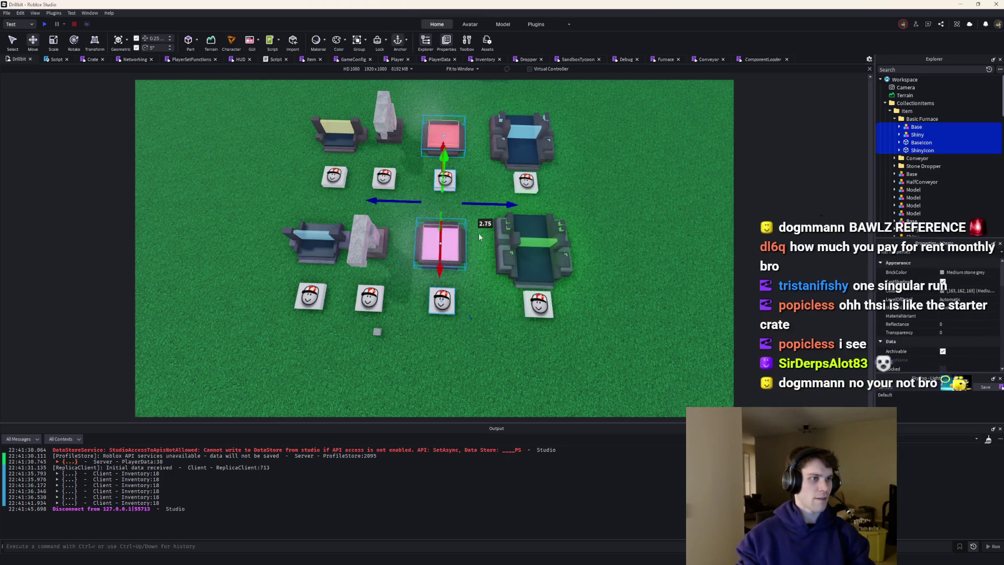
{"action": "left_click", "coordinate": [482, 312]}
{"action": "scroll", "coordinate": [483, 312], "scroll_direction": "down", "scroll_amount": 3}
Shift the two stone droppers and the grey ore template part right along the row
{"action": "left_click_drag", "start_coordinate": [503, 301], "coordinate": [468, 150]}
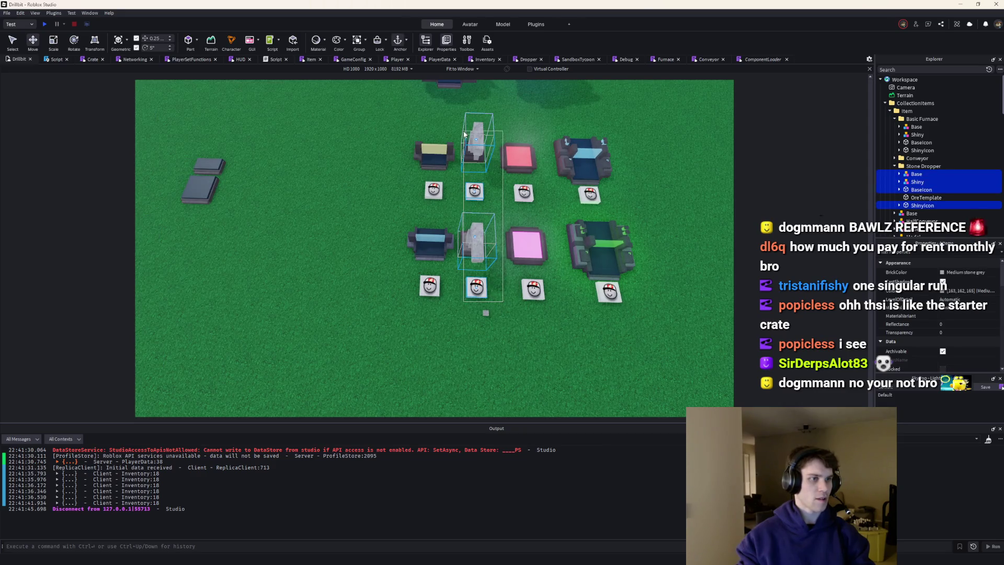
{"action": "left_click_drag", "start_coordinate": [499, 203], "coordinate": [505, 201]}
{"action": "left_click", "coordinate": [531, 200]}
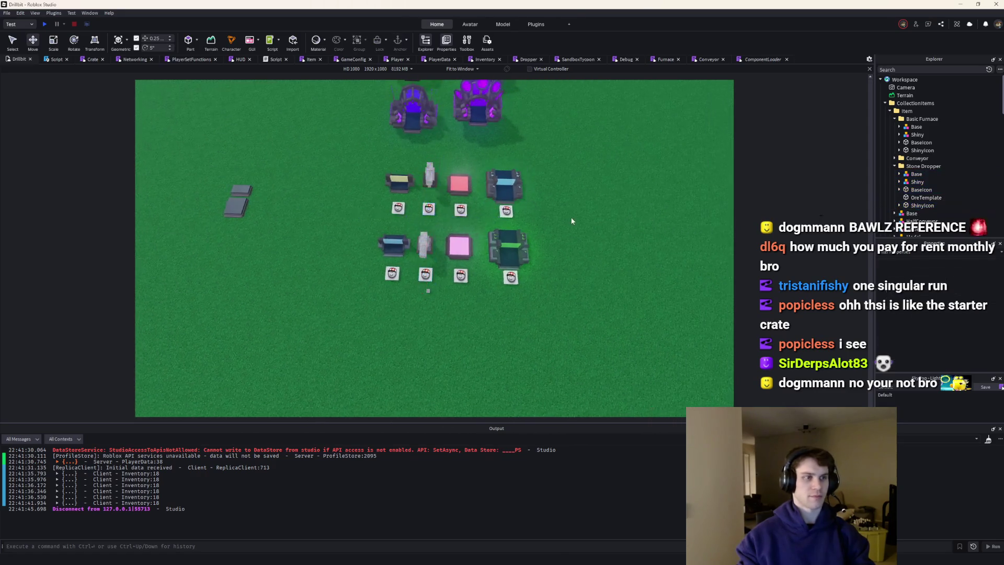
{"action": "scroll", "coordinate": [571, 219], "scroll_direction": "up", "scroll_amount": 3}
{"action": "scroll", "coordinate": [471, 353], "scroll_direction": "up", "scroll_amount": 3}
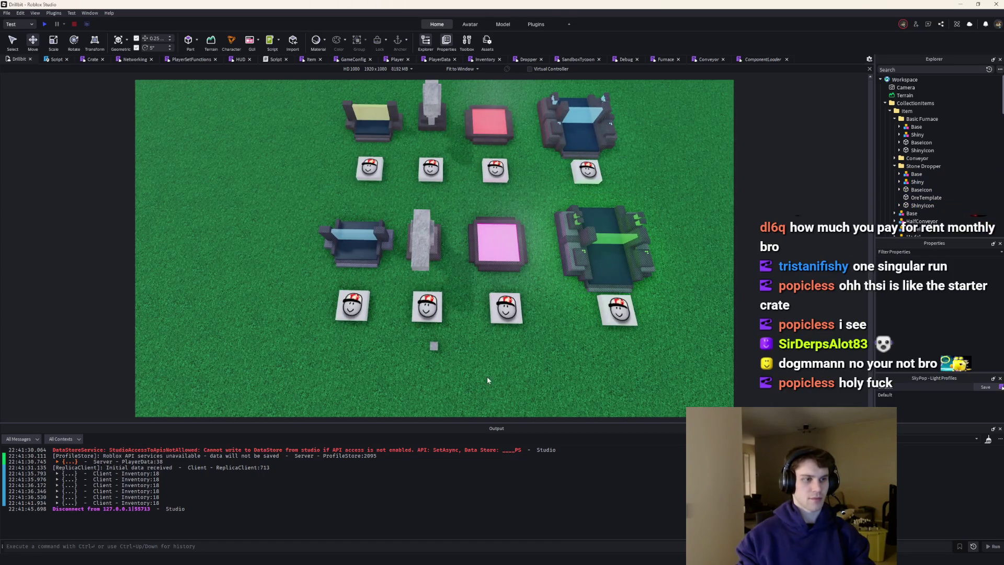
{"action": "left_click", "coordinate": [434, 346]}
{"action": "left_click_drag", "start_coordinate": [434, 375], "coordinate": [434, 384]}
{"action": "left_click", "coordinate": [470, 337]}
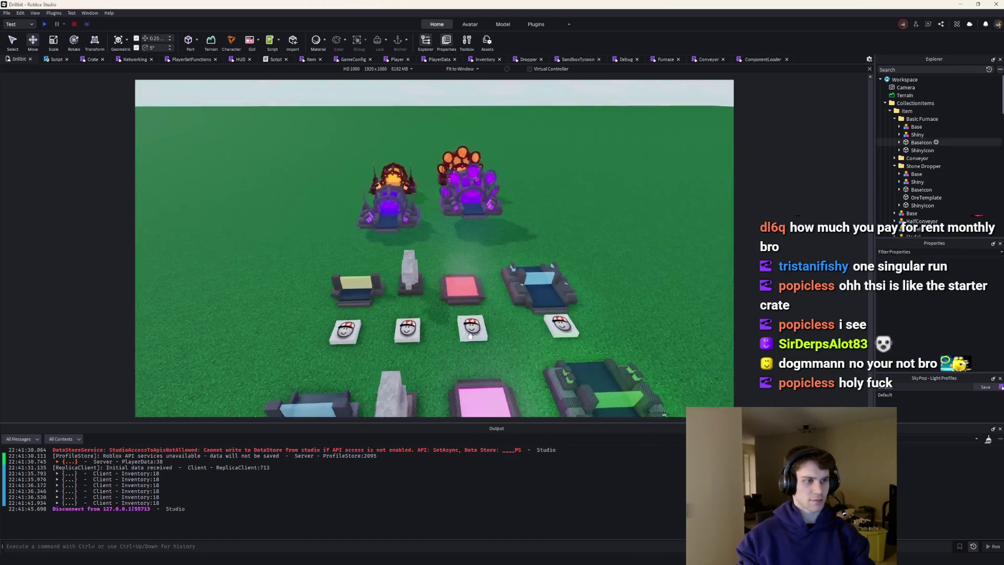
Look straight down on the item rows and check the bottom row of icon tiles
{"action": "left_click_drag", "start_coordinate": [471, 339], "coordinate": [571, 328]}
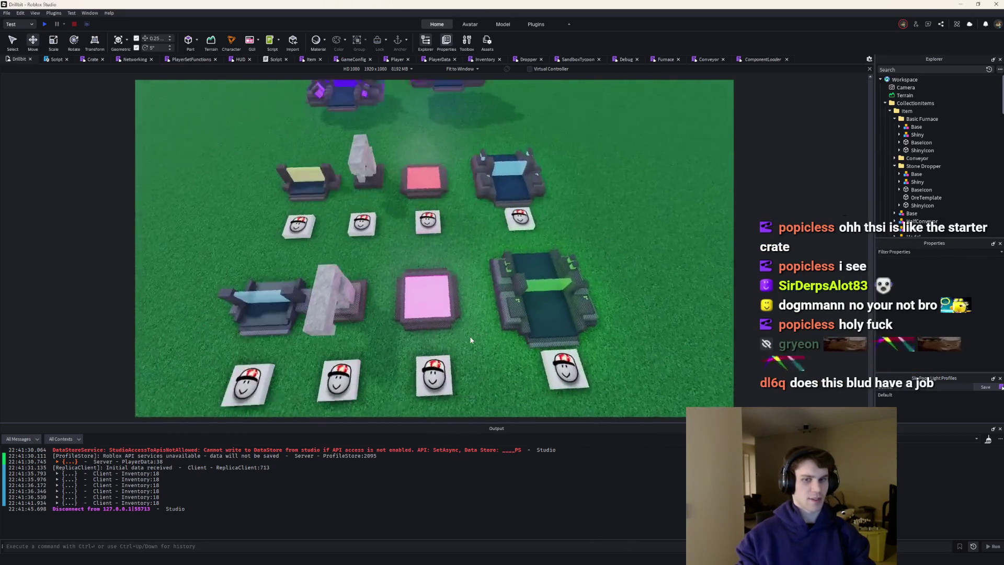
{"action": "left_click", "coordinate": [472, 274]}
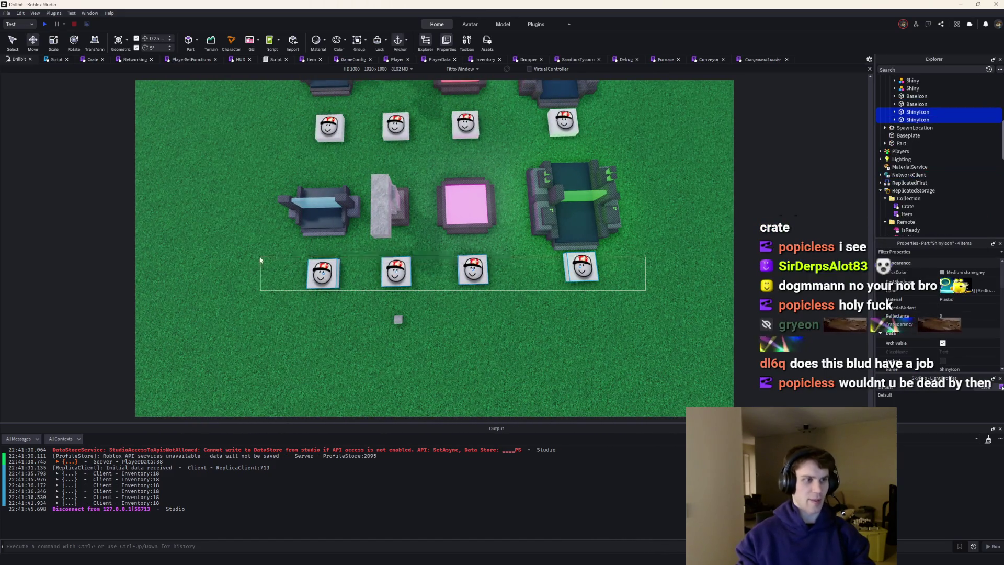
{"action": "left_click", "coordinate": [695, 215]}
{"action": "mouse_move", "coordinate": [695, 211]}
{"action": "left_mouse_down"}
{"action": "mouse_move", "coordinate": [651, 308]}
{"action": "mouse_move", "coordinate": [683, 308]}
{"action": "left_mouse_up"}
{"action": "scroll", "coordinate": [683, 308], "scroll_direction": "up", "scroll_amount": 3}
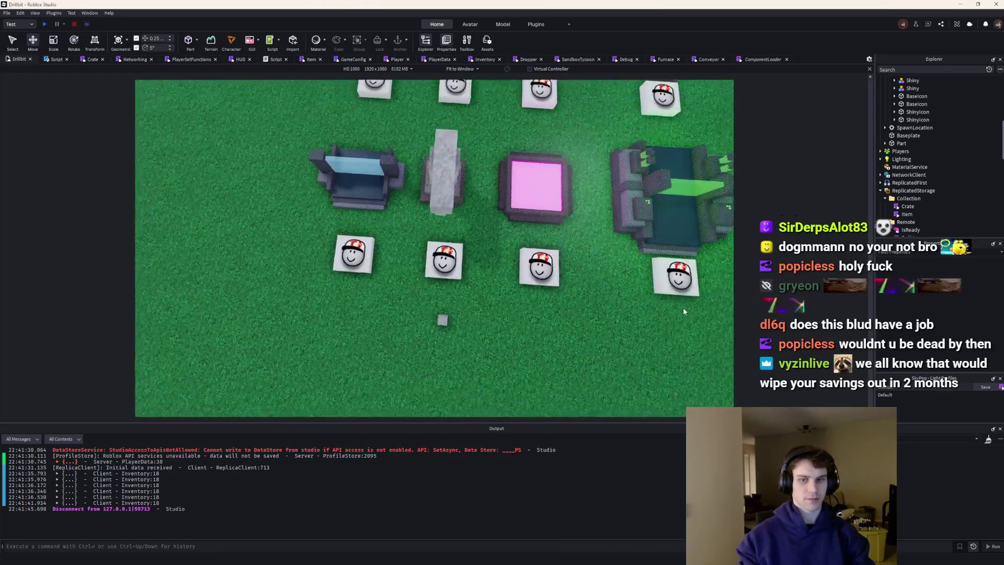
{"action": "left_click_drag", "start_coordinate": [572, 330], "coordinate": [567, 272]}
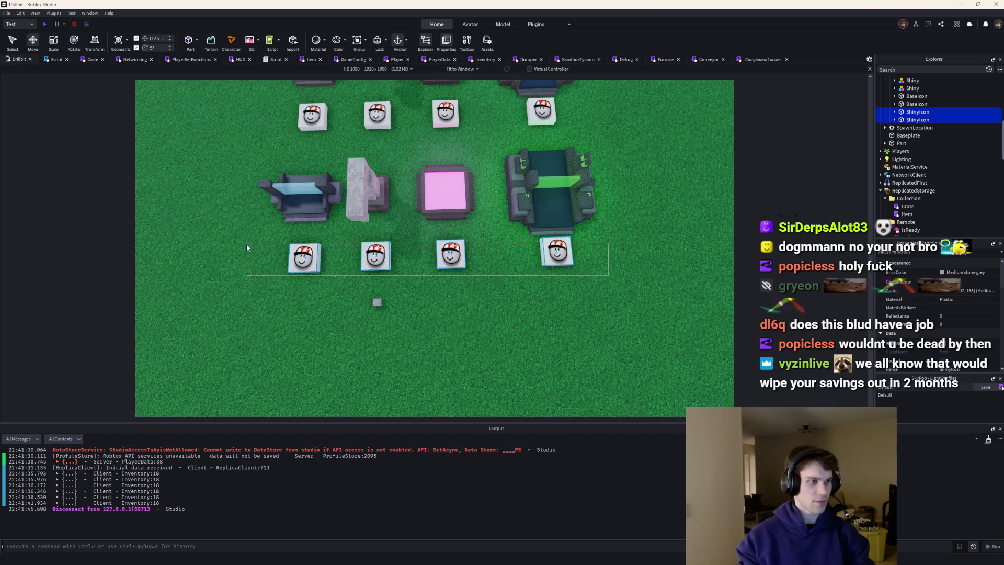
{"action": "left_click", "coordinate": [450, 255]}
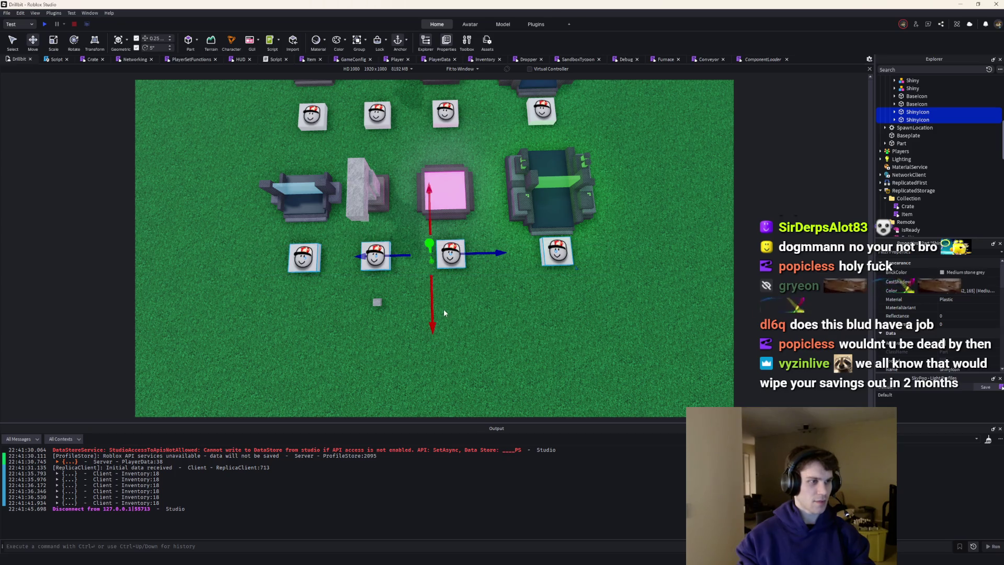
{"action": "left_click", "coordinate": [427, 309]}
{"action": "left_click", "coordinate": [557, 251]}
{"action": "left_click", "coordinate": [304, 258], "text": "ctrl"}
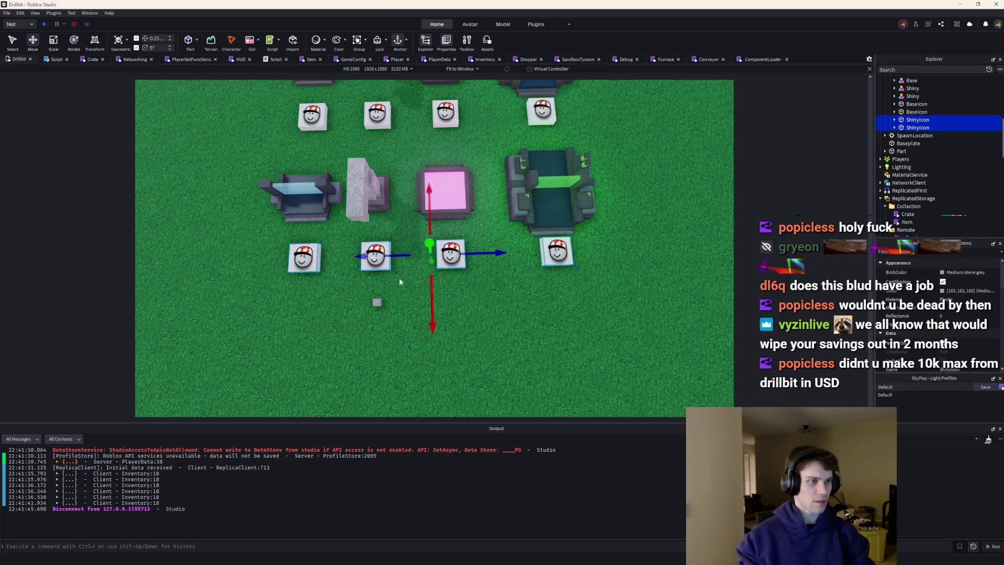
{"action": "left_click", "coordinate": [451, 305]}
{"action": "mouse_move", "coordinate": [515, 314]}
{"action": "left_mouse_down"}
{"action": "mouse_move", "coordinate": [577, 234]}
{"action": "mouse_move", "coordinate": [238, 187]}
{"action": "left_mouse_up"}
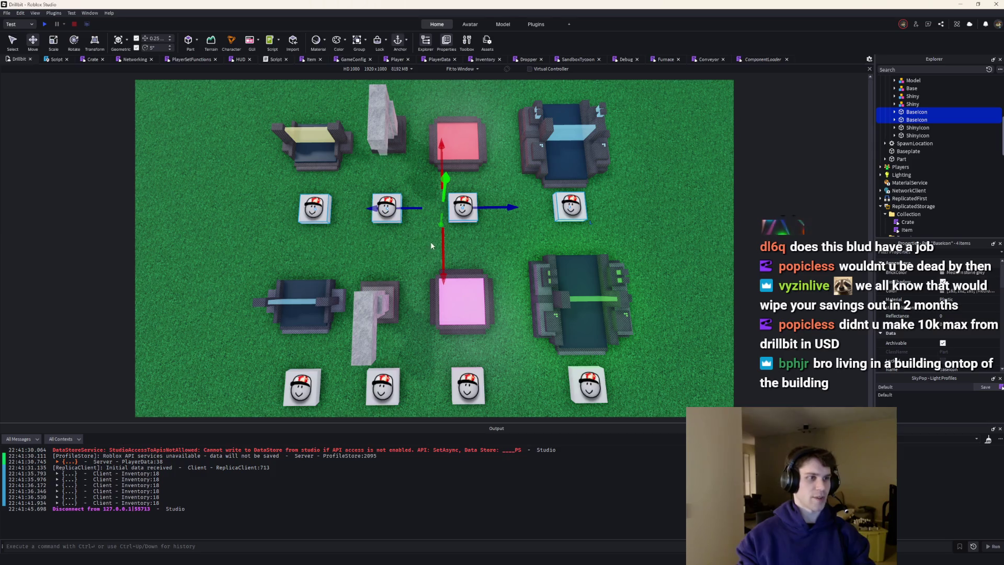
{"action": "left_click", "coordinate": [681, 199]}
{"action": "mouse_move", "coordinate": [681, 199]}
{"action": "left_mouse_down"}
{"action": "mouse_move", "coordinate": [715, 193]}
{"action": "mouse_move", "coordinate": [677, 202]}
{"action": "mouse_move", "coordinate": [706, 196]}
{"action": "left_mouse_up"}
{"action": "scroll", "coordinate": [922, 138], "scroll_direction": "up", "scroll_amount": 5}
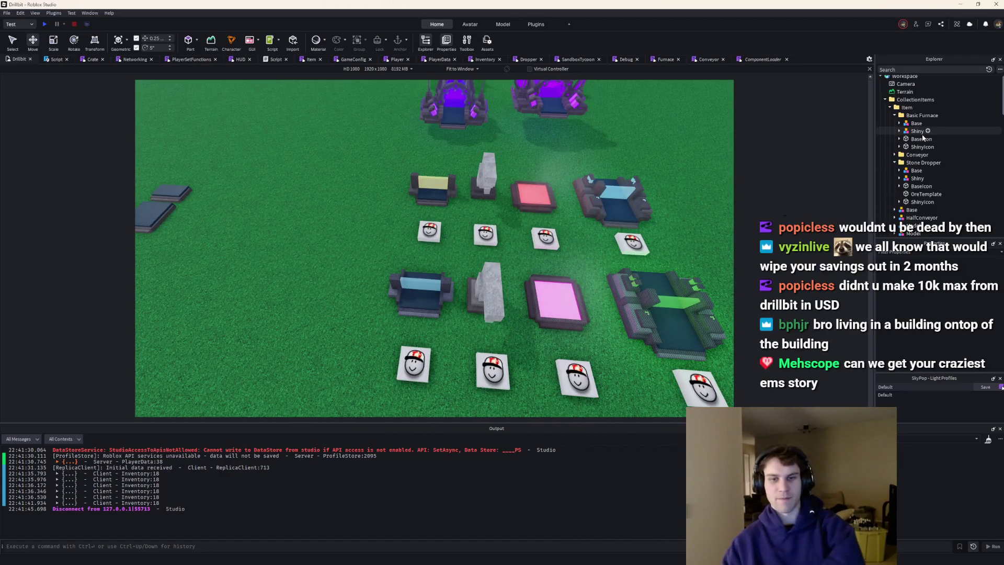
{"action": "left_click", "coordinate": [895, 117]}
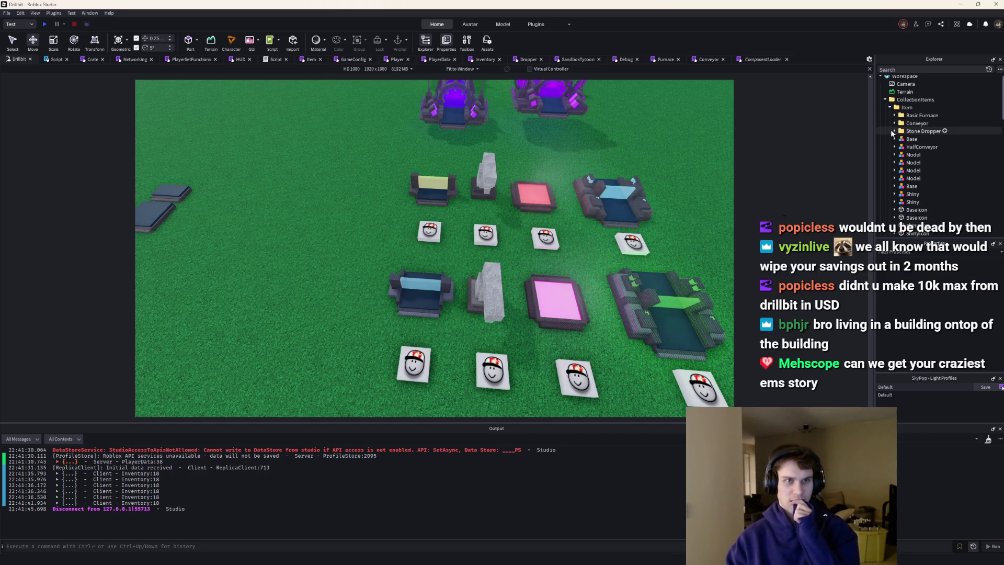
Select the right-hand item's Shiny, Base, BaseIcon and ShinyIcon and group them into a Folder (Ctrl+Alt+G)
{"action": "left_click", "coordinate": [657, 207]}
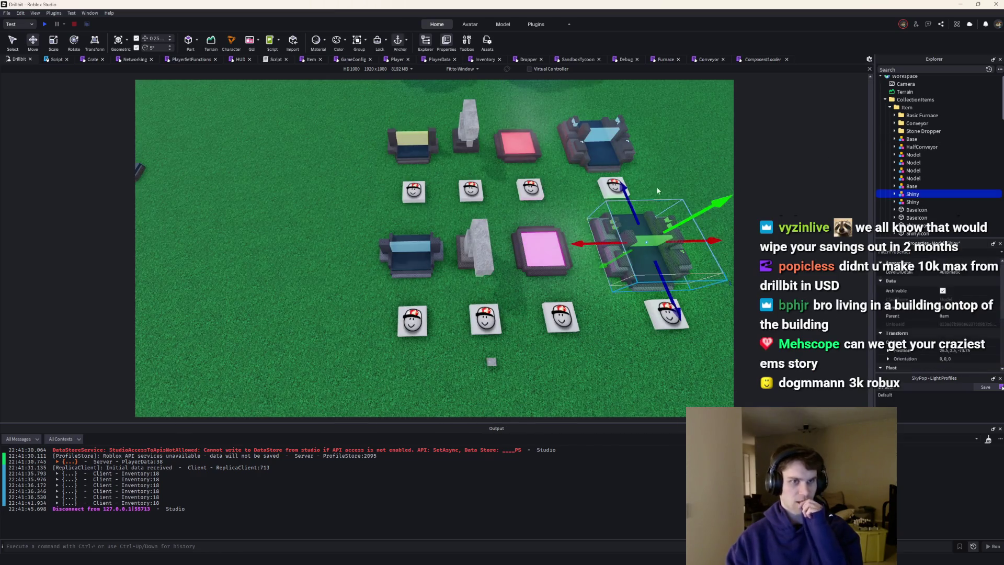
{"action": "left_click", "coordinate": [599, 153], "text": "ctrl"}
{"action": "key", "text": "d"}
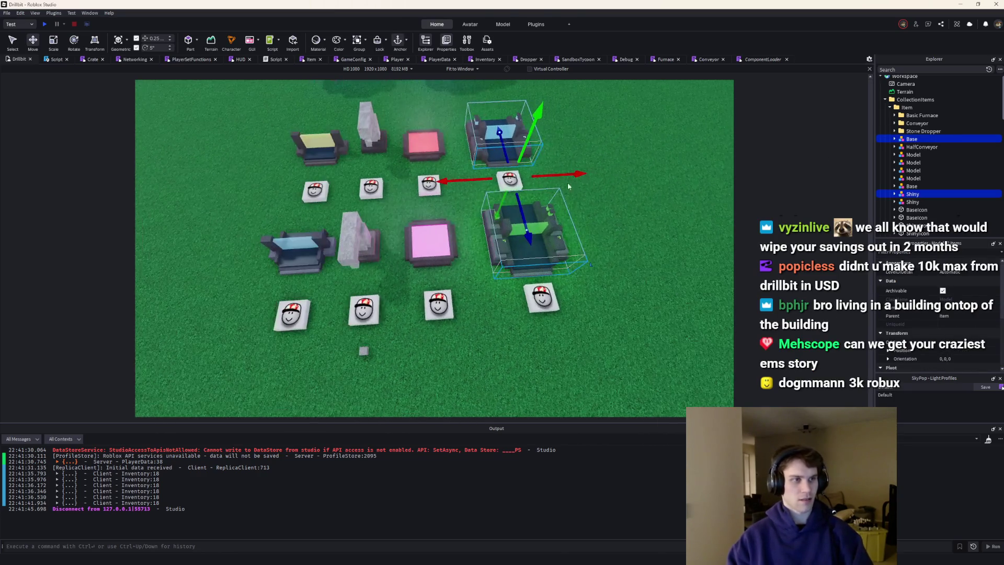
{"action": "left_click", "coordinate": [916, 209], "text": "ctrl"}
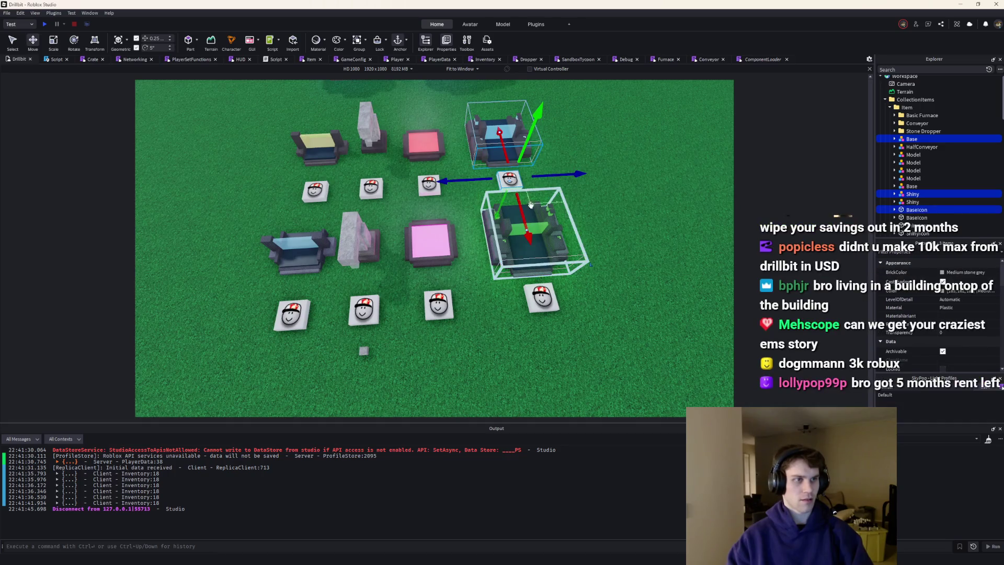
{"action": "left_click", "coordinate": [533, 287], "text": "ctrl"}
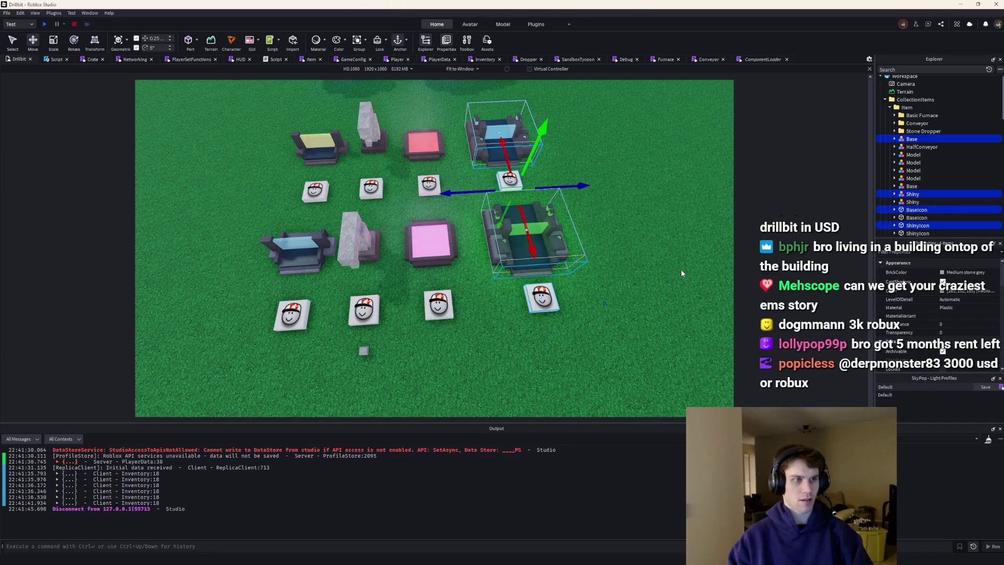
{"action": "key", "text": "ctrl+alt+g"}
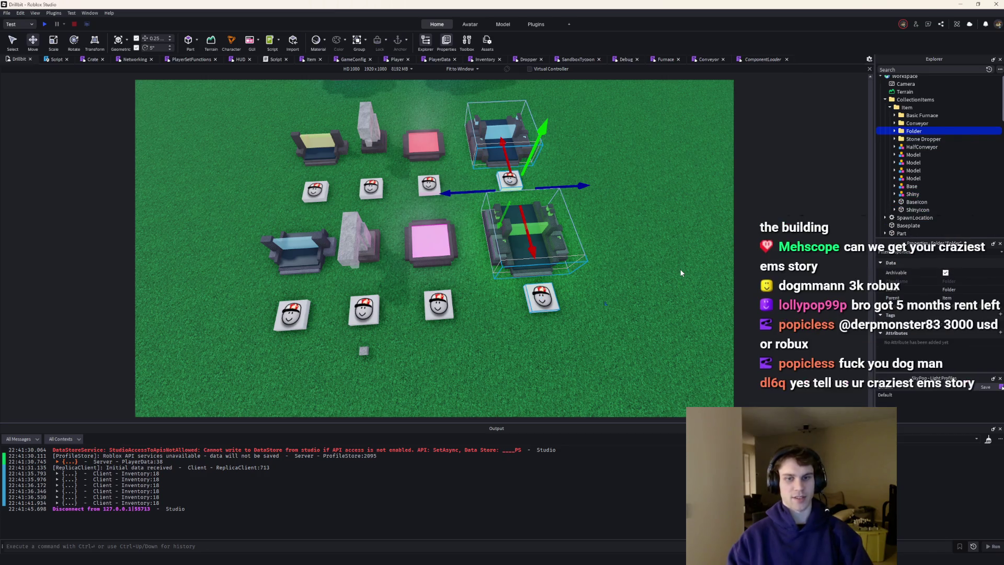
{"action": "key", "text": "s"}
Reposition the view, collapse Stone Dropper, and box-select the two left-hand items
{"action": "key", "text": "a"}
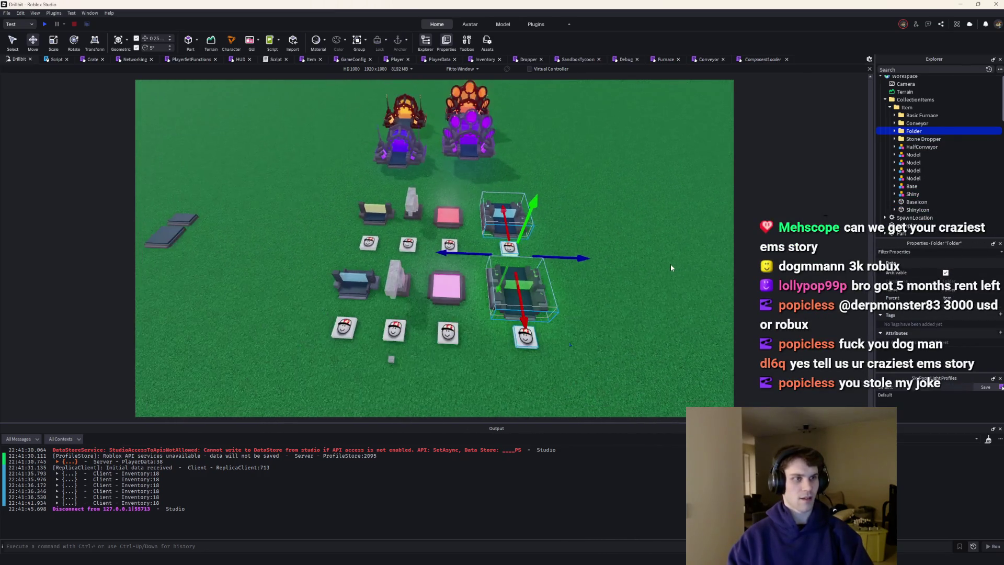
{"action": "scroll", "coordinate": [537, 230], "scroll_direction": "up", "scroll_amount": 3}
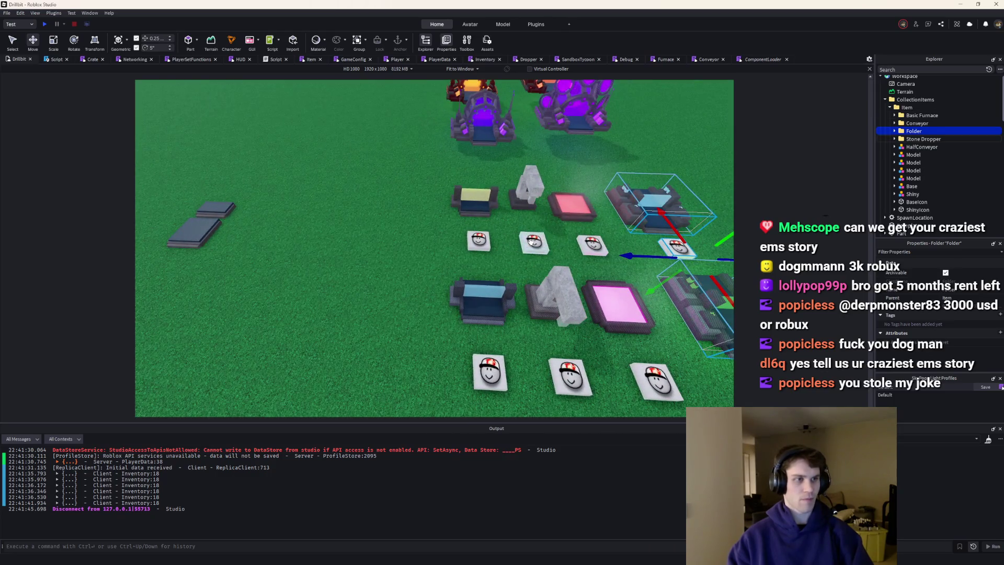
{"action": "left_click", "coordinate": [530, 240]}
{"action": "key", "text": "d"}
{"action": "key", "text": "s"}
{"action": "key", "text": "s"}
{"action": "left_click", "coordinate": [895, 139]}
{"action": "scroll", "coordinate": [496, 176], "scroll_direction": "up", "scroll_amount": 2}
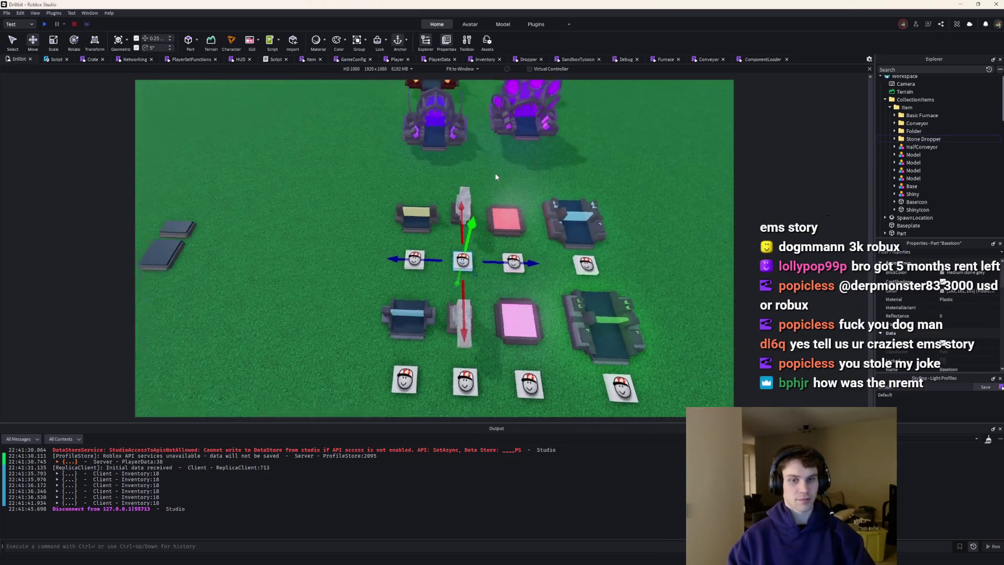
{"action": "key", "text": "s"}
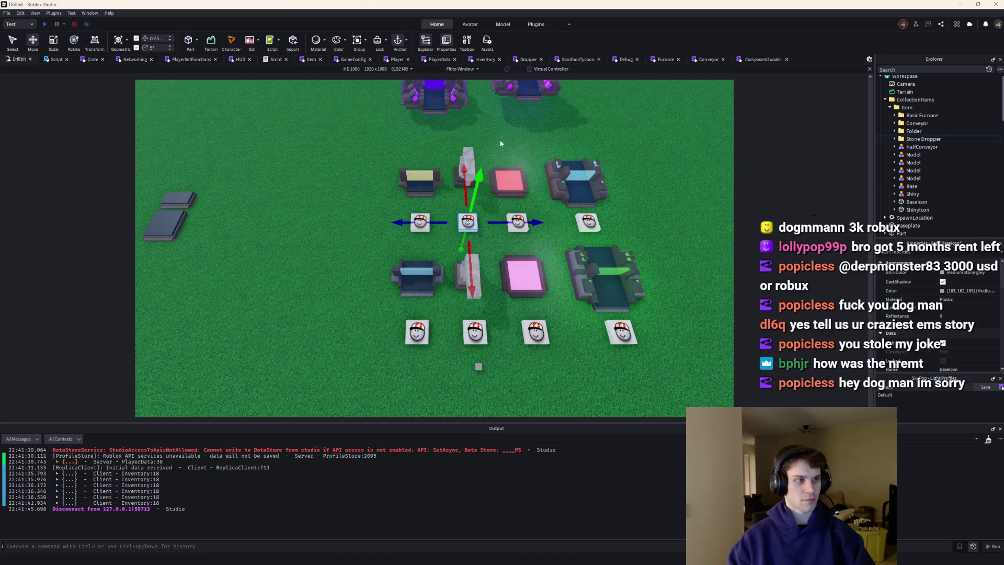
{"action": "left_click", "coordinate": [500, 143]}
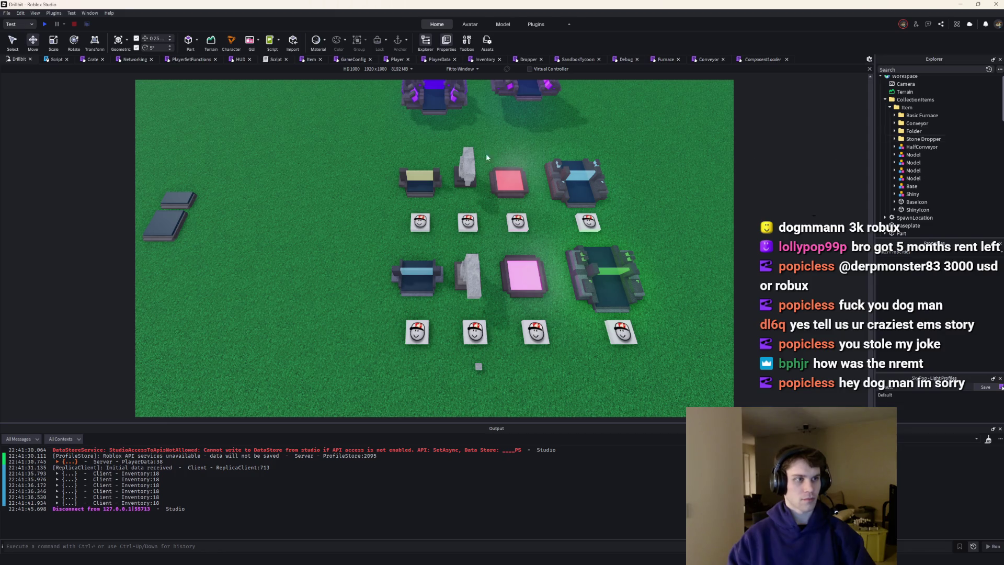
{"action": "left_click_drag", "start_coordinate": [395, 174], "coordinate": [430, 367]}
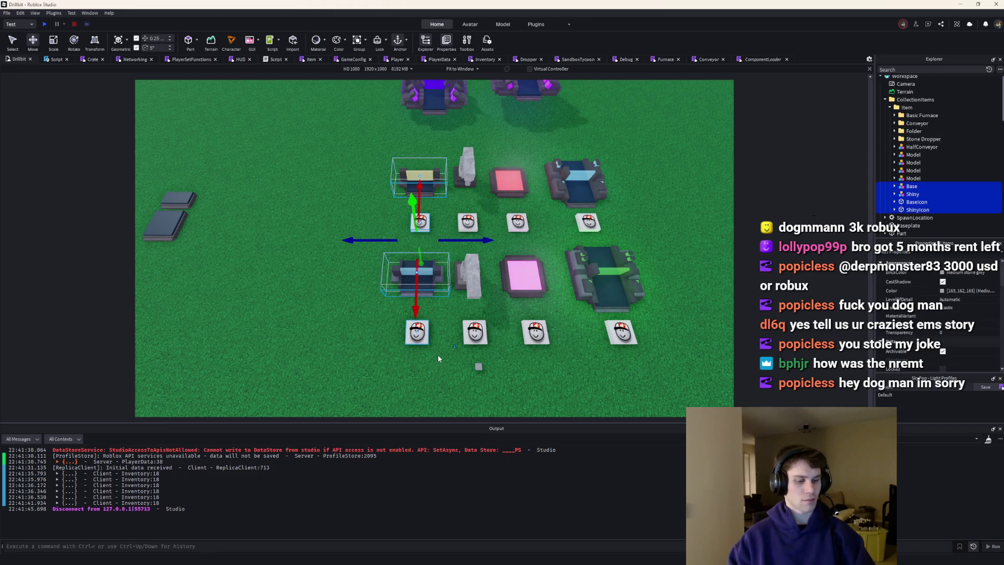
Box-select the four furnaces at the top and group them into a new Folder
{"action": "left_click", "coordinate": [691, 125]}
{"action": "key", "text": "w"}
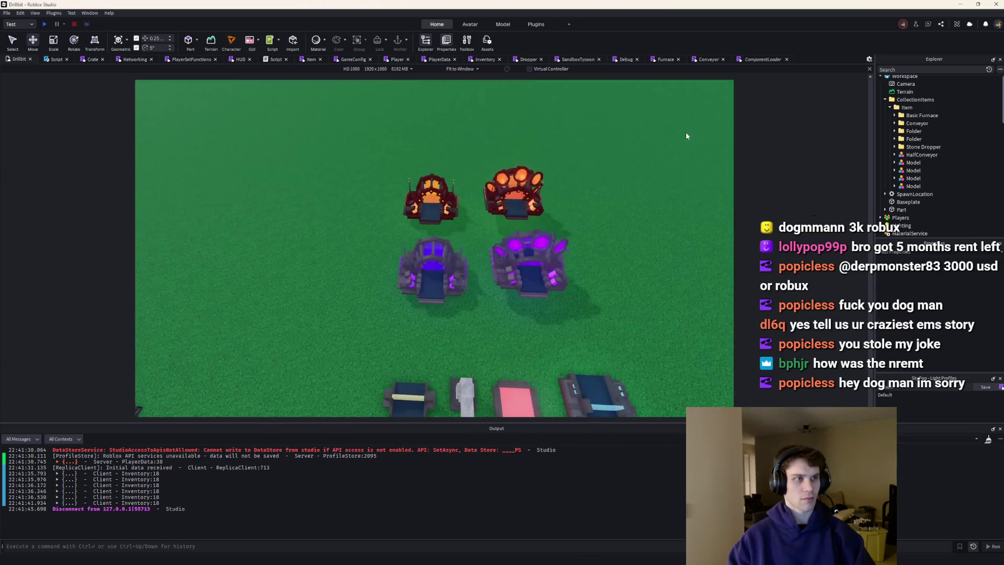
{"action": "left_click_drag", "start_coordinate": [620, 323], "coordinate": [314, 165]}
{"action": "key", "text": "ctrl+alt+g"}
{"action": "scroll", "coordinate": [625, 138], "scroll_direction": "down", "scroll_amount": 3}
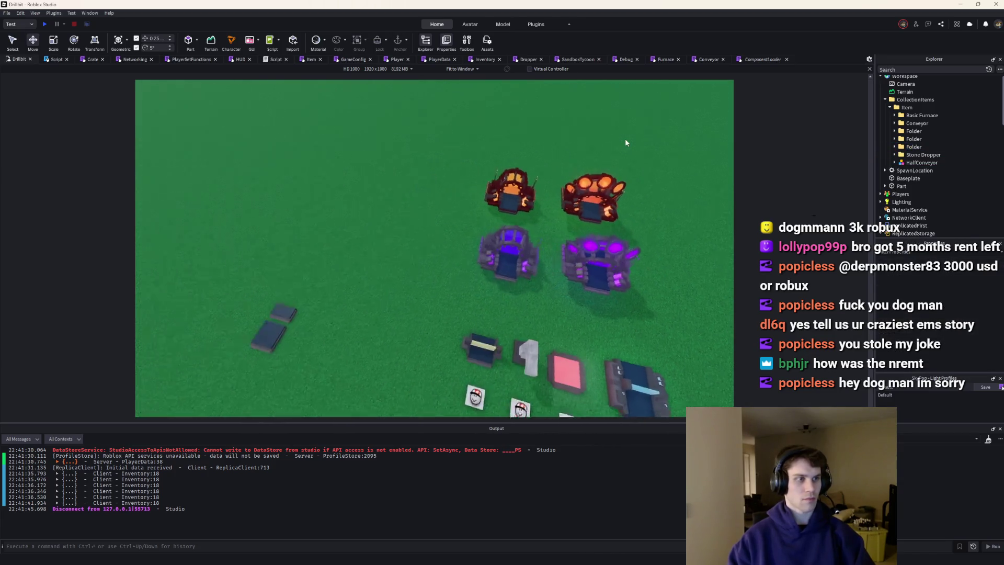
{"action": "scroll", "coordinate": [594, 229], "scroll_direction": "up", "scroll_amount": 3}
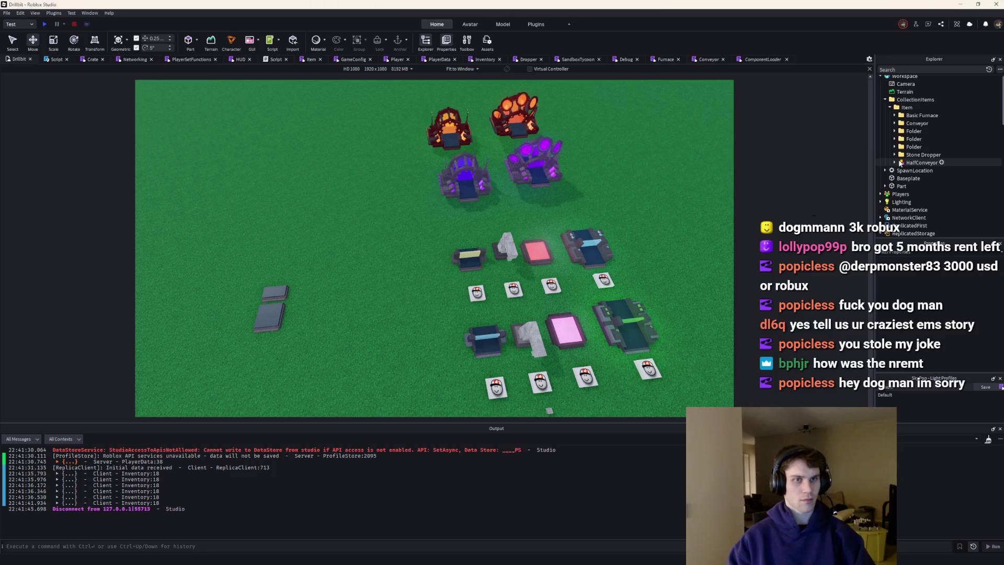
Rename the third folder Basic Upgrader and the upgrader models folder Advanced Ore Upgrader
{"action": "left_click", "coordinate": [909, 139]}
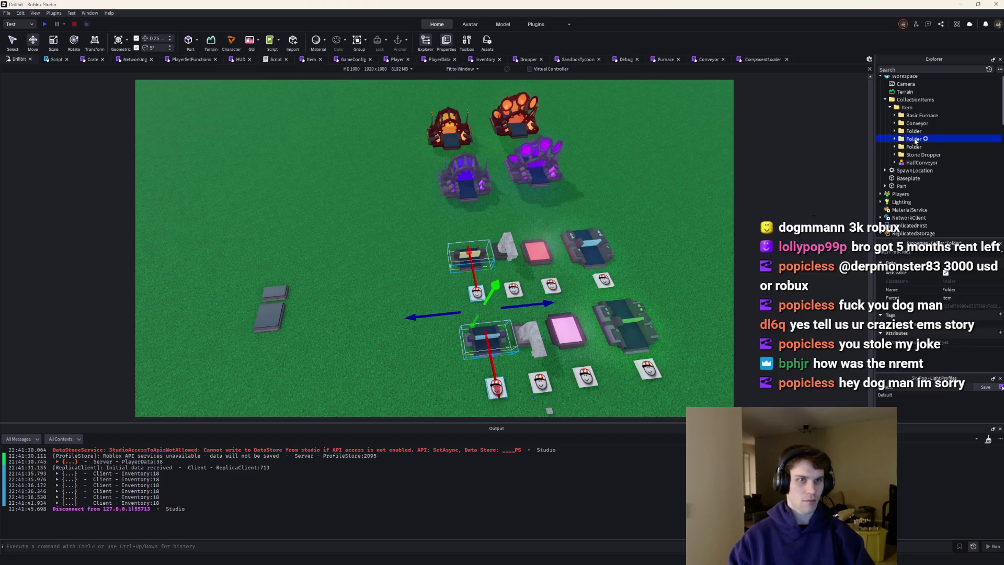
{"action": "key", "text": "F2"}
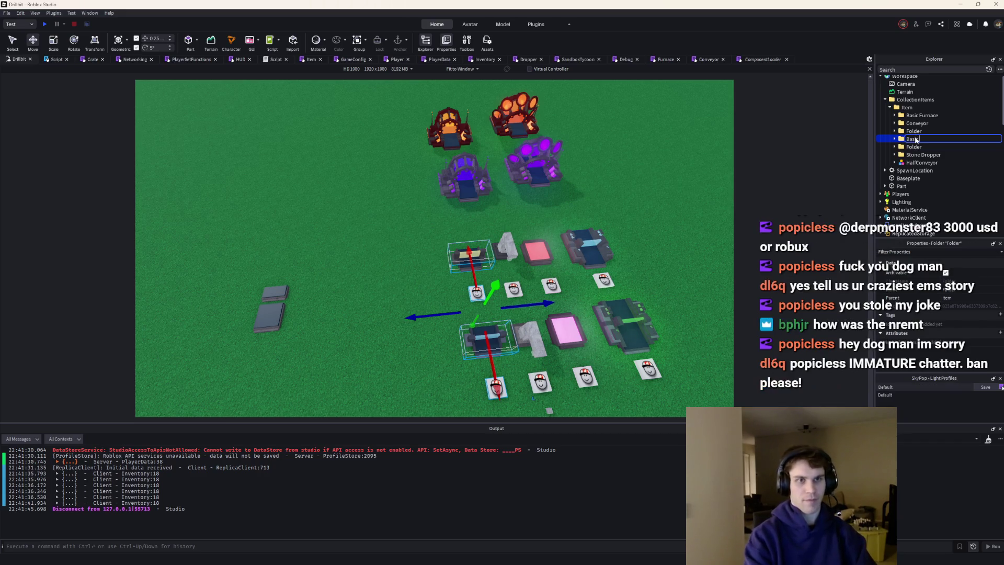
{"action": "key", "text": "Return"}
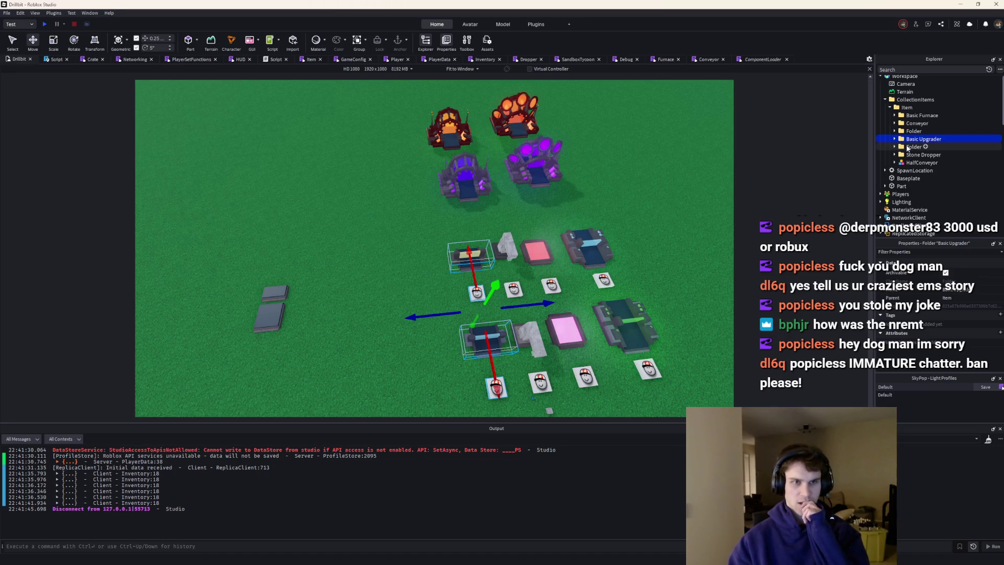
{"action": "left_click", "coordinate": [609, 263]}
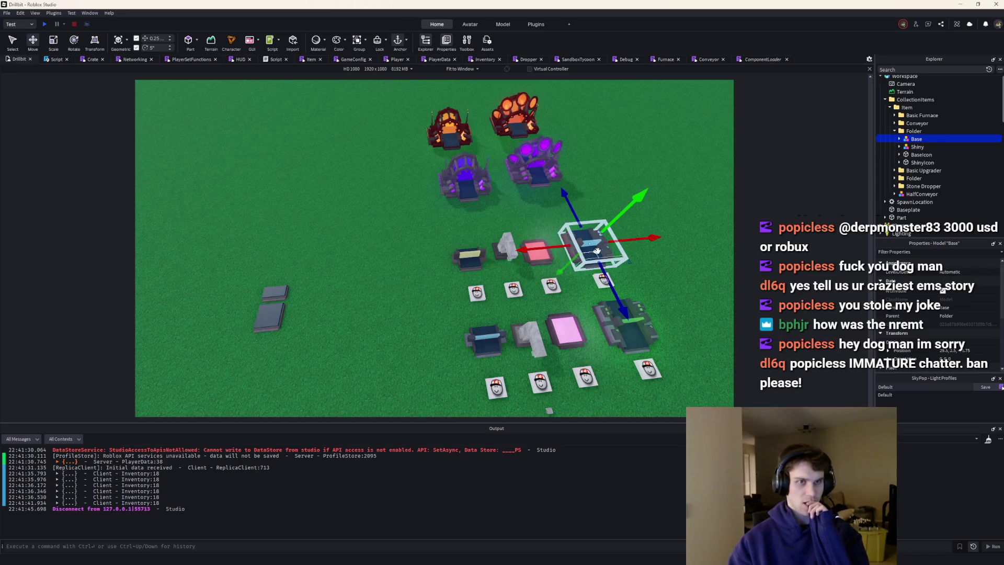
{"action": "left_click", "coordinate": [915, 131]}
{"action": "key", "text": "F2"}
{"action": "type", "text": "Advanced D"}
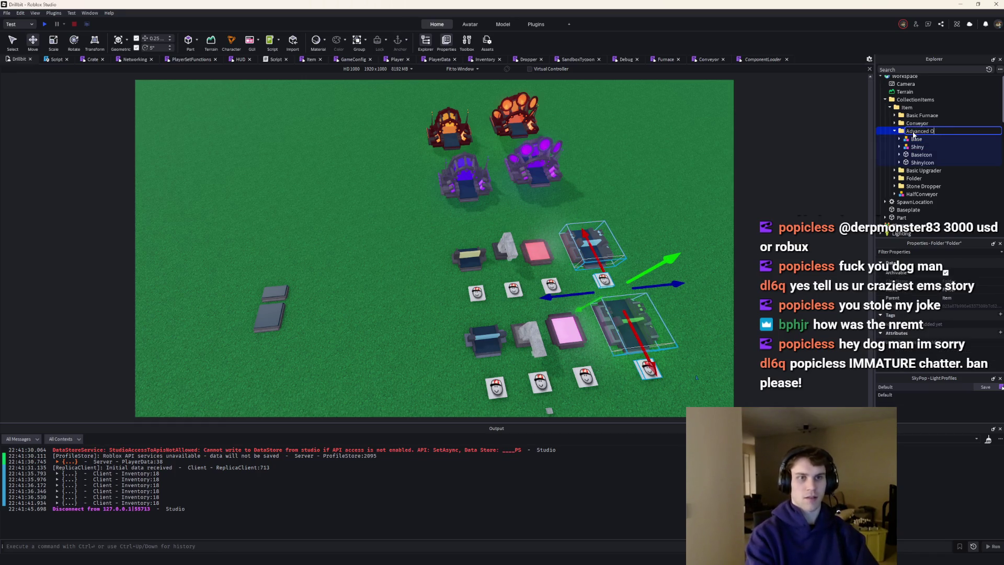
{"action": "type", "text": "er"}
{"action": "key", "text": "Return"}
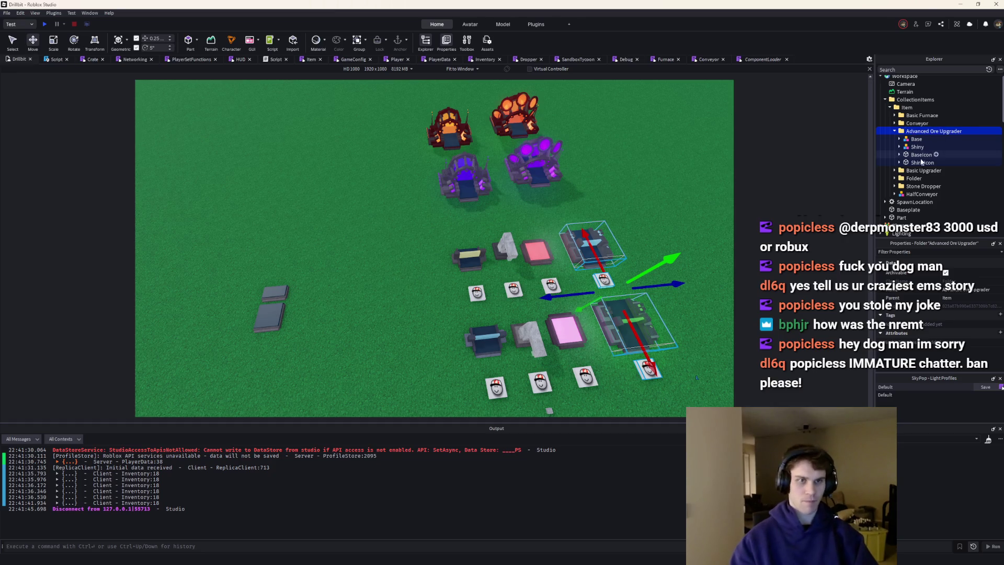
Rename Basic Upgrader to Basic Ore Upgrader, collapse Advanced Ore Upgrader, and select the furnace folder
{"action": "left_click", "coordinate": [927, 170]}
{"action": "key", "text": "F2"}
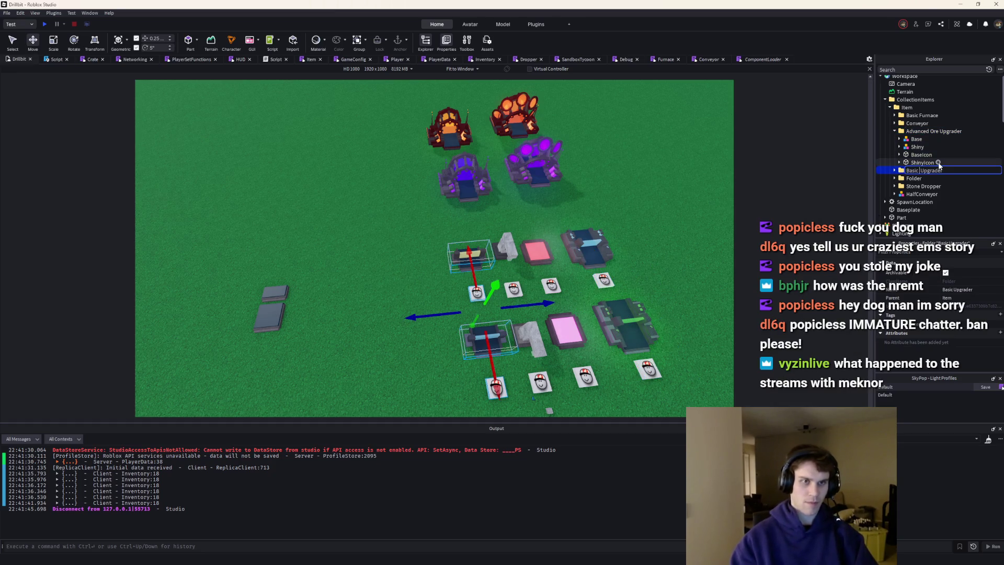
{"action": "type", "text": "Basic Ore Upgrader"}
{"action": "key", "text": "Return"}
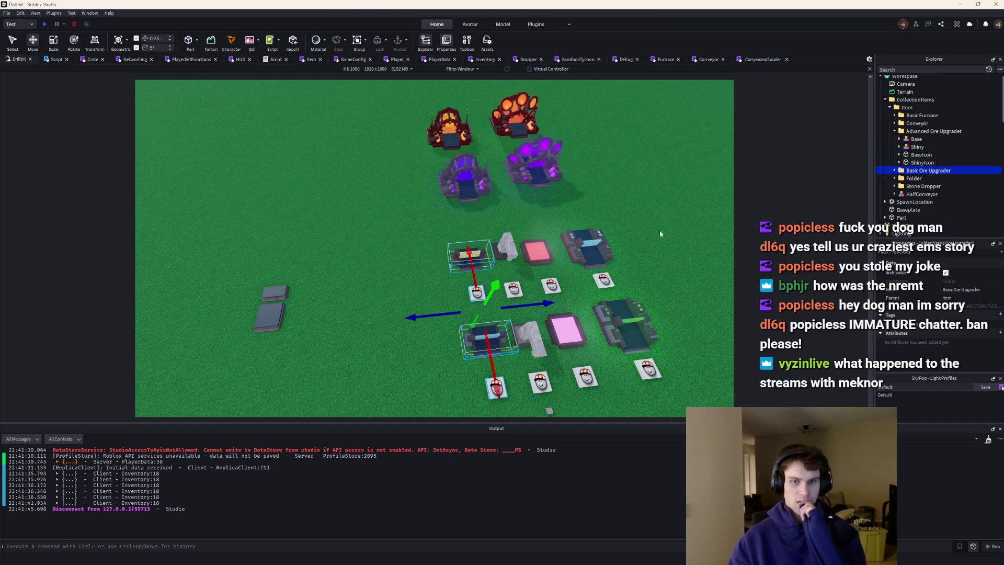
{"action": "scroll", "coordinate": [593, 241], "scroll_direction": "up", "scroll_amount": 3}
{"action": "scroll", "coordinate": [594, 241], "scroll_direction": "down", "scroll_amount": 5}
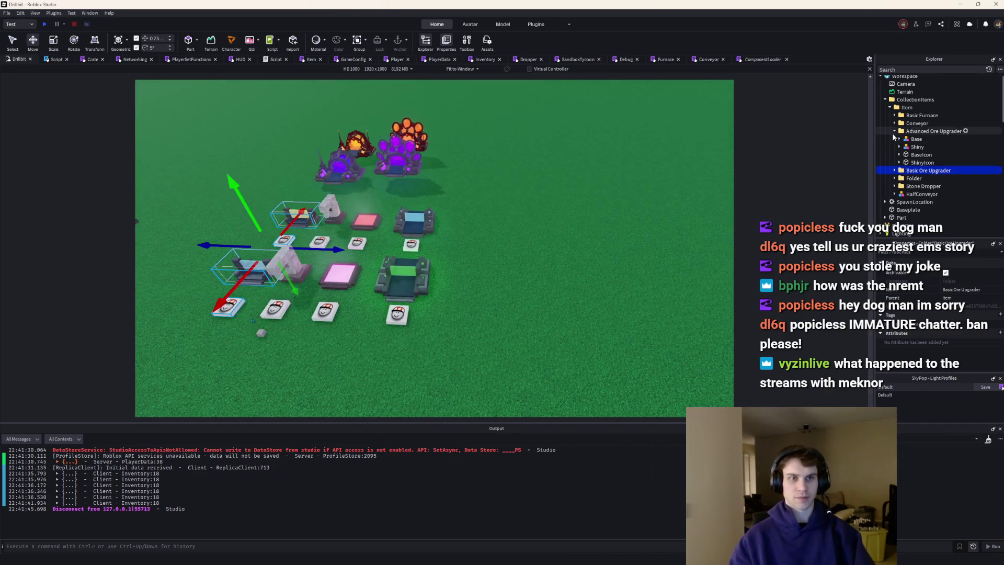
{"action": "left_click", "coordinate": [894, 131]}
{"action": "left_click", "coordinate": [609, 210]}
{"action": "scroll", "coordinate": [626, 188], "scroll_direction": "down", "scroll_amount": 3}
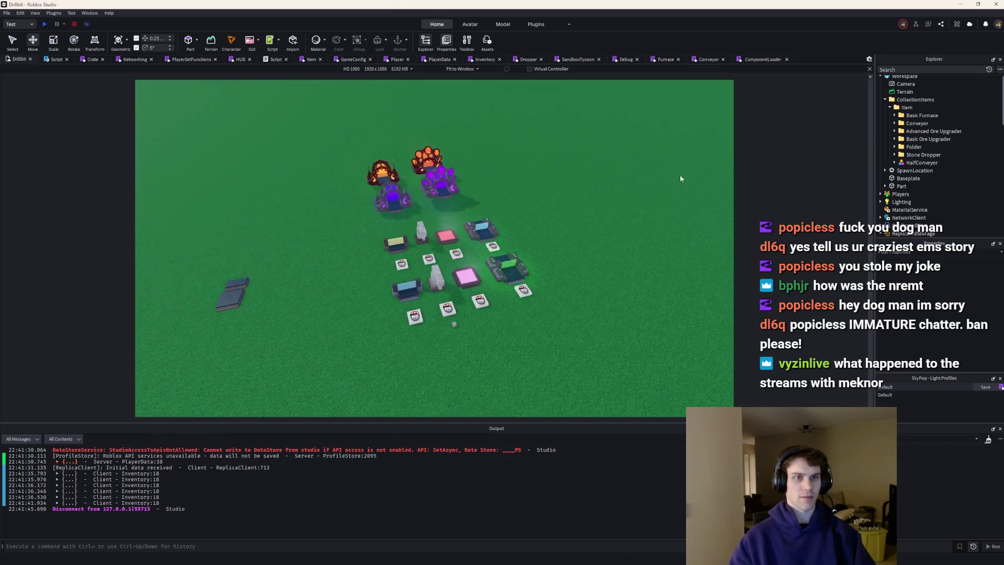
{"action": "left_click", "coordinate": [913, 147]}
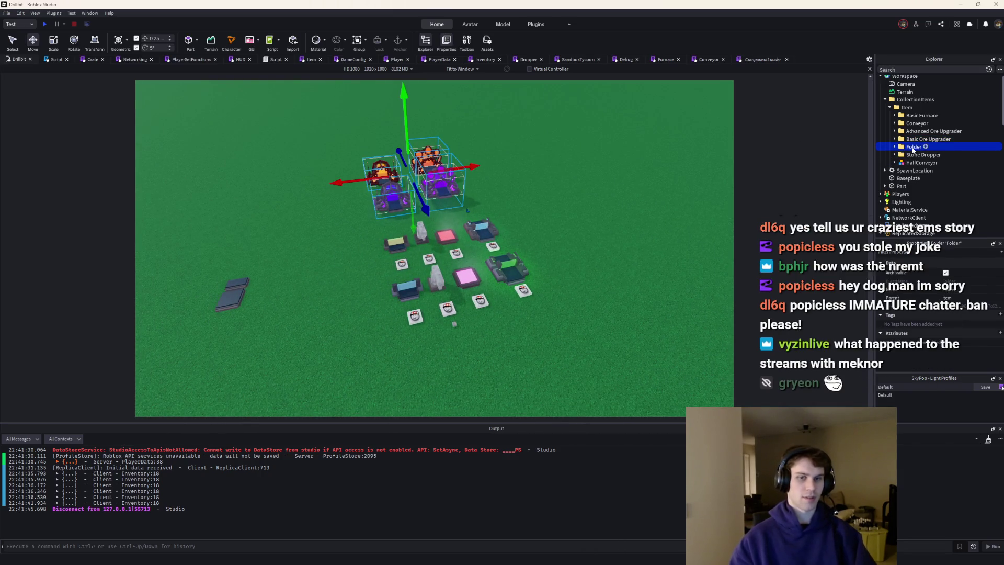
Rename the furnace folder to Plasma and follow the Inventory:18 Output link
{"action": "key", "text": "F2"}
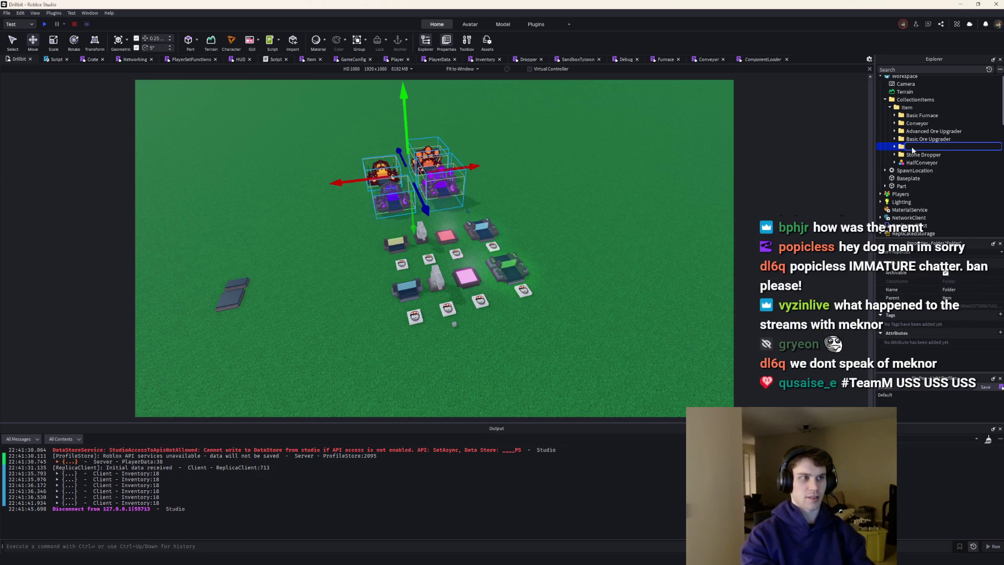
{"action": "type", "text": "Plasma"}
{"action": "key", "text": "Return"}
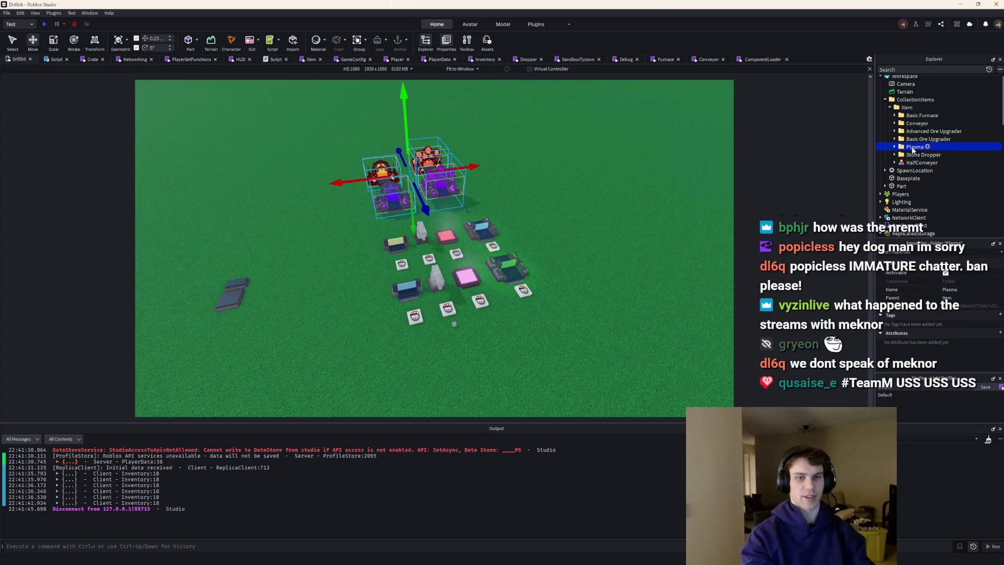
{"action": "scroll", "coordinate": [609, 206], "scroll_direction": "down", "scroll_amount": 3}
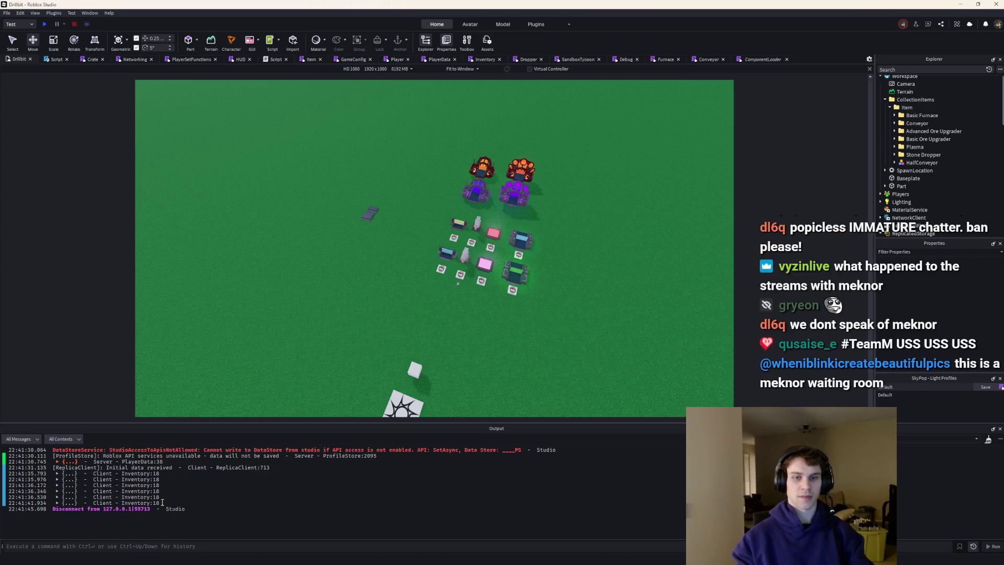
{"action": "left_click", "coordinate": [141, 503]}
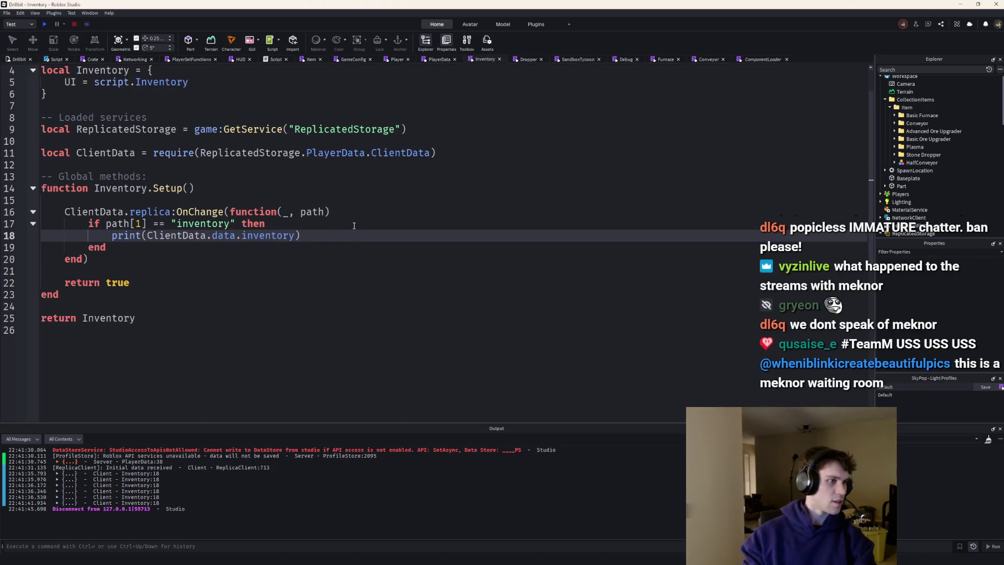
Back in the Drillbit scene, inspect the ore template part, then open the Item module under ReplicatedStorage > Collection
{"action": "left_click", "coordinate": [11, 57]}
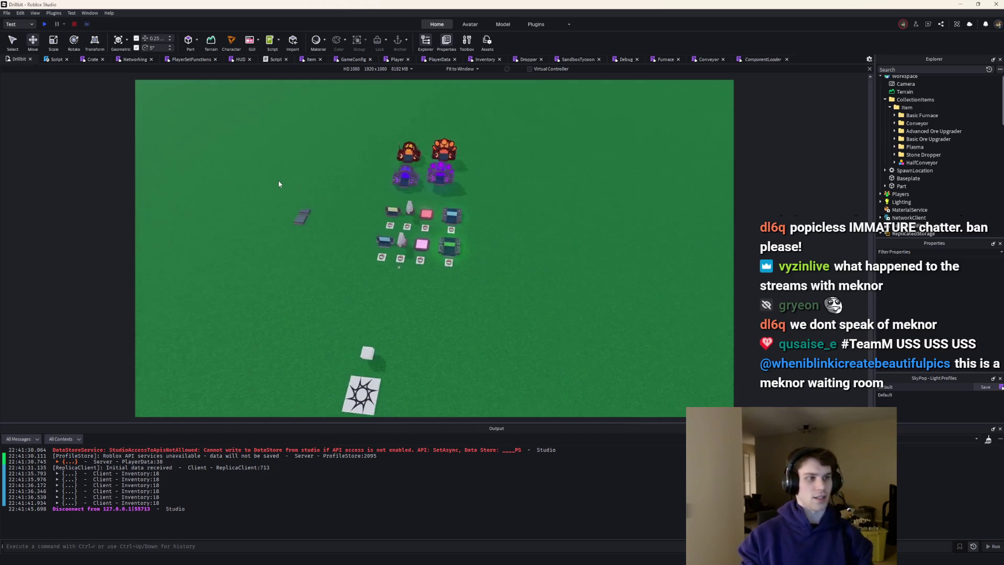
{"action": "key", "text": "w"}
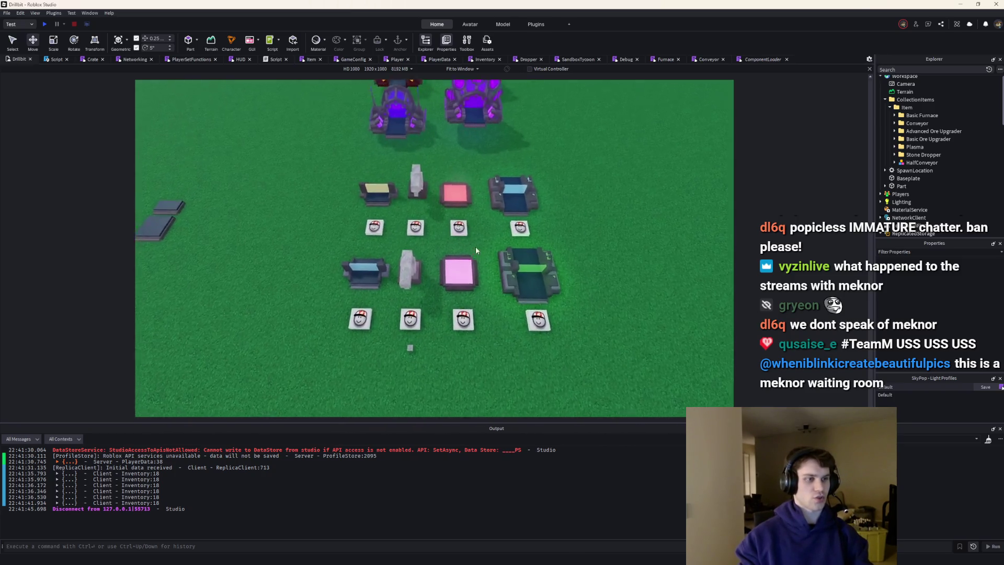
{"action": "left_click", "coordinate": [405, 324]}
{"action": "key", "text": "s"}
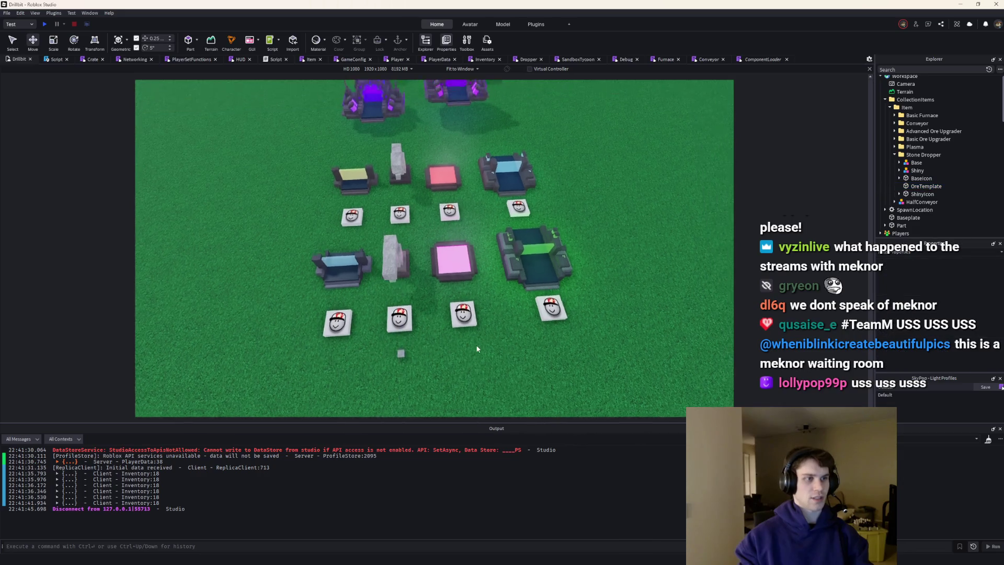
{"action": "left_click", "coordinate": [449, 387]}
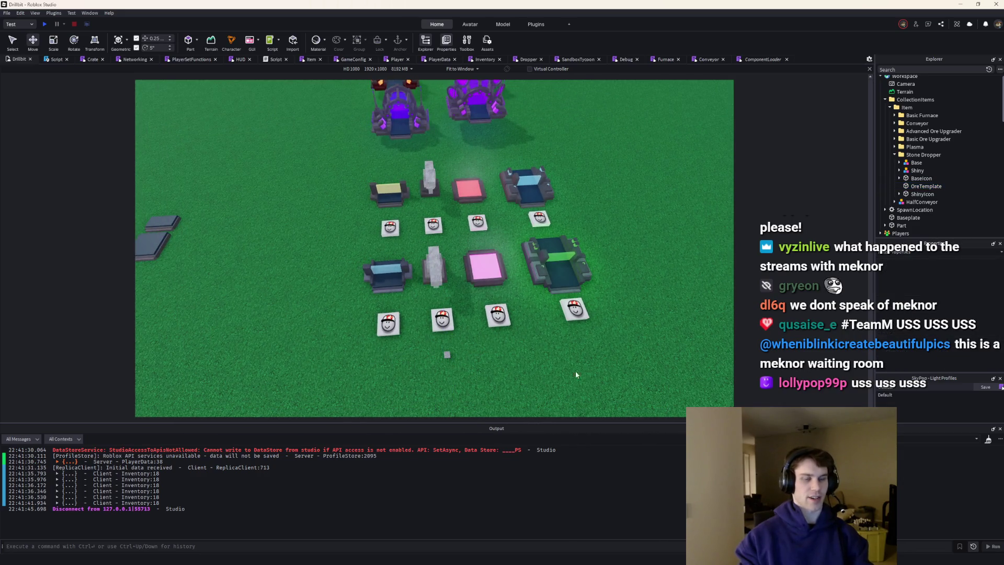
{"action": "scroll", "coordinate": [916, 118], "scroll_direction": "down", "scroll_amount": 3}
{"action": "scroll", "coordinate": [911, 124], "scroll_direction": "down", "scroll_amount": 3}
{"action": "scroll", "coordinate": [911, 126], "scroll_direction": "down", "scroll_amount": 2}
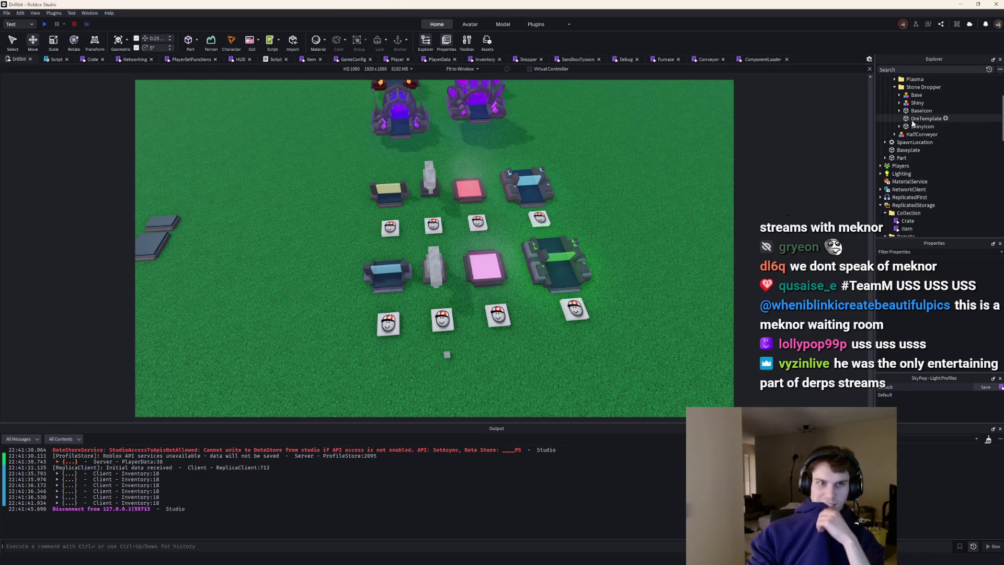
{"action": "double_click", "coordinate": [906, 161]}
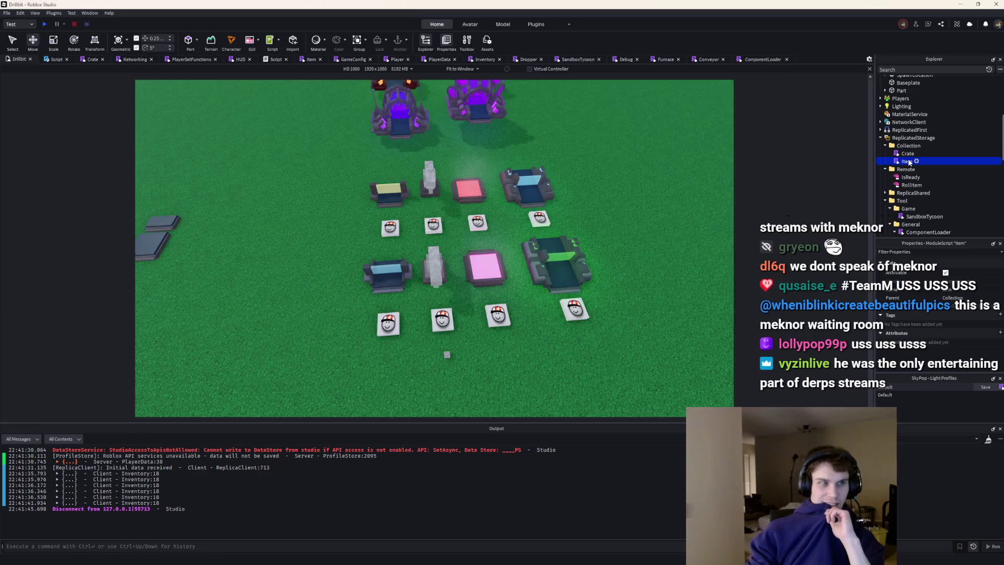
{"action": "scroll", "coordinate": [521, 192], "scroll_direction": "up", "scroll_amount": 2}
{"action": "scroll", "coordinate": [522, 193], "scroll_direction": "up", "scroll_amount": 4}
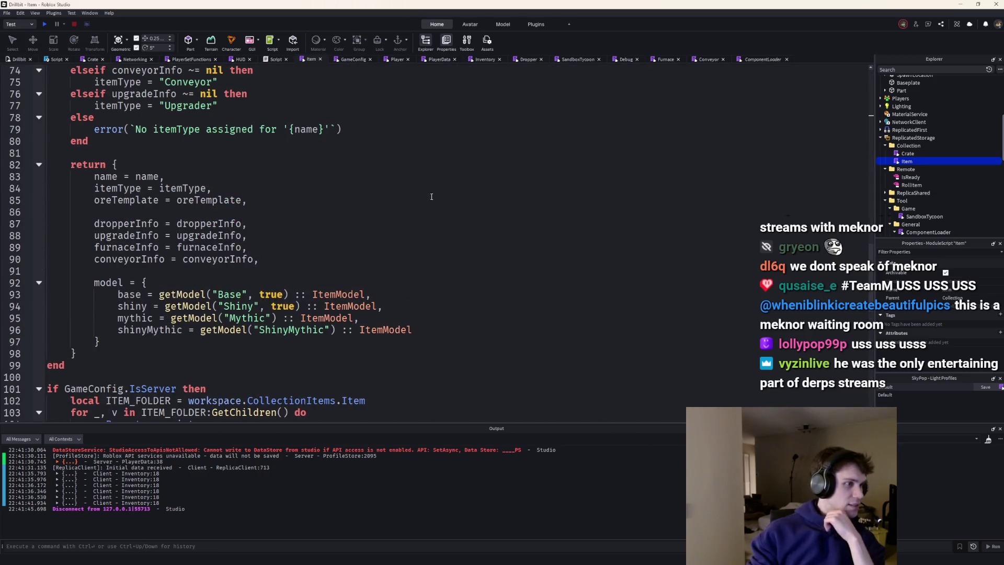
{"action": "scroll", "coordinate": [430, 196], "scroll_direction": "up", "scroll_amount": 2}
Add an empty icon table entry after conveyorInfo in the returned table and tidy the blank lines
{"action": "left_click", "coordinate": [291, 335]}
{"action": "key", "text": "Return"}
{"action": "key", "text": "Return"}
{"action": "key", "text": "Return"}
{"action": "type", "text": "icon"}
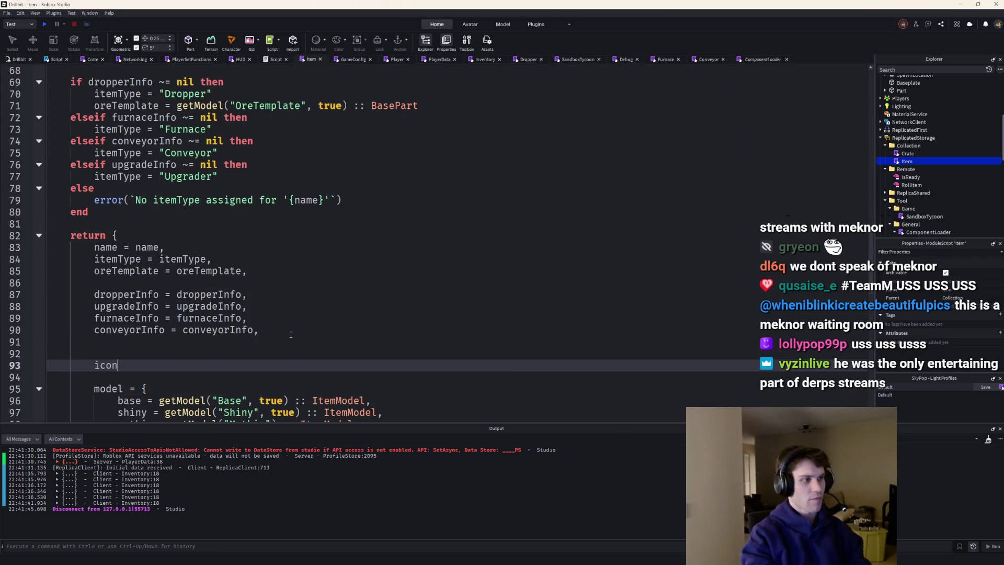
{"action": "type", "text": " = {"}
{"action": "key", "text": "Return"}
{"action": "scroll", "coordinate": [236, 345], "scroll_direction": "down", "scroll_amount": 1}
{"action": "left_click", "coordinate": [129, 354]}
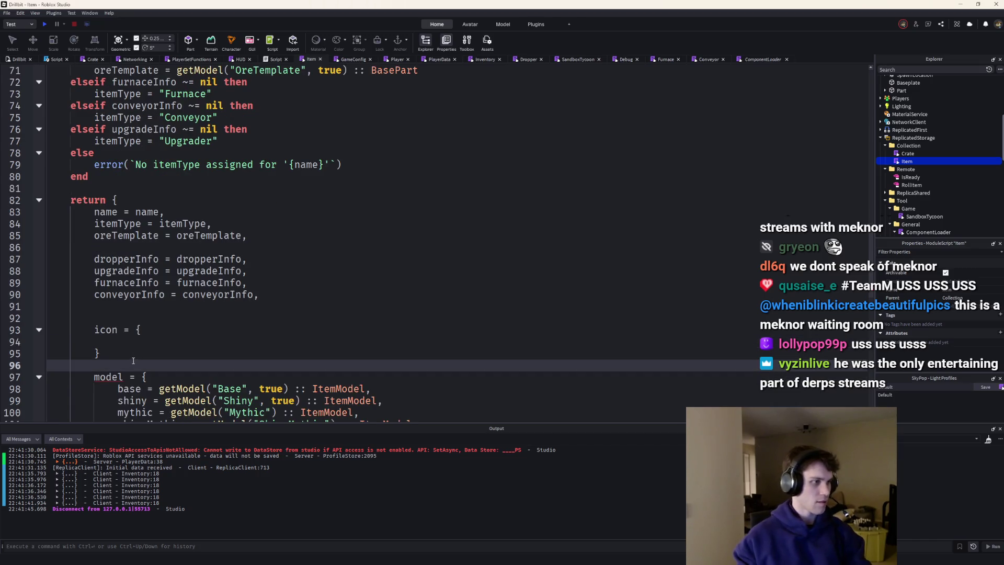
{"action": "type", "text": ","}
{"action": "scroll", "coordinate": [159, 342], "scroll_direction": "up", "scroll_amount": 5}
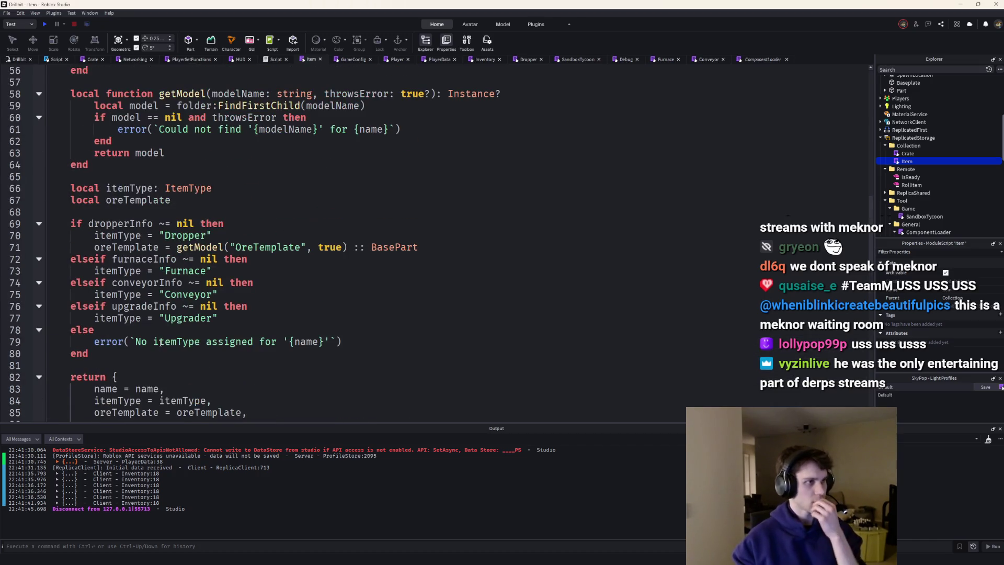
{"action": "scroll", "coordinate": [160, 343], "scroll_direction": "down", "scroll_amount": 3}
{"action": "scroll", "coordinate": [149, 321], "scroll_direction": "down", "scroll_amount": 3}
{"action": "left_click", "coordinate": [133, 281]}
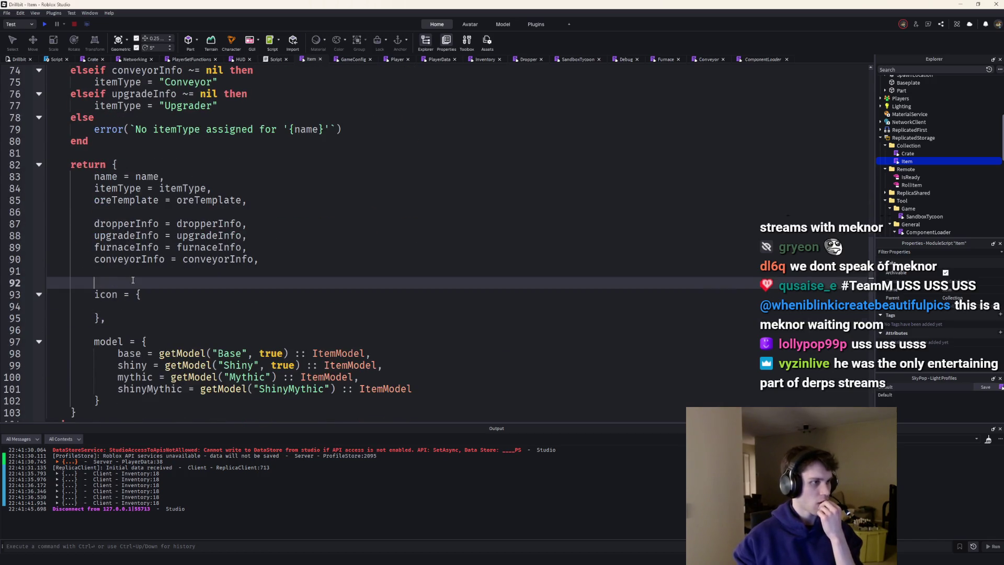
{"action": "key", "text": "BackSpace"}
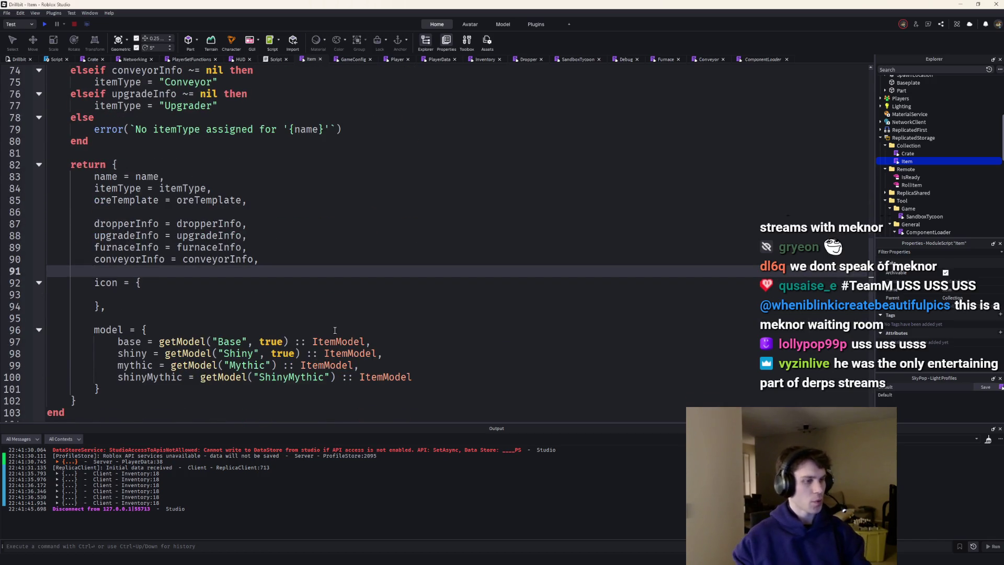
Copy the four getModel lines from the model table and paste them as locals above the return
{"action": "left_click_drag", "start_coordinate": [445, 380], "coordinate": [31, 336]}
{"action": "key", "text": "ctrl+c"}
{"action": "scroll", "coordinate": [168, 266], "scroll_direction": "up", "scroll_amount": 2}
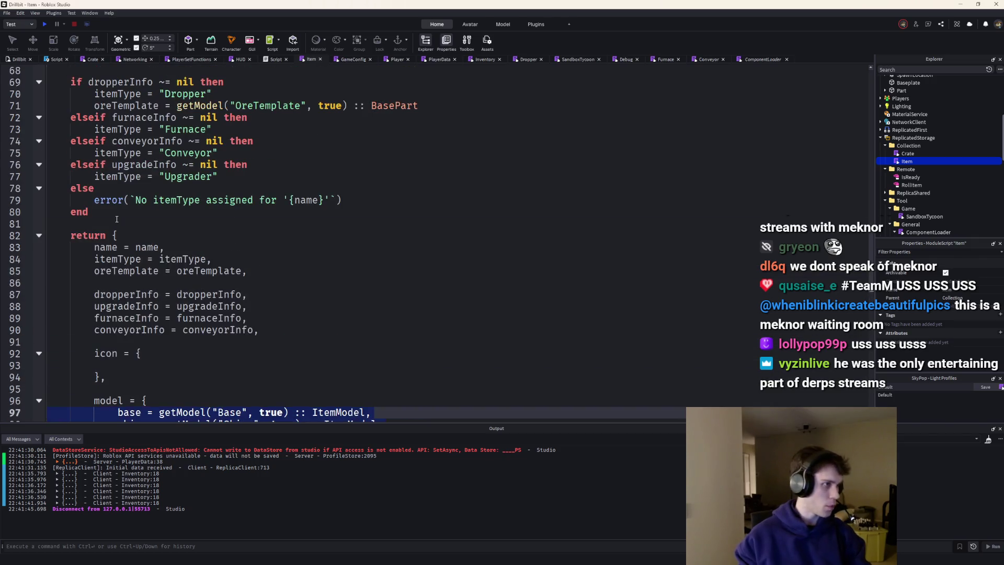
{"action": "left_click", "coordinate": [117, 223]}
{"action": "key", "text": "Return"}
{"action": "key", "text": "Return"}
{"action": "key", "text": "Up"}
{"action": "type", "text": "local"}
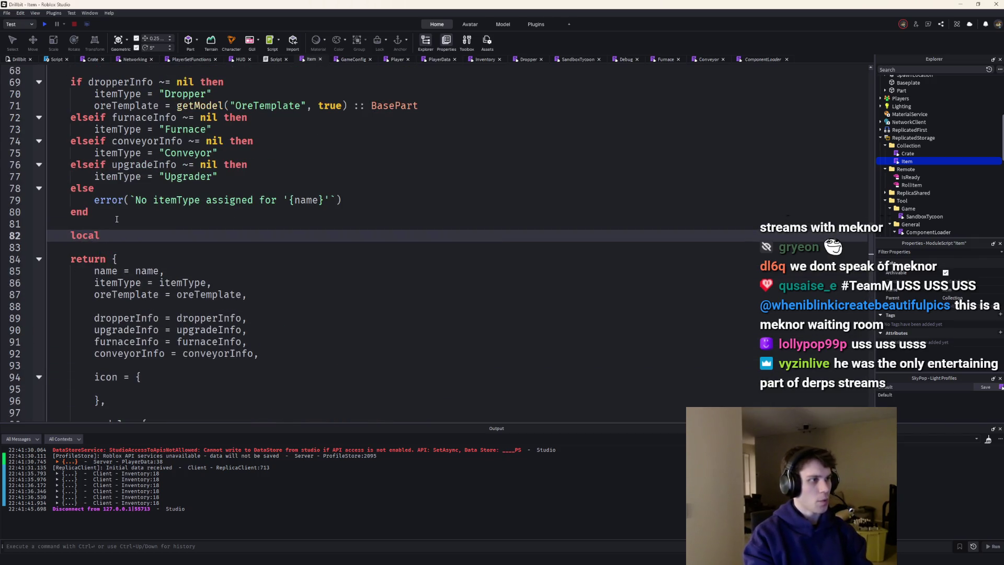
{"action": "key", "text": "ctrl+v"}
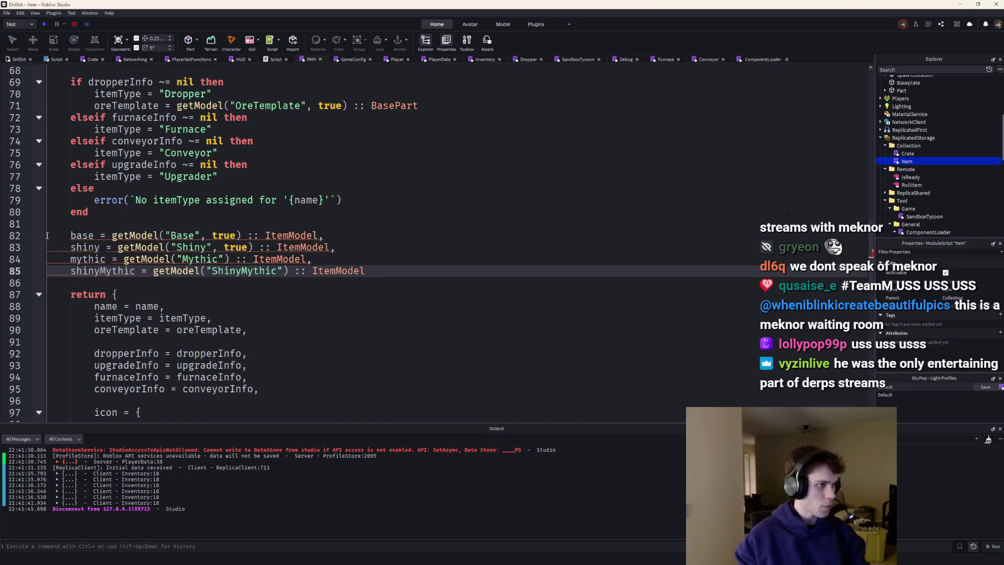
{"action": "left_click_drag", "start_coordinate": [71, 258], "coordinate": [71, 270]}
{"action": "type", "text": "local"}
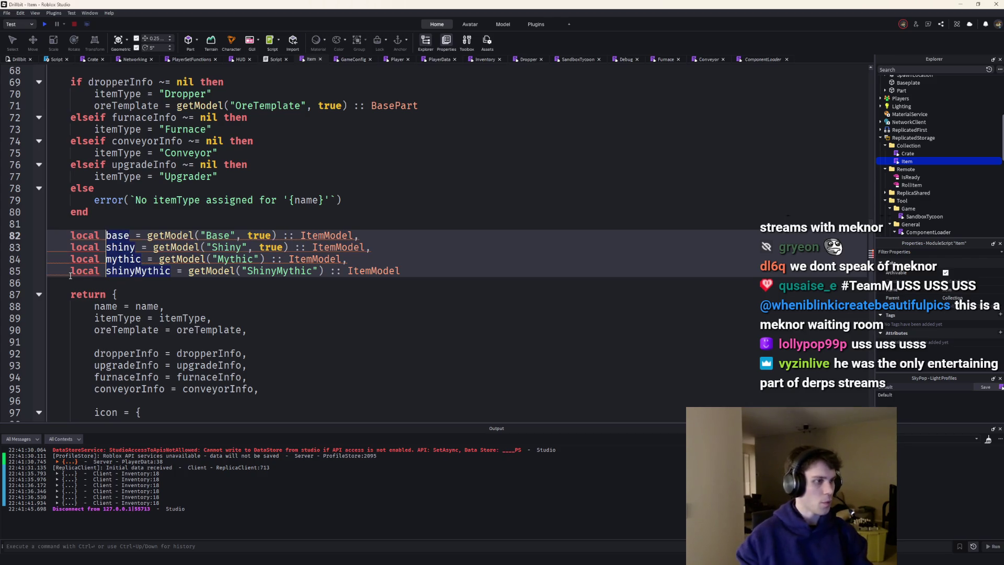
{"action": "scroll", "coordinate": [280, 267], "scroll_direction": "down", "scroll_amount": 5}
Delete the getModel(...) :: ItemModel expressions from the shinyMythic, mythic, shiny and base model entries
{"action": "left_click_drag", "start_coordinate": [385, 294], "coordinate": [201, 294]}
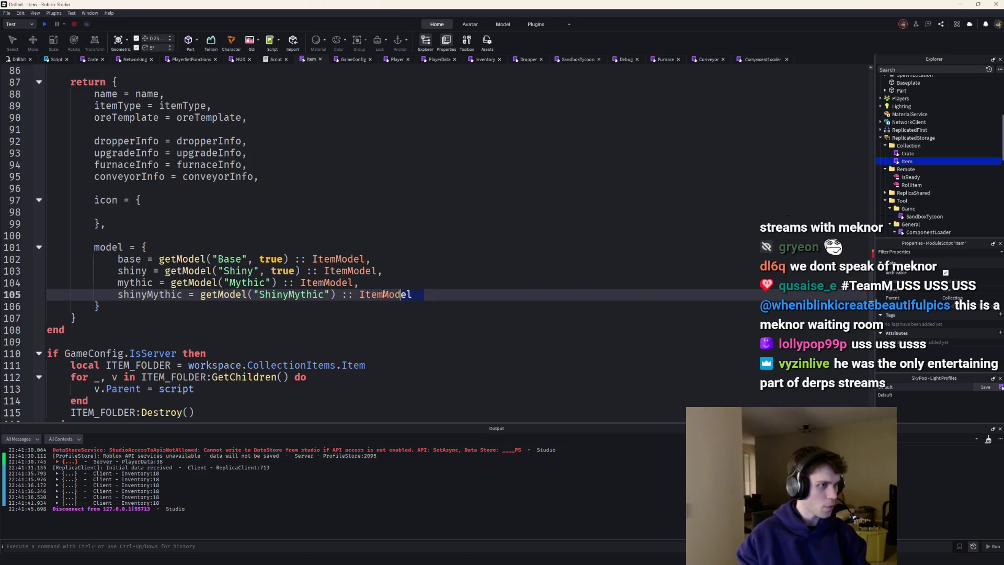
{"action": "left_click", "coordinate": [201, 294]}
{"action": "key", "text": "BackSpace"}
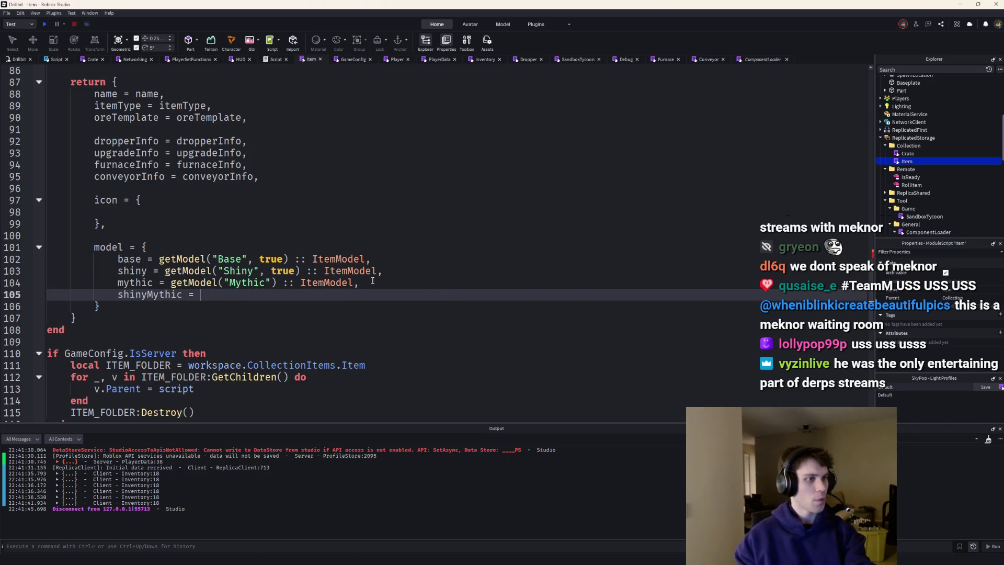
{"action": "left_click_drag", "start_coordinate": [352, 283], "coordinate": [209, 284]}
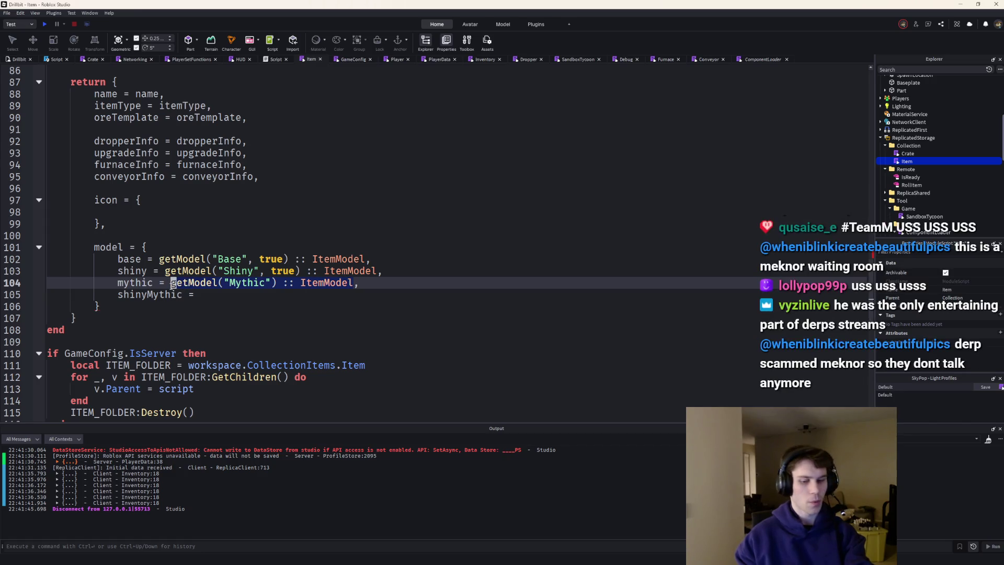
{"action": "key", "text": "BackSpace"}
{"action": "left_click_drag", "start_coordinate": [381, 272], "coordinate": [206, 270]}
{"action": "key", "text": "BackSpace"}
{"action": "left_click_drag", "start_coordinate": [368, 259], "coordinate": [160, 259]}
{"action": "key", "text": "BackSpace"}
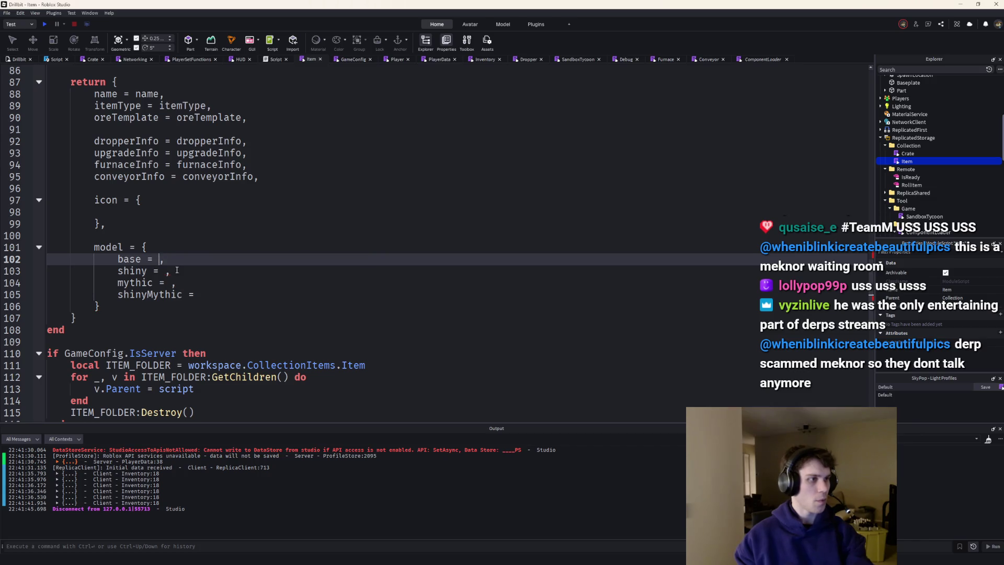
Multi-cursor fill the model entries with the base, shiny, mythic and shinyMythic locals
{"action": "left_click", "coordinate": [164, 271]}
{"action": "left_click", "coordinate": [172, 282], "text": "alt"}
{"action": "left_click", "coordinate": [292, 297], "text": "alt"}
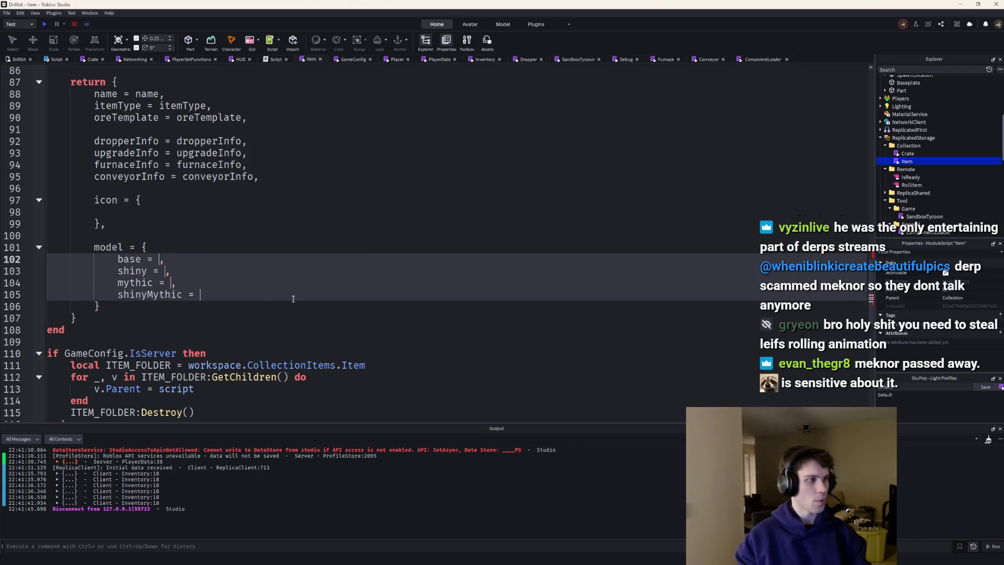
{"action": "left_click", "coordinate": [358, 275]}
{"action": "left_click", "coordinate": [216, 210]}
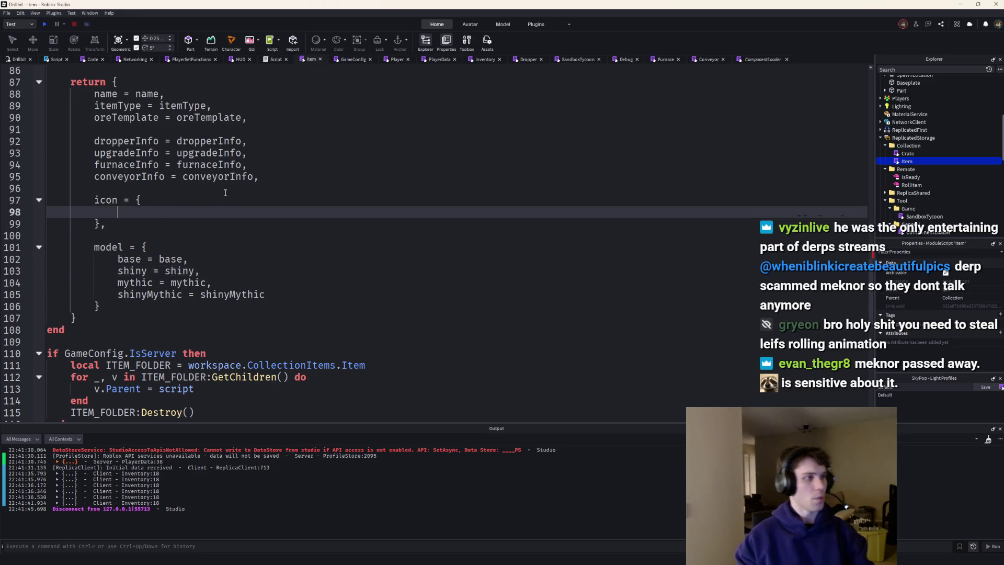
{"action": "scroll", "coordinate": [217, 198], "scroll_direction": "up", "scroll_amount": 5}
Remove the trailing commas from the base, shiny and mythic local lines
{"action": "left_click", "coordinate": [396, 223]}
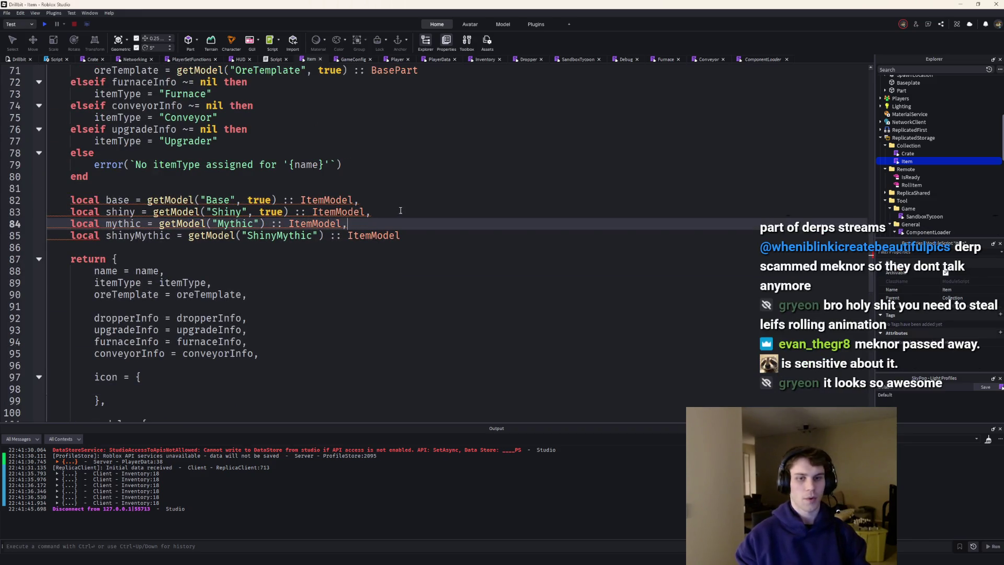
{"action": "left_click", "coordinate": [400, 211], "text": "alt"}
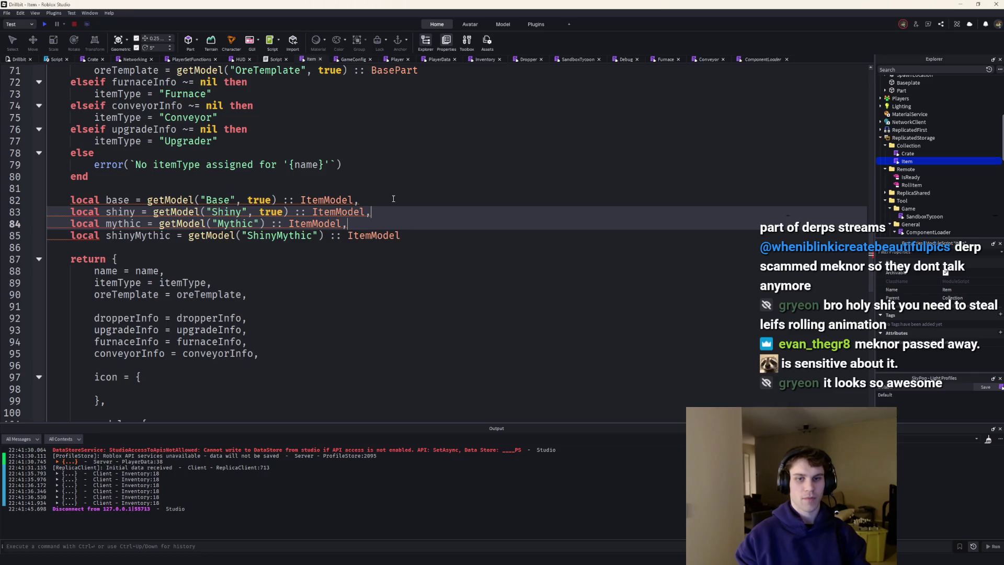
{"action": "left_click", "coordinate": [393, 199], "text": "alt"}
{"action": "key", "text": "BackSpace"}
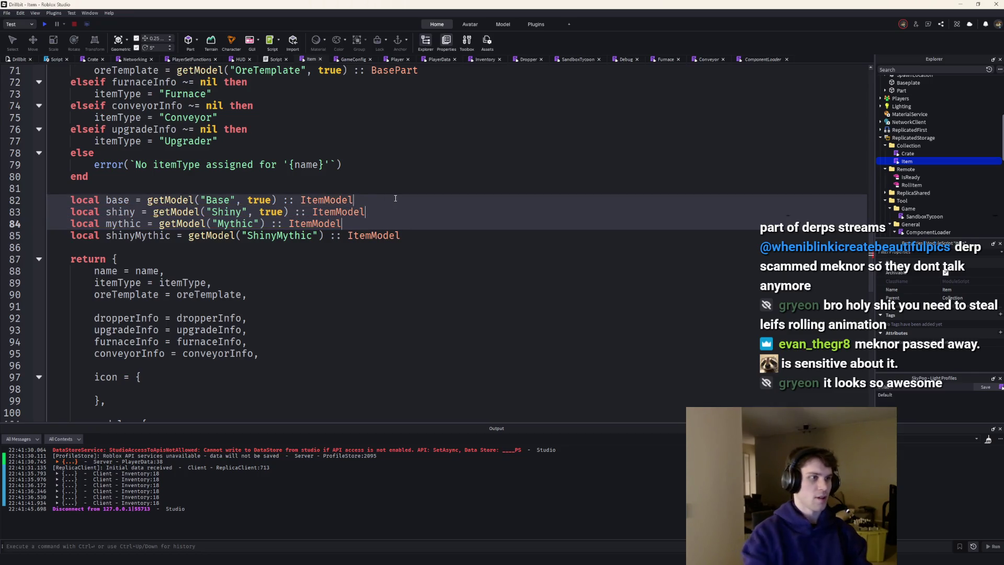
{"action": "scroll", "coordinate": [343, 209], "scroll_direction": "down", "scroll_amount": 2}
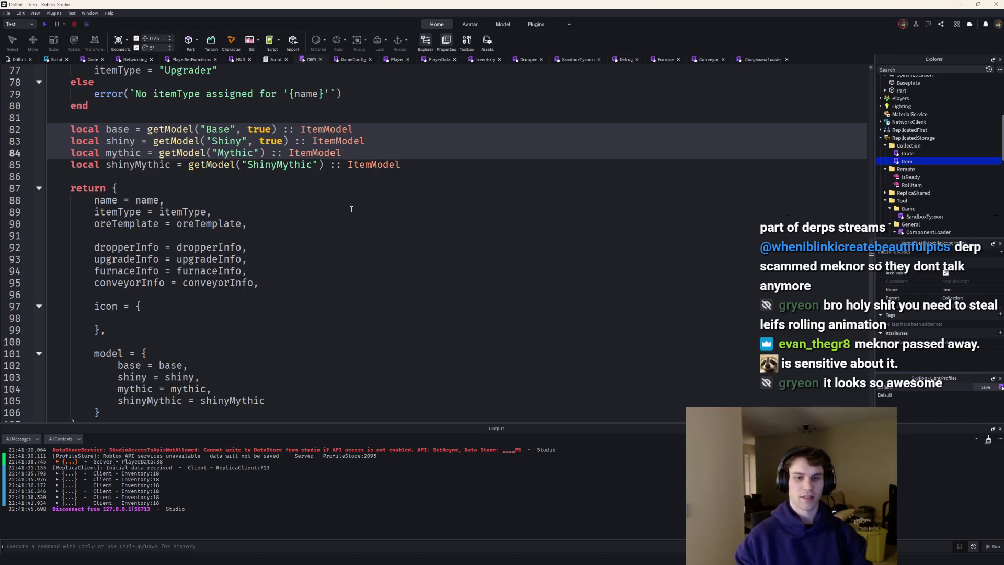
{"action": "scroll", "coordinate": [209, 227], "scroll_direction": "down", "scroll_amount": 1}
{"action": "scroll", "coordinate": [208, 228], "scroll_direction": "up", "scroll_amount": 1}
{"action": "left_click", "coordinate": [444, 144]}
{"action": "scroll", "coordinate": [174, 231], "scroll_direction": "down", "scroll_amount": 2}
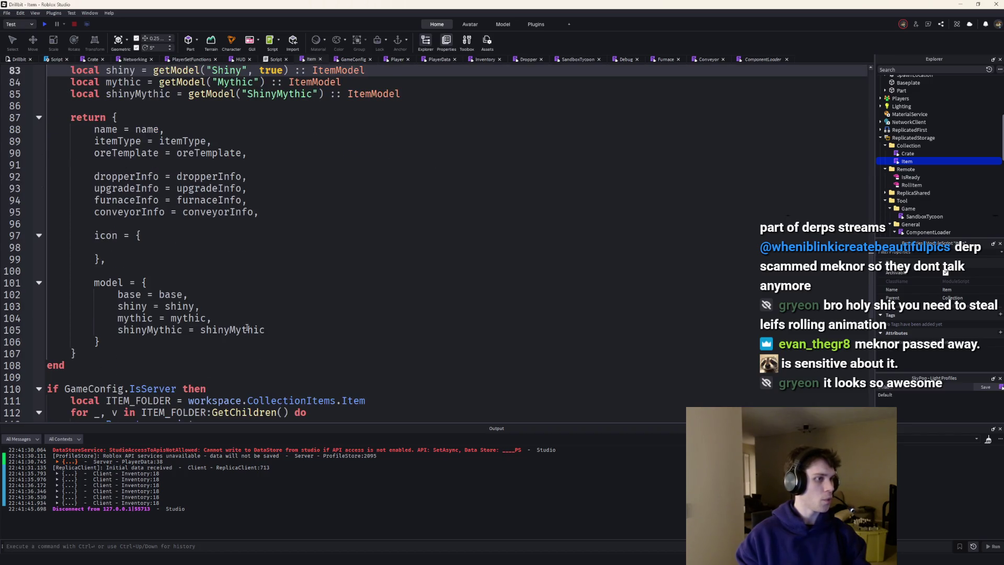
Copy the four model table entries and paste them into the icon table
{"action": "left_click_drag", "start_coordinate": [267, 329], "coordinate": [118, 293]}
{"action": "key", "text": "ctrl+c"}
{"action": "left_click", "coordinate": [139, 235]}
{"action": "key", "text": "ctrl+v"}
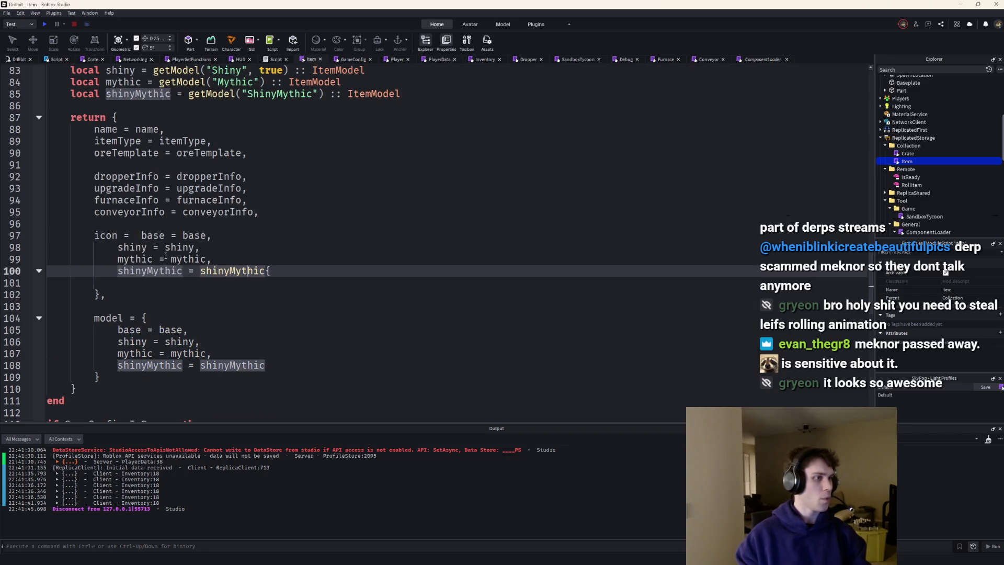
{"action": "scroll", "coordinate": [392, 235], "scroll_direction": "up", "scroll_amount": 2}
{"action": "scroll", "coordinate": [981, 152], "scroll_direction": "up", "scroll_amount": 3}
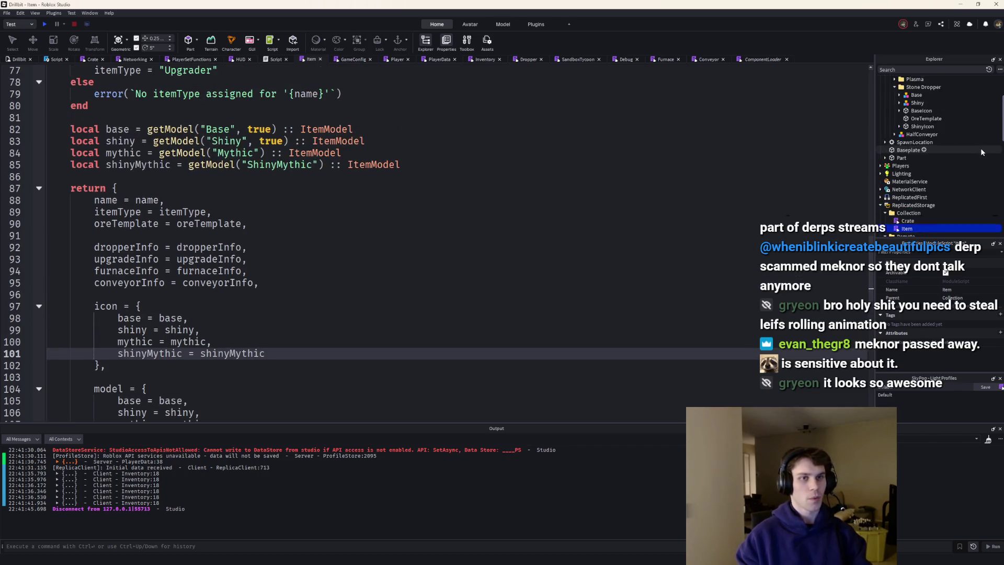
{"action": "scroll", "coordinate": [981, 151], "scroll_direction": "up", "scroll_amount": 2}
{"action": "scroll", "coordinate": [438, 171], "scroll_direction": "up", "scroll_amount": 2}
{"action": "scroll", "coordinate": [438, 171], "scroll_direction": "up", "scroll_amount": 4}
{"action": "scroll", "coordinate": [439, 172], "scroll_direction": "up", "scroll_amount": 2}
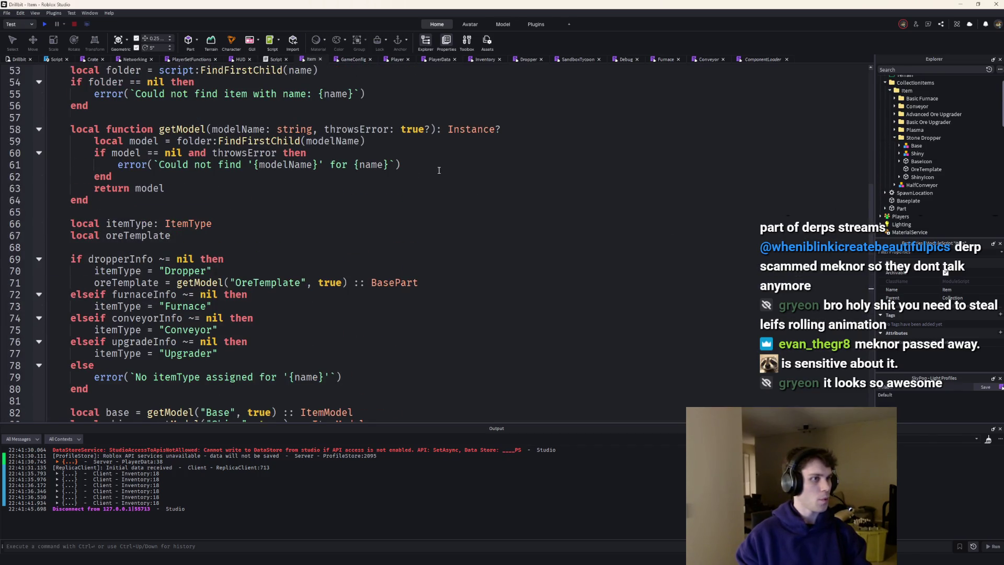
{"action": "scroll", "coordinate": [438, 171], "scroll_direction": "down", "scroll_amount": 8}
{"action": "left_click", "coordinate": [184, 318]}
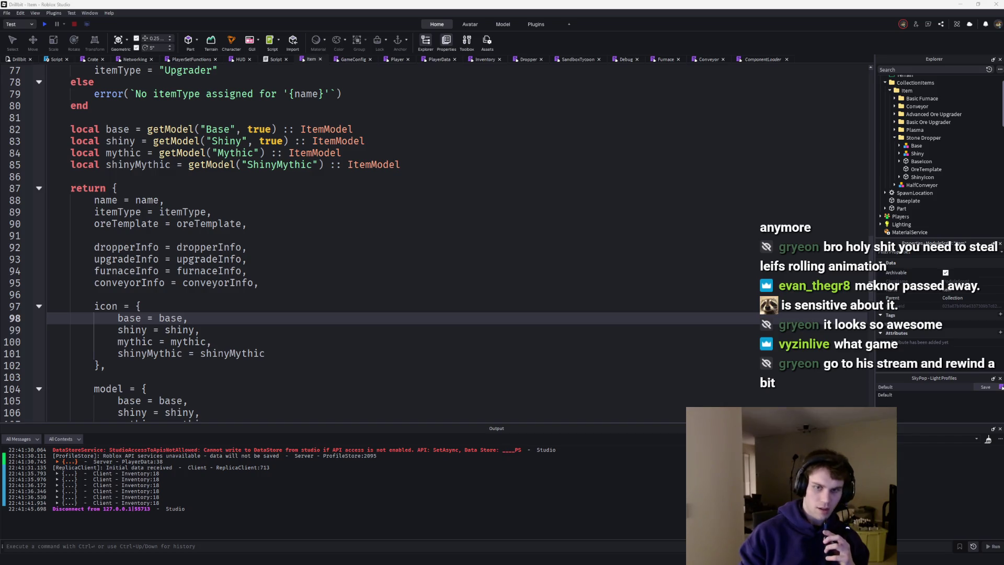
Switch to the YouTube livestream, rewind a few seconds to rewatch, then jump back to Live
{"action": "key", "text": "alt+Tab"}
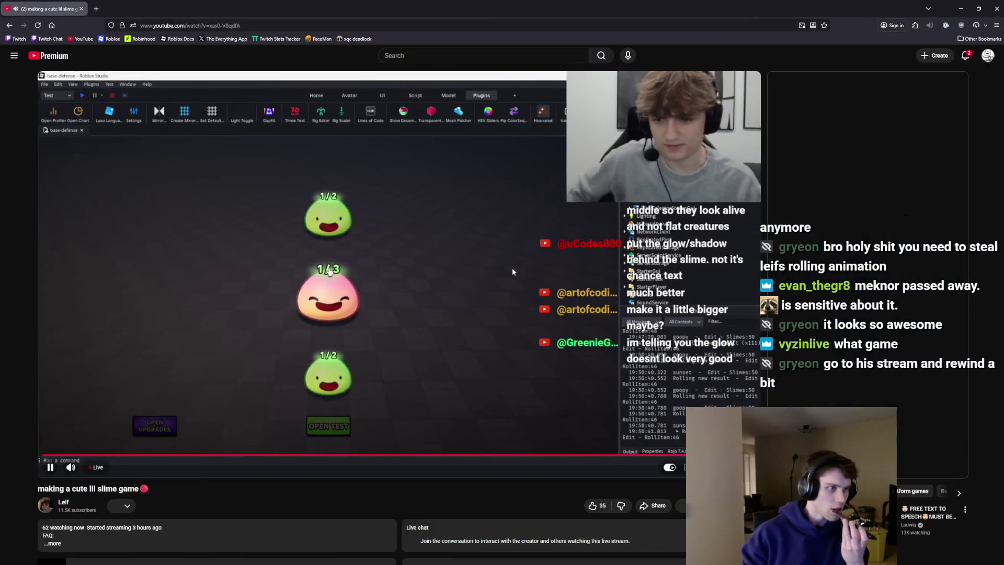
{"action": "key", "text": "space"}
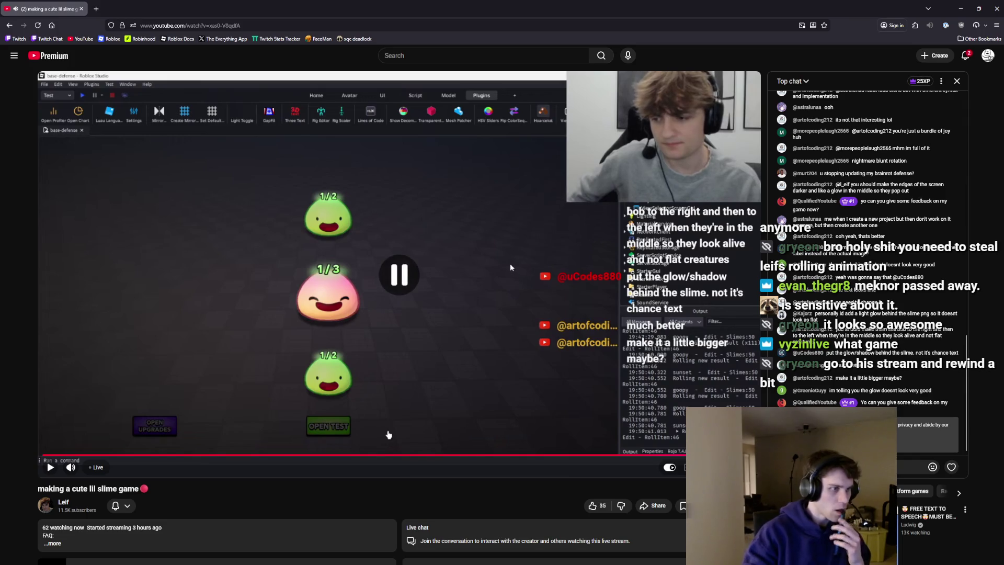
{"action": "key", "text": "Left"}
{"action": "key", "text": "Left"}
{"action": "key", "text": "Left"}
{"action": "key", "text": "Left"}
{"action": "key", "text": "Left"}
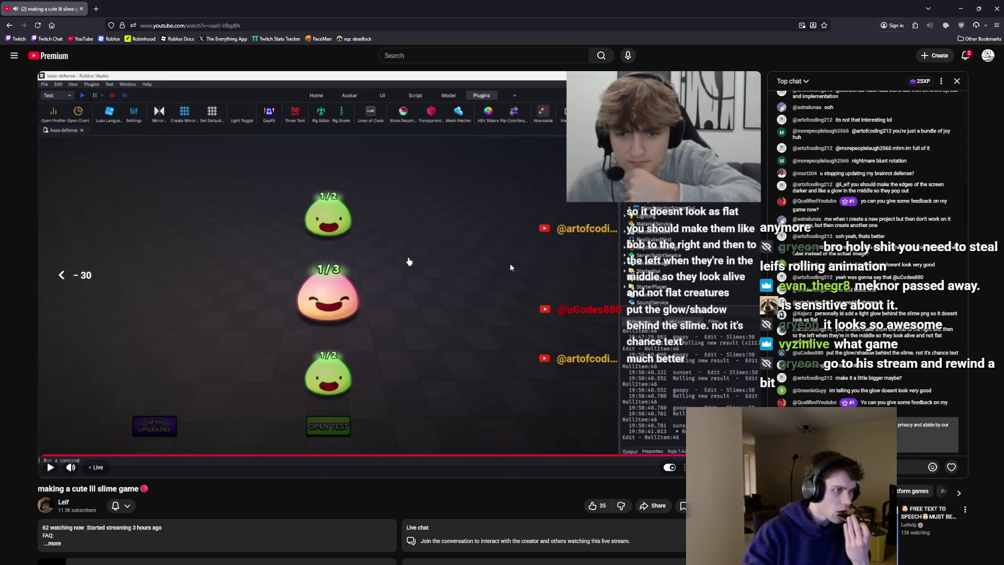
{"action": "key", "text": "Left"}
{"action": "key", "text": "Left"}
{"action": "key", "text": "Left"}
{"action": "key", "text": "Left"}
{"action": "key", "text": "space"}
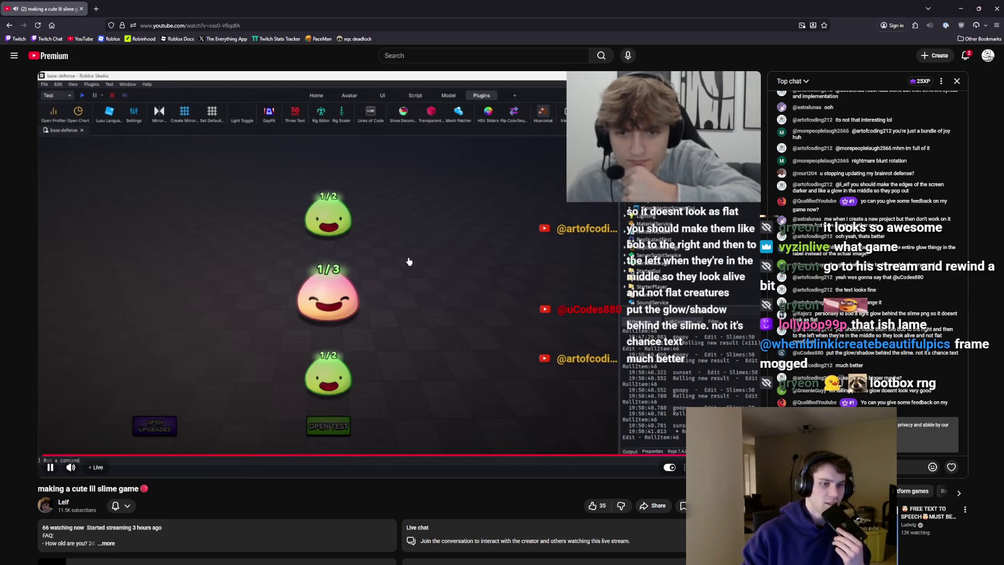
{"action": "left_click", "coordinate": [91, 469]}
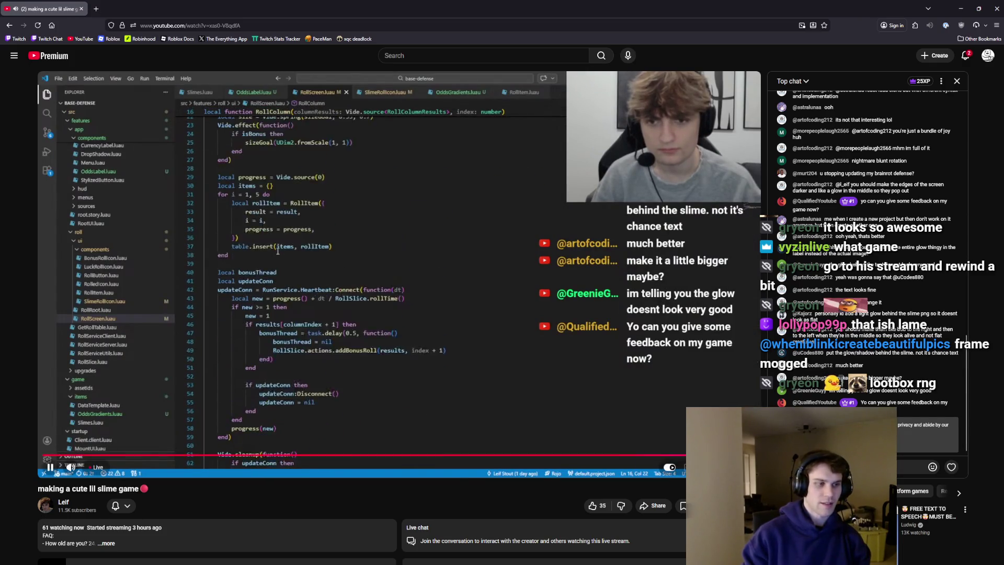
{"action": "scroll", "coordinate": [608, 404], "scroll_direction": "down", "scroll_amount": 2}
{"action": "scroll", "coordinate": [608, 404], "scroll_direction": "up", "scroll_amount": 1}
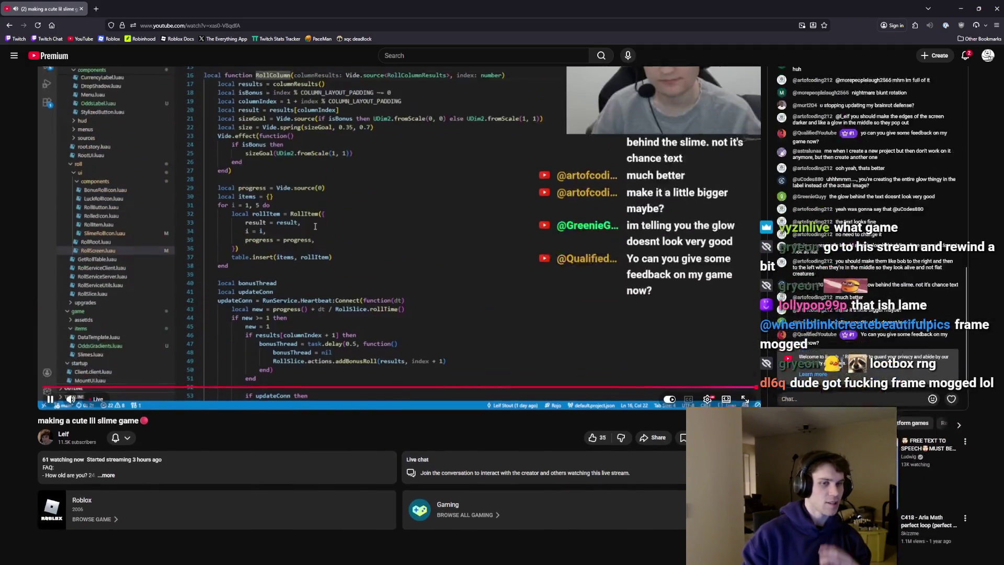
{"action": "scroll", "coordinate": [682, 430], "scroll_direction": "up", "scroll_amount": 1}
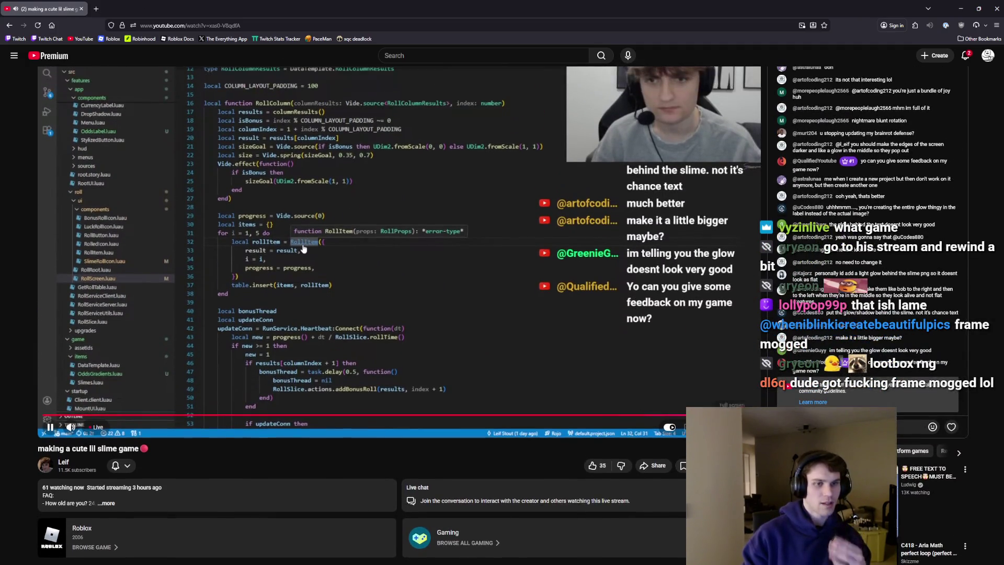
{"action": "scroll", "coordinate": [681, 390], "scroll_direction": "up", "scroll_amount": 1}
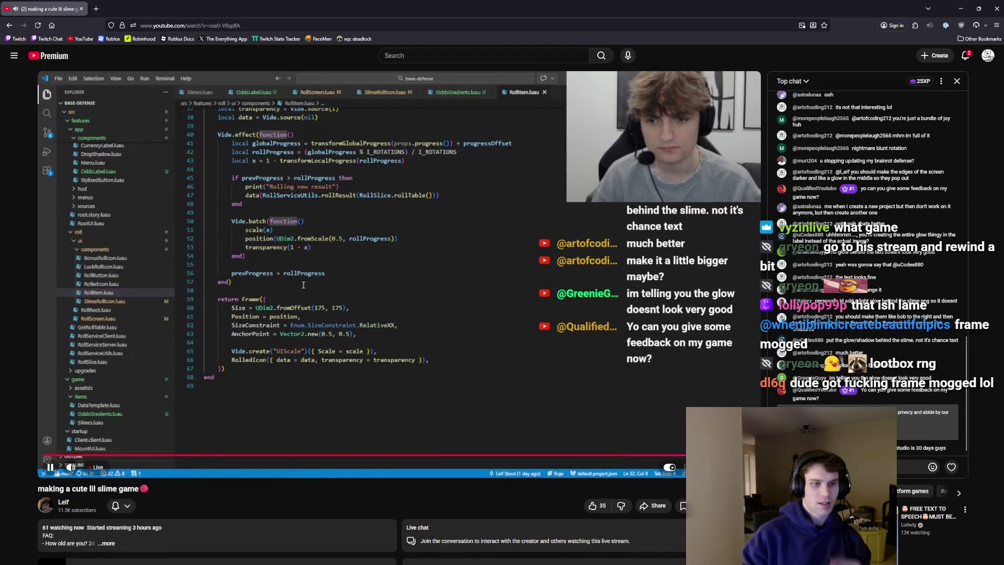
{"action": "left_click_drag", "start_coordinate": [830, 401], "coordinate": [860, 395]}
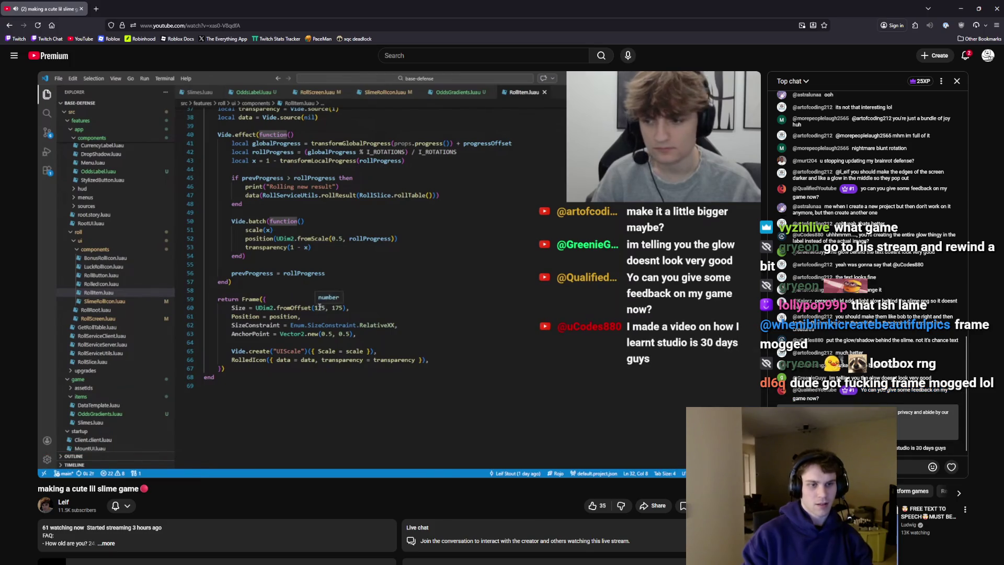
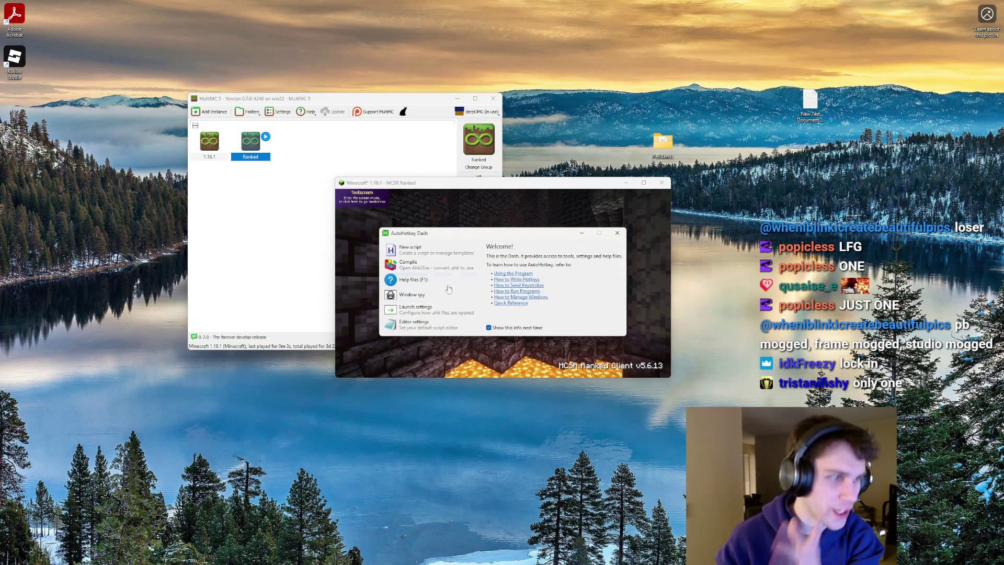
Start a new script, browse the AutoHotkey folder and review minecraft.ahk's options
{"action": "left_click", "coordinate": [409, 248]}
{"action": "left_click", "coordinate": [555, 259]}
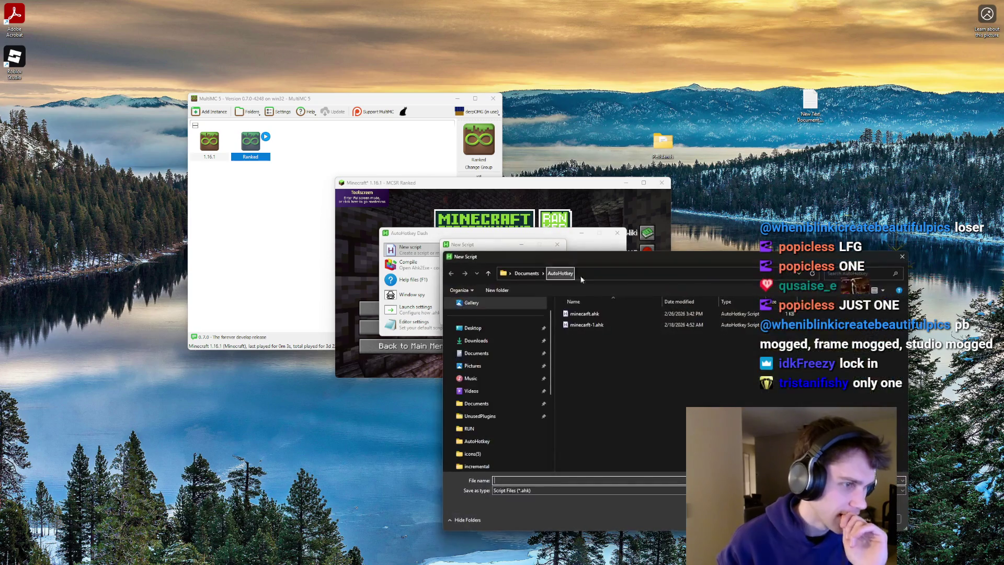
{"action": "right_click", "coordinate": [600, 313]}
{"action": "left_click", "coordinate": [618, 331]}
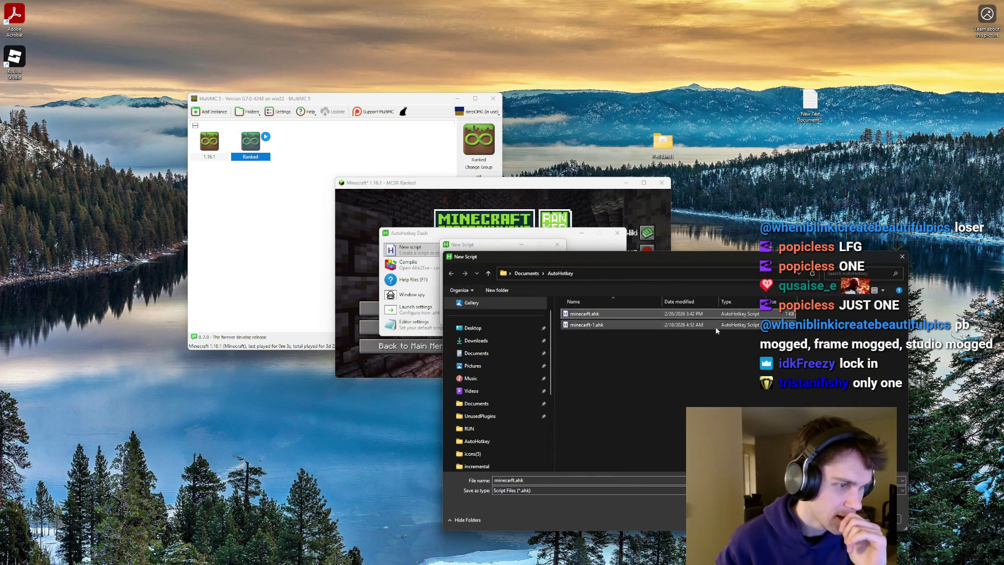
Dismiss the file browser, the New Script dialog and AutoHotkey Dash
{"action": "left_click", "coordinate": [903, 256]}
{"action": "left_click", "coordinate": [557, 245]}
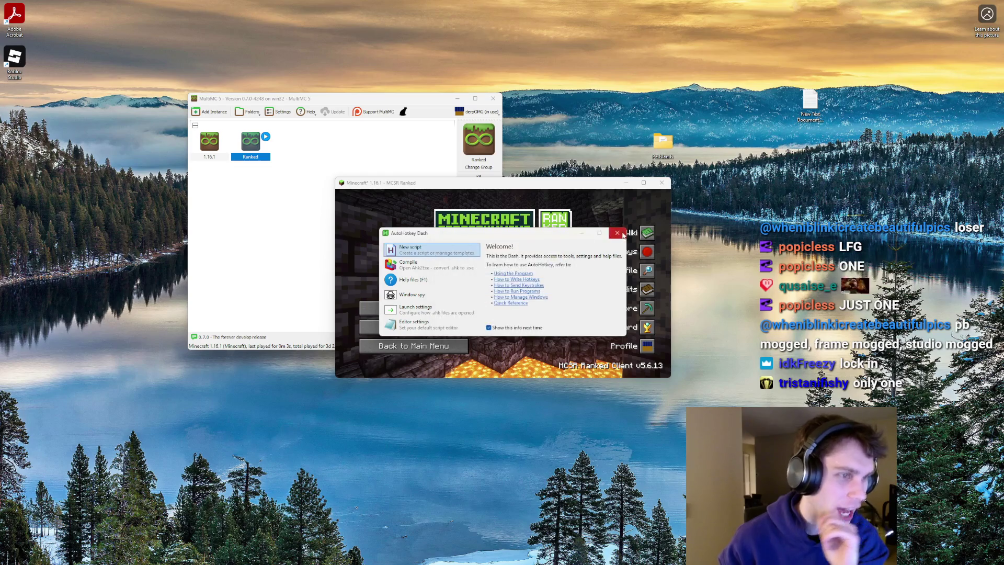
{"action": "left_click", "coordinate": [617, 233]}
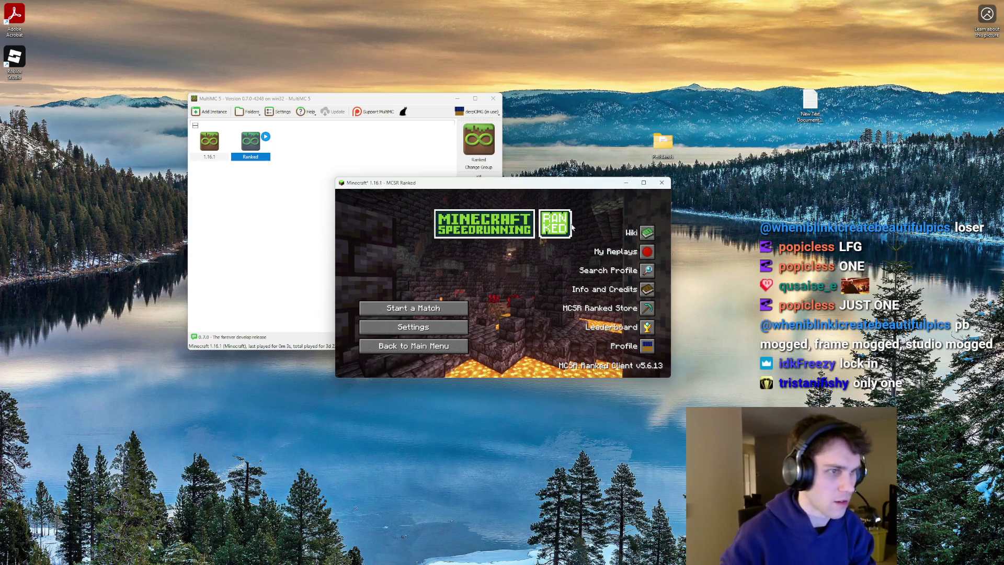
Close the running game and relaunch the Ranked instance from MultiMC, focusing its window
{"action": "left_click", "coordinate": [661, 182]}
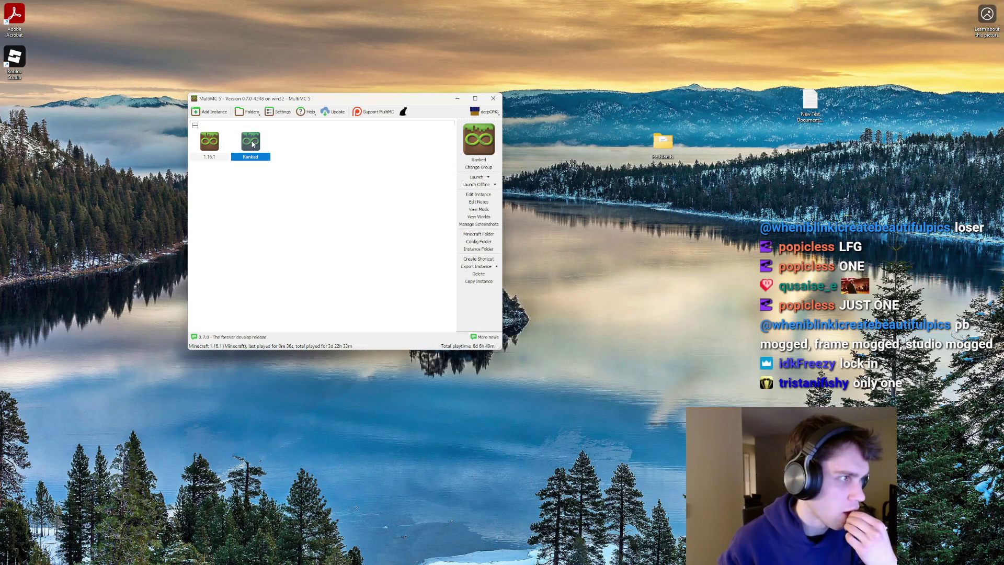
{"action": "double_click", "coordinate": [252, 142]}
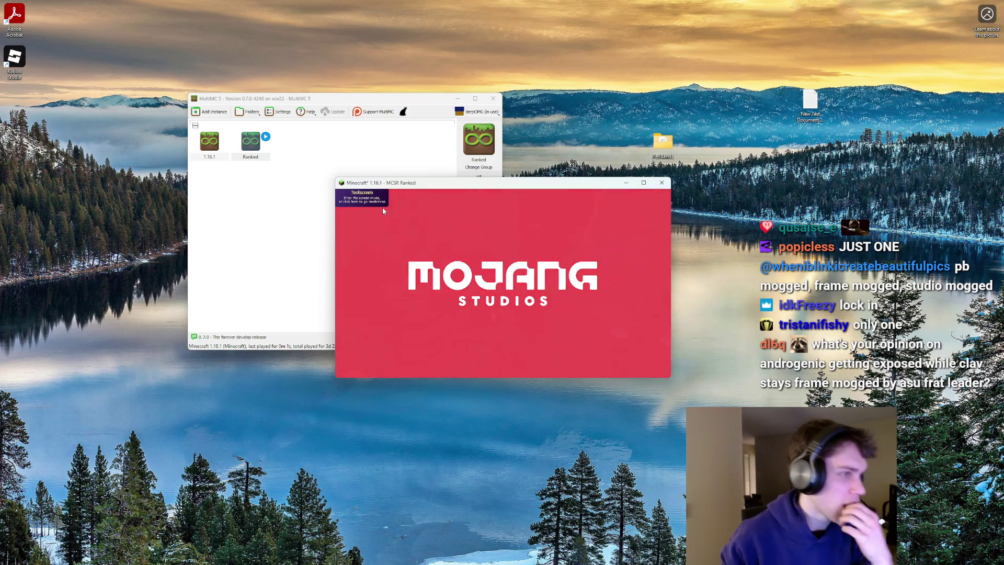
{"action": "left_click", "coordinate": [376, 195]}
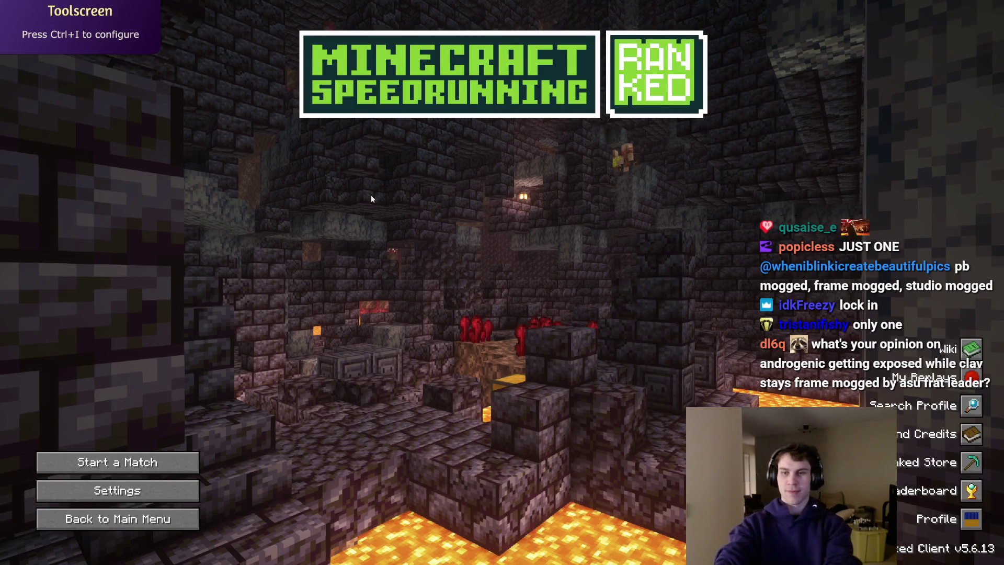
Create a private match room from Start a Match and start its countdown
{"action": "left_click", "coordinate": [155, 454]}
{"action": "left_click", "coordinate": [613, 371]}
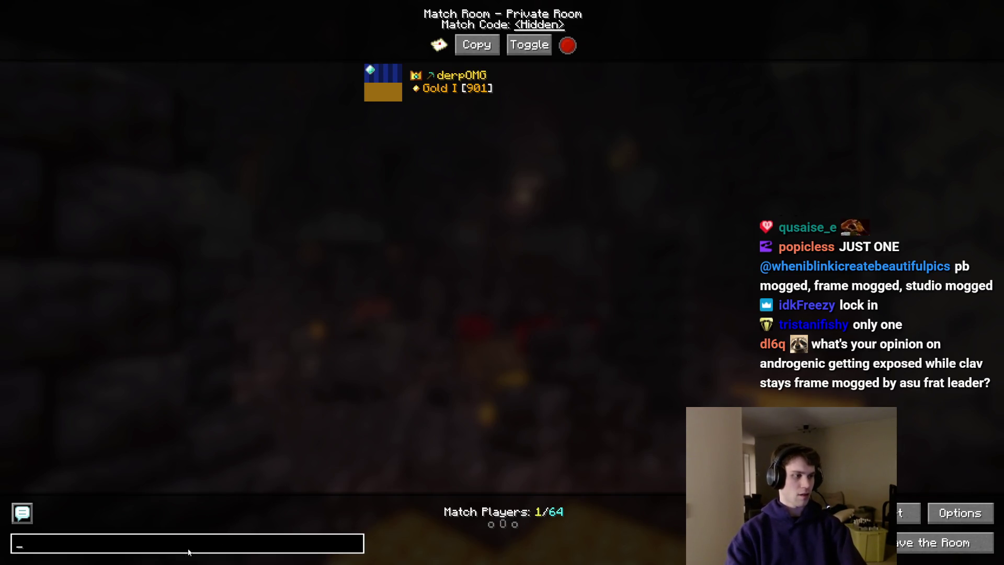
{"action": "type", "text": "ds"}
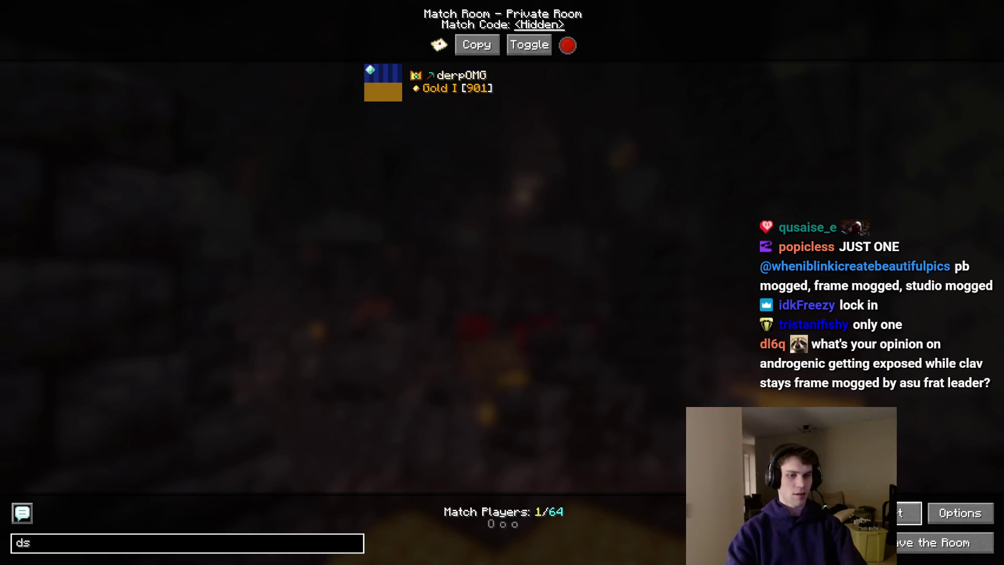
{"action": "left_click", "coordinate": [913, 516]}
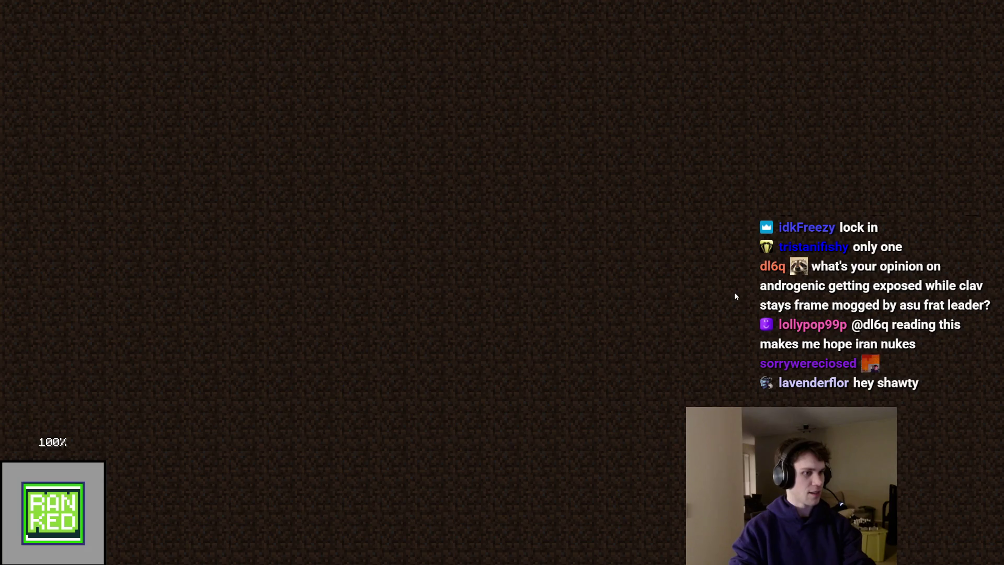
{"action": "type", "text": "tds"}
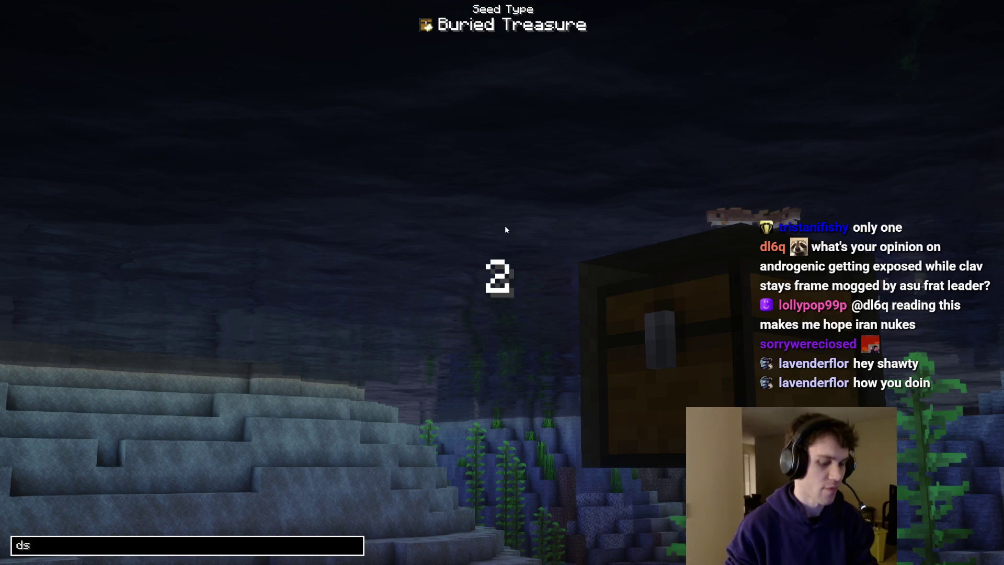
Toggle the tall narrow view with debug chart shown, then restore the full-size game view
{"action": "key", "text": "F4"}
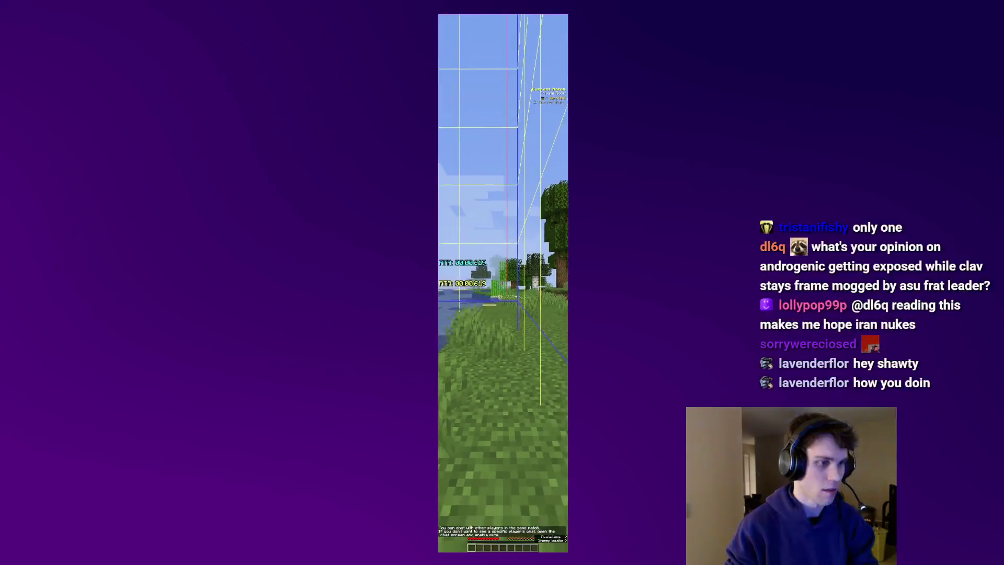
{"action": "key", "text": "shift+F3"}
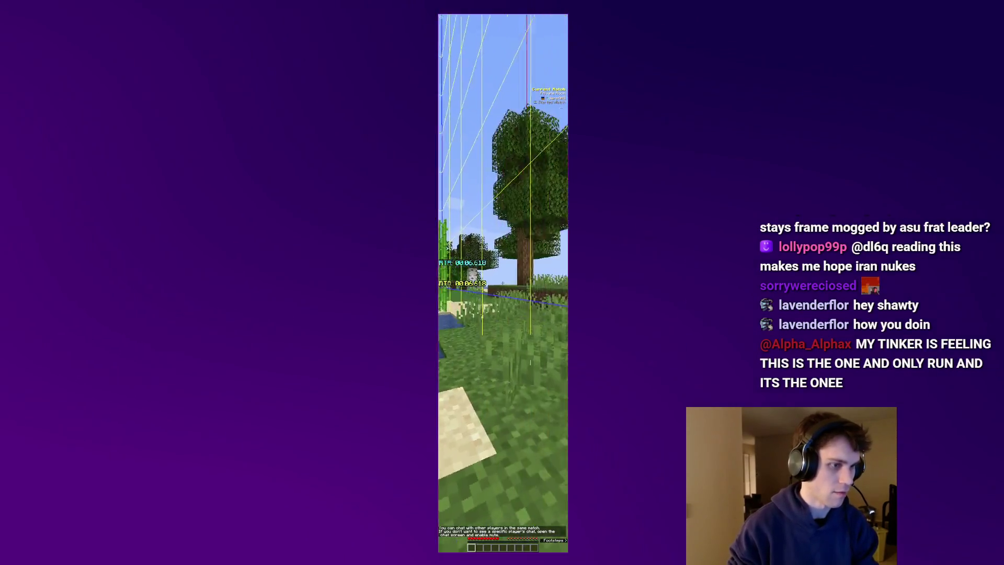
{"action": "key", "text": "F4"}
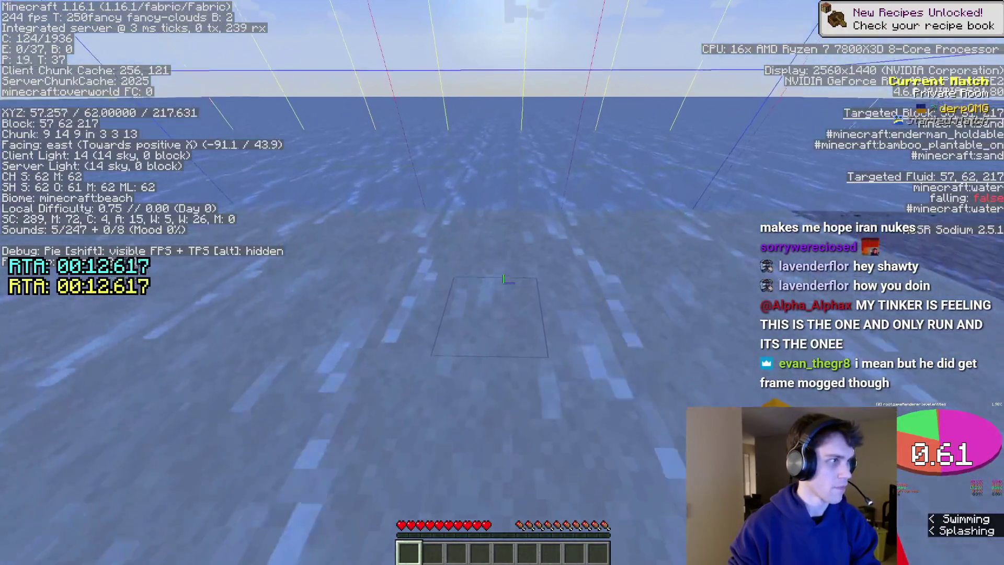
Dig down to the buried treasure chest and take its iron ingots and sticks
{"action": "left_click", "coordinate": [502, 278]}
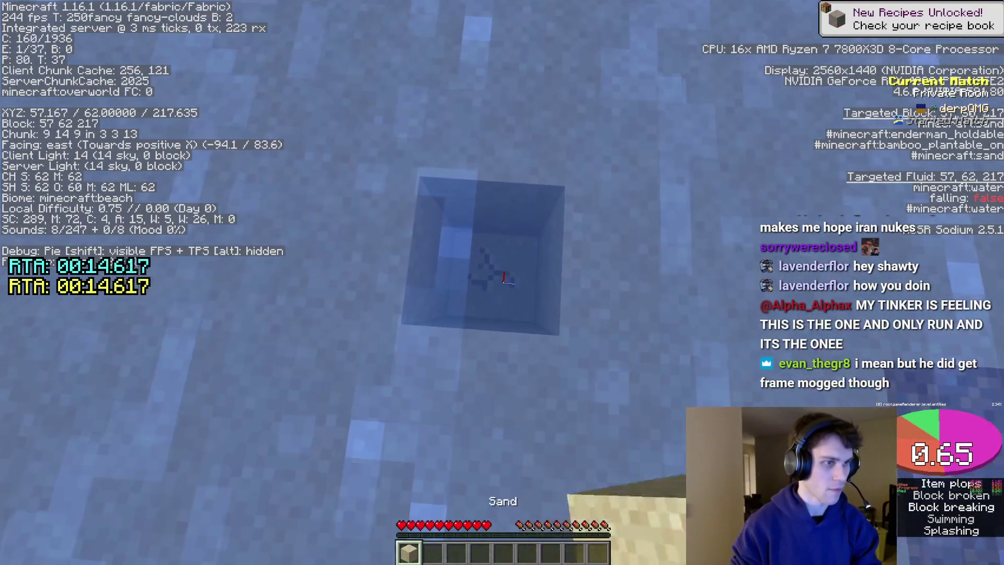
{"action": "right_click", "coordinate": [502, 282]}
{"action": "double_click", "coordinate": [481, 257]}
{"action": "left_click", "coordinate": [524, 293]}
{"action": "double_click", "coordinate": [524, 257]}
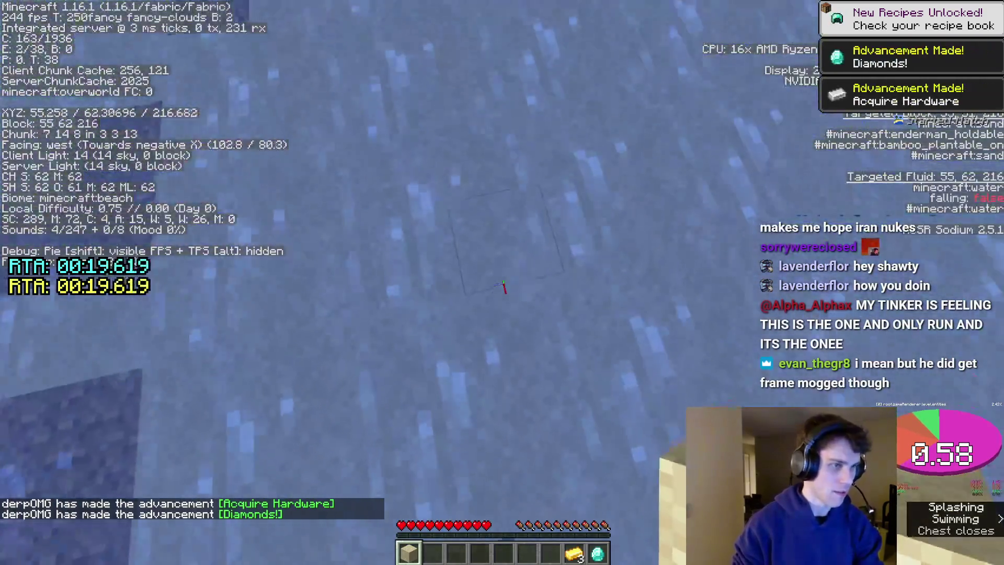
Pillar out with sand, swim ashore and punch down the oak tree's logs
{"action": "right_click", "coordinate": [502, 282]}
{"action": "key", "text": "w"}
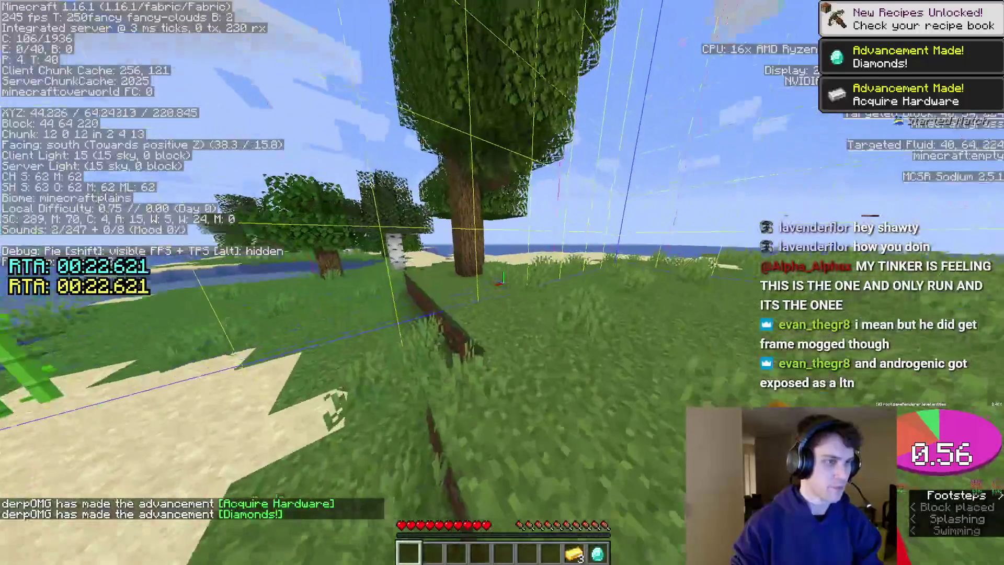
{"action": "left_click", "coordinate": [502, 277]}
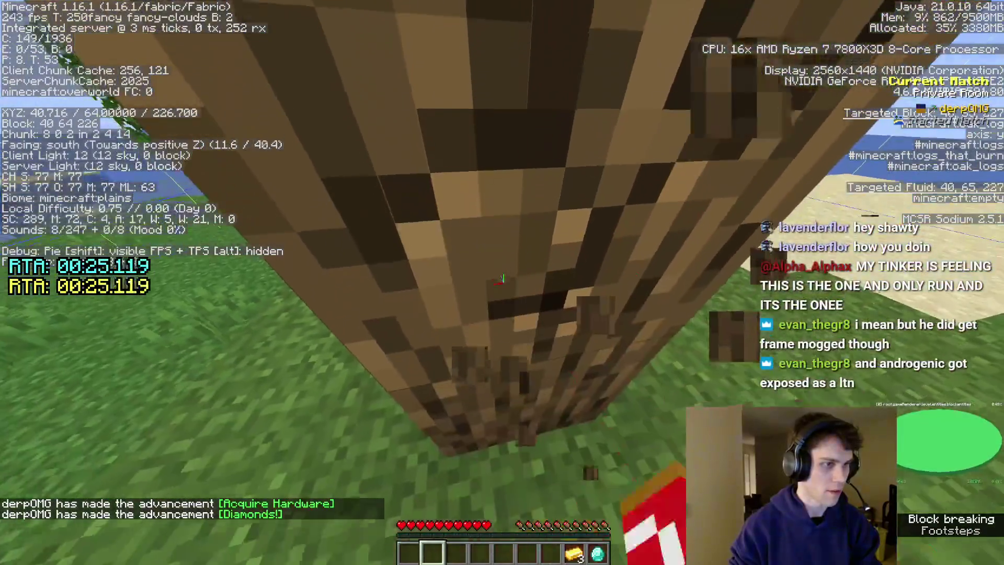
{"action": "key", "text": "2"}
{"action": "left_click", "coordinate": [502, 278]}
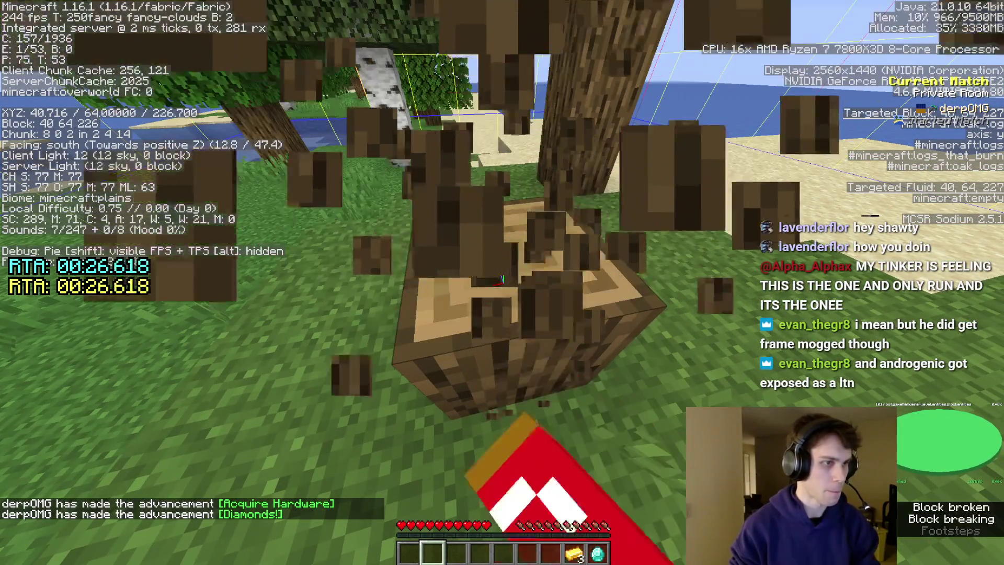
{"action": "left_click", "coordinate": [502, 278]}
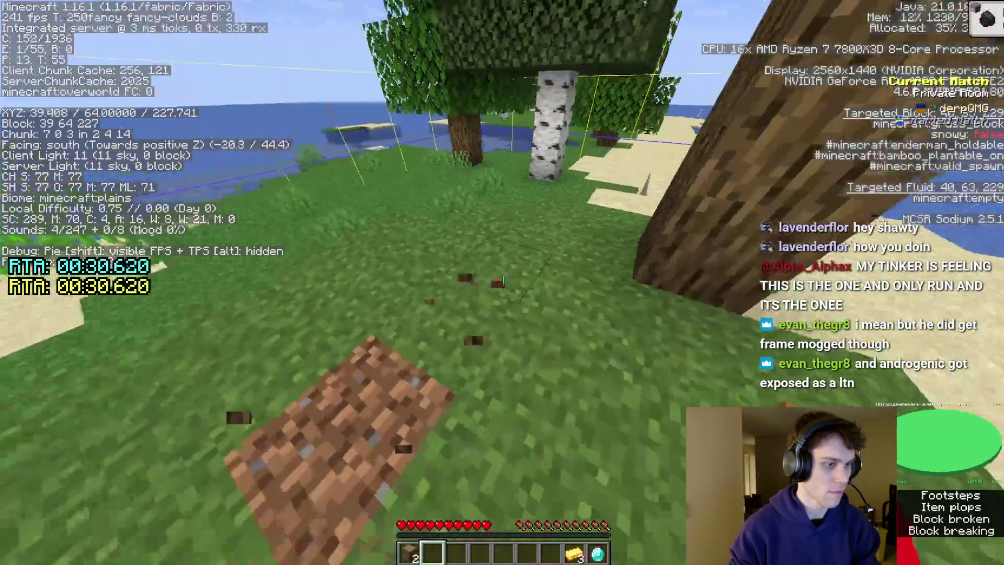
{"action": "key", "text": "e"}
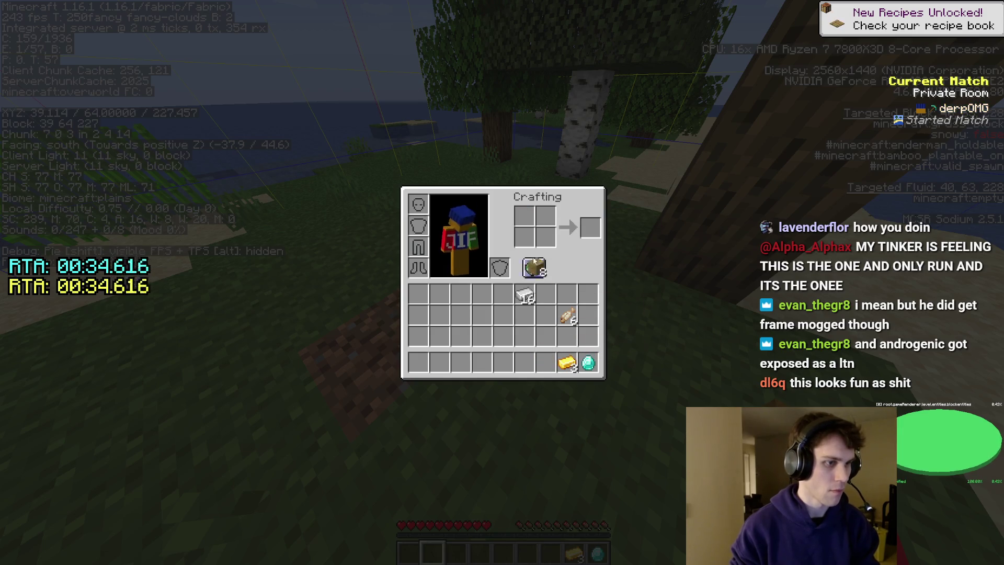
Place a crafting table, craft iron pickaxe, axe, bucket, shears and diamond shovel, then chop more logs
{"action": "key", "text": "e"}
{"action": "key", "text": "e"}
{"action": "key", "text": "e"}
{"action": "key", "text": "7"}
{"action": "right_click", "coordinate": [502, 283]}
{"action": "right_click", "coordinate": [501, 282]}
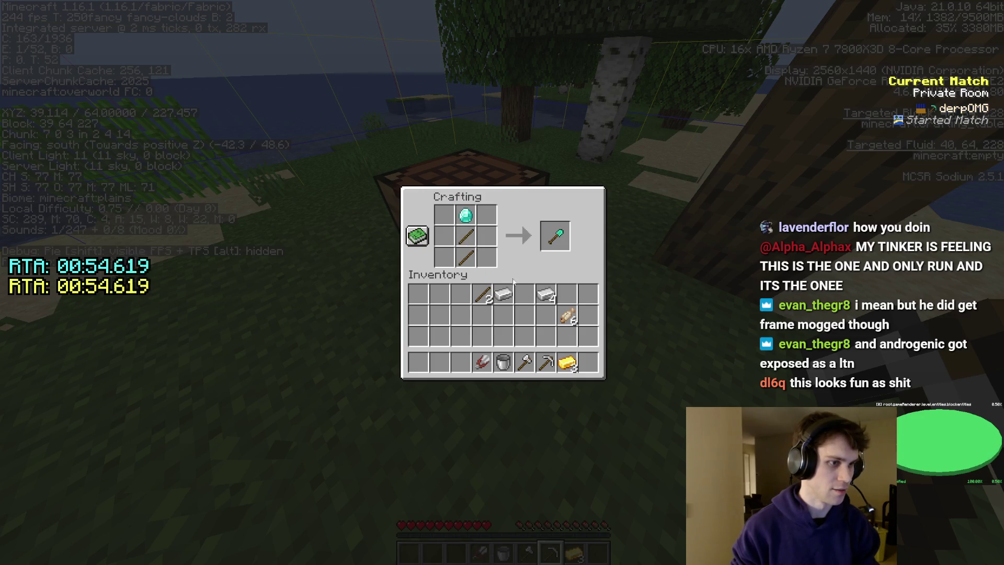
{"action": "key", "text": "e"}
{"action": "key", "text": "5"}
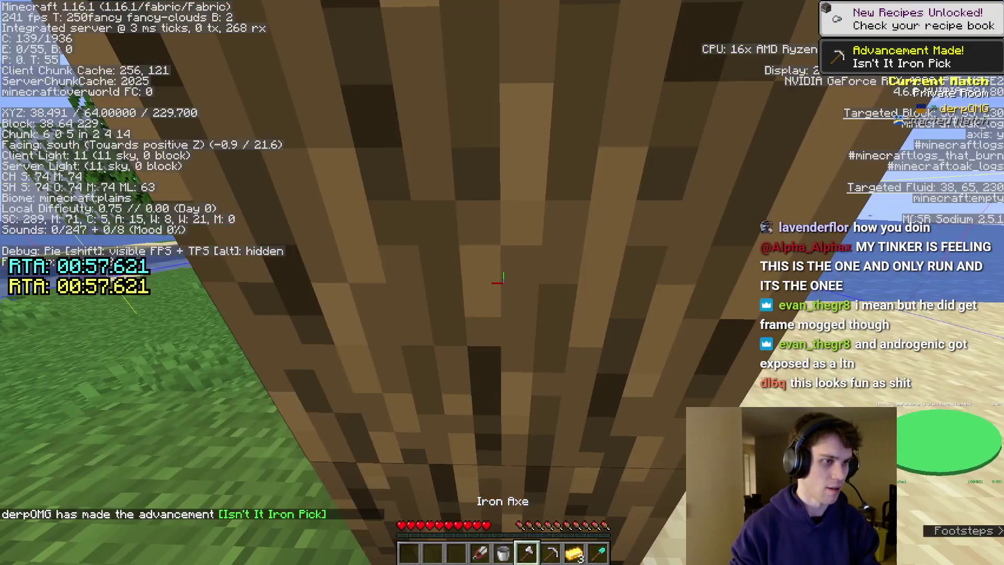
{"action": "left_click_drag", "start_coordinate": [502, 282], "coordinate": [502, 282]}
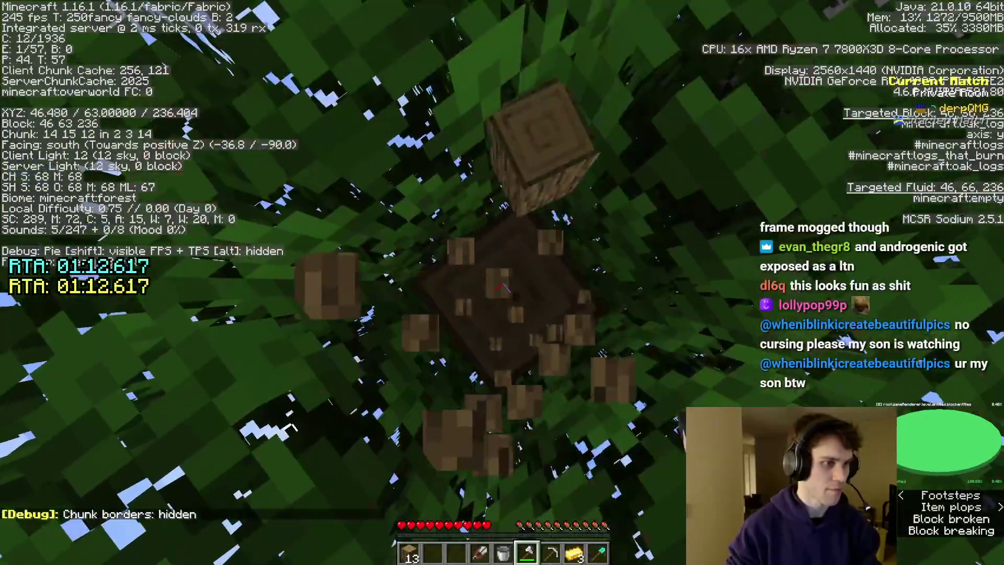
Shear leaves, gather logs from the tree, and set a crafting table on the grass with its grid open
{"action": "key", "text": "Escape"}
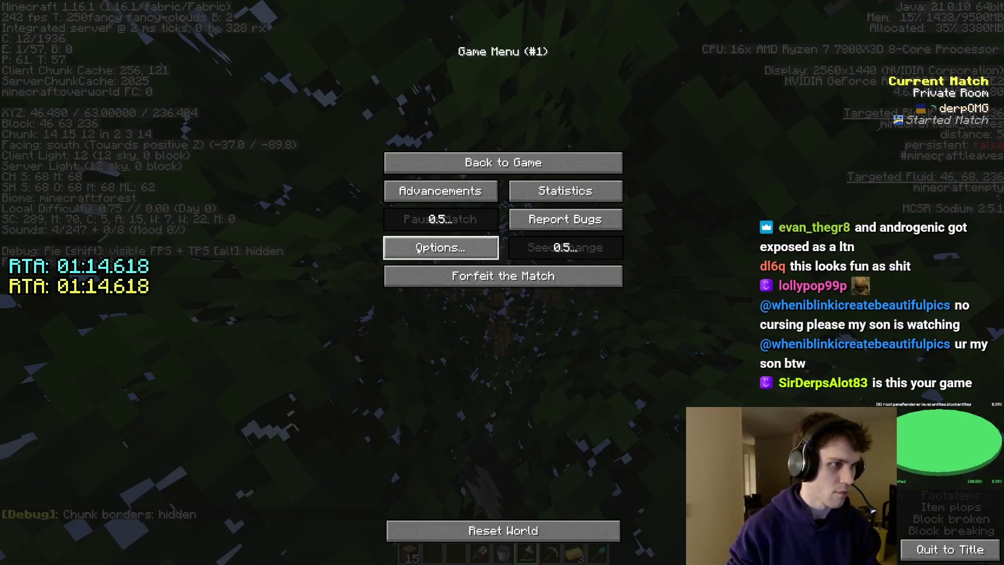
{"action": "key", "text": "Escape"}
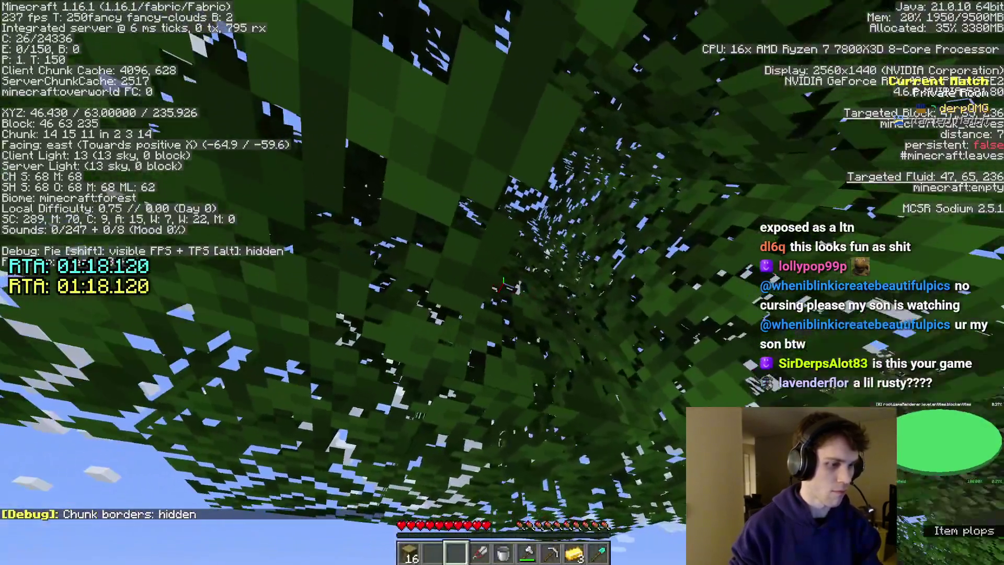
{"action": "left_click_drag", "start_coordinate": [502, 283], "coordinate": [502, 280]}
{"action": "key", "text": "4"}
{"action": "key", "text": "w"}
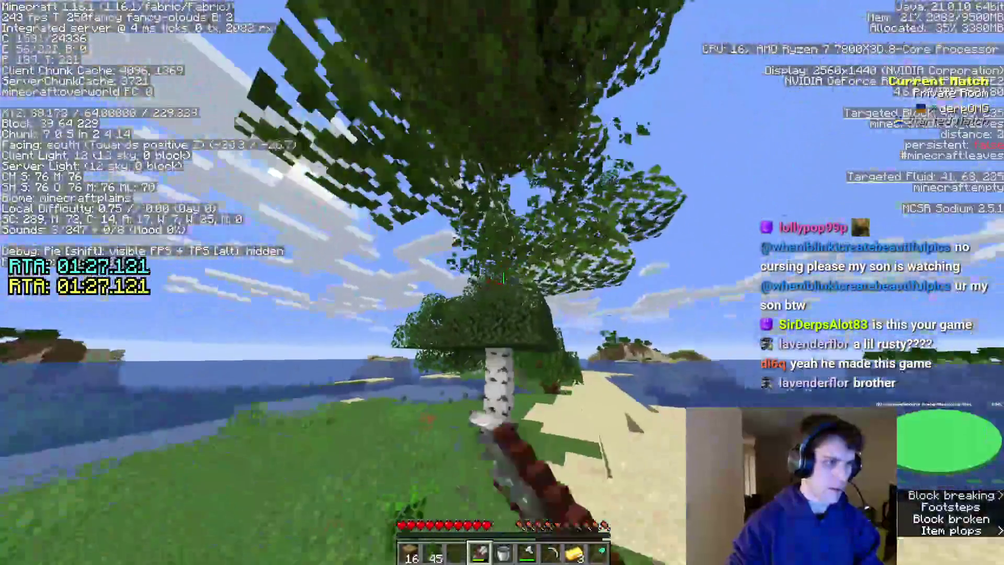
{"action": "right_click", "coordinate": [502, 280]}
{"action": "right_click", "coordinate": [506, 280]}
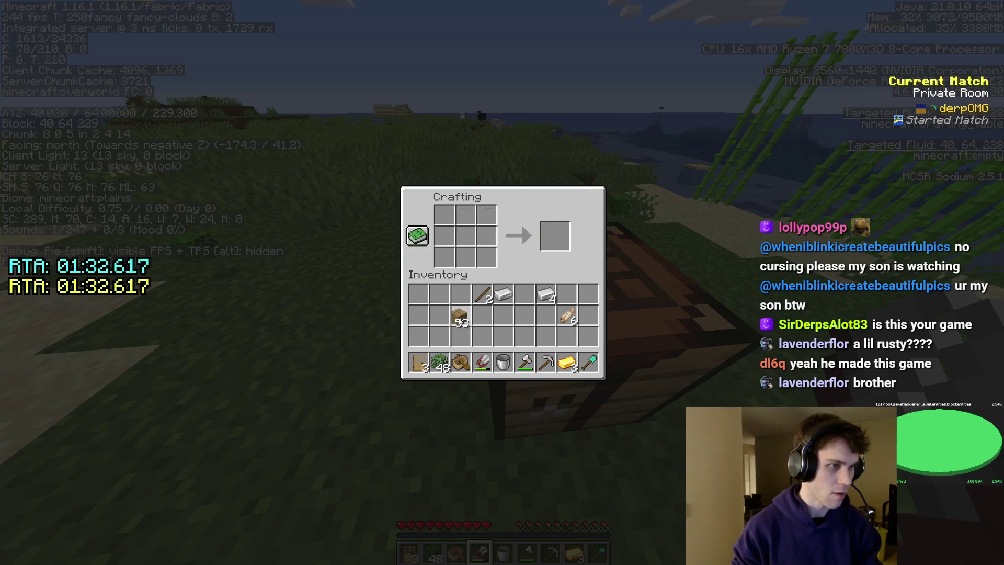
Sprint across the plains and shear the white sheep for wool
{"action": "key", "text": "Escape"}
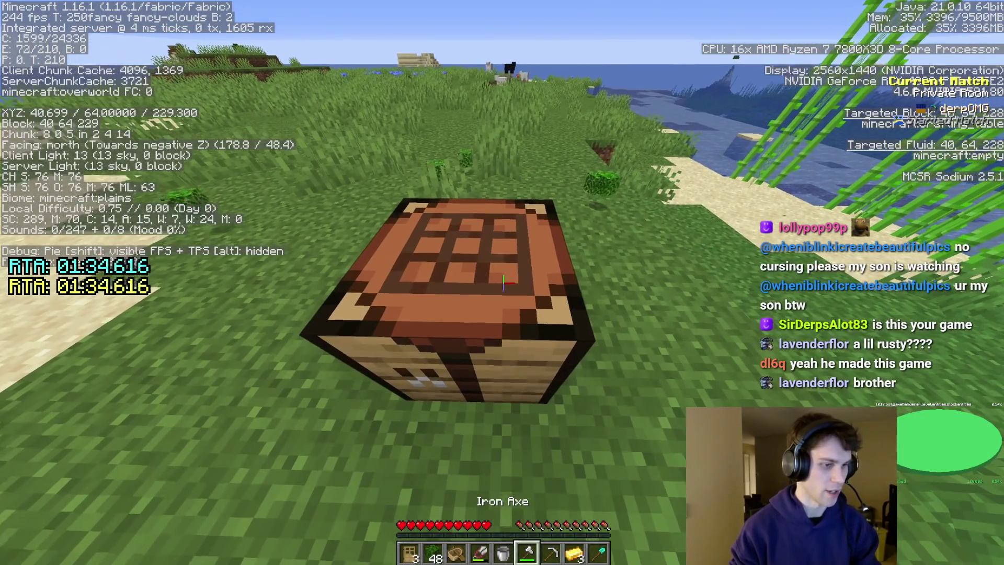
{"action": "key", "text": "w"}
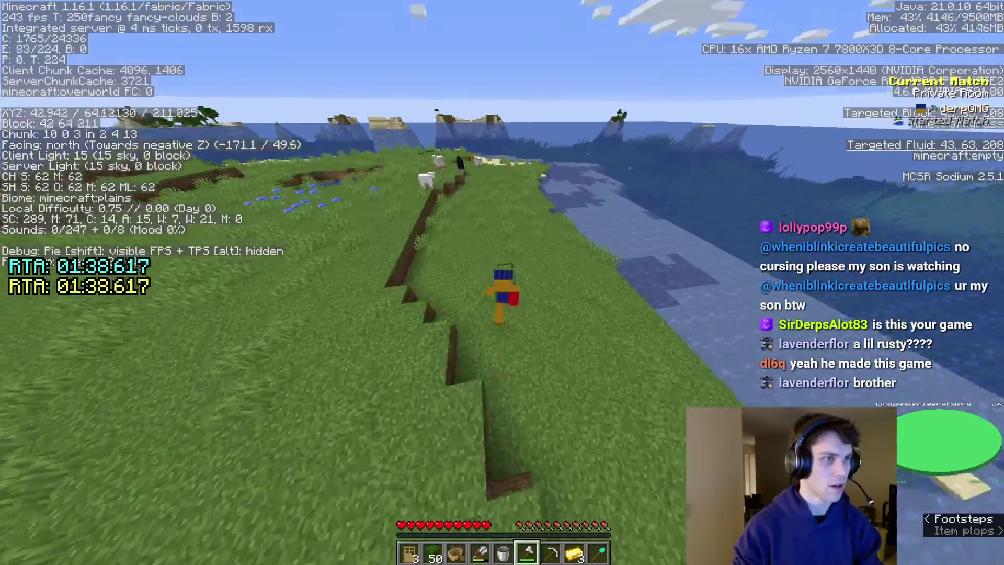
{"action": "key", "text": "F5"}
{"action": "key", "text": "F5"}
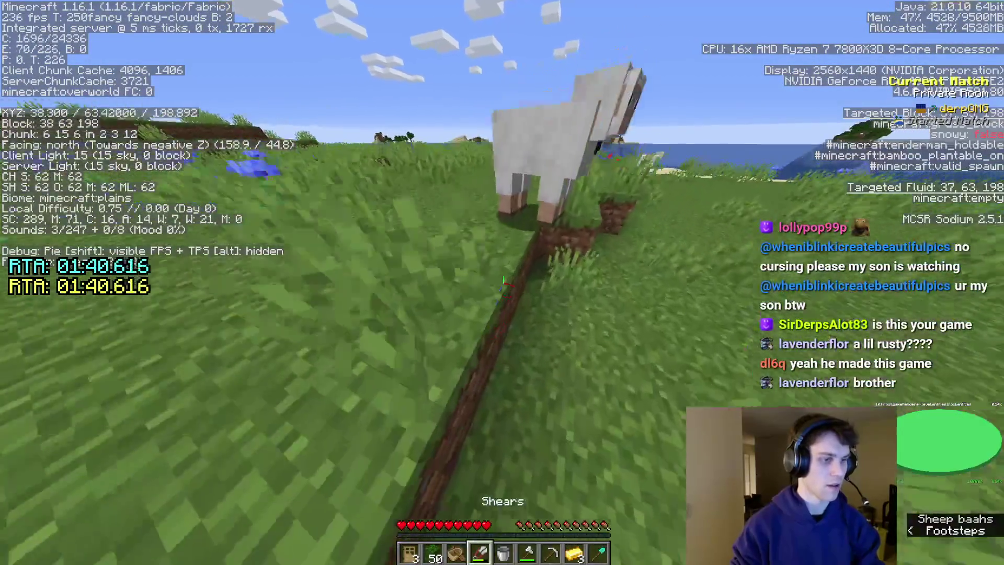
{"action": "right_click", "coordinate": [502, 282]}
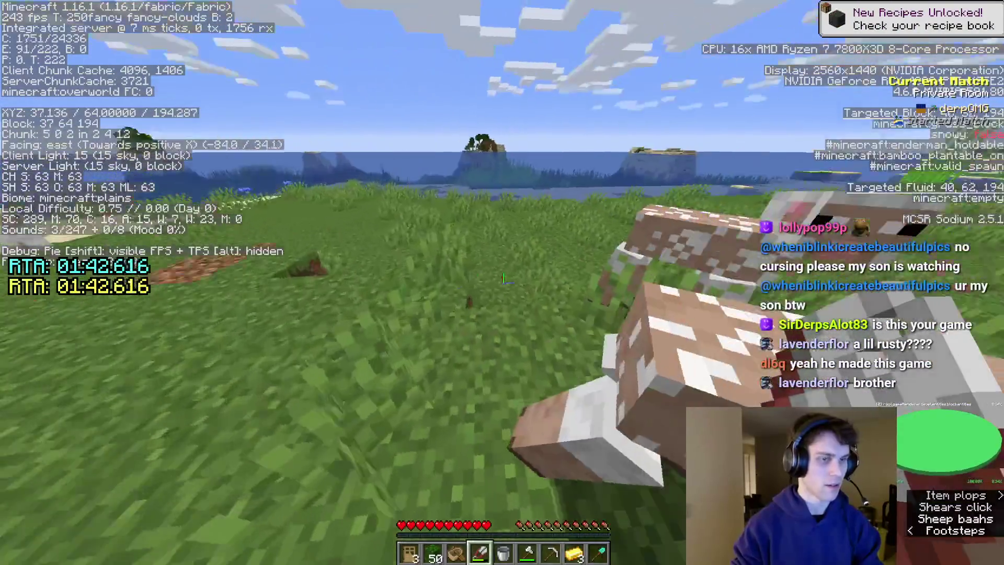
{"action": "key", "text": "w"}
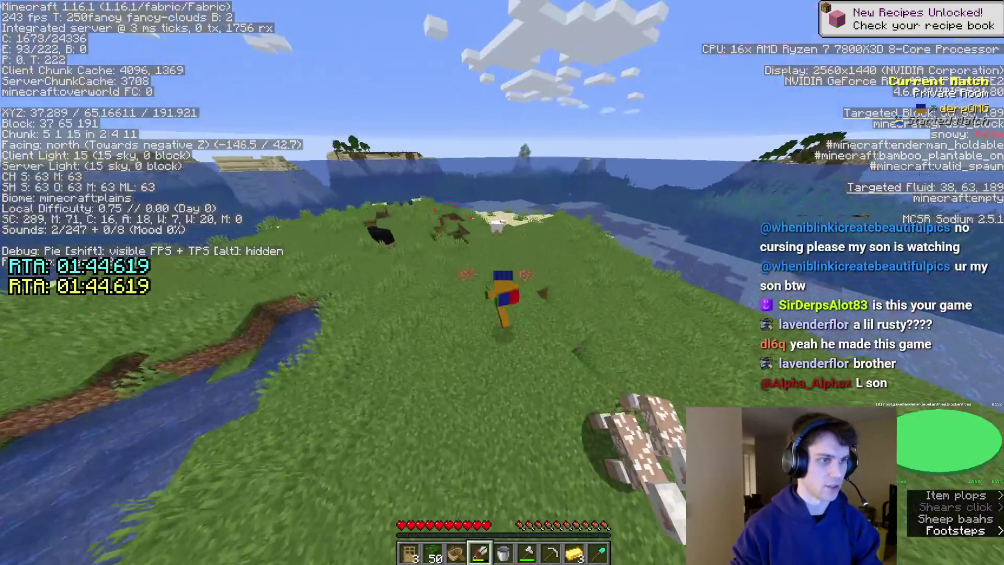
{"action": "key", "text": "F5"}
{"action": "key", "text": "F5"}
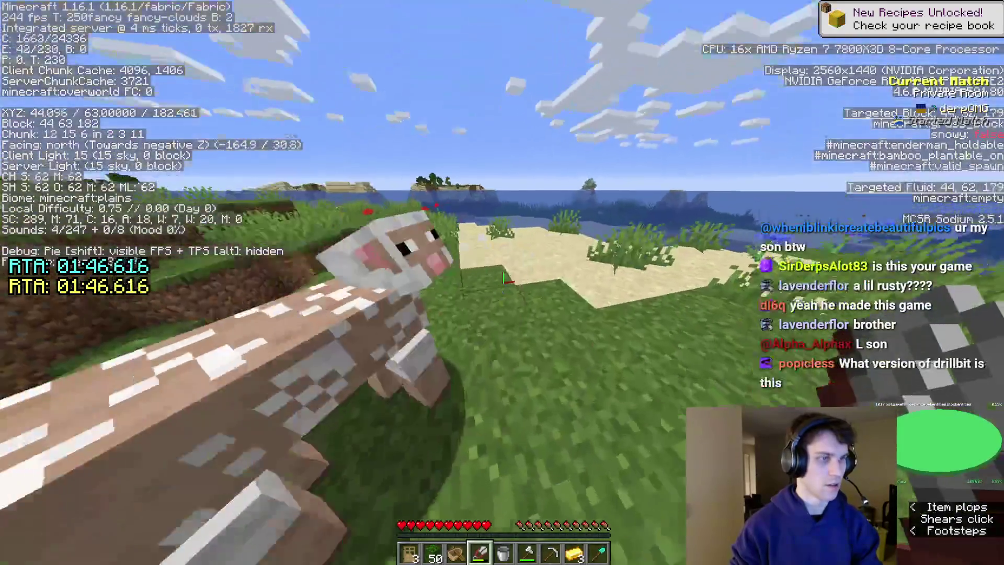
{"action": "key", "text": "F5"}
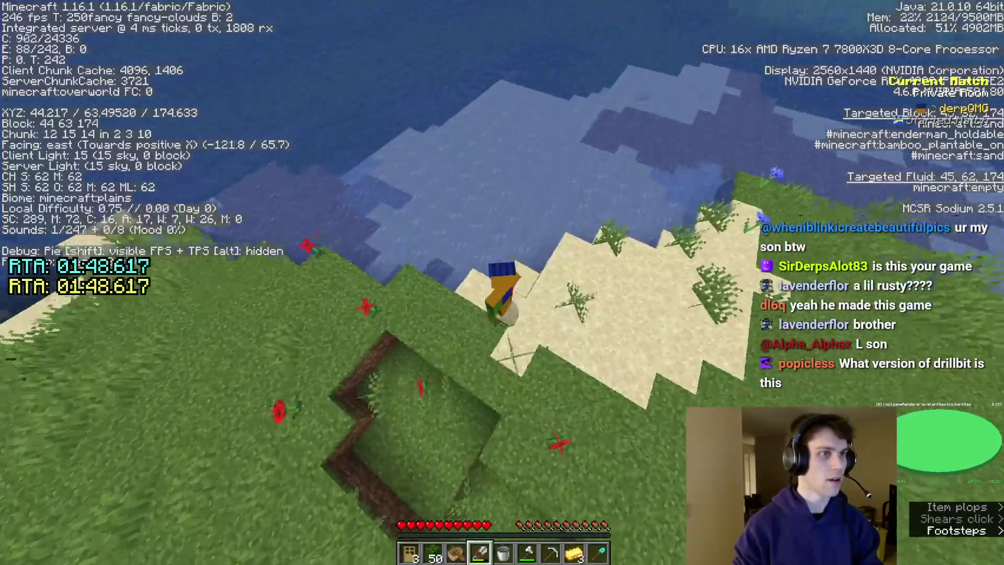
Launch the boat onto the shoreline water and row away from the beach
{"action": "key", "text": "F5"}
{"action": "key", "text": "F5"}
{"action": "key", "text": "3"}
{"action": "right_click", "coordinate": [502, 283]}
{"action": "right_click", "coordinate": [502, 283]}
{"action": "key", "text": "F5"}
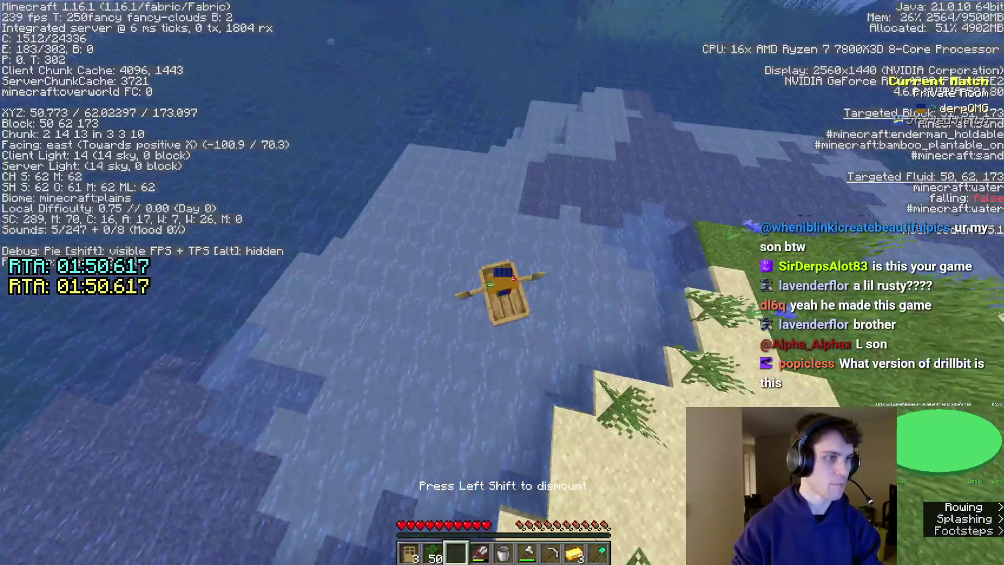
Row out to open water, break the boat with the axe and dive toward the ocean floor
{"action": "key", "text": "w"}
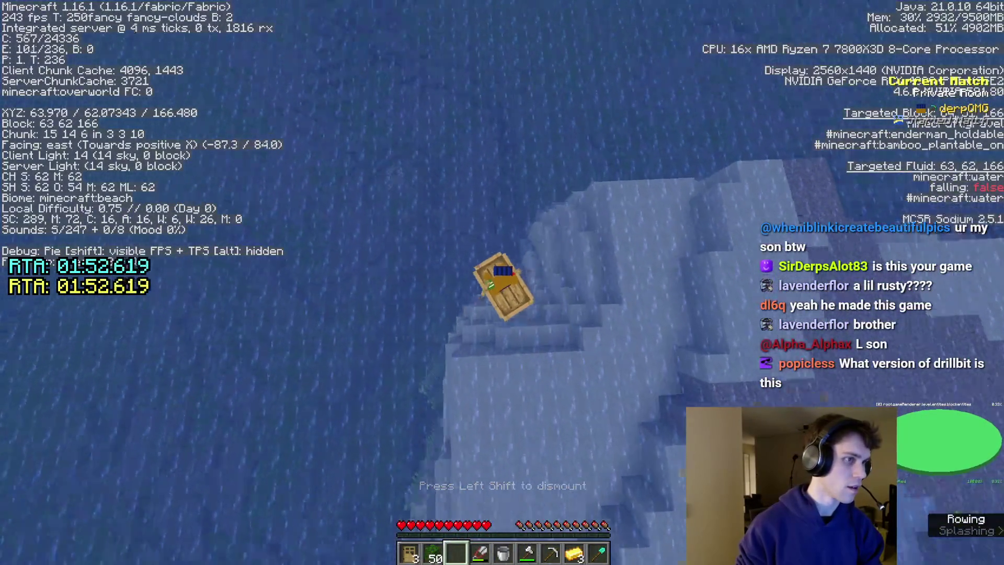
{"action": "key", "text": "w"}
{"action": "key", "text": "F5"}
{"action": "key", "text": "5"}
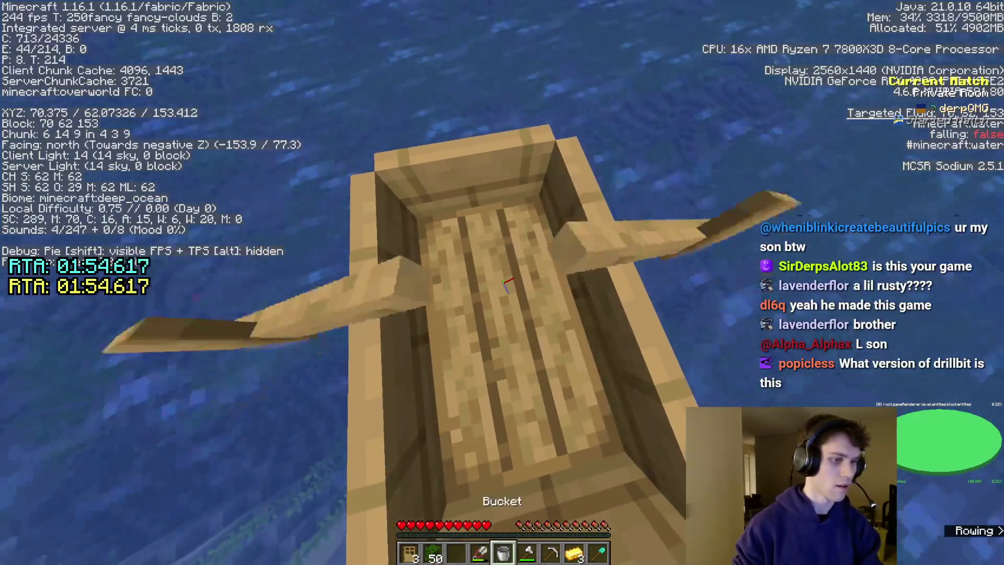
{"action": "key", "text": "7"}
{"action": "key", "text": "6"}
{"action": "left_click", "coordinate": [502, 283]}
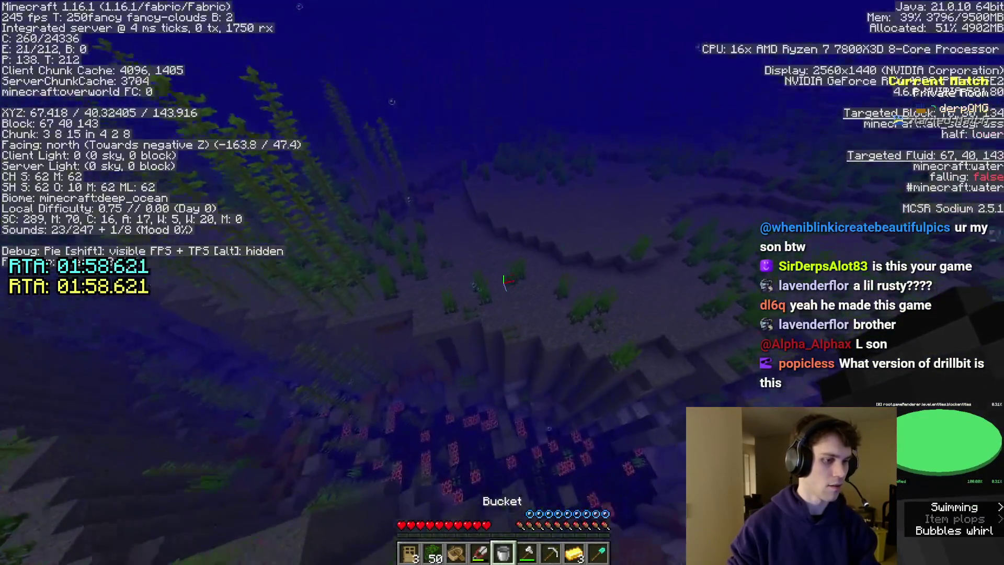
Place an oak door air pocket, shovel out gravel and mine into the magma blocks
{"action": "right_click", "coordinate": [506, 283]}
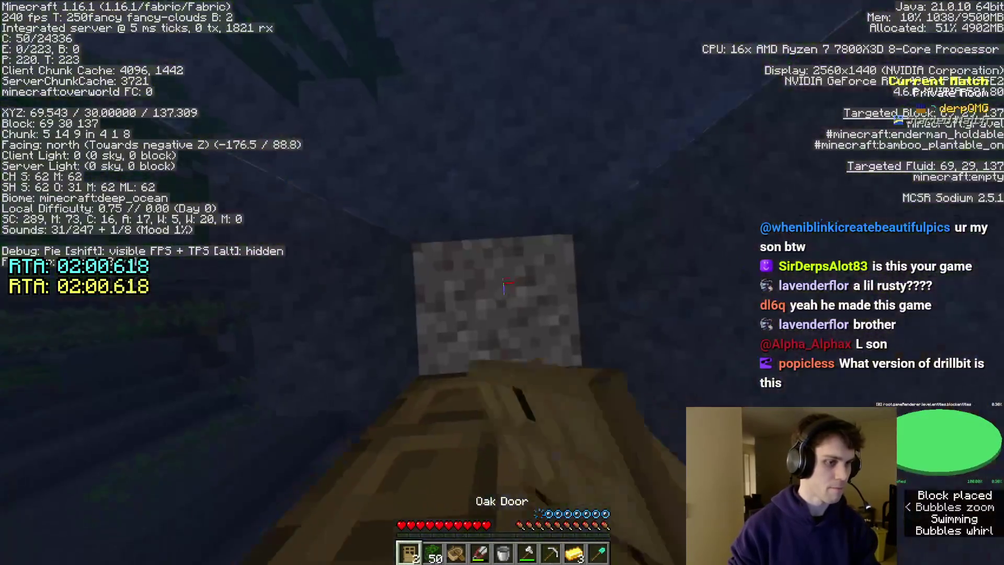
{"action": "key", "text": "9"}
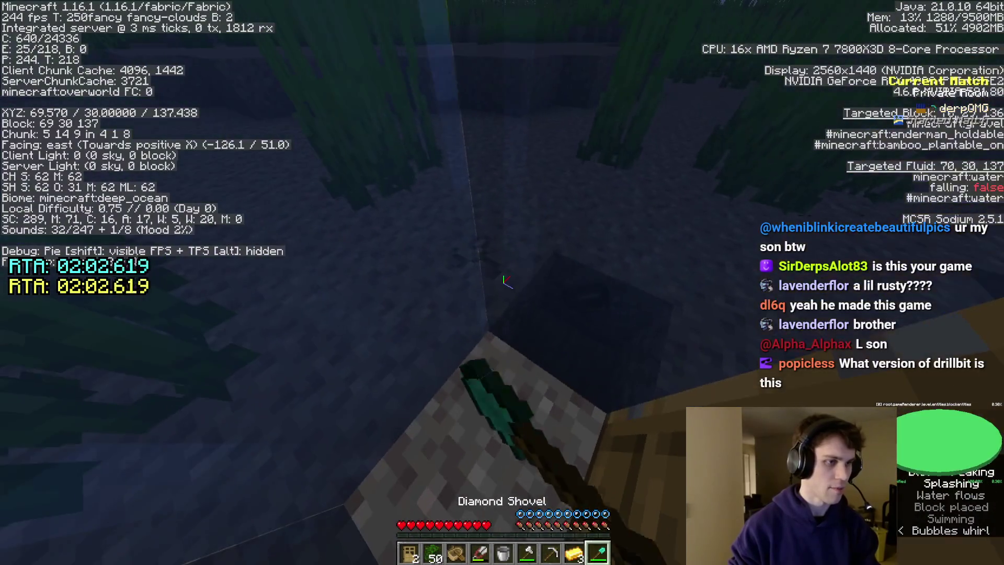
{"action": "left_click", "coordinate": [503, 283]}
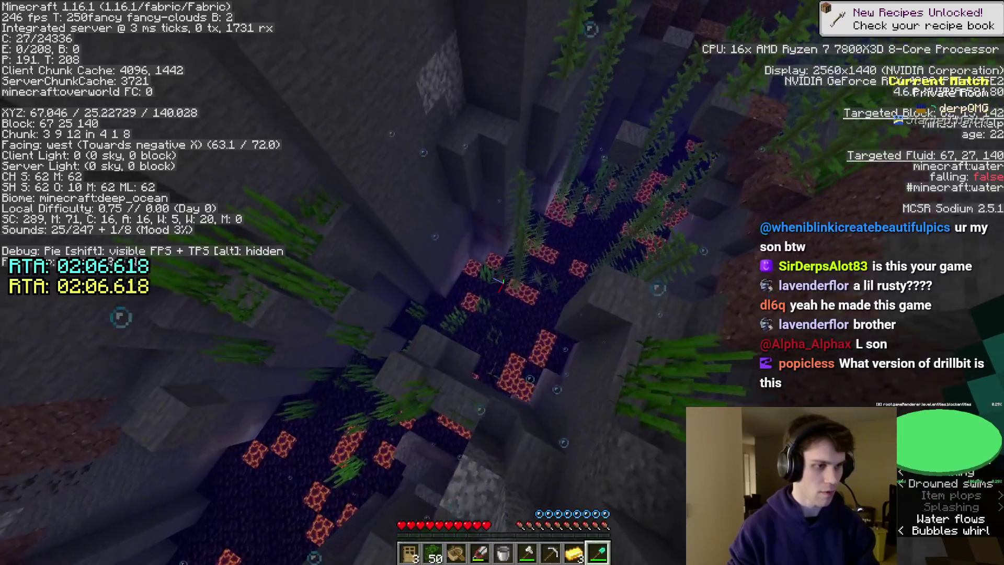
{"action": "key", "text": "e"}
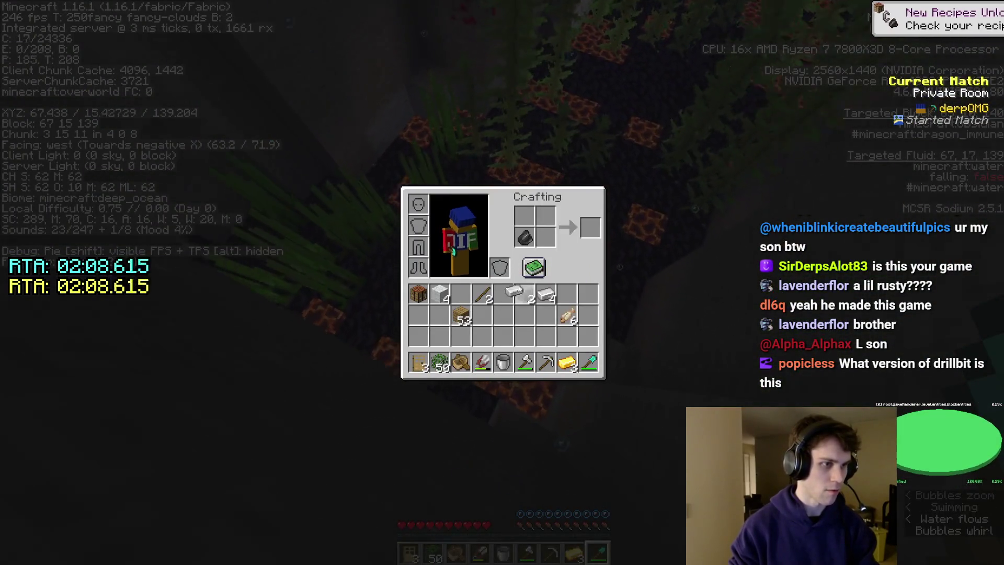
{"action": "key", "text": "e"}
{"action": "key", "text": "4"}
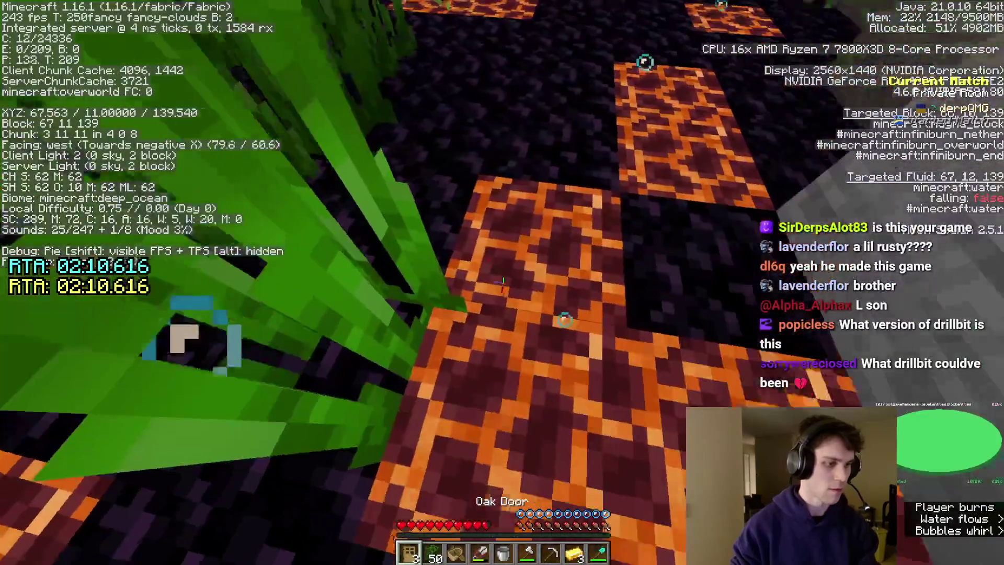
{"action": "key", "text": "5"}
{"action": "key", "text": "7"}
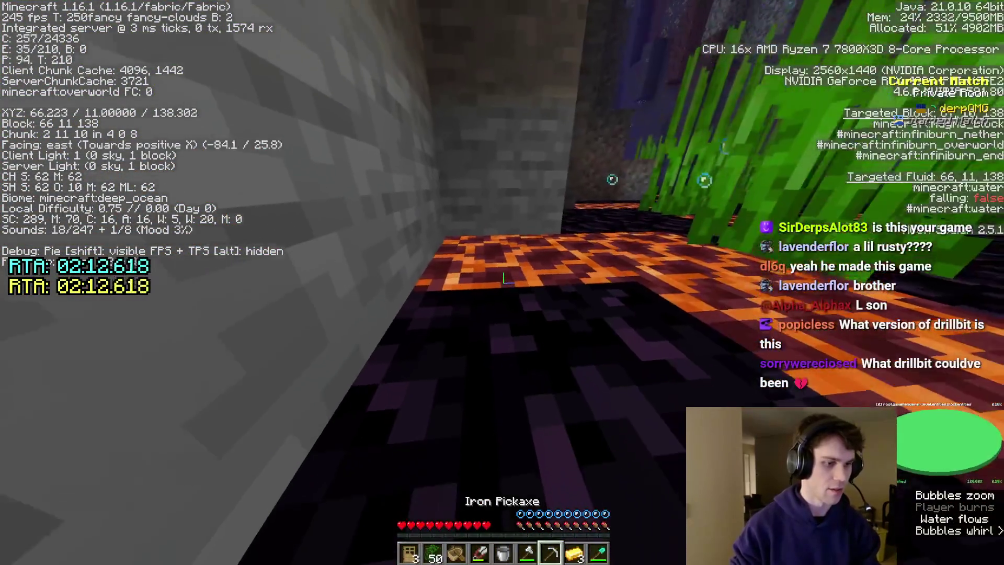
{"action": "left_click", "coordinate": [501, 283]}
Set a second oak door to hold back water and mine the magma ceiling
{"action": "key", "text": "1"}
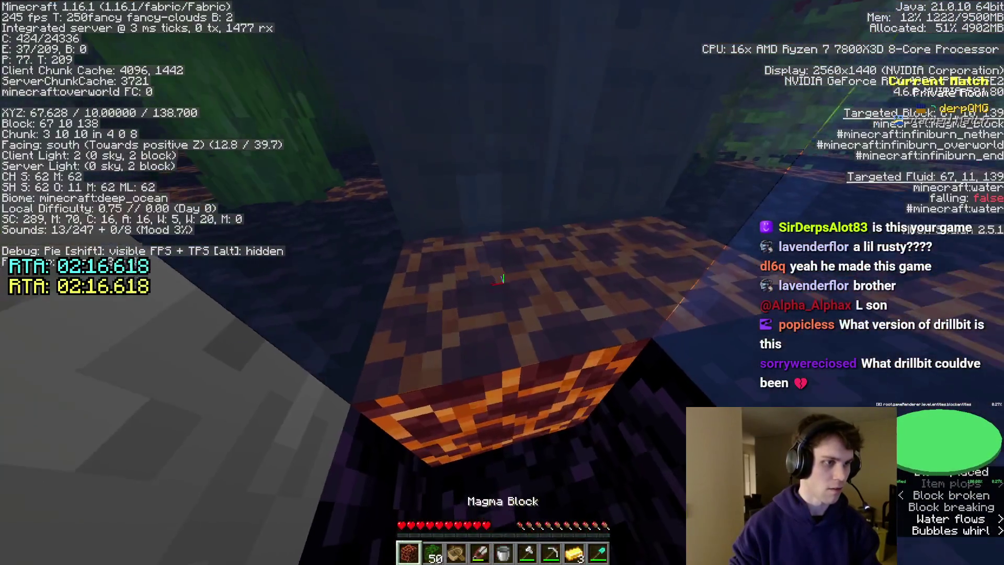
{"action": "right_click", "coordinate": [503, 283]}
{"action": "key", "text": "8"}
{"action": "left_click", "coordinate": [502, 279]}
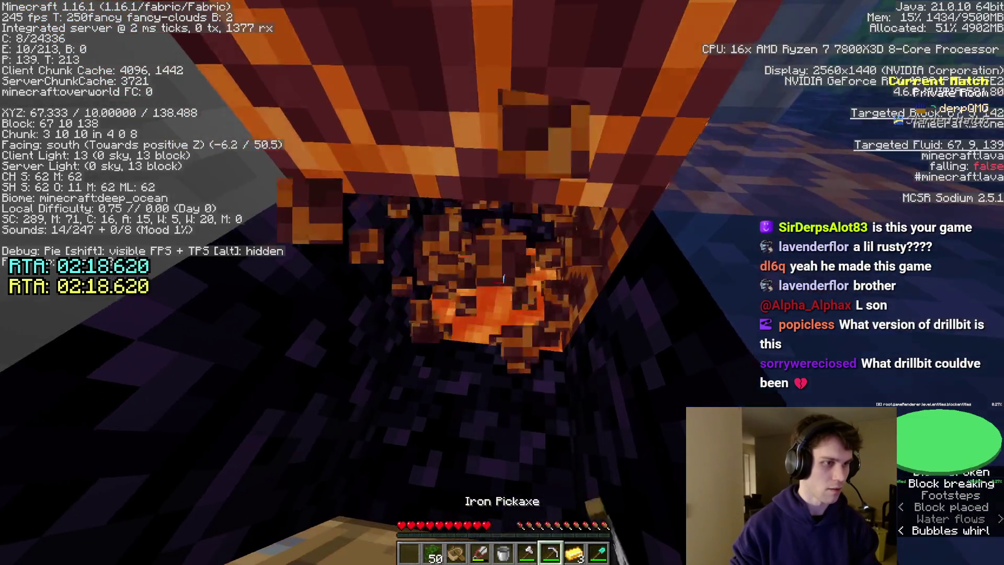
{"action": "key", "text": "4"}
{"action": "key", "text": "7"}
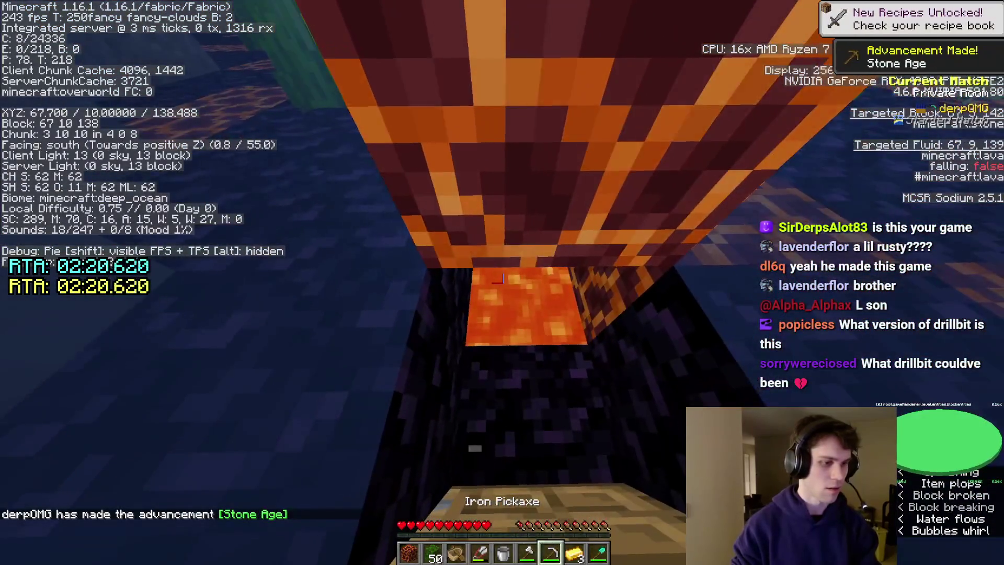
Scoop and pour lava with the bucket repeatedly to cast the obsidian frame
{"action": "key", "text": "5"}
{"action": "right_click", "coordinate": [502, 278]}
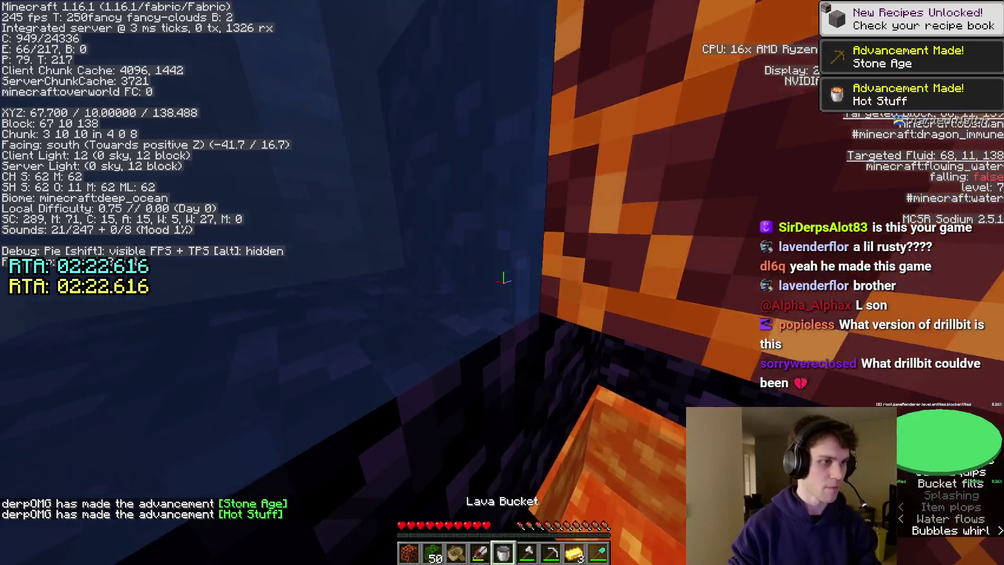
{"action": "right_click", "coordinate": [502, 278]}
{"action": "right_click", "coordinate": [502, 278]}
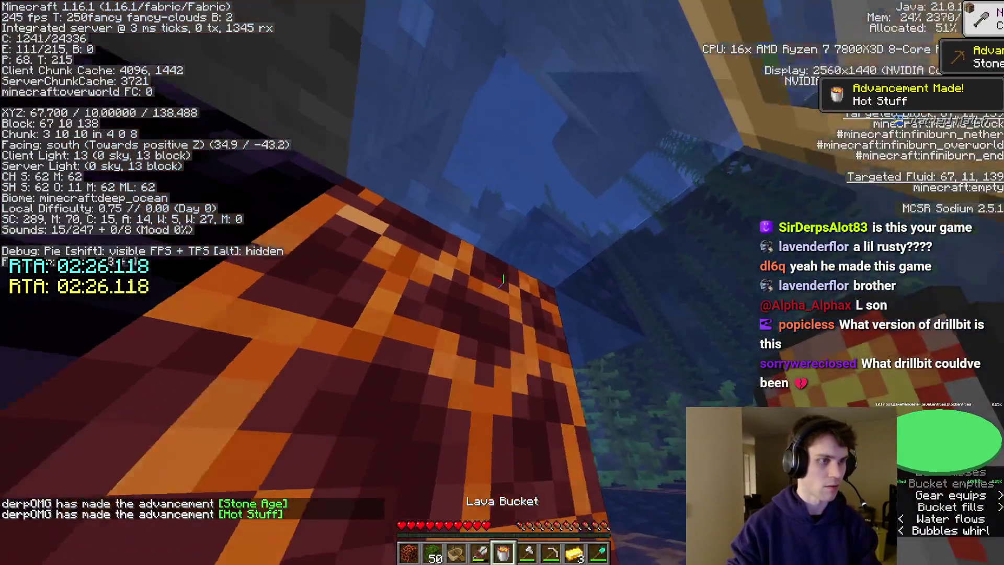
{"action": "right_click", "coordinate": [502, 279]}
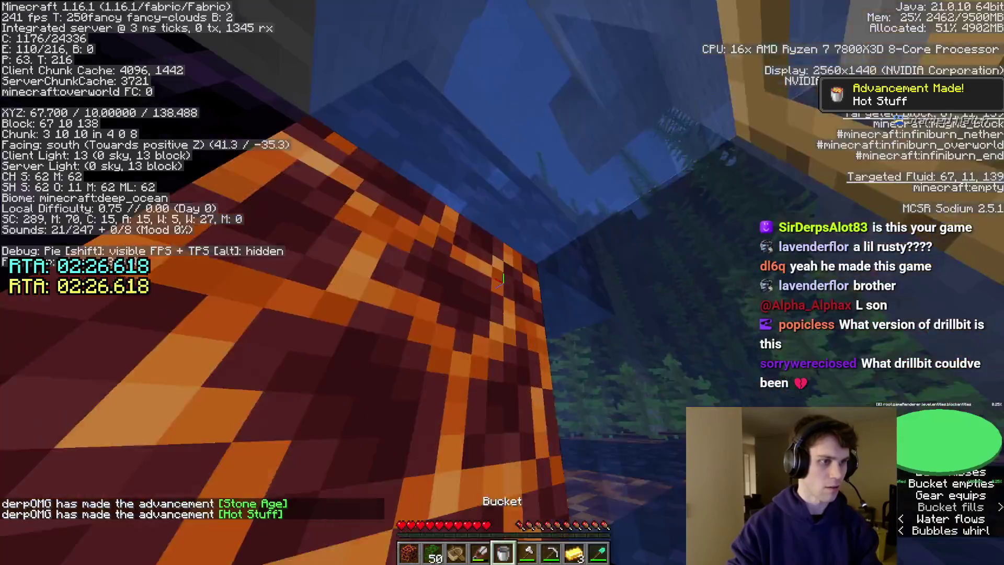
{"action": "right_click", "coordinate": [503, 279]}
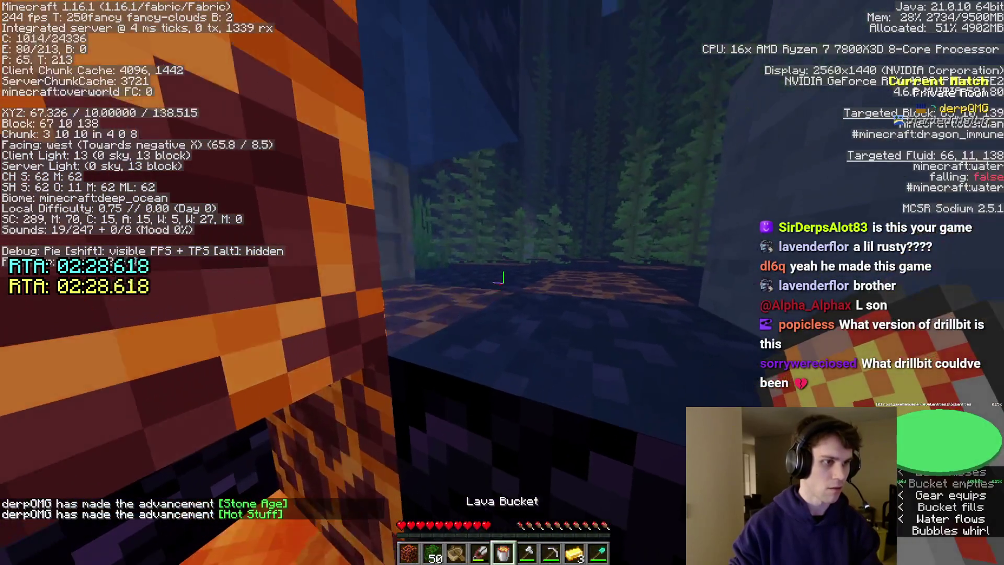
{"action": "right_click", "coordinate": [503, 279]}
Mine away magma and place a magma block to shape the portal opening
{"action": "key", "text": "6"}
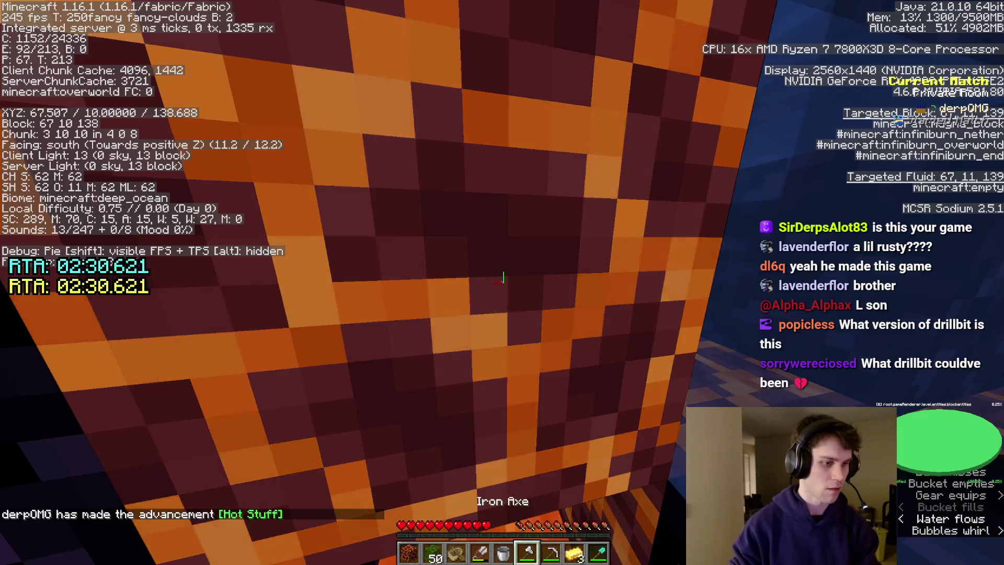
{"action": "key", "text": "7"}
{"action": "left_click", "coordinate": [502, 278]}
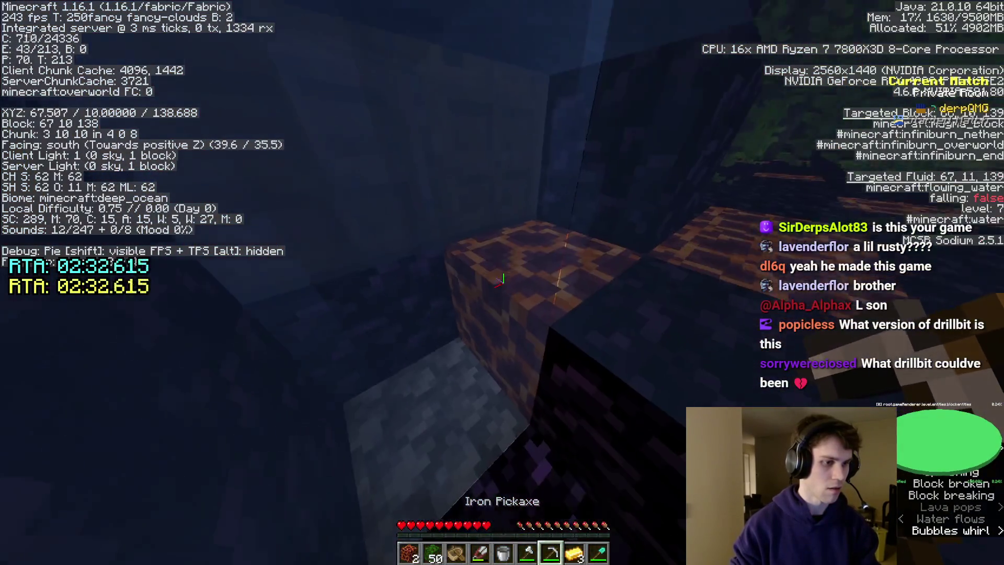
{"action": "key", "text": "1"}
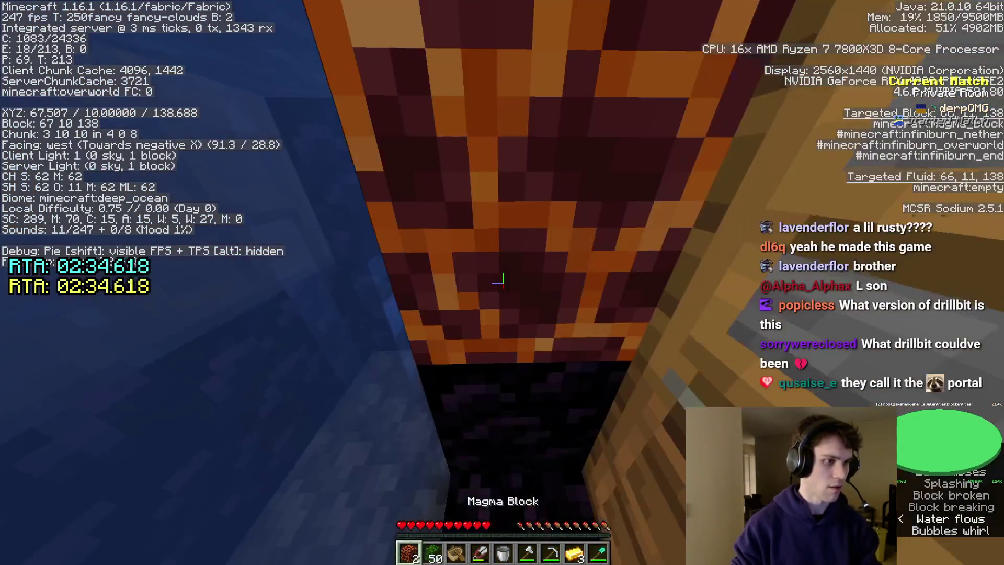
{"action": "right_click", "coordinate": [502, 278]}
{"action": "key", "text": "7"}
{"action": "left_click", "coordinate": [502, 278]}
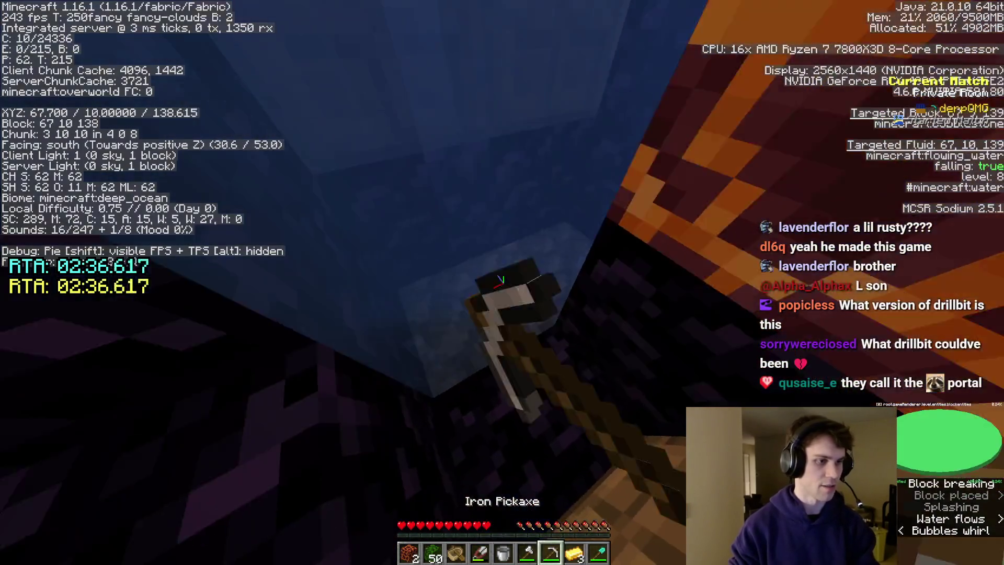
Pour water to finish the obsidian frame and light the portal with flint and steel
{"action": "key", "text": "6"}
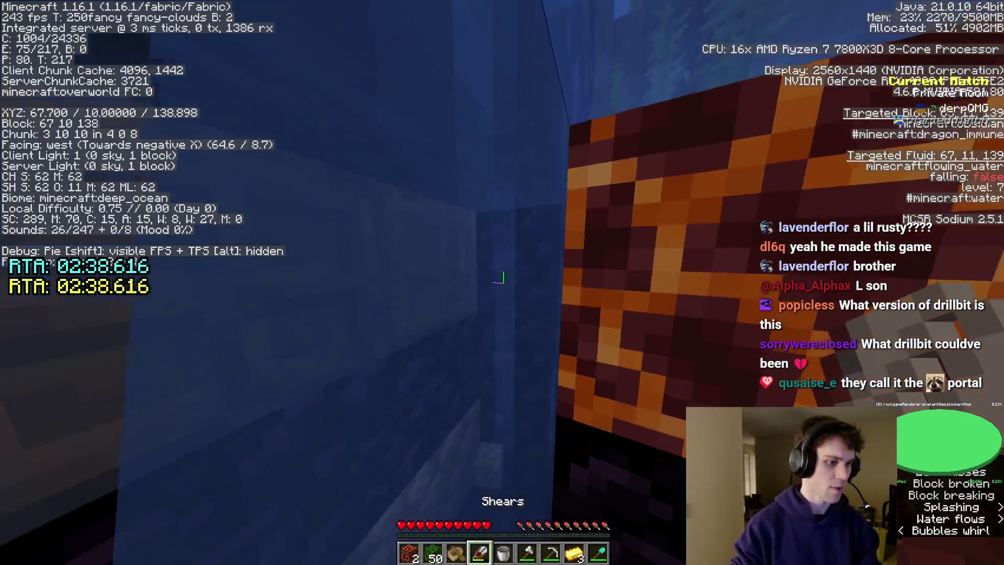
{"action": "key", "text": "5"}
{"action": "right_click", "coordinate": [505, 279]}
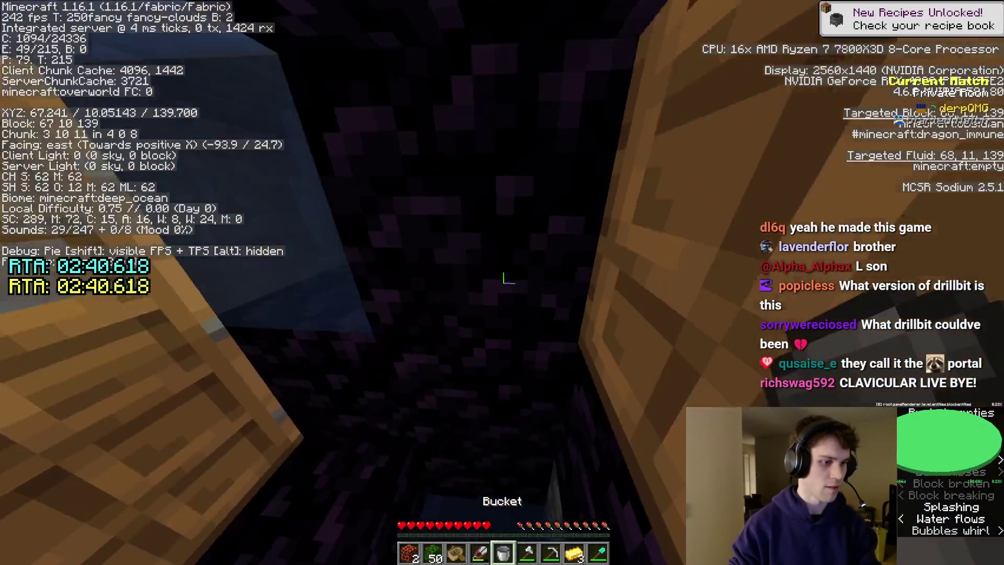
{"action": "key", "text": "e"}
{"action": "key", "text": "e"}
{"action": "key", "text": "3"}
{"action": "right_click", "coordinate": [506, 279]}
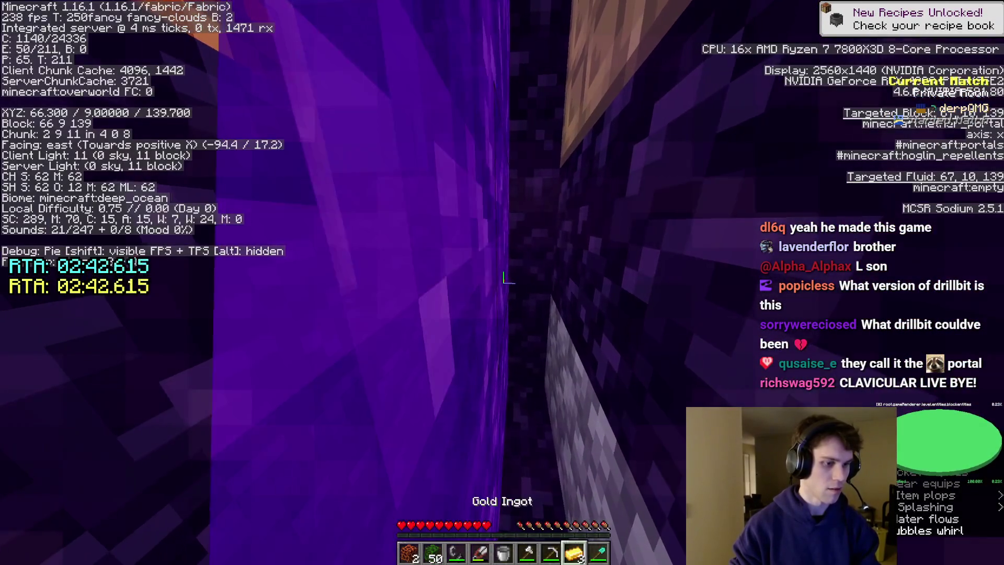
Swap the gold ingot and tools while teleporting to the Nether, then bring up Options from the pause menu
{"action": "key", "text": "f"}
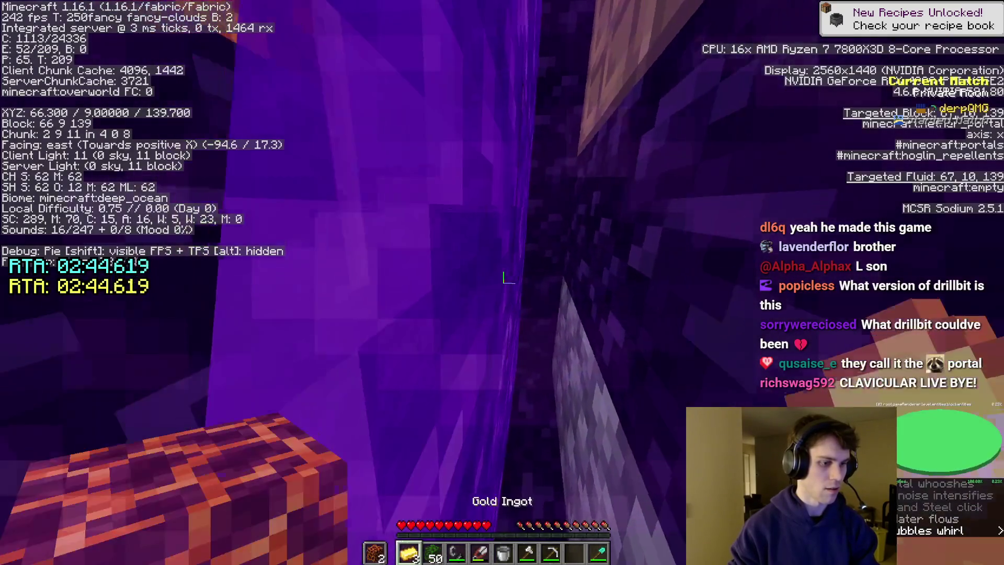
{"action": "key", "text": "7"}
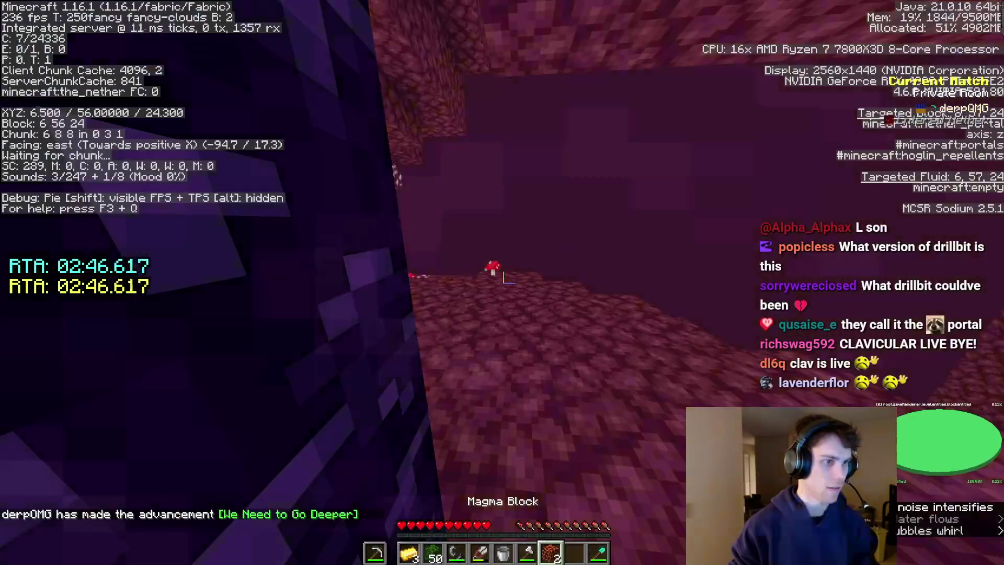
{"action": "key", "text": "f"}
{"action": "key", "text": "2"}
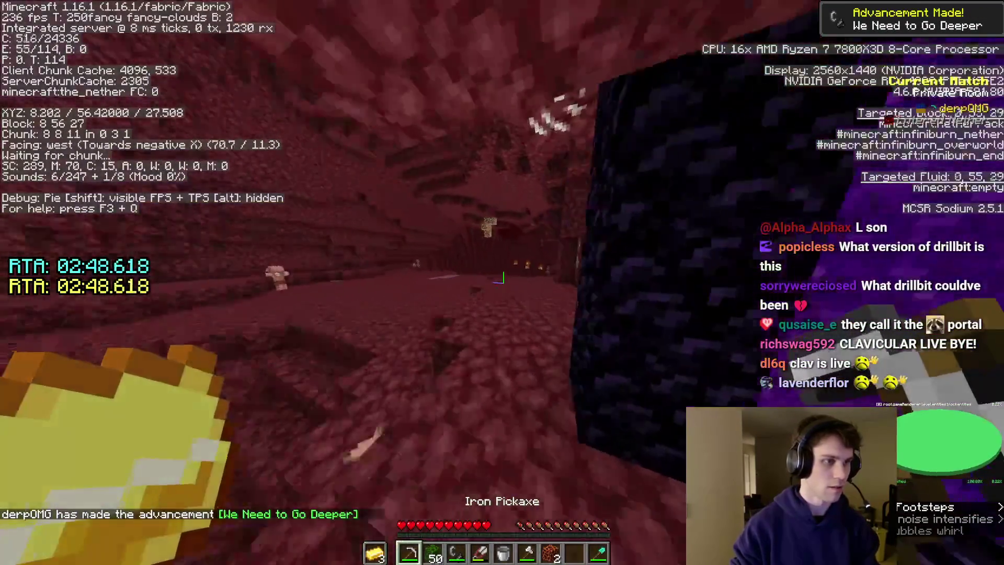
{"action": "key", "text": "Escape"}
{"action": "left_click", "coordinate": [435, 244]}
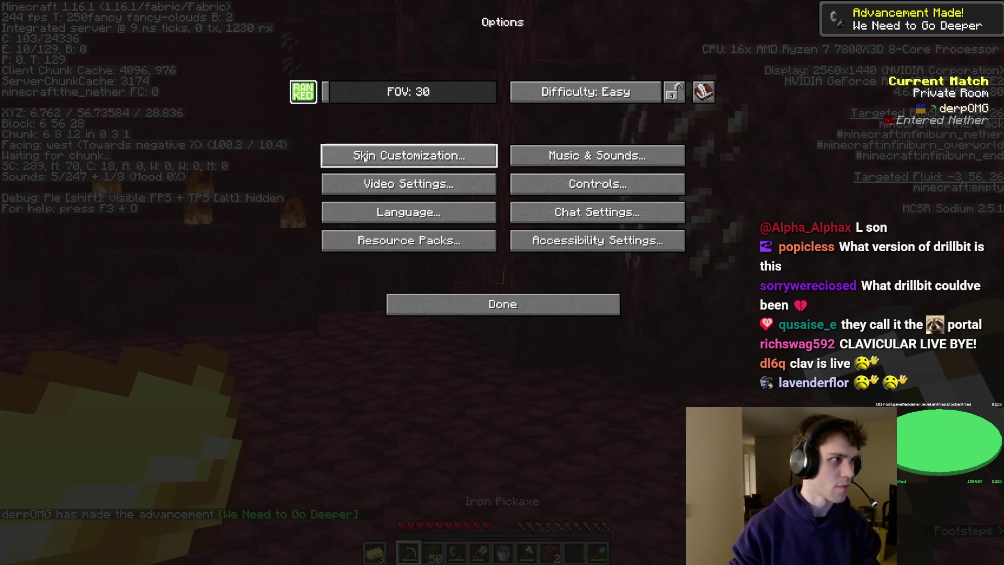
Close Options, briefly reopen it from the pause menu, and resume running across the netherrack
{"action": "key", "text": "Escape"}
{"action": "key", "text": "Escape"}
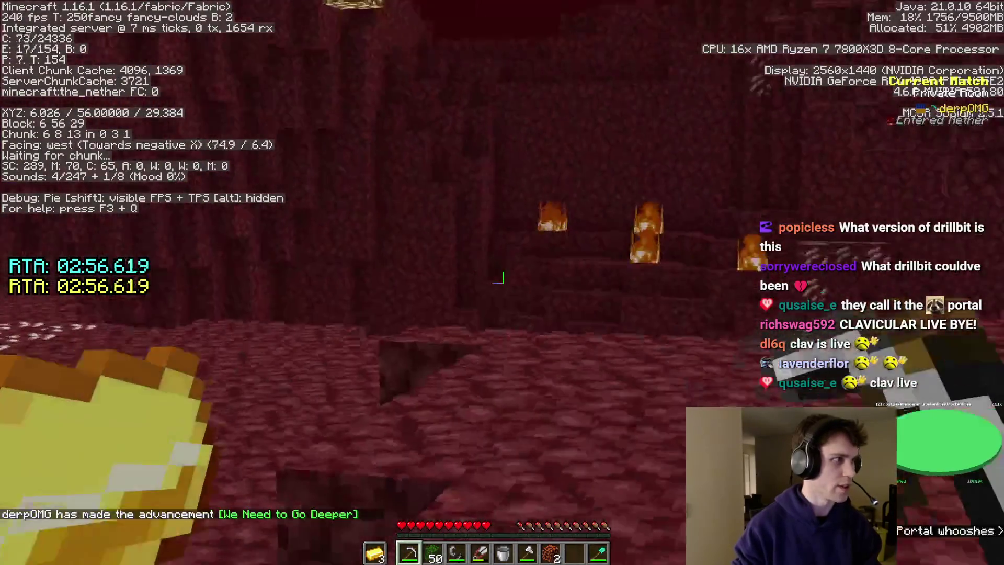
{"action": "key", "text": "Escape"}
{"action": "left_click", "coordinate": [440, 245]}
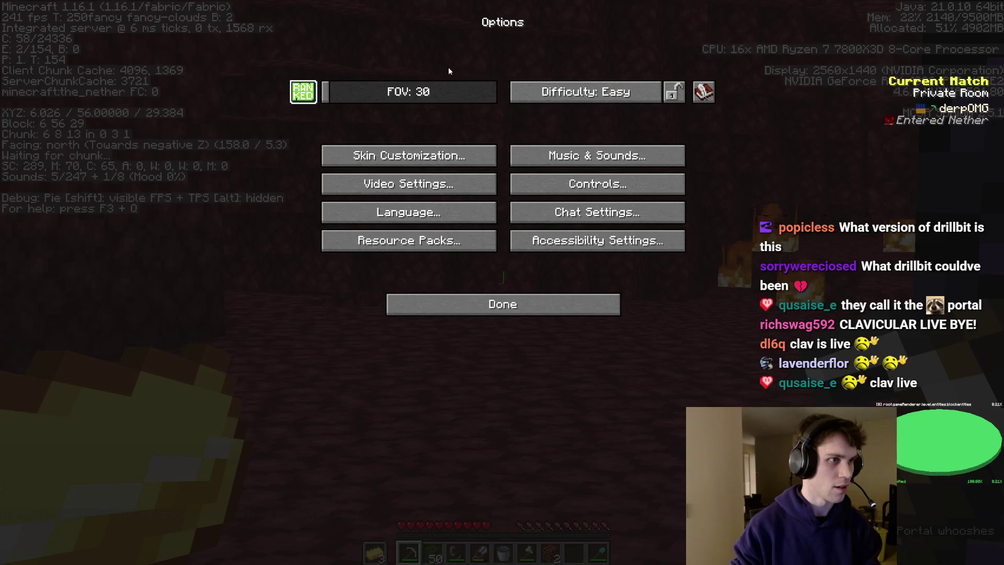
{"action": "key", "text": "Escape"}
{"action": "key", "text": "Escape"}
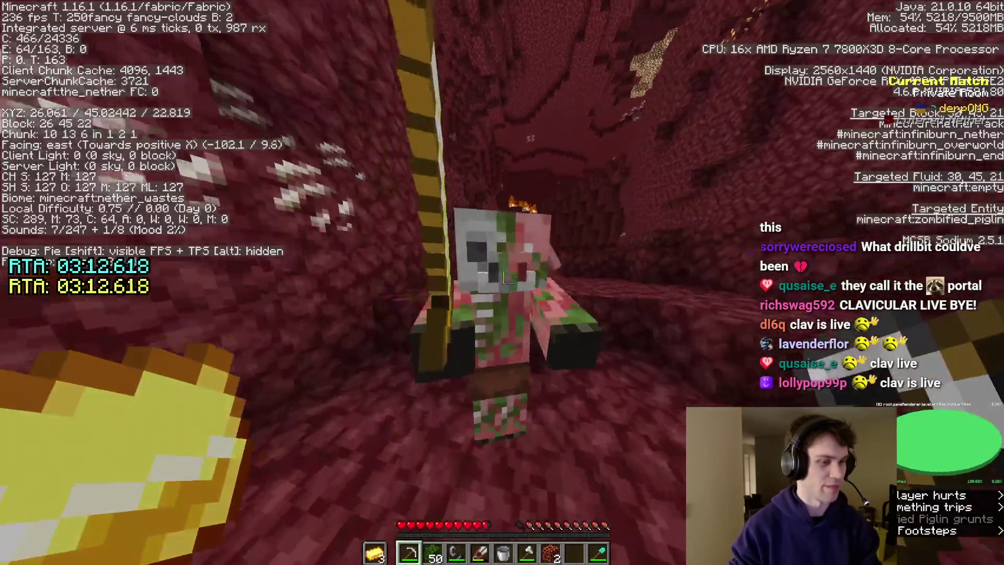
Place two oak leaf blocks and jump up onto them to climb the slope
{"action": "key", "text": "3"}
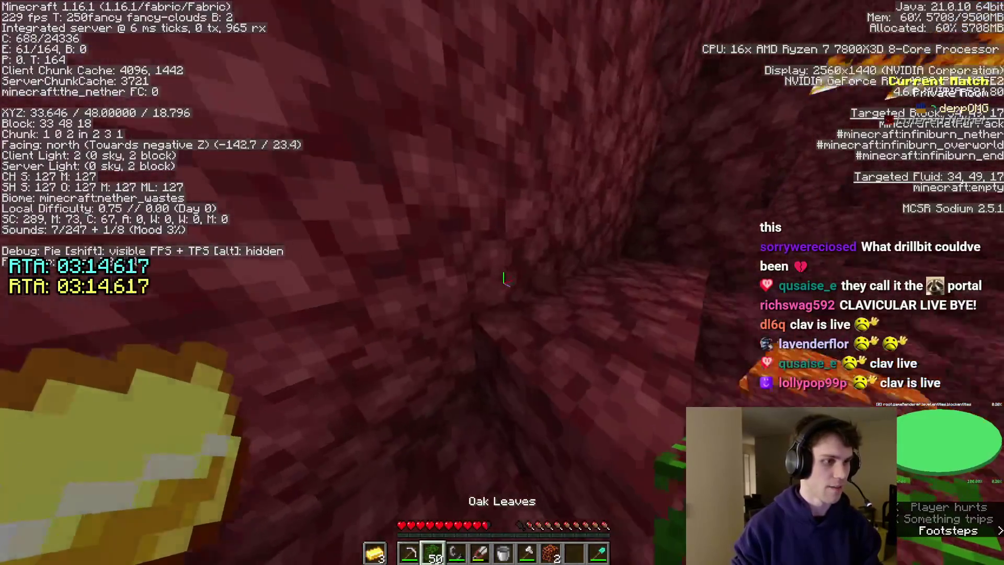
{"action": "right_click", "coordinate": [505, 278]}
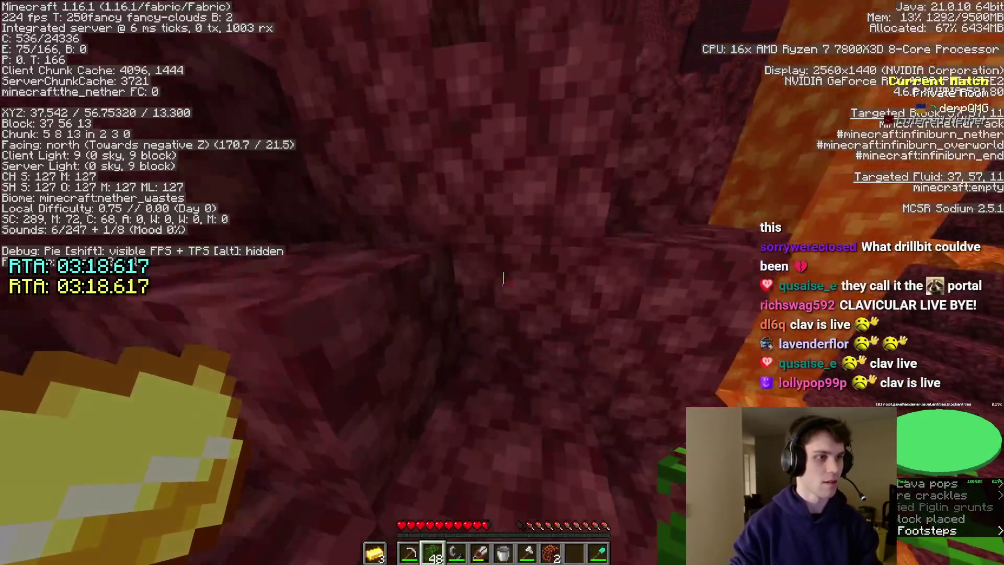
{"action": "right_click", "coordinate": [504, 279]}
{"action": "key", "text": "space"}
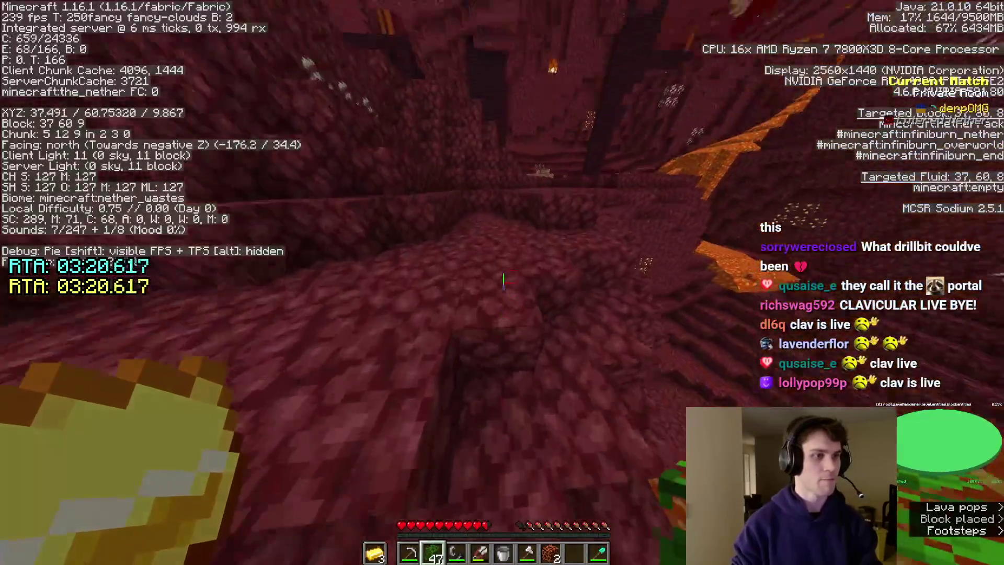
Run up the netherrack slope in third-person view, then switch back to first person
{"action": "key", "text": "F5"}
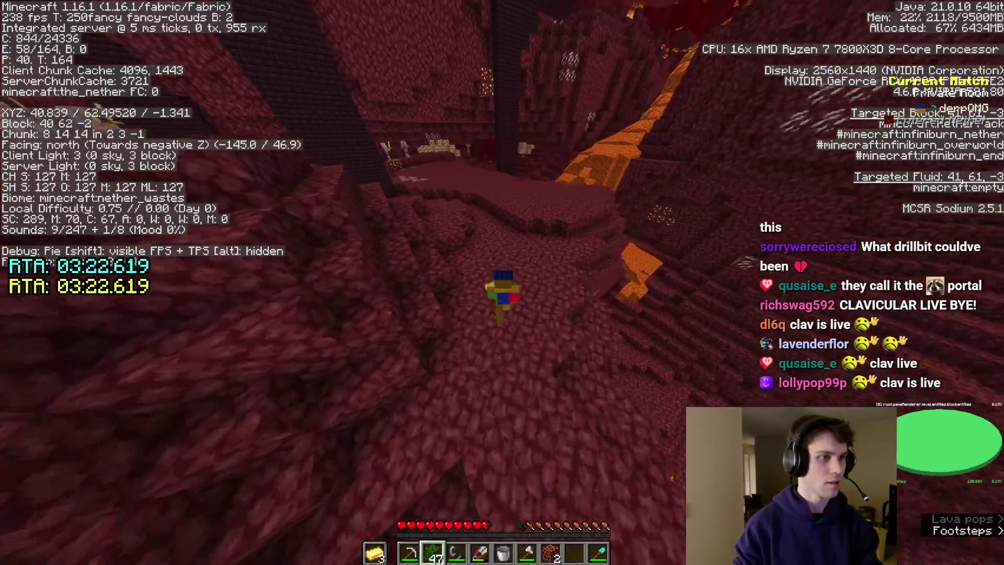
{"action": "key", "text": "w"}
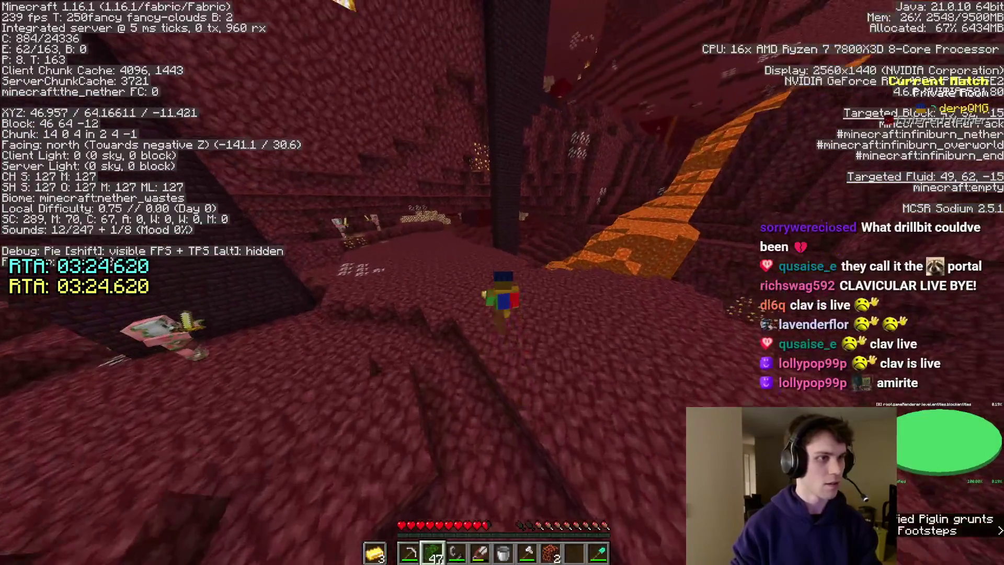
{"action": "key", "text": "w"}
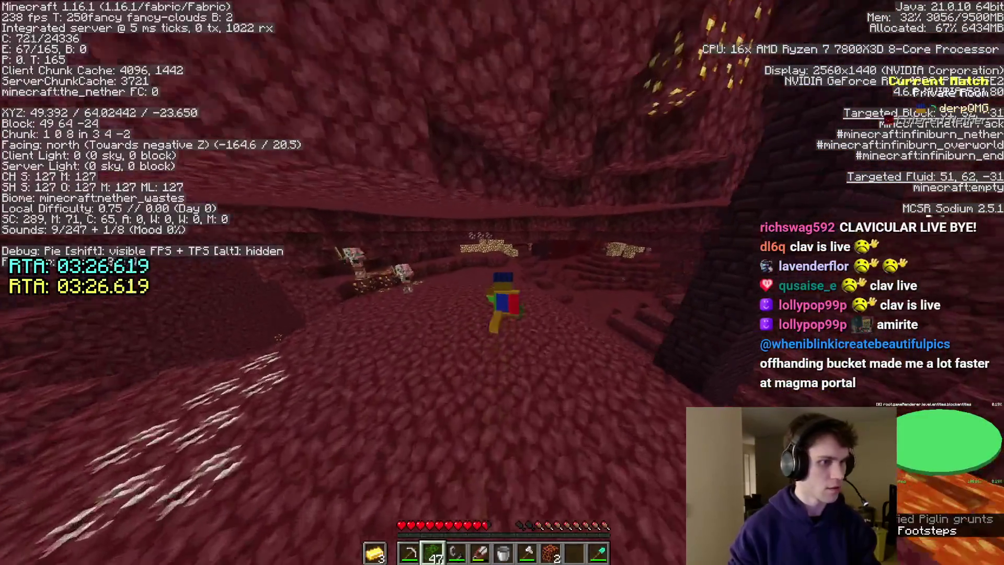
{"action": "key", "text": "F5"}
{"action": "key", "text": "Escape"}
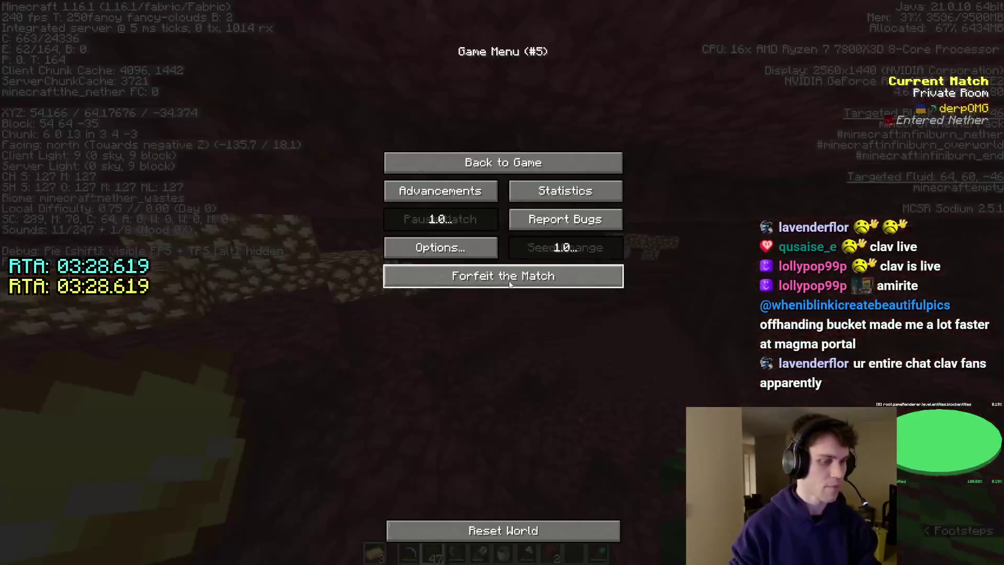
{"action": "key", "text": "Escape"}
Move the diamond shovel into hotbar slot 3 from the inventory and walk on through the Nether
{"action": "key", "text": "e"}
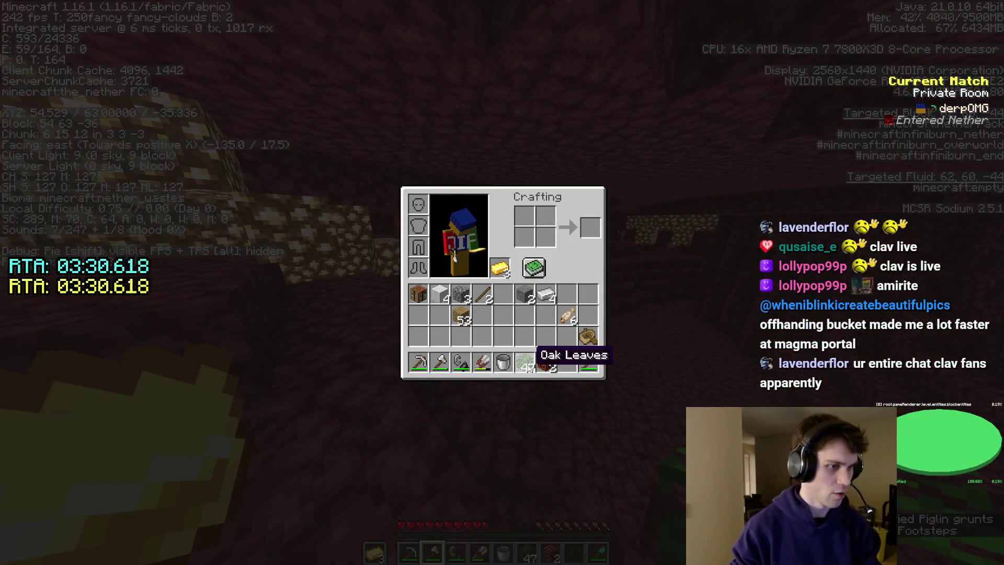
{"action": "key", "text": "3"}
{"action": "key", "text": "e"}
{"action": "key", "text": "w"}
{"action": "key", "text": "e"}
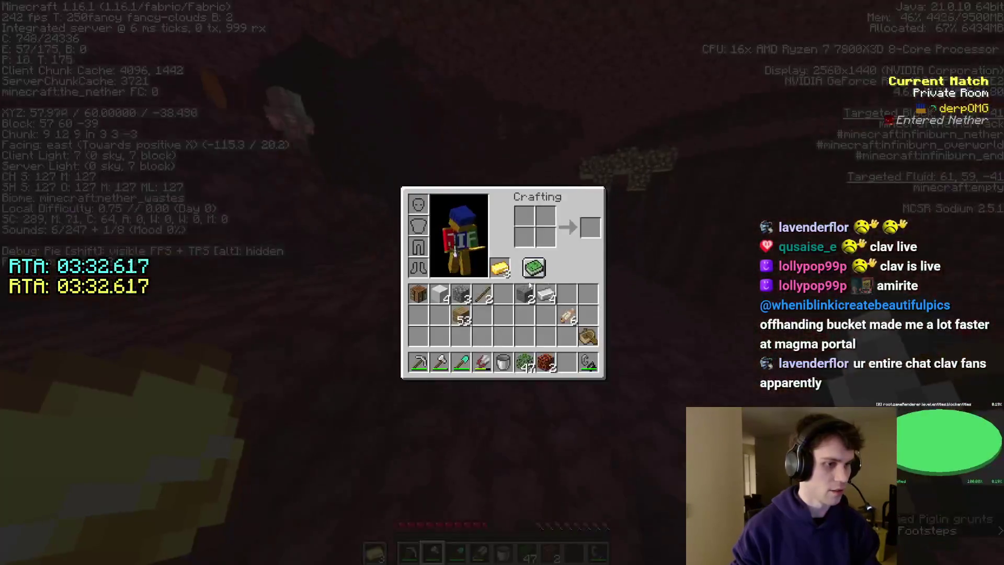
{"action": "key", "text": "e"}
{"action": "key", "text": "w"}
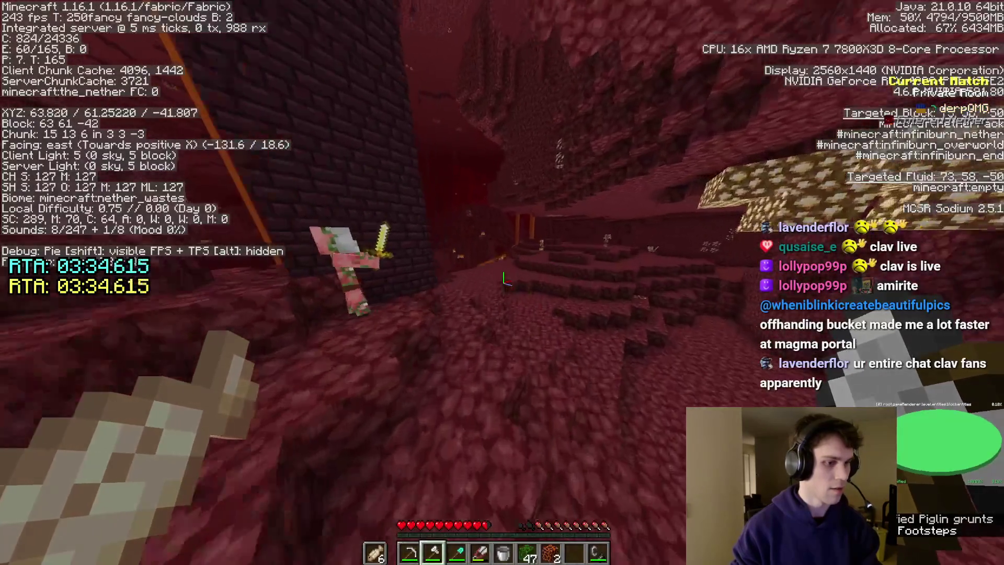
Run north down the lava-streaked wastes with an empty hand, placing a block on the path, toward the crimson forest
{"action": "key", "text": "8"}
{"action": "key", "text": "w"}
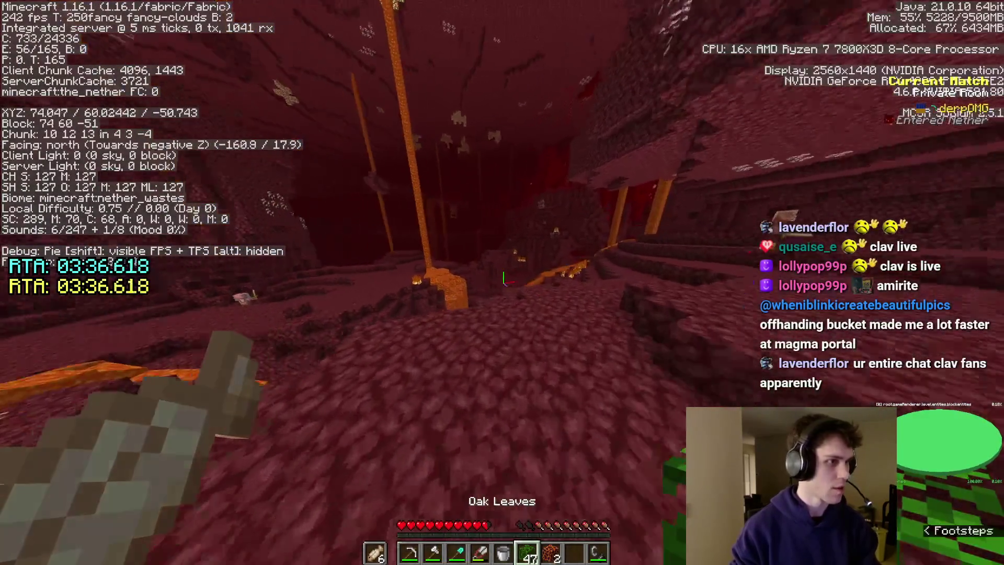
{"action": "key", "text": "w"}
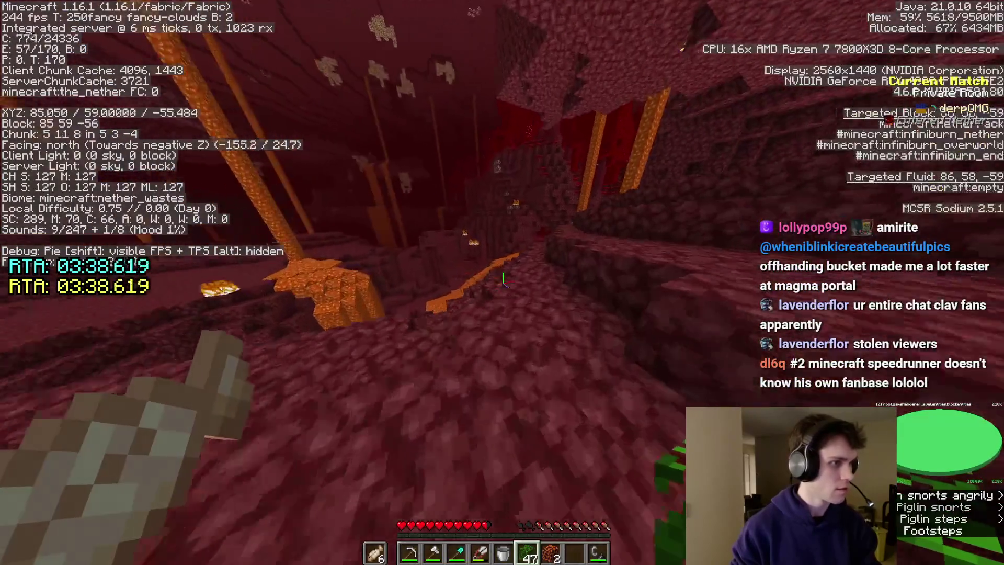
{"action": "key", "text": "w"}
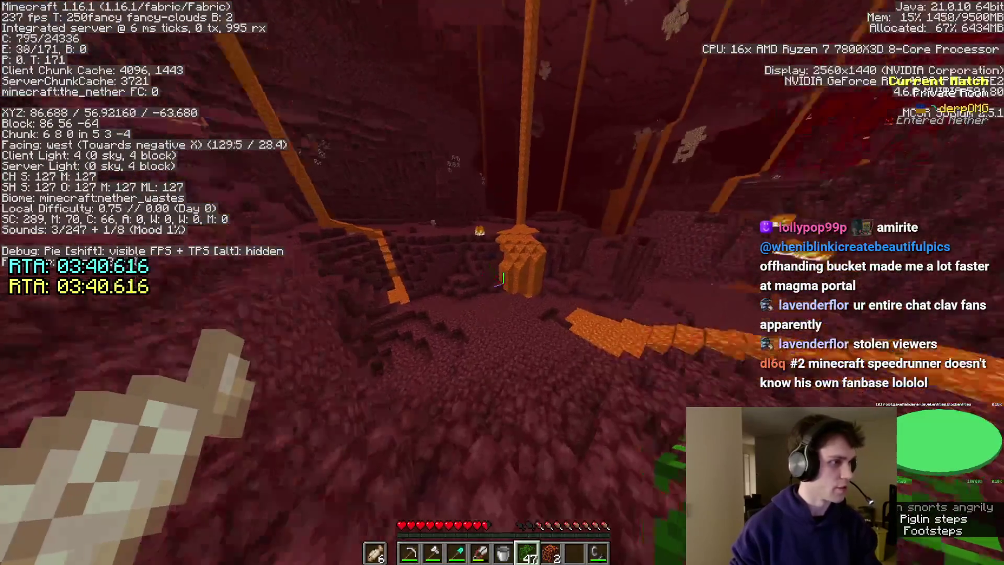
{"action": "key", "text": "w"}
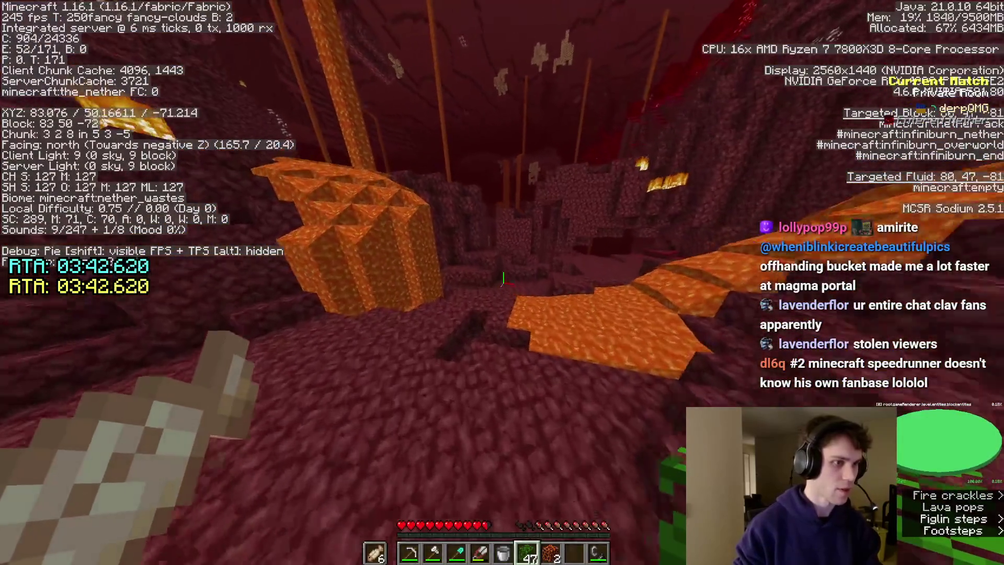
{"action": "key", "text": "w"}
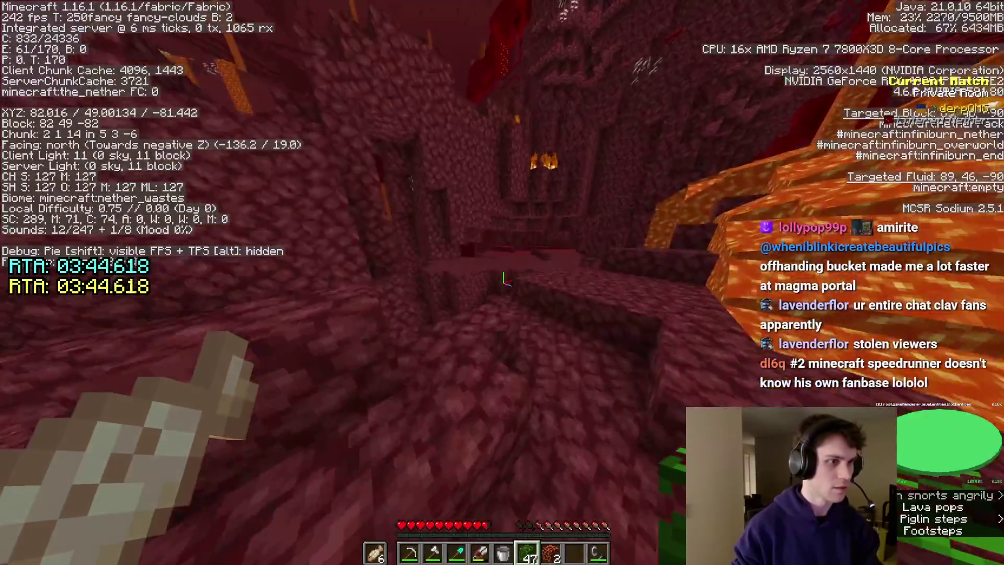
{"action": "key", "text": "w"}
{"action": "right_click", "coordinate": [503, 279]}
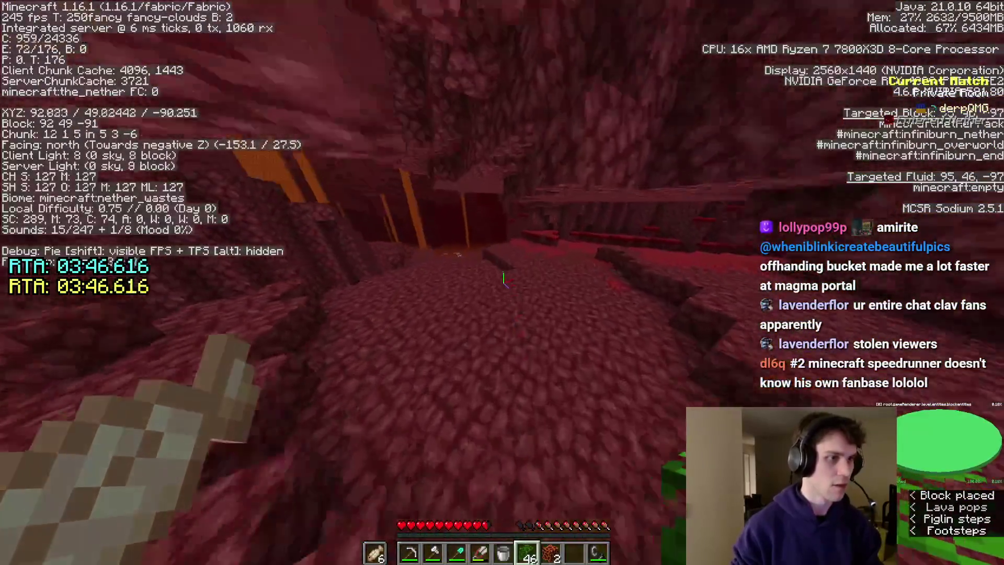
{"action": "key", "text": "w"}
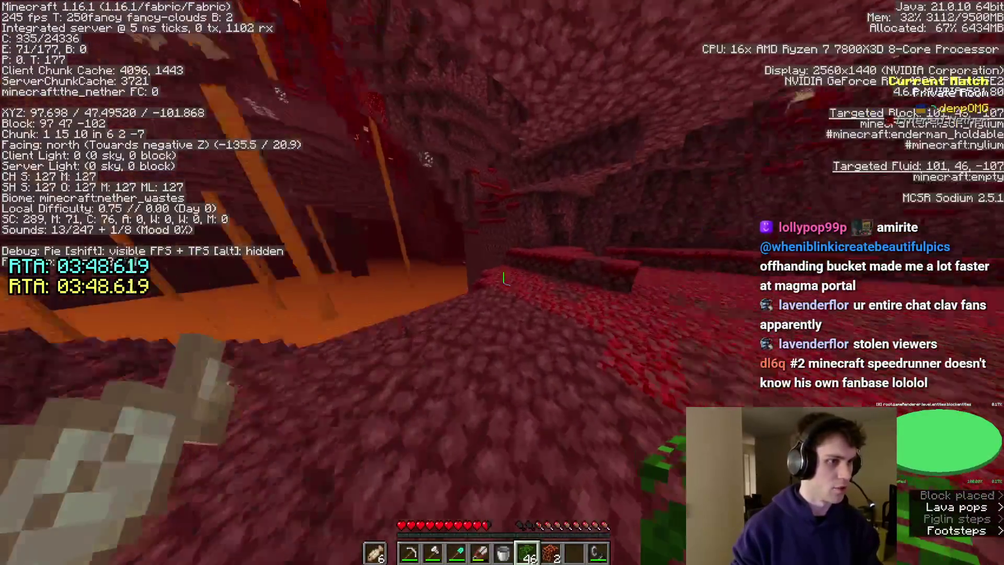
Check the Options screen twice from the pause menu, then resume and face the lava lake
{"action": "key", "text": "Escape"}
{"action": "left_click", "coordinate": [449, 244]}
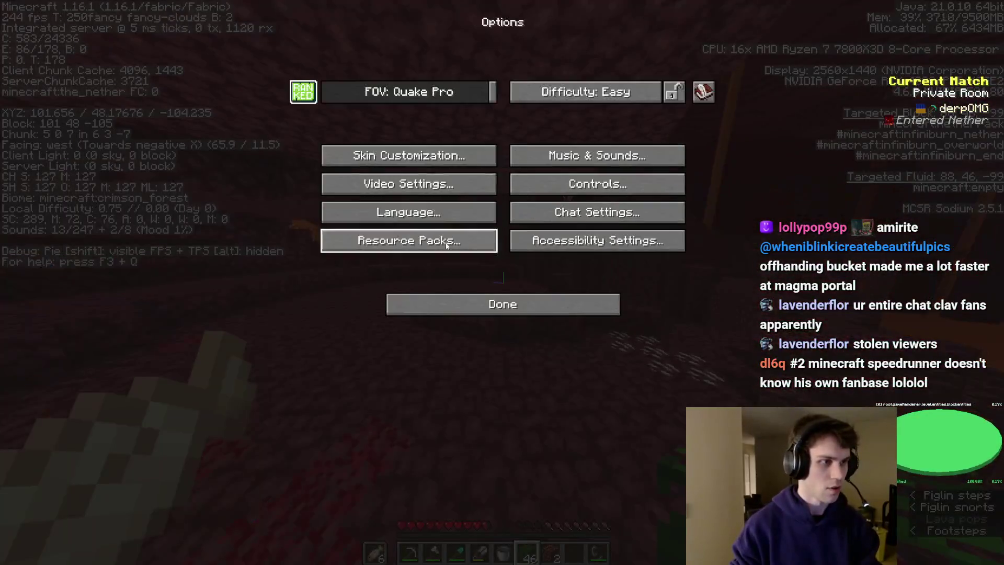
{"action": "key", "text": "Escape"}
{"action": "key", "text": "Escape"}
{"action": "key", "text": "Escape"}
{"action": "left_click", "coordinate": [464, 249]}
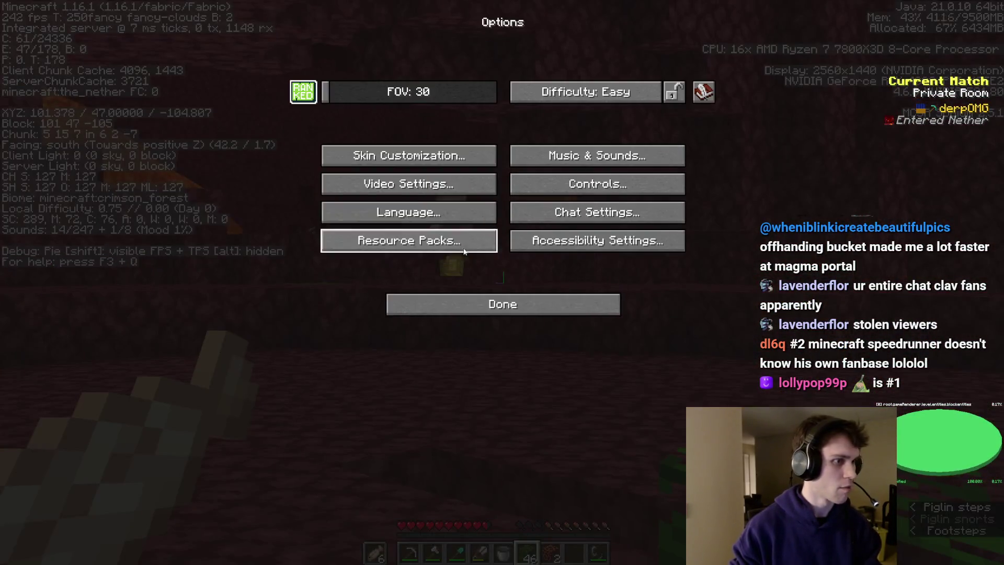
{"action": "key", "text": "Escape"}
{"action": "key", "text": "Escape"}
{"action": "key", "text": "w"}
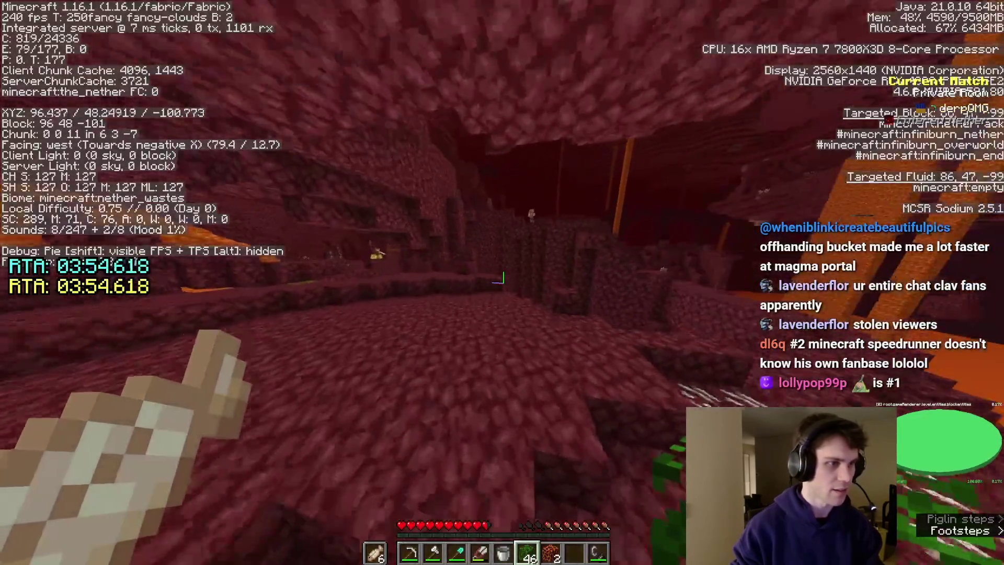
Climb west up the netherrack past the zombified piglins
{"action": "key", "text": "w"}
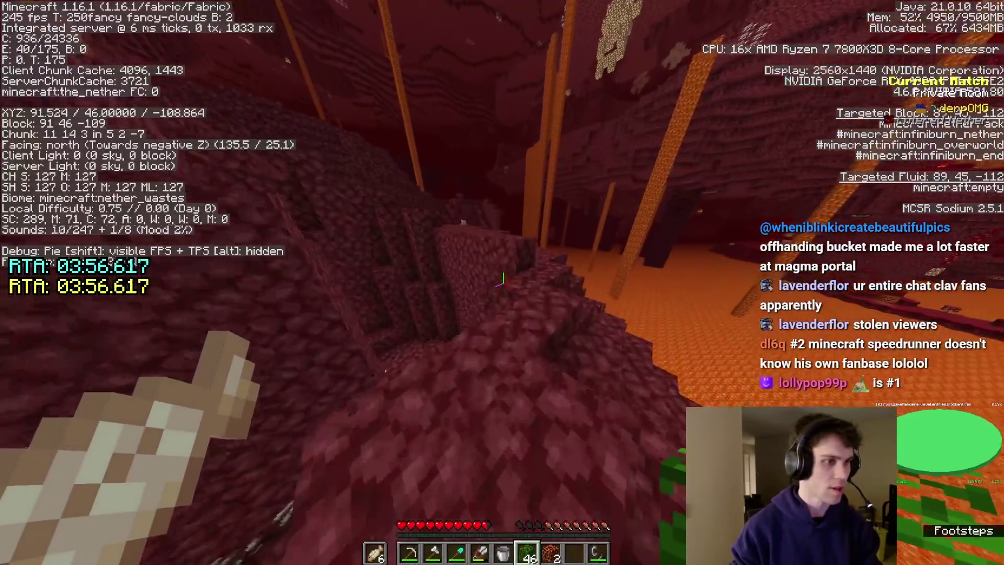
{"action": "key", "text": "w"}
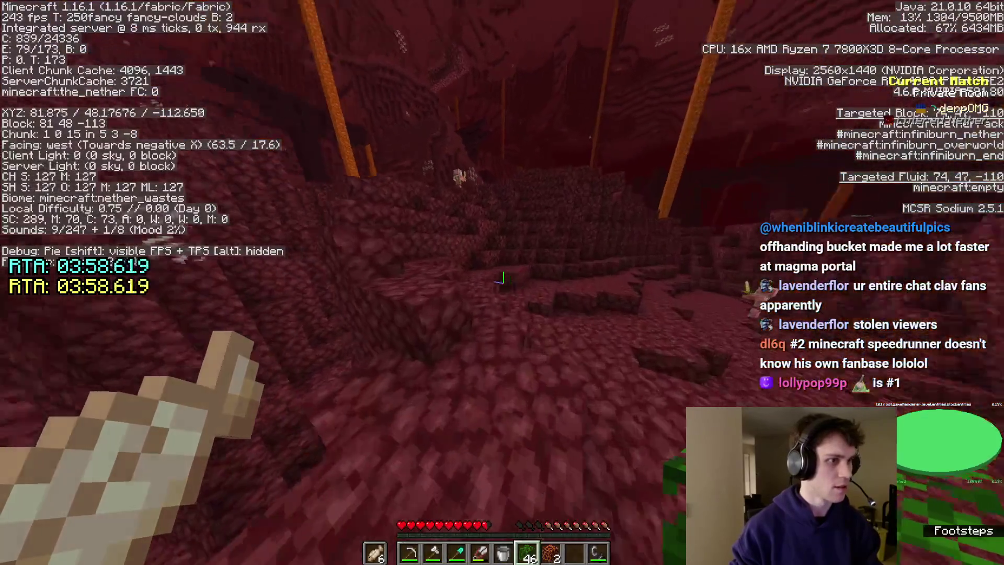
{"action": "key", "text": "w"}
{"action": "key", "text": "w"}
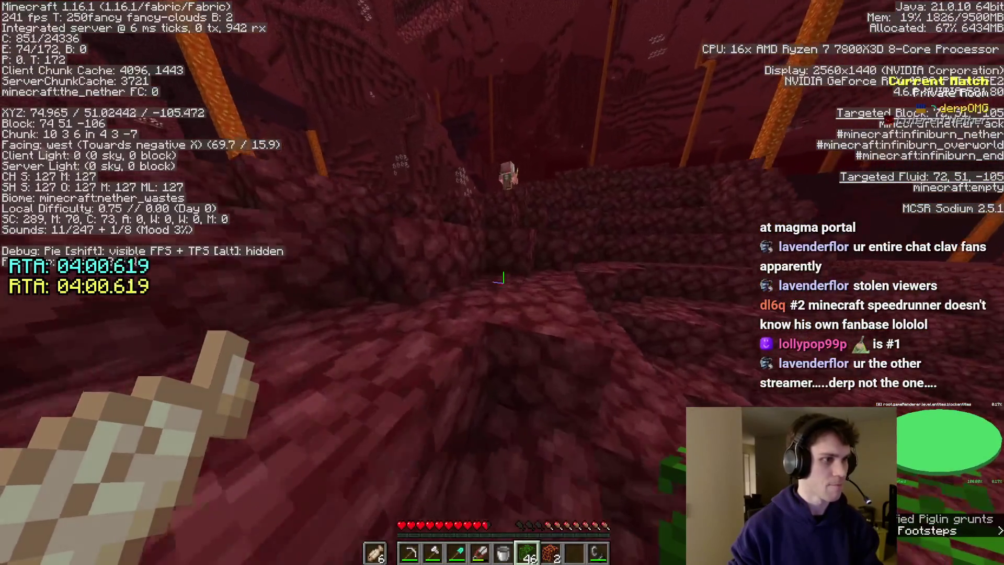
{"action": "key", "text": "w"}
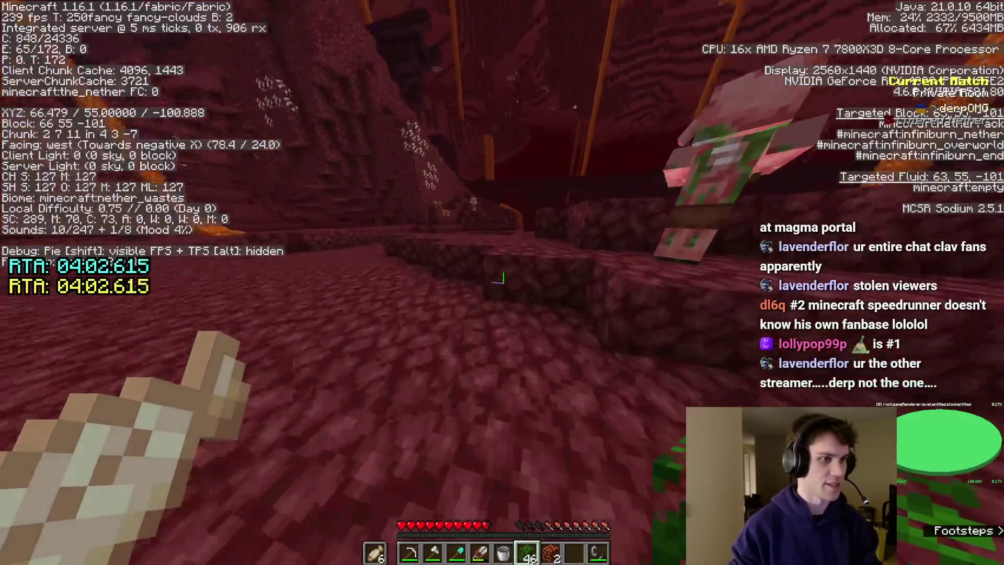
{"action": "key", "text": "w"}
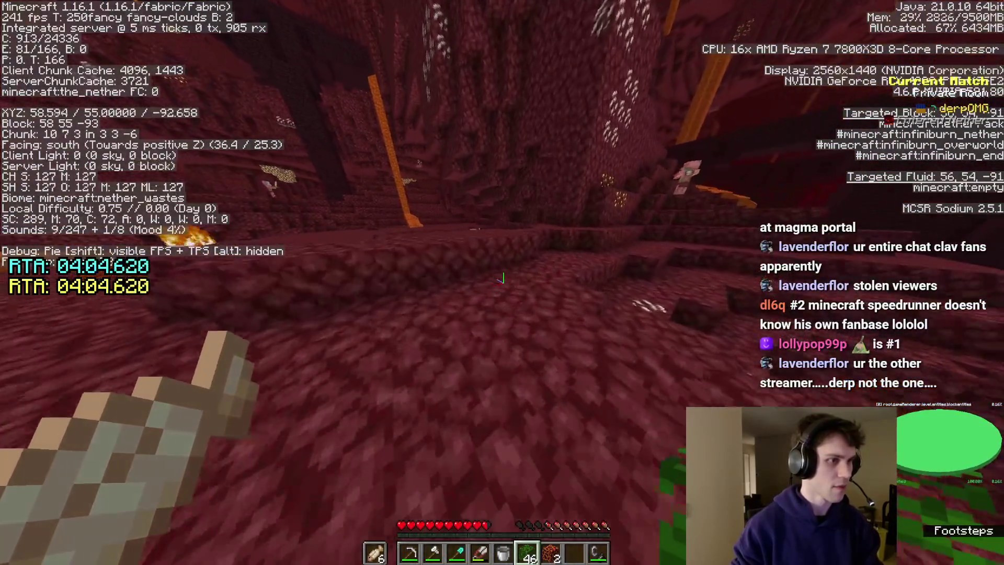
{"action": "key", "text": "w"}
{"action": "key", "text": "w"}
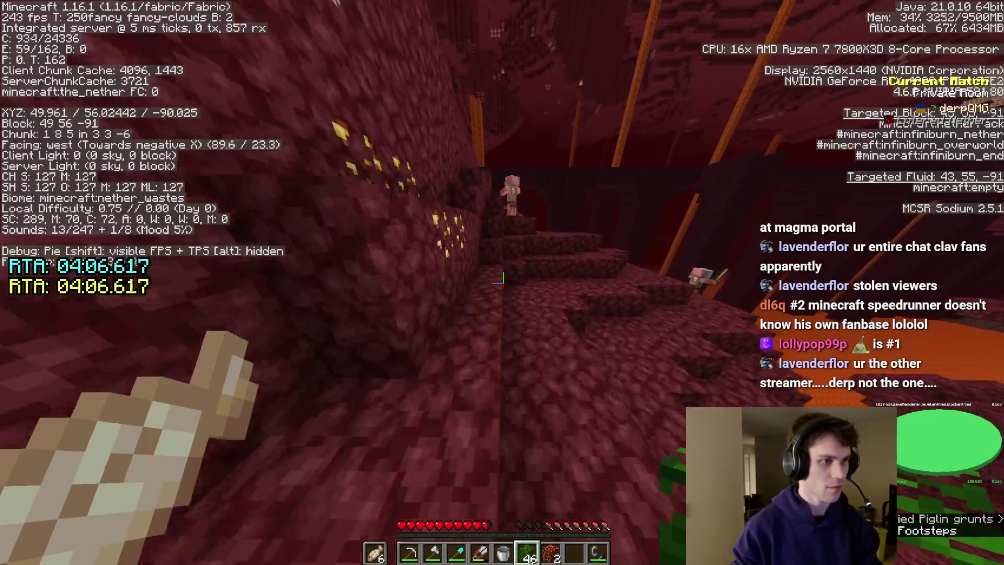
Place a block to climb higher, return to first-person view and run along the nether brick fortress wall
{"action": "key", "text": "w"}
{"action": "right_click", "coordinate": [503, 278]}
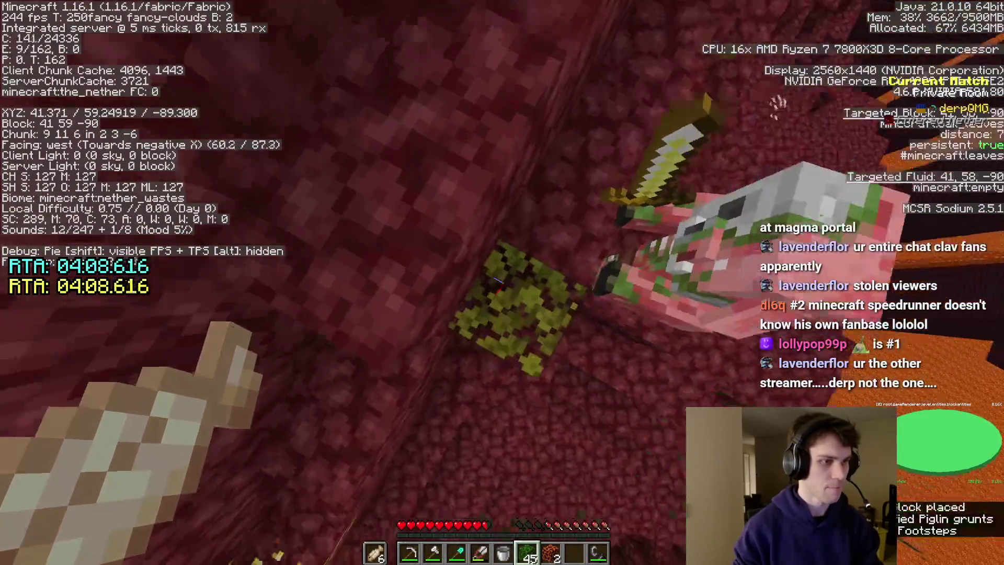
{"action": "key", "text": "w"}
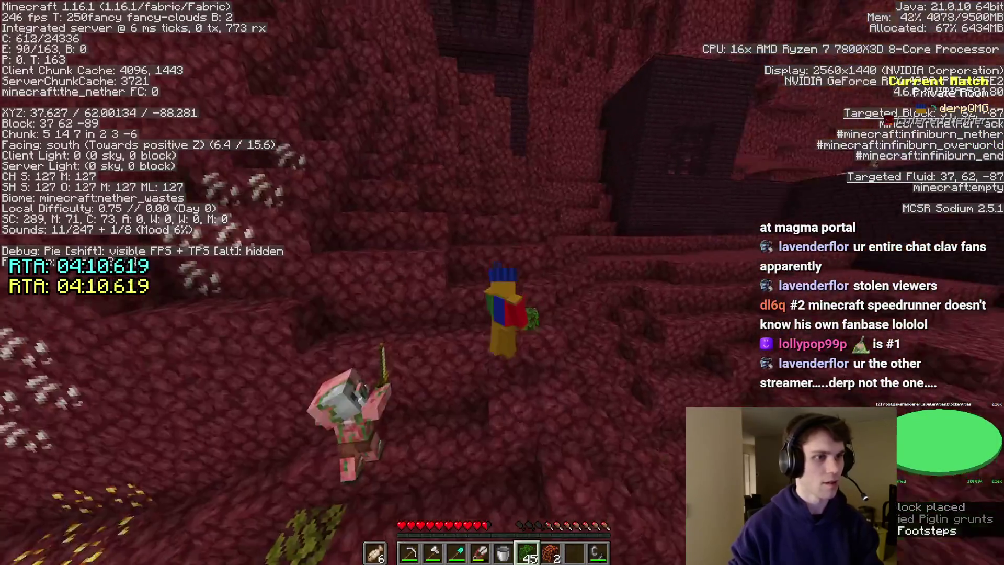
{"action": "key", "text": "F5"}
{"action": "key", "text": "w"}
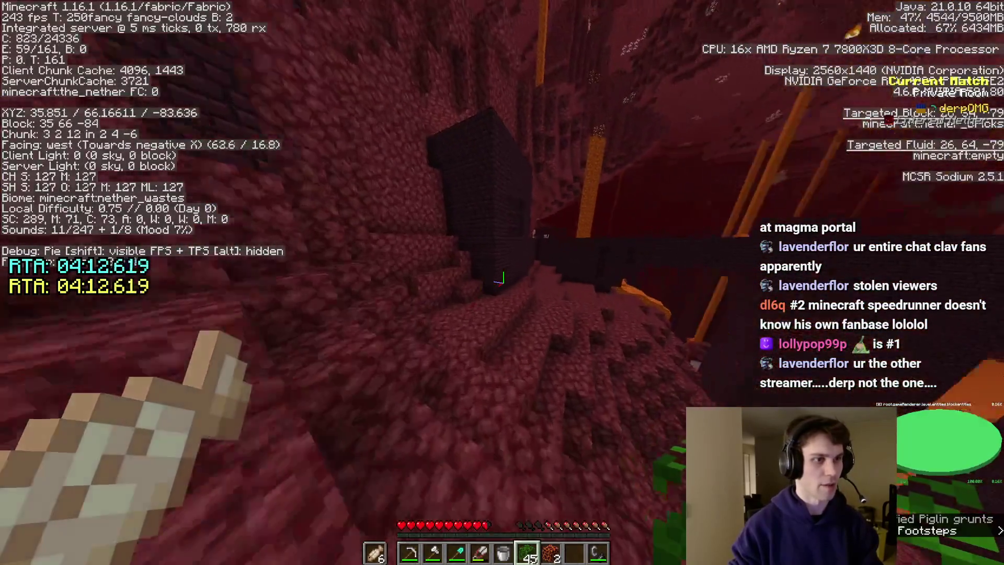
{"action": "key", "text": "w"}
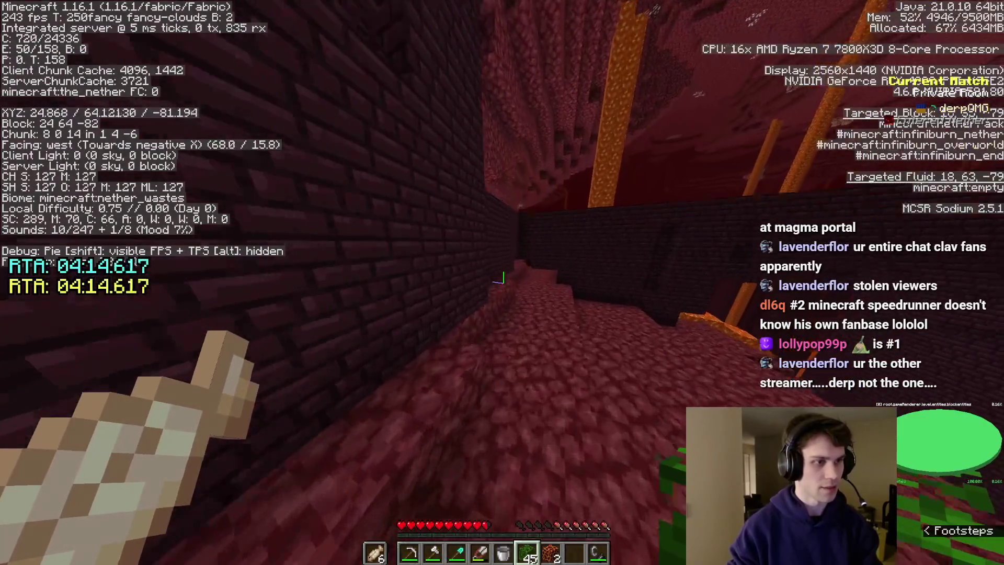
{"action": "key", "text": "w"}
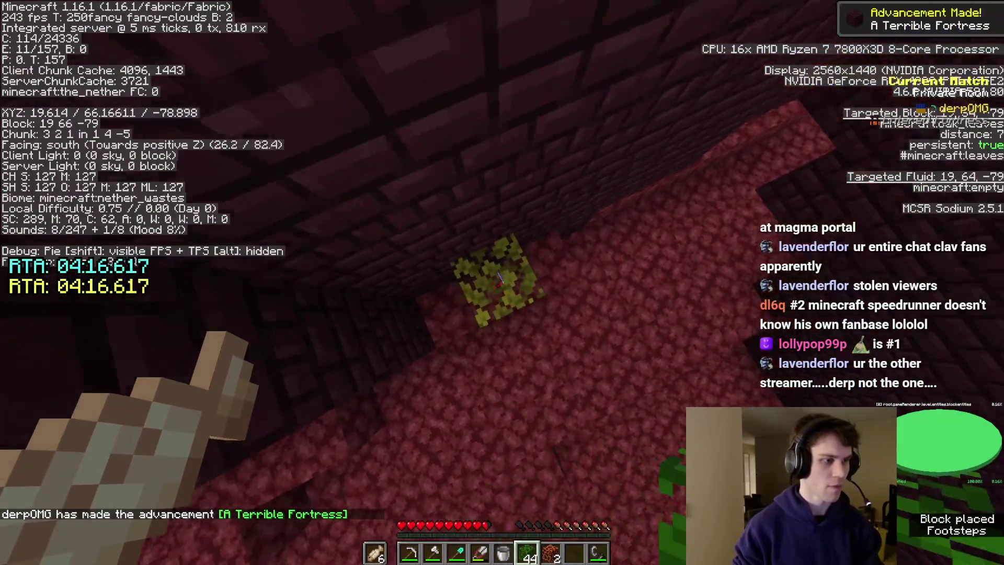
Step up on a leaves block, enter the fortress corridor and jump up facing south
{"action": "right_click", "coordinate": [502, 278]}
{"action": "key", "text": "w"}
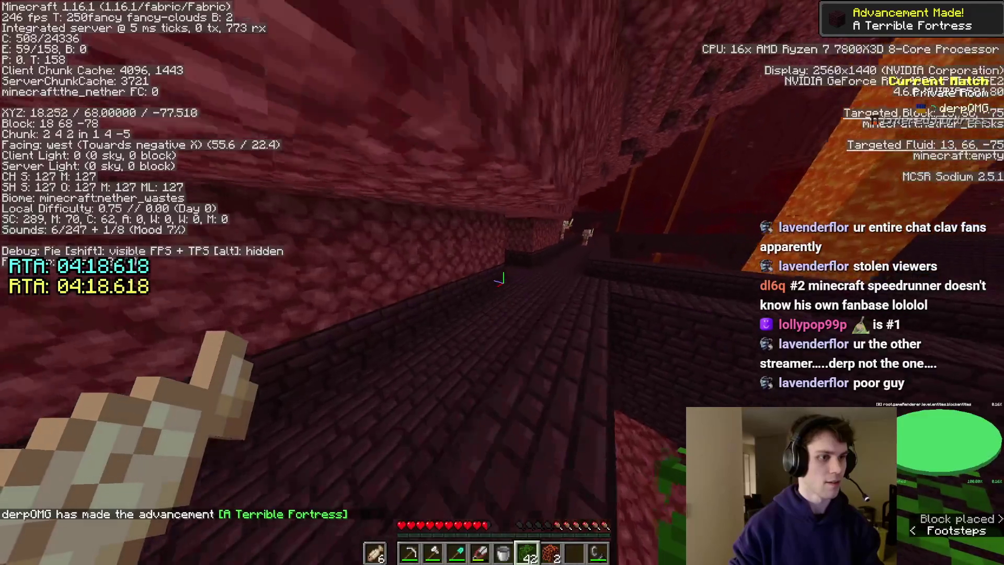
{"action": "key", "text": "w"}
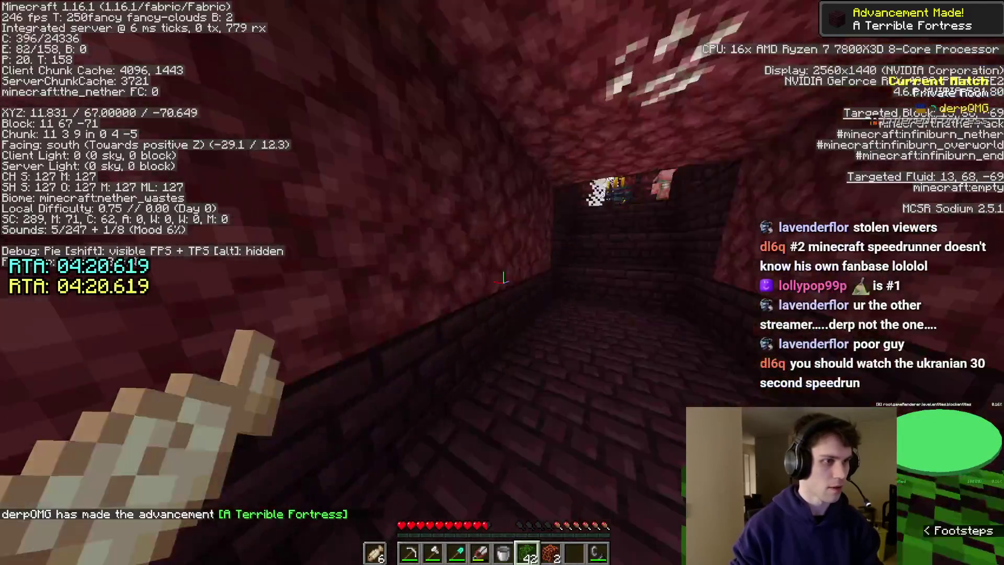
{"action": "key", "text": "w"}
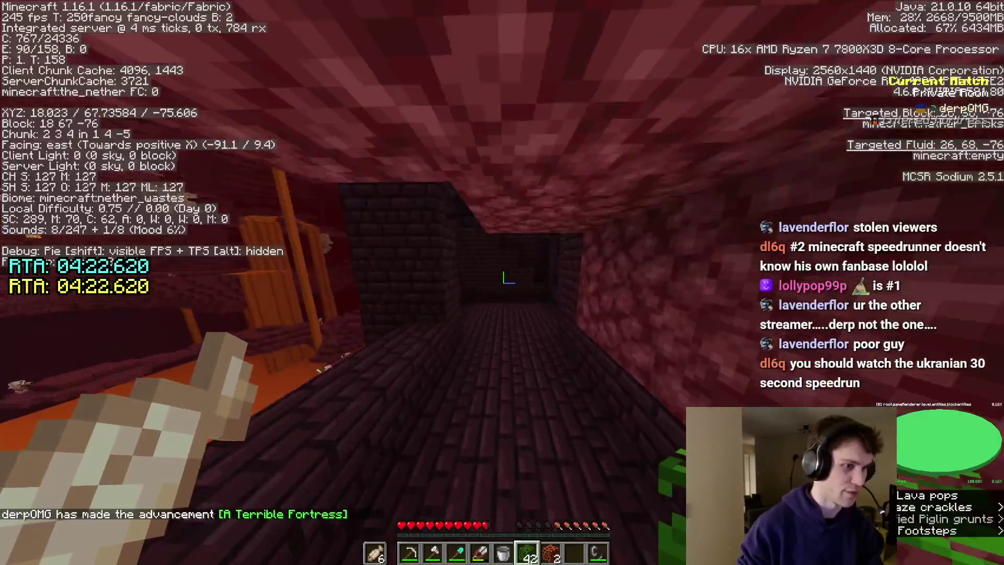
{"action": "key", "text": "w"}
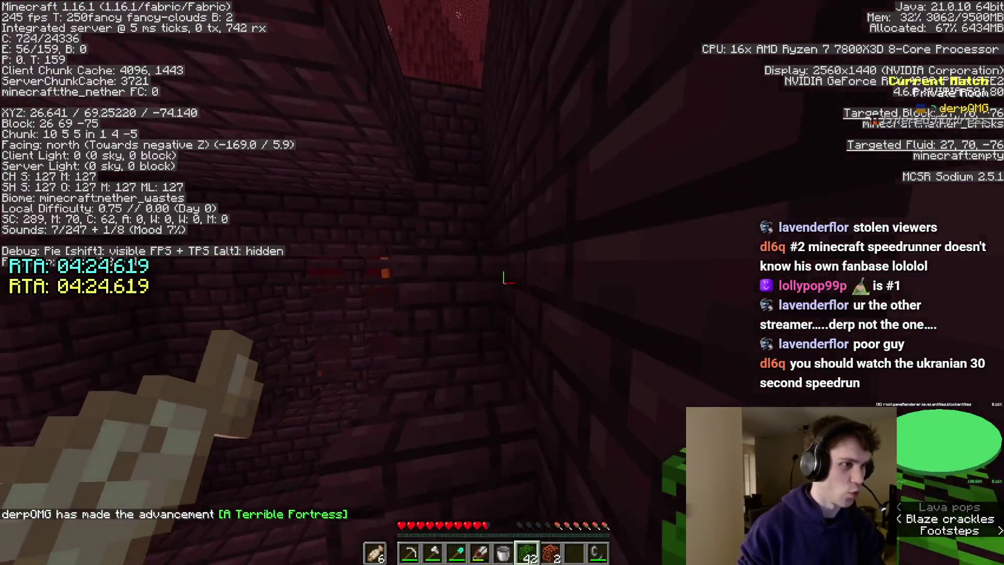
{"action": "key", "text": "w"}
{"action": "key", "text": "space"}
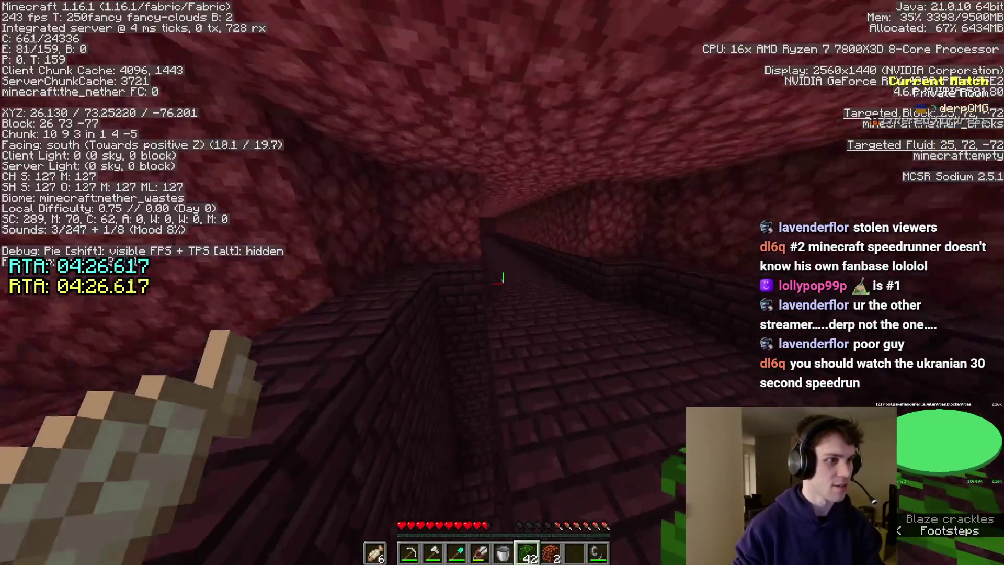
Sprint through the fortress corridors south, east and west, then jump out toward the open nether valley
{"action": "key", "text": "w"}
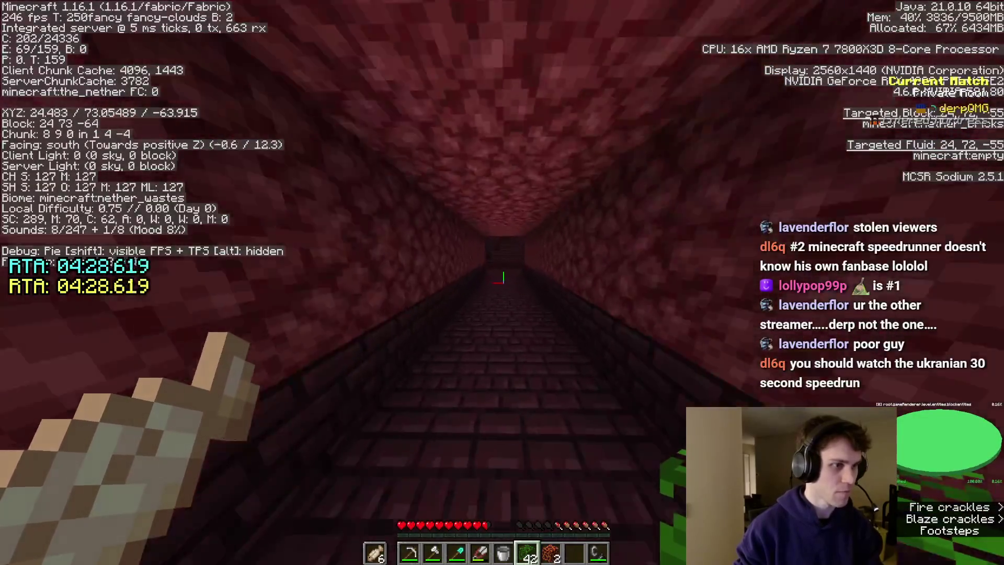
{"action": "key", "text": "w"}
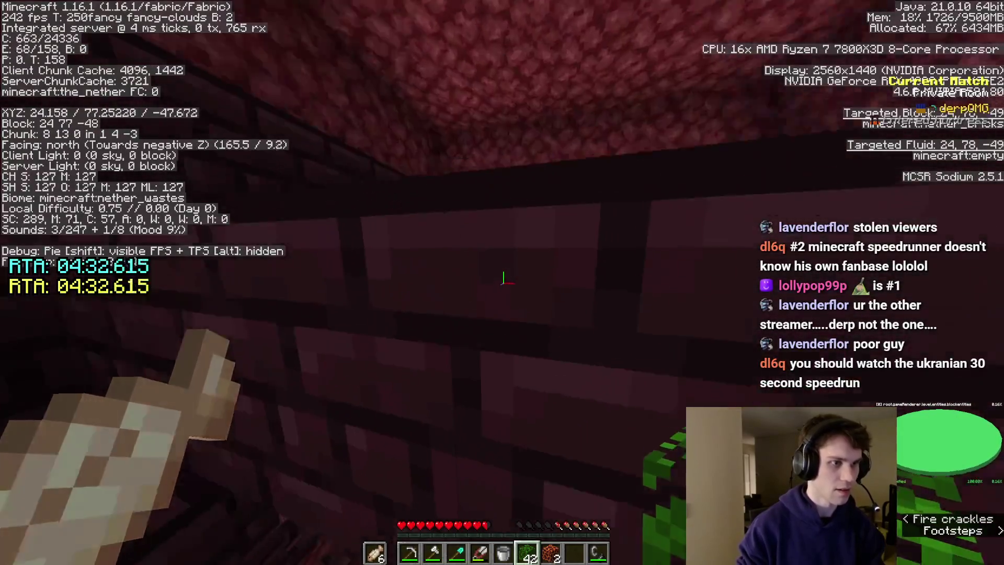
{"action": "key", "text": "w"}
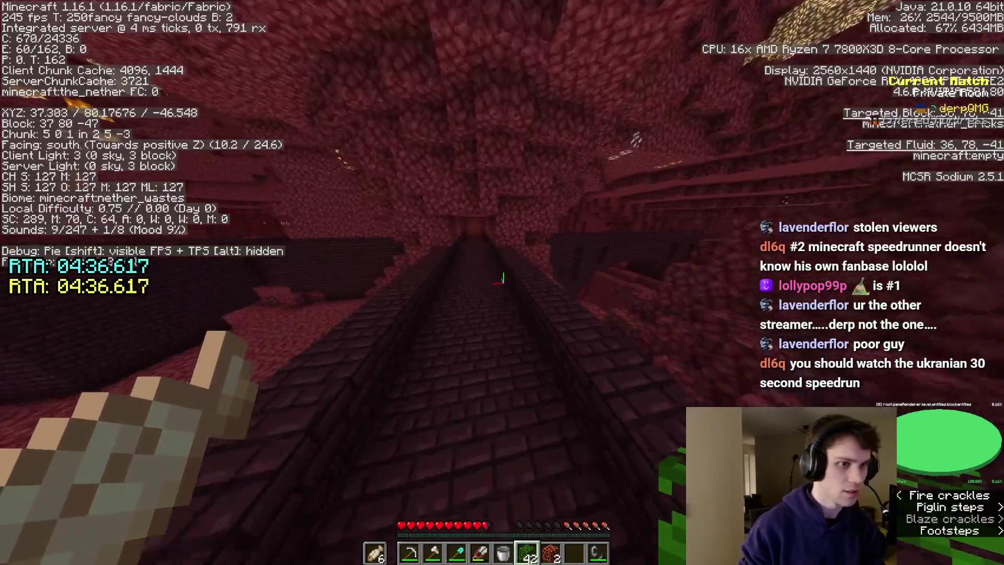
{"action": "key", "text": "w"}
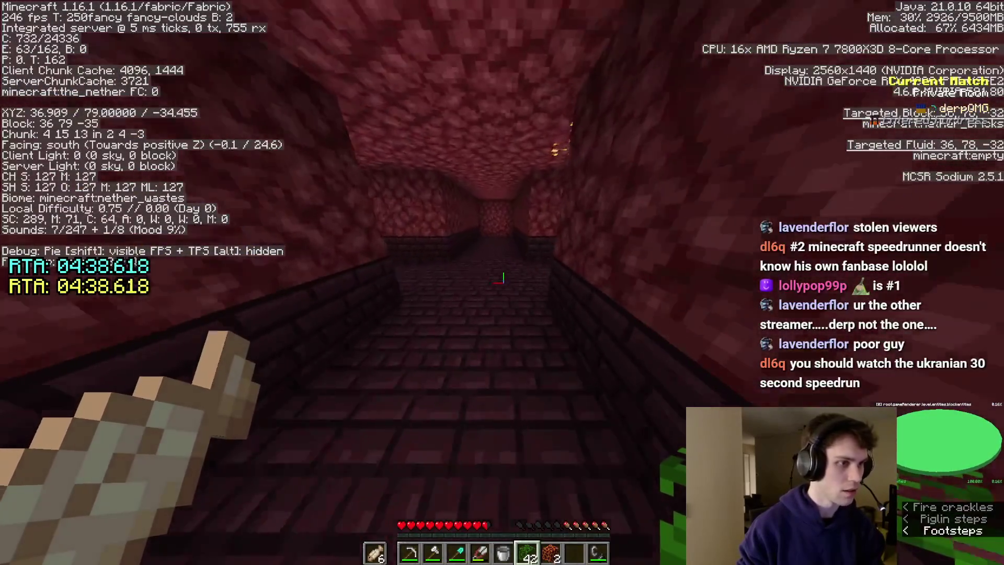
{"action": "key", "text": "w"}
{"action": "key", "text": "w"}
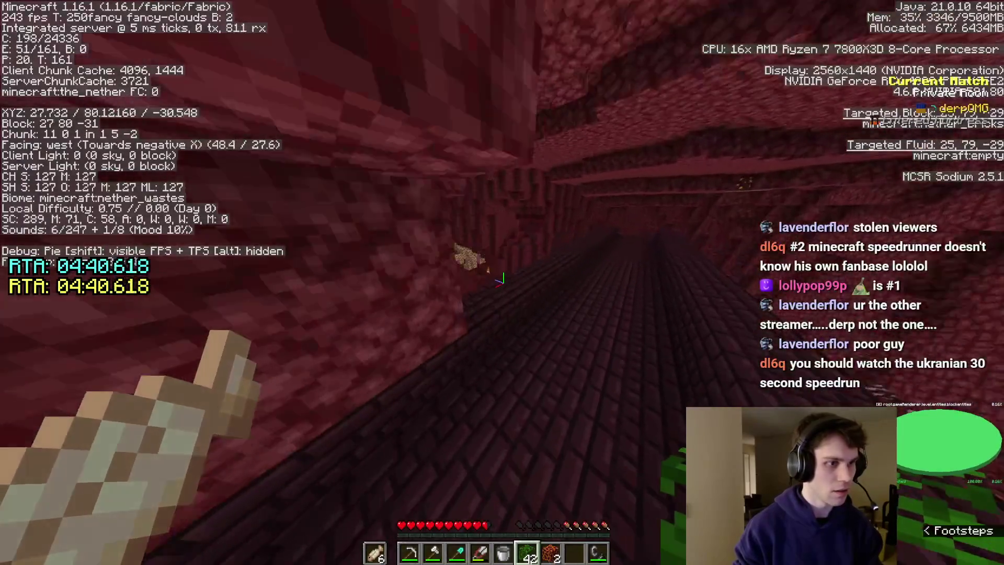
{"action": "key", "text": "w"}
{"action": "key", "text": "space"}
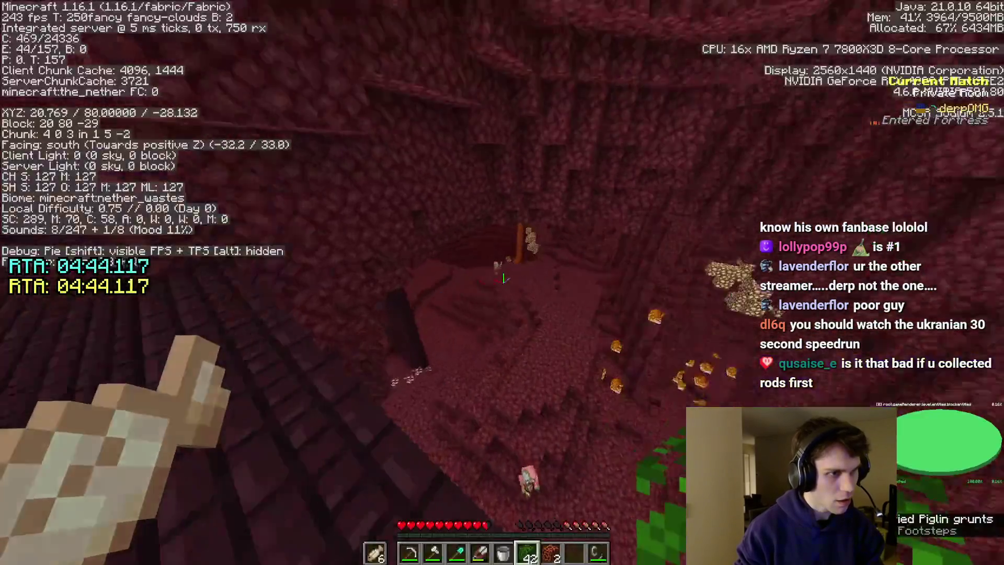
Check the Options screen twice from the pause menu and resume play
{"action": "key", "text": "Escape"}
{"action": "left_click", "coordinate": [470, 249]}
{"action": "key", "text": "Escape"}
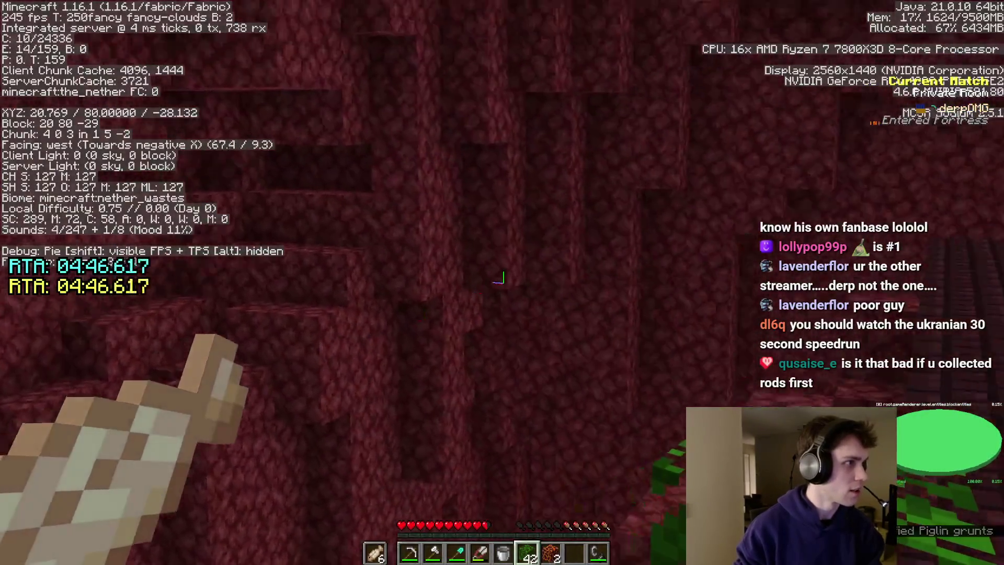
{"action": "key", "text": "Escape"}
{"action": "left_click", "coordinate": [470, 248]}
{"action": "key", "text": "Escape"}
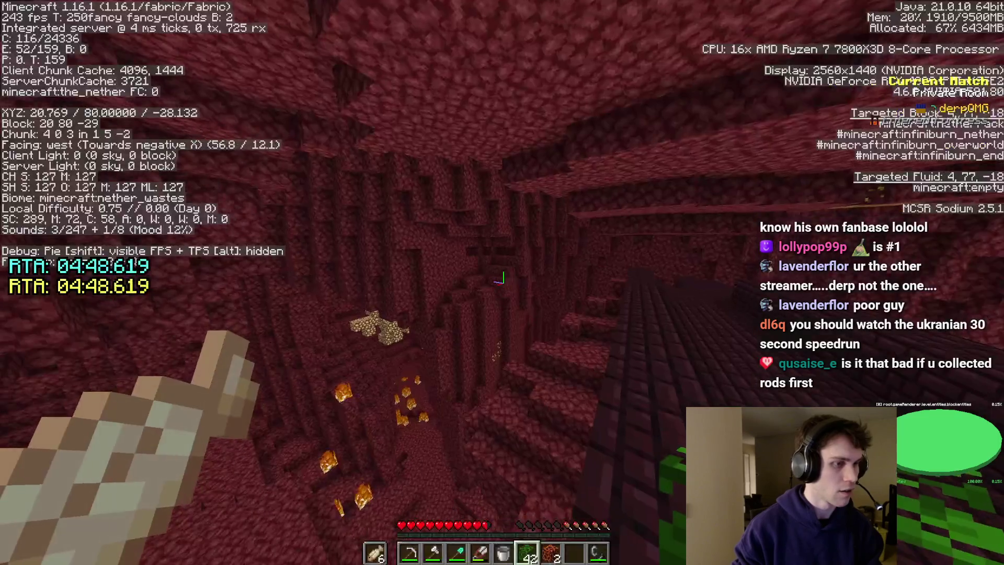
Descend south-west through the netherrack valley past the fires, placing a netherrack block along the way
{"action": "key", "text": "w"}
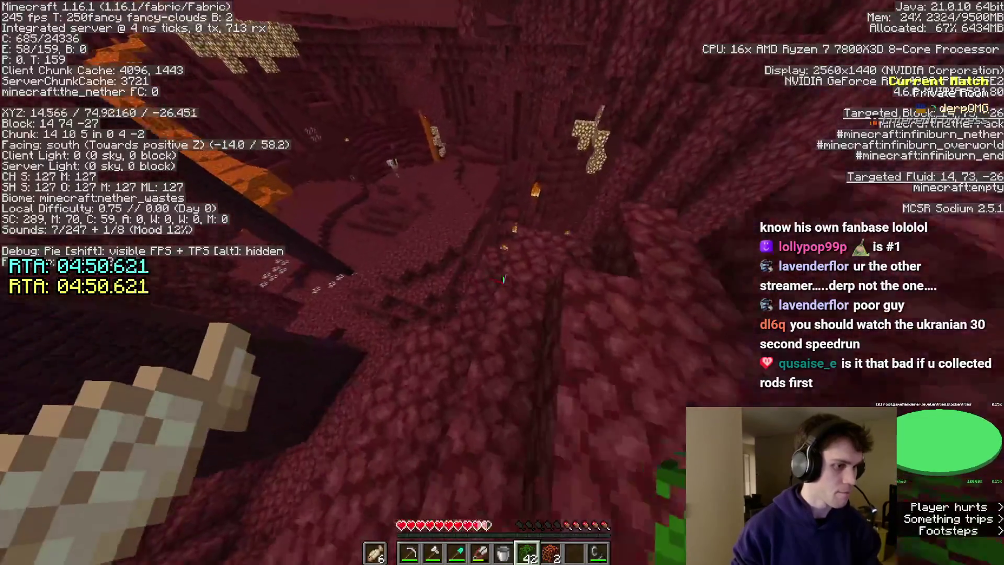
{"action": "key", "text": "w"}
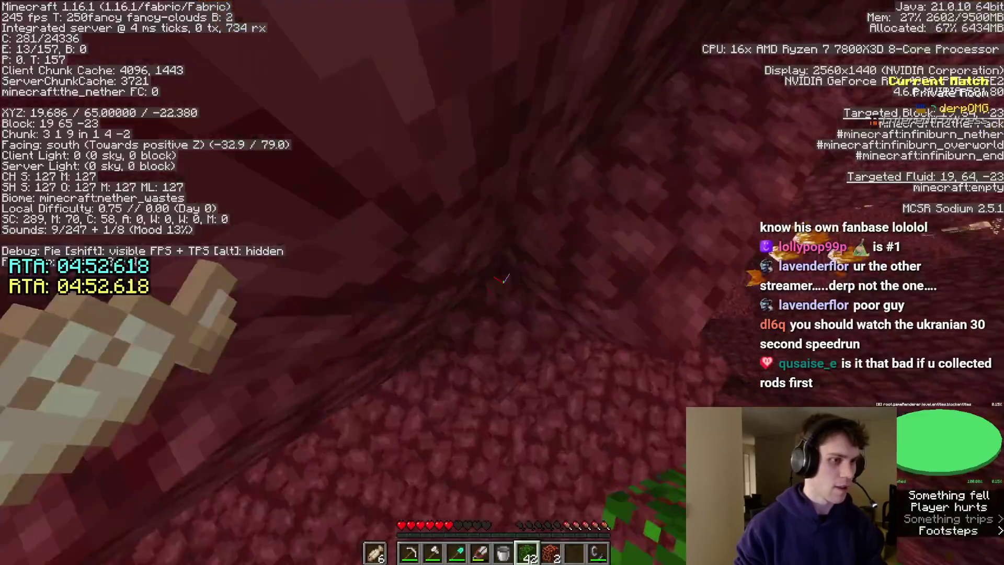
{"action": "key", "text": "w"}
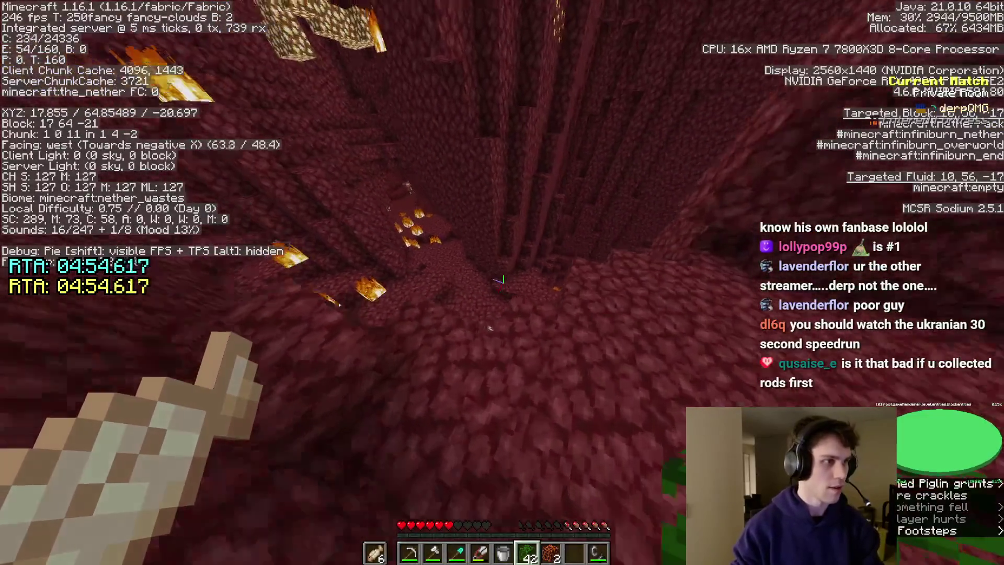
{"action": "key", "text": "w"}
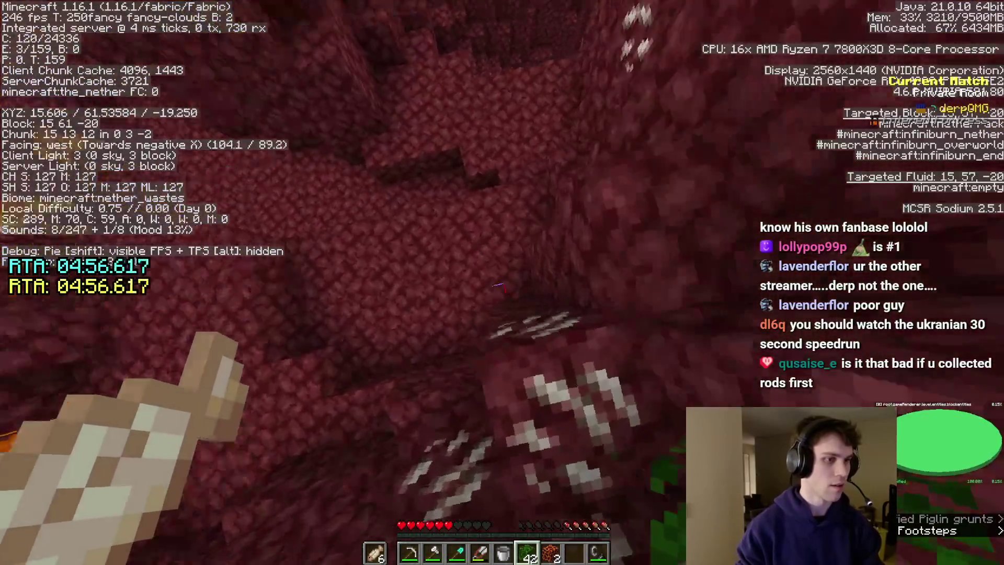
{"action": "right_click", "coordinate": [502, 280]}
{"action": "key", "text": "w"}
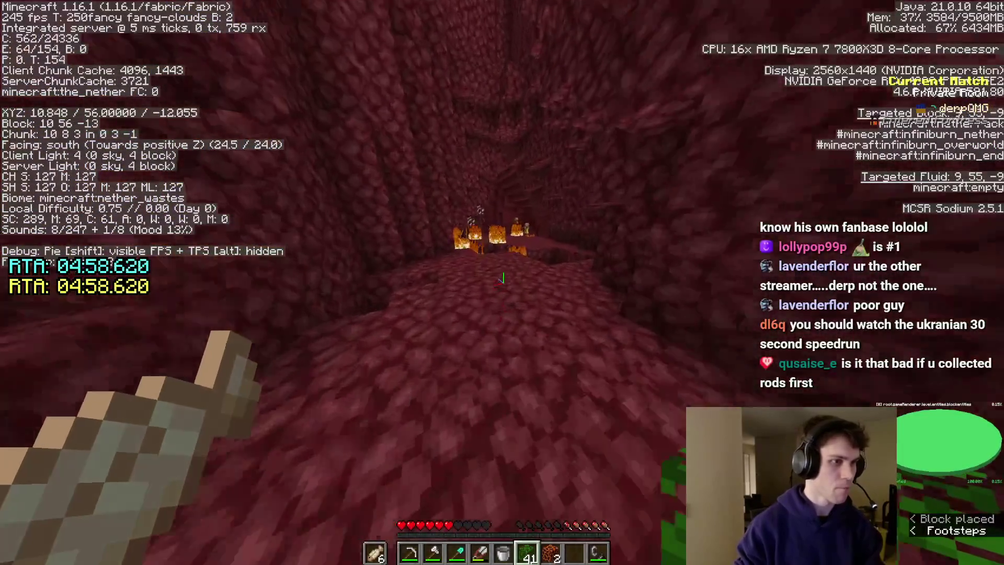
{"action": "key", "text": "w"}
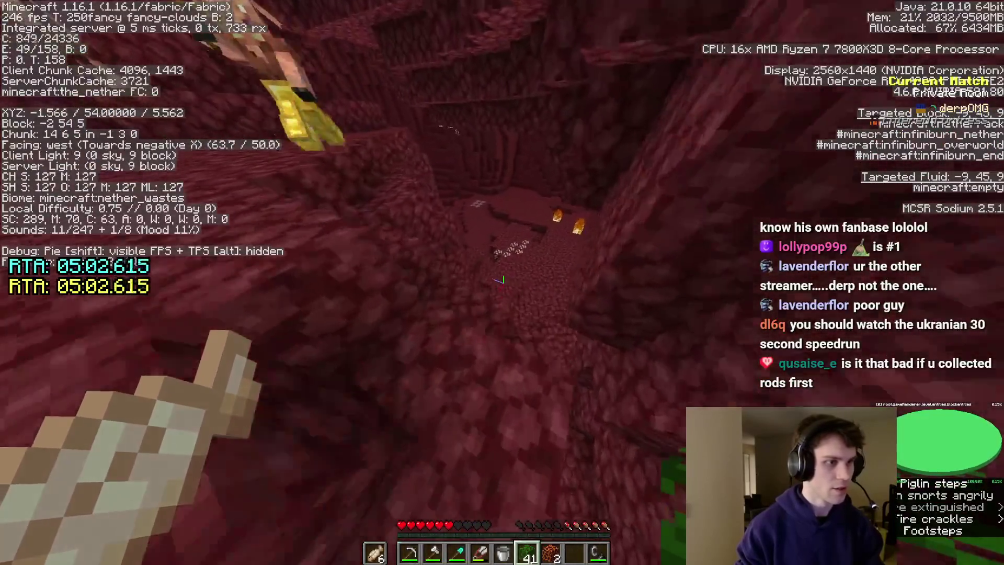
{"action": "key", "text": "w"}
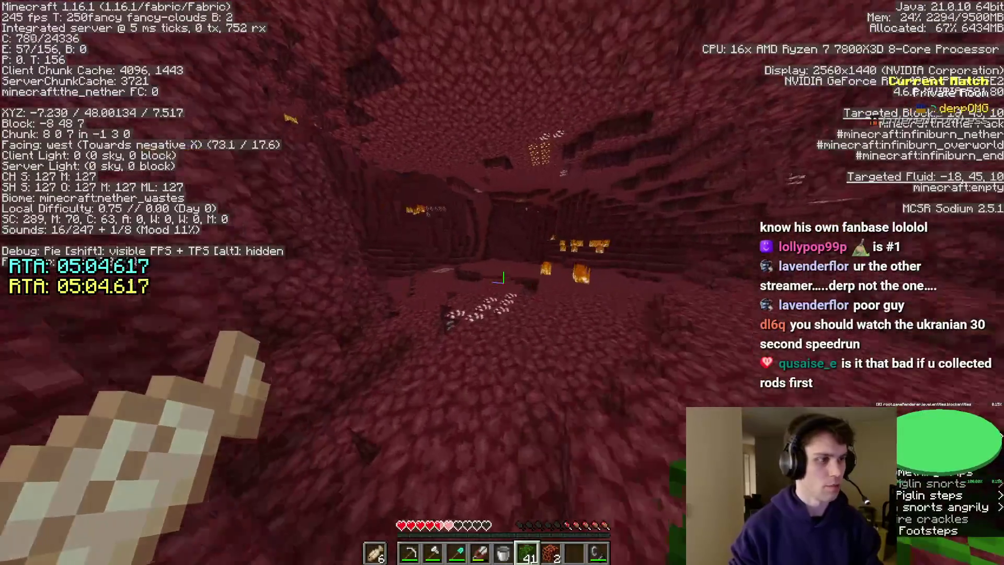
{"action": "key", "text": "w"}
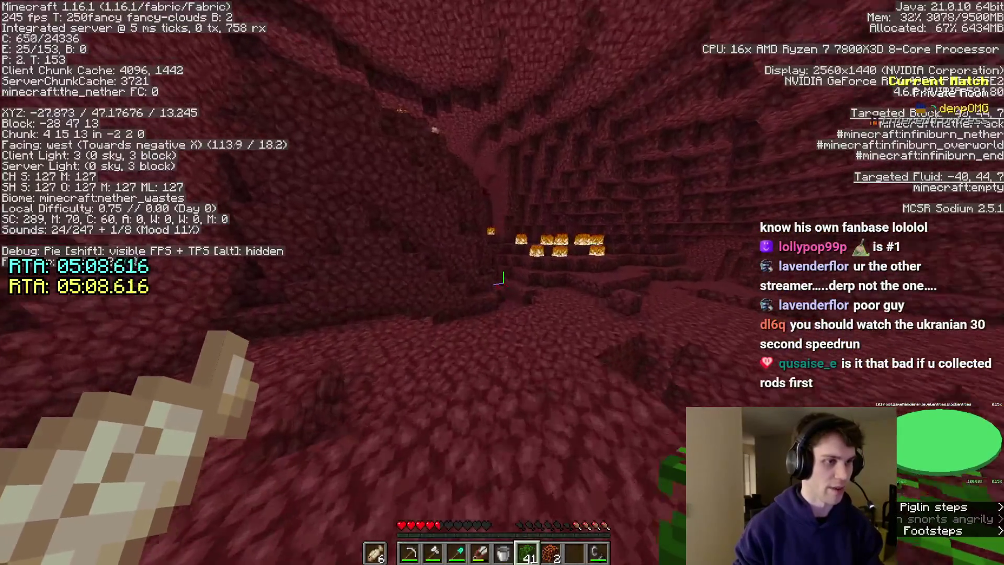
{"action": "key", "text": "w"}
{"action": "key", "text": "w"}
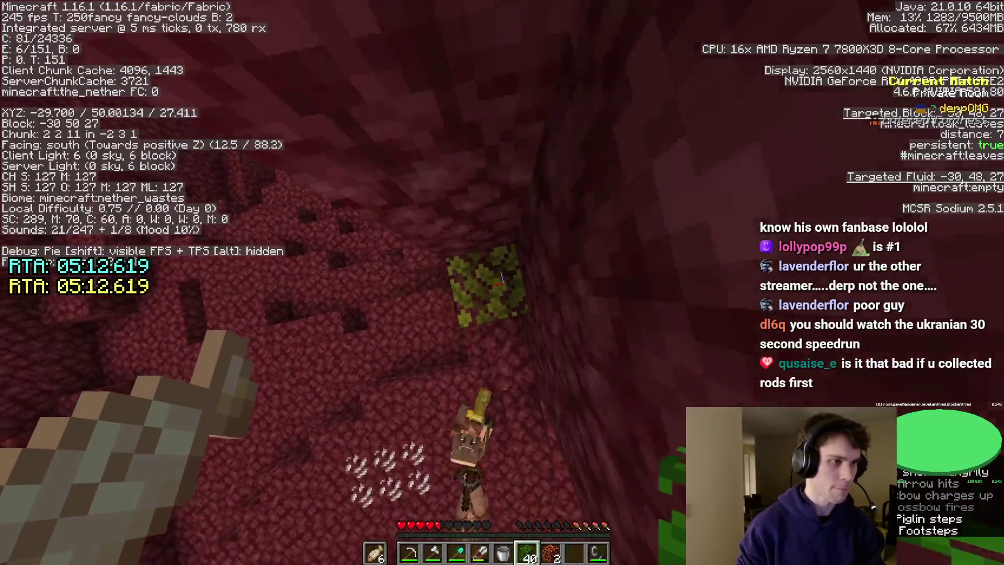
Pillar up the steep wall with netherrack until the bastion comes into view, then walk down south
{"action": "key", "text": "space"}
{"action": "right_click", "coordinate": [500, 279]}
{"action": "right_click", "coordinate": [500, 279]}
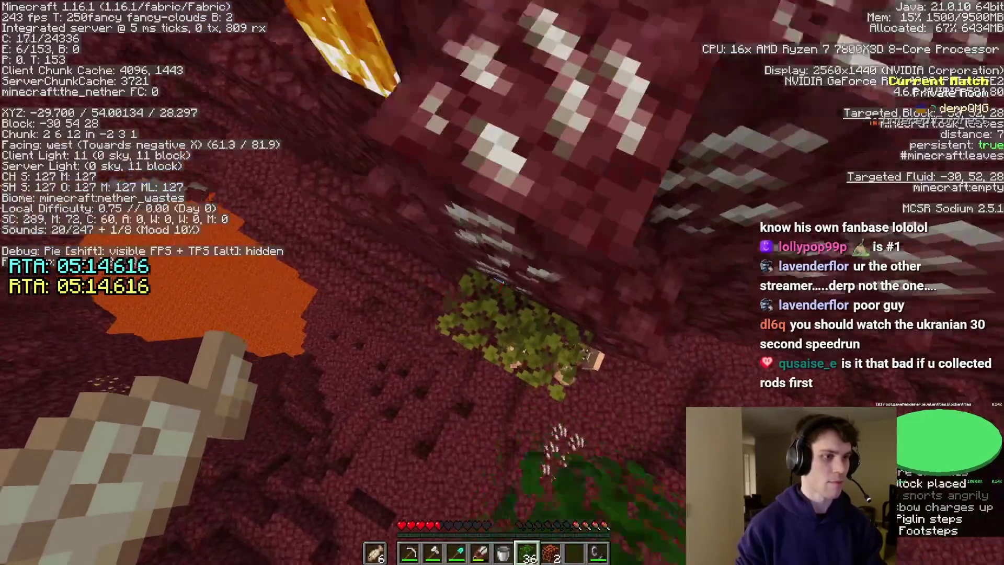
{"action": "key", "text": "w"}
{"action": "key", "text": "space"}
{"action": "key", "text": "w"}
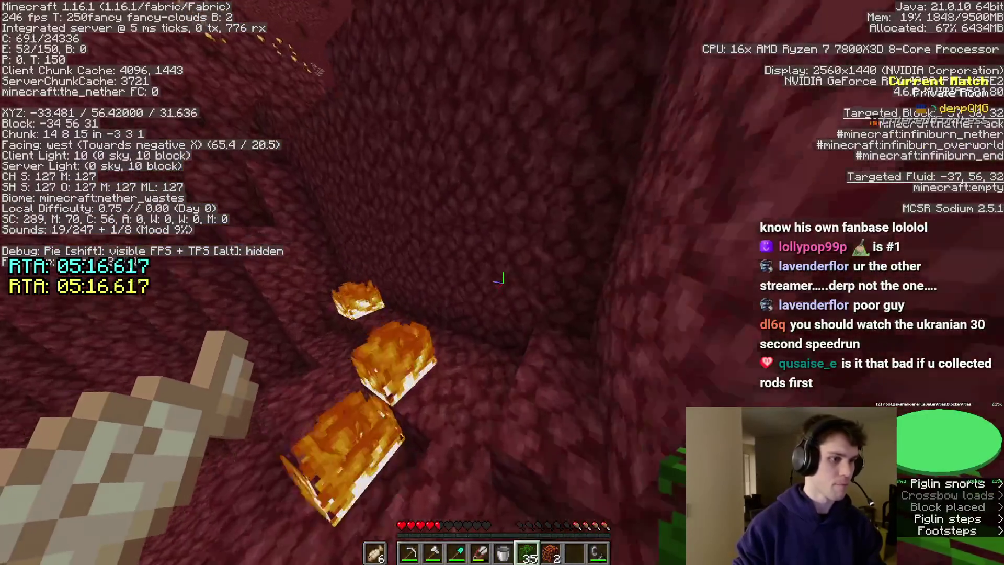
{"action": "key", "text": "space"}
{"action": "right_click", "coordinate": [501, 278]}
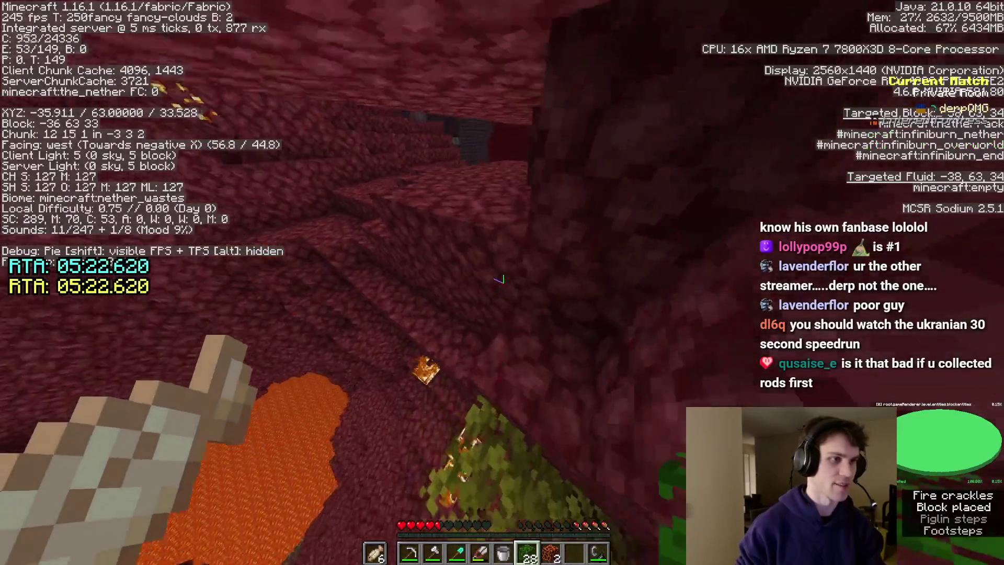
{"action": "key", "text": "w"}
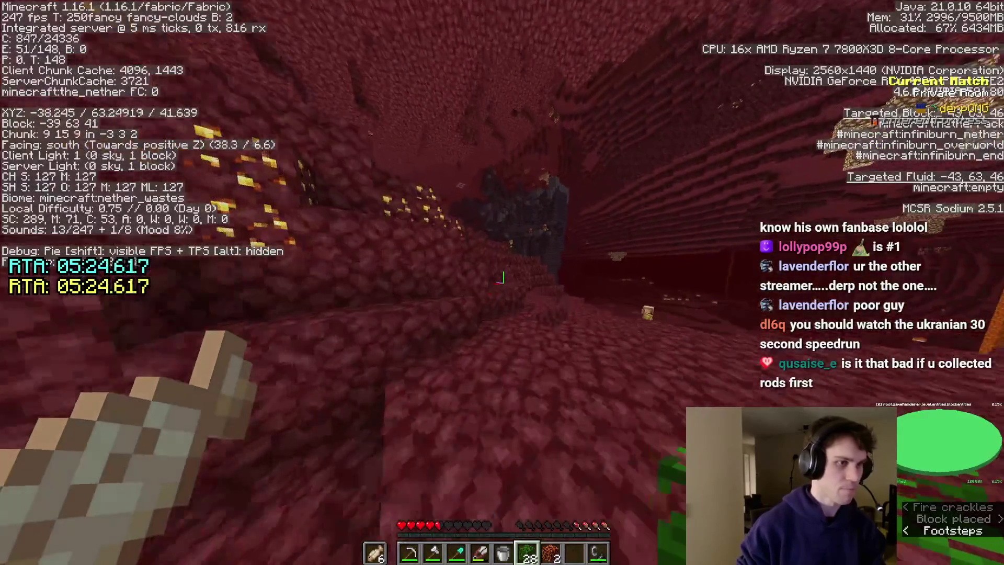
Hold the iron pickaxe and eat two fish while walking south-west down beside the bastion
{"action": "key", "text": "1"}
{"action": "key", "text": "w"}
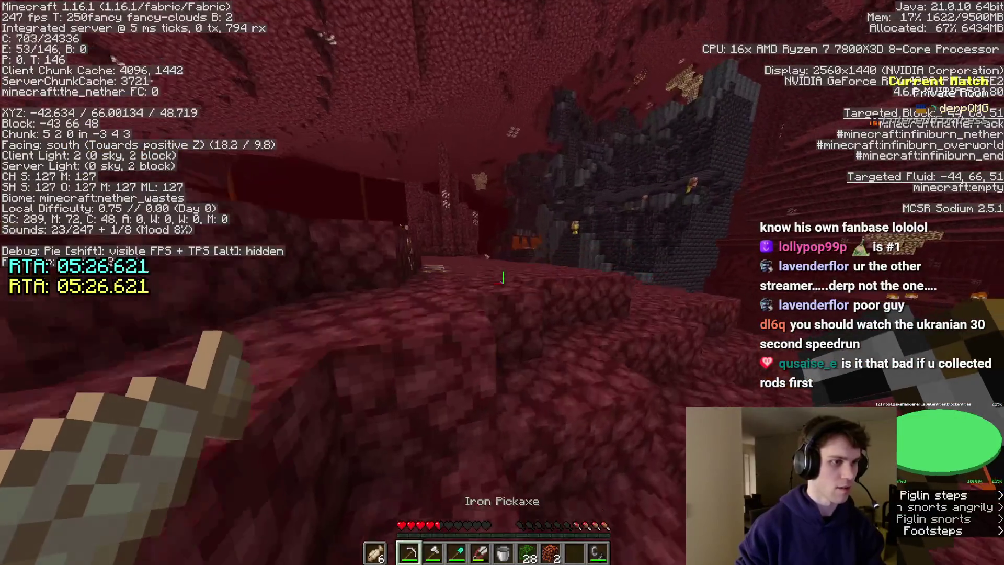
{"action": "key", "text": "w"}
{"action": "key", "text": "space"}
{"action": "key", "text": "w"}
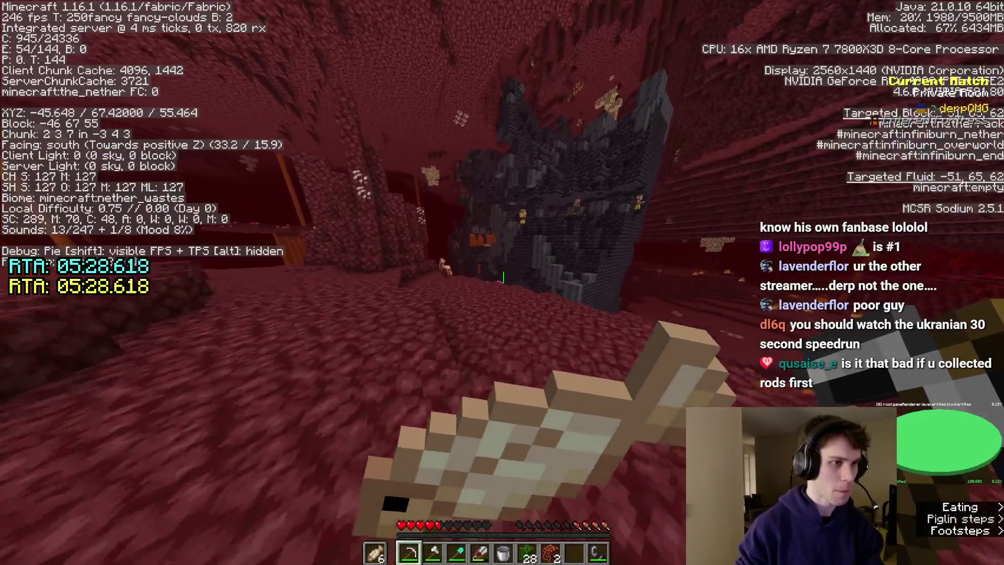
{"action": "key", "text": "w"}
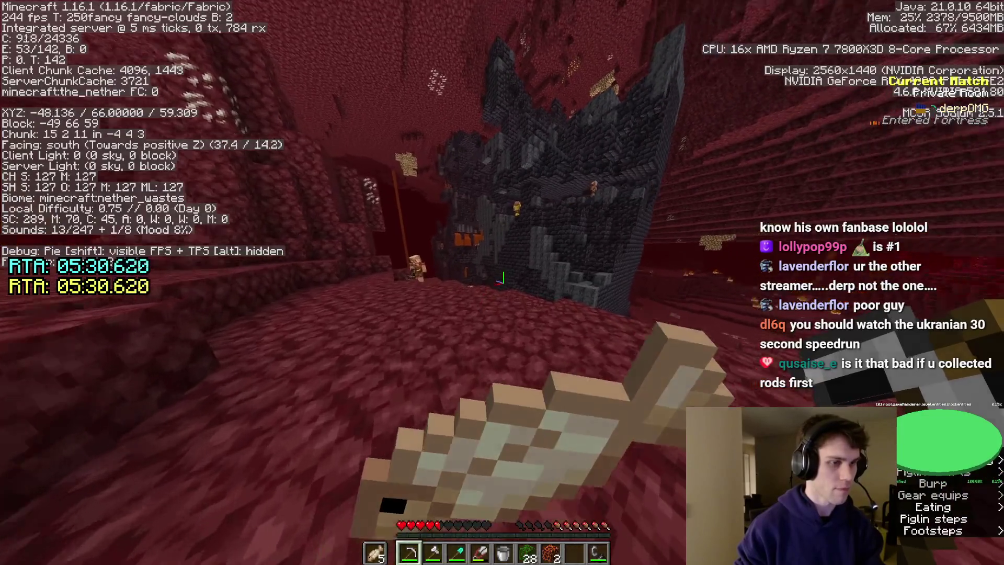
{"action": "key", "text": "w"}
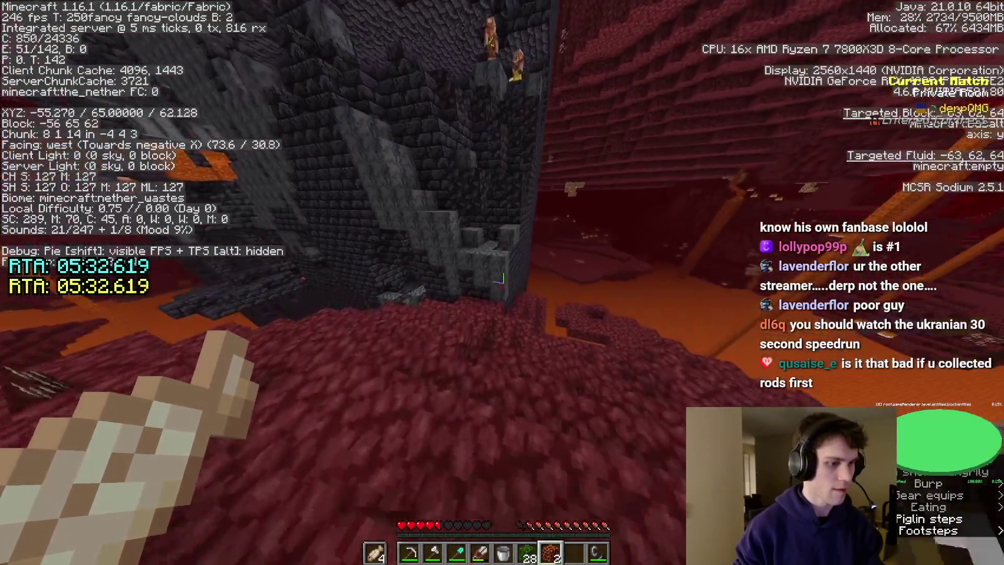
Pillar up beside the bastion wall by jump-placing oak leaves
{"action": "key", "text": "6"}
{"action": "key", "text": "space"}
{"action": "right_click", "coordinate": [502, 278]}
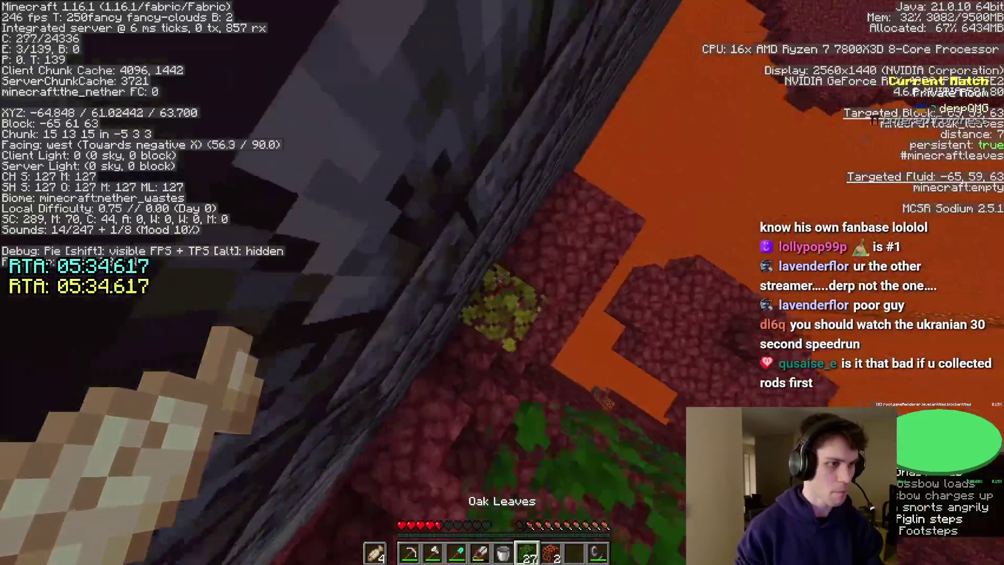
{"action": "key", "text": "space"}
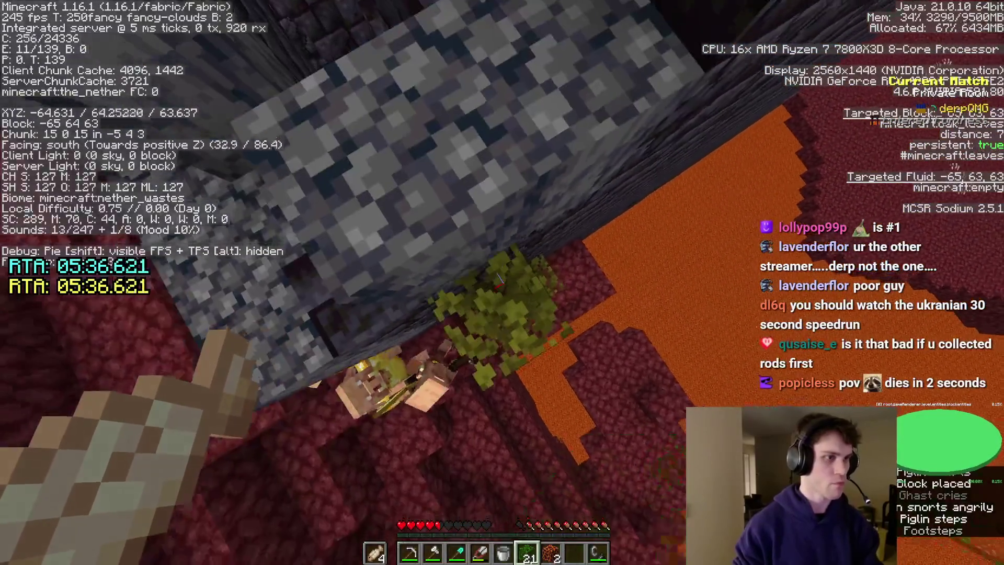